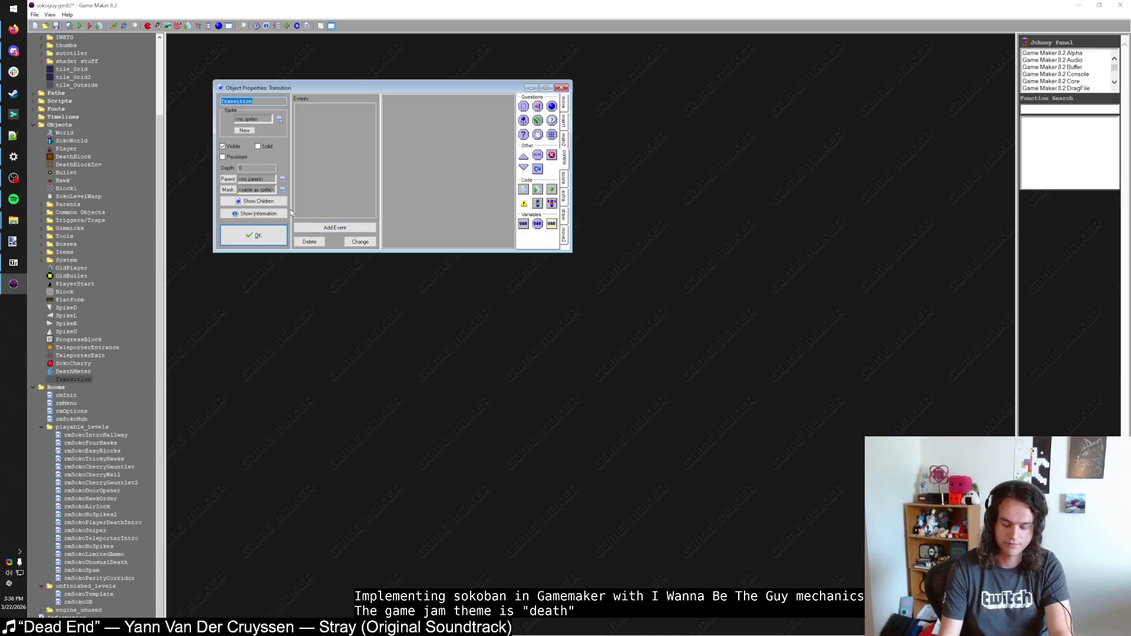
Step: Add Room Start and Create events to the Transition object
text(Room)
text(Transit)
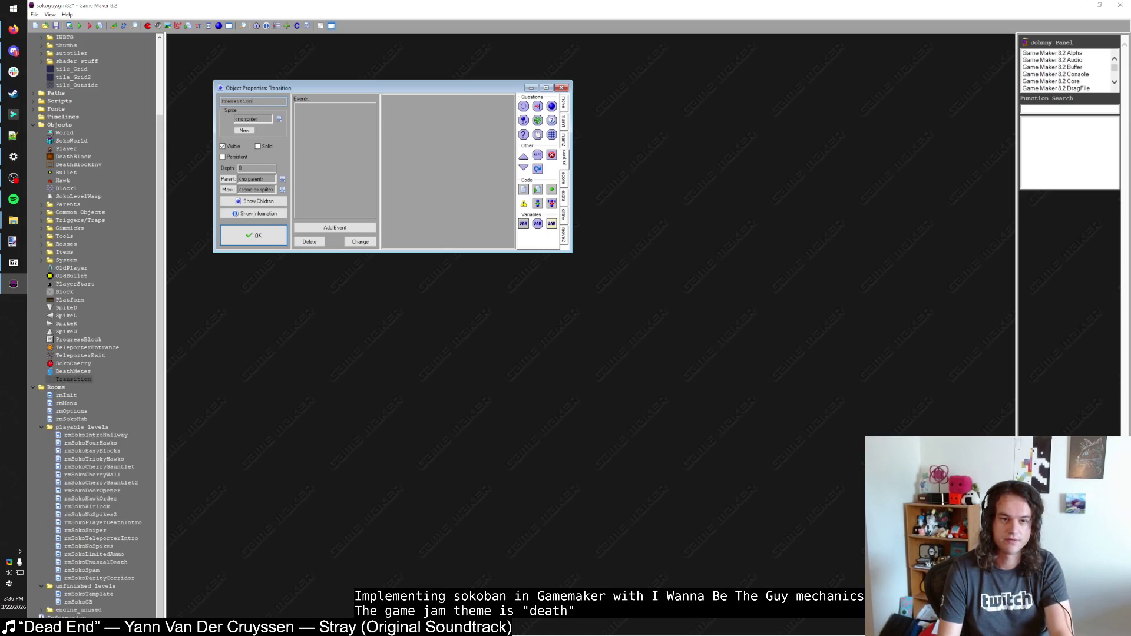
key(Escape)
double_click(74, 379)
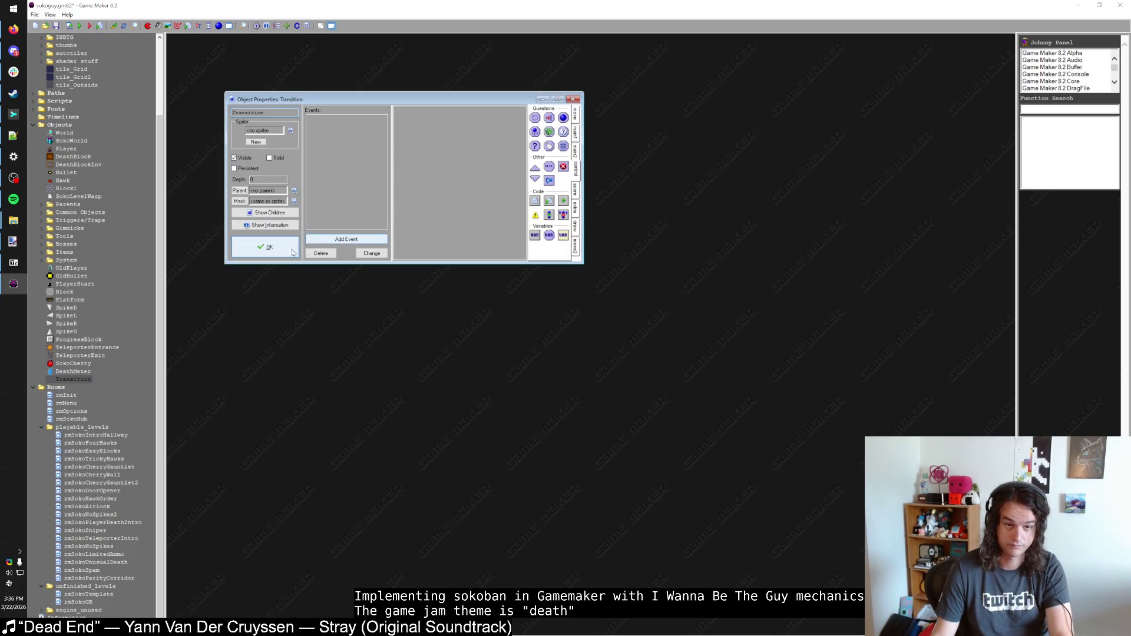
click(321, 239)
click(598, 294)
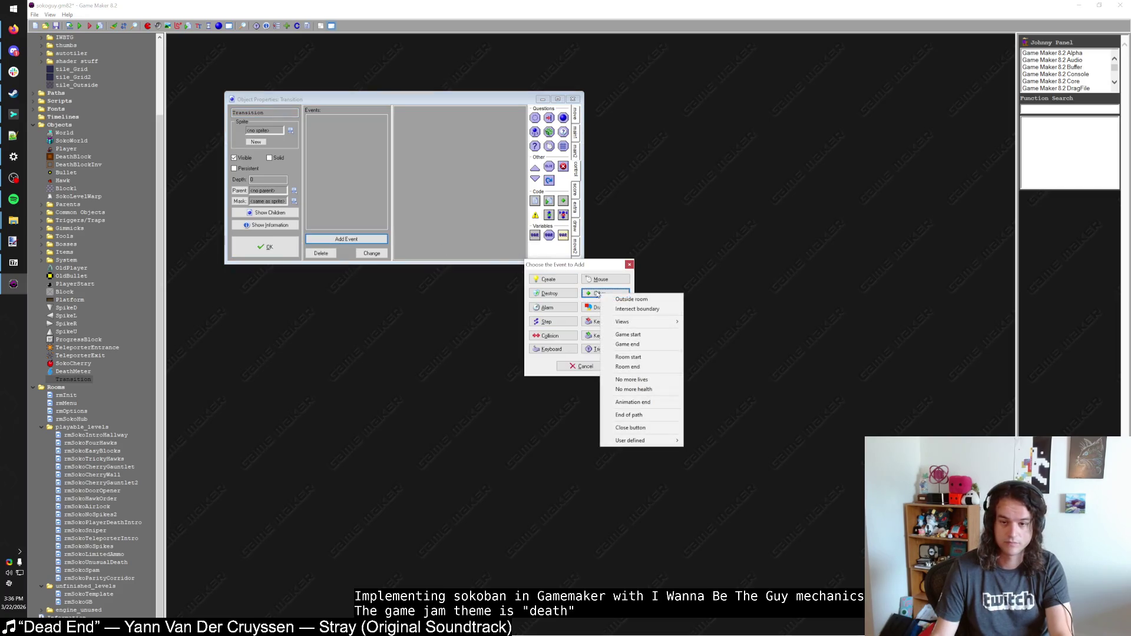
click(624, 357)
click(353, 240)
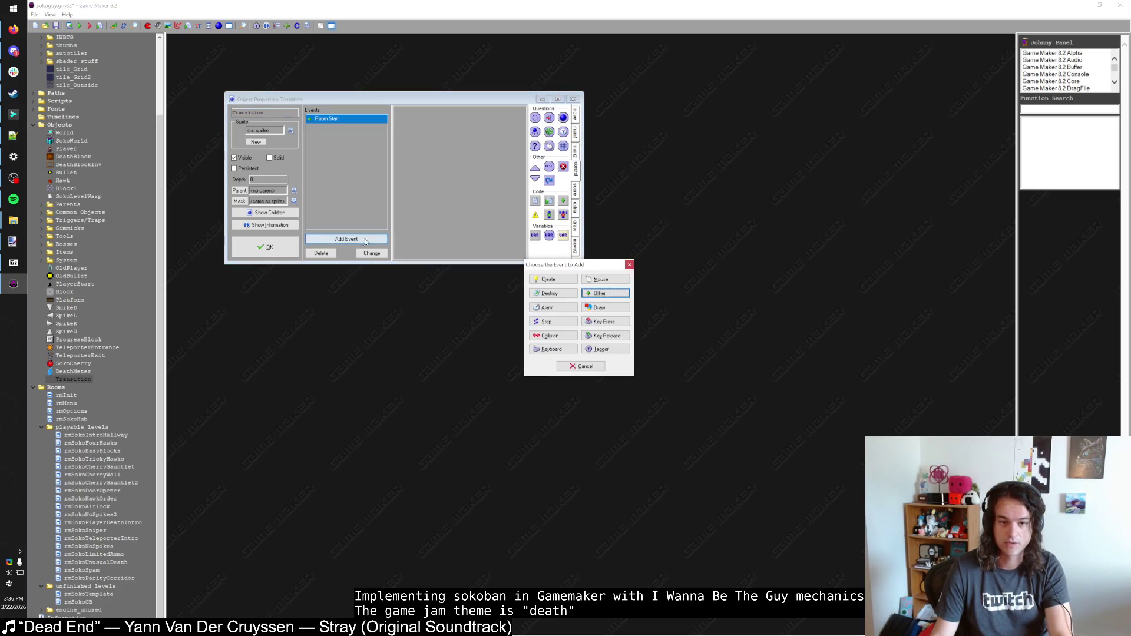
click(629, 265)
click(376, 239)
click(547, 280)
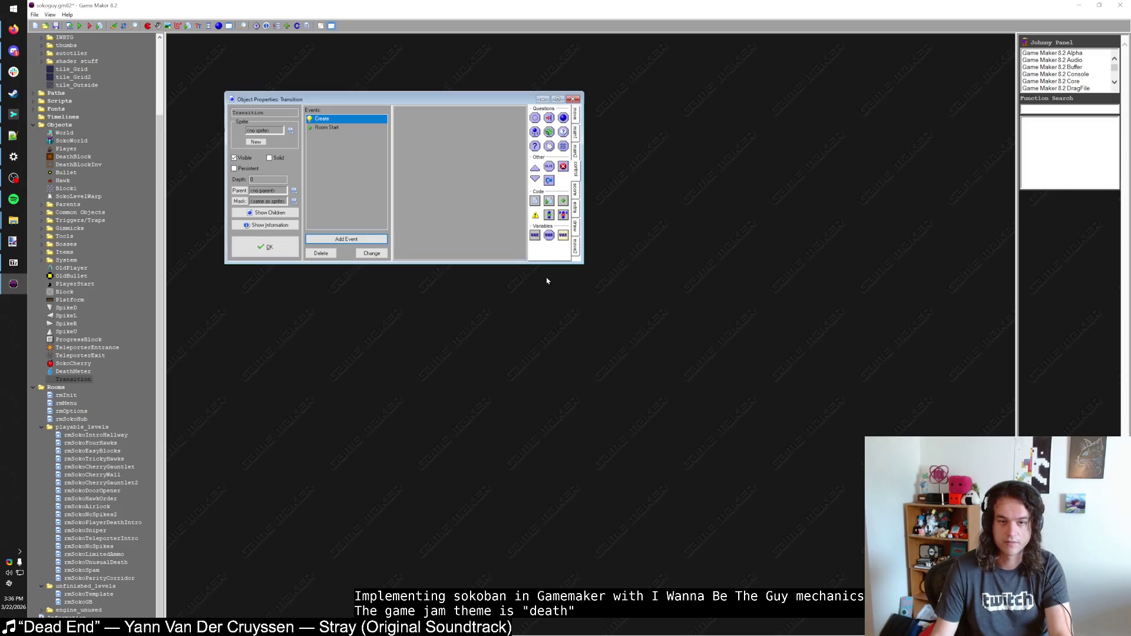
Step: Give Create the code to_room = -1 and Room Start: if room != to_room instance_destroy()
drag(535, 200, 465, 176)
text(to)
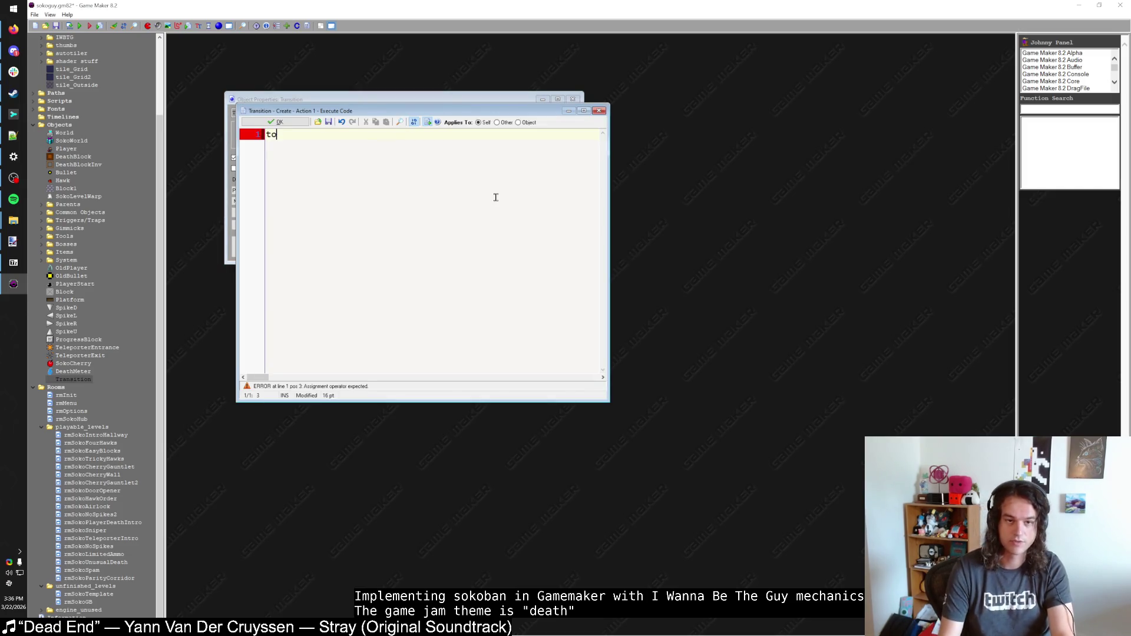
text(_room = -1)
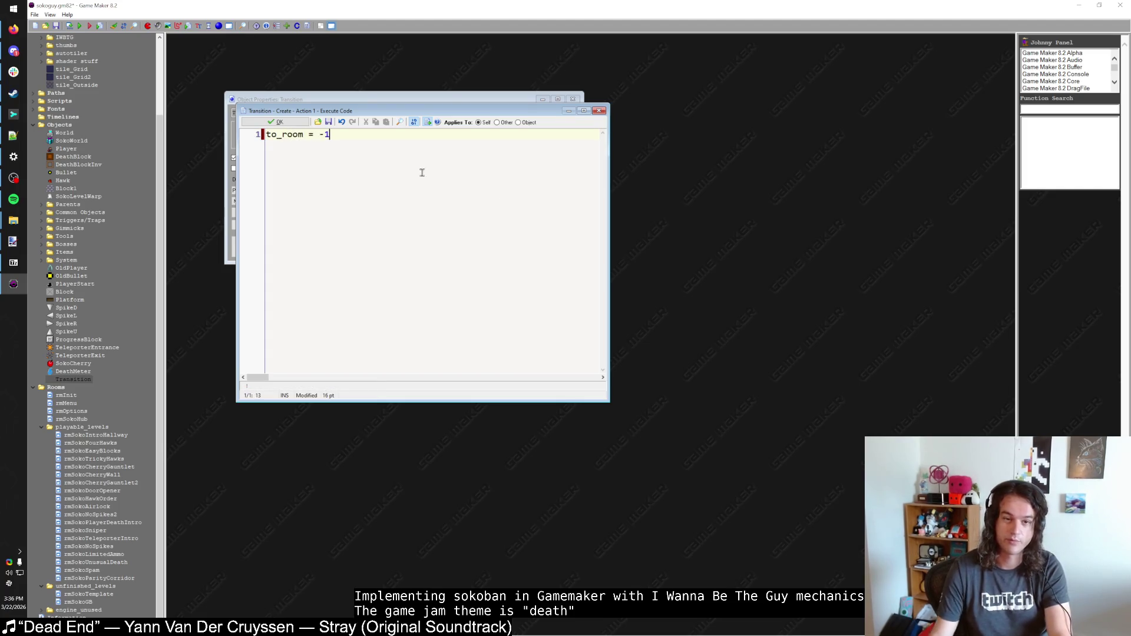
click(276, 122)
click(327, 127)
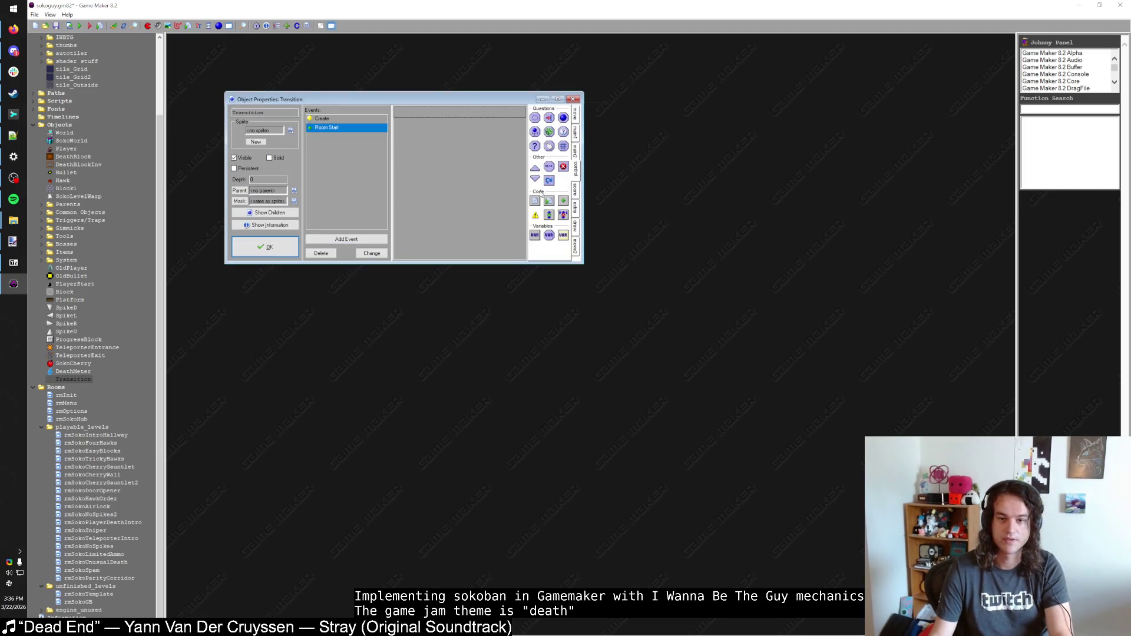
drag(535, 200, 487, 189)
text(if rom)
key(BackSpace)
key(BackSpace)
text(om != to_room  instance_destroy())
click(272, 133)
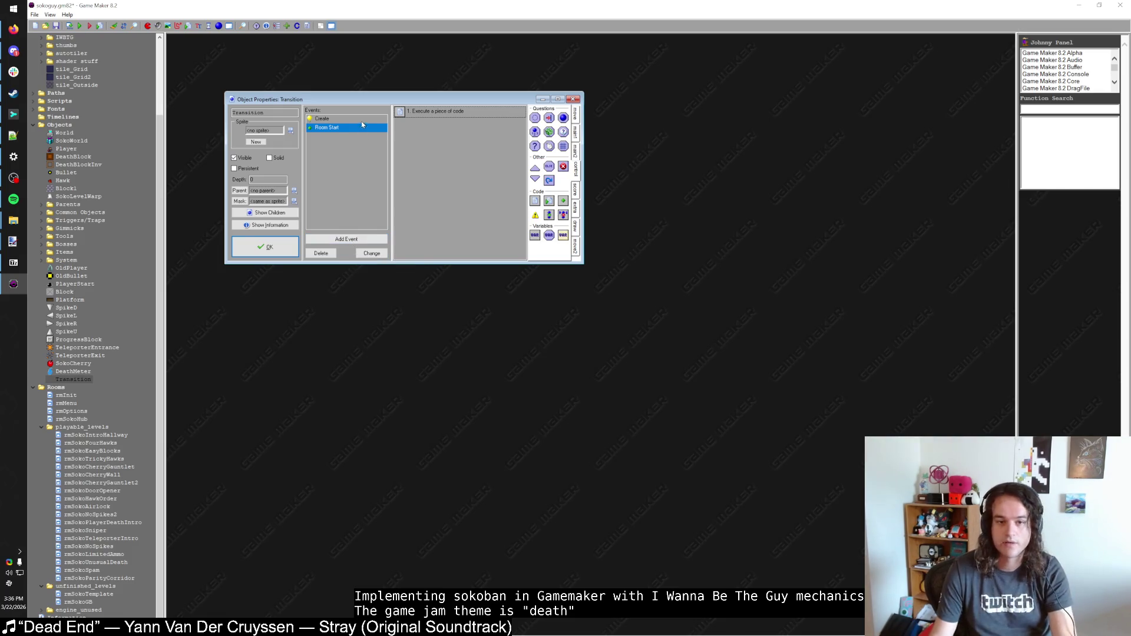
Step: Add t = 0 as a second line in the Create event code
click(322, 119)
double_click(414, 113)
key(Return)
text(t = 0)
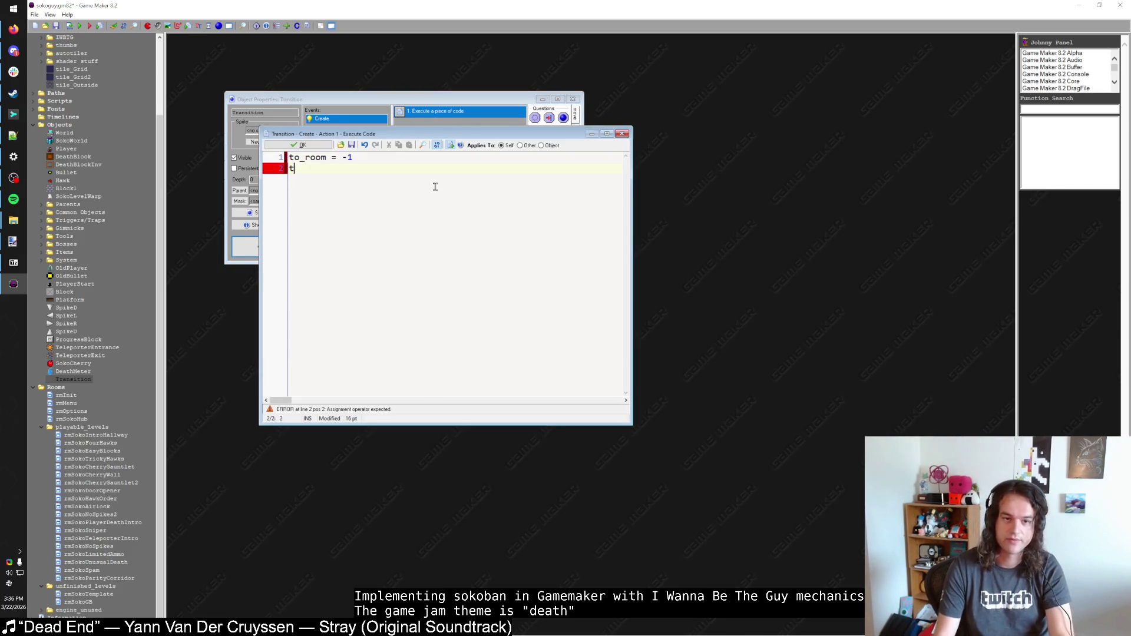
click(303, 145)
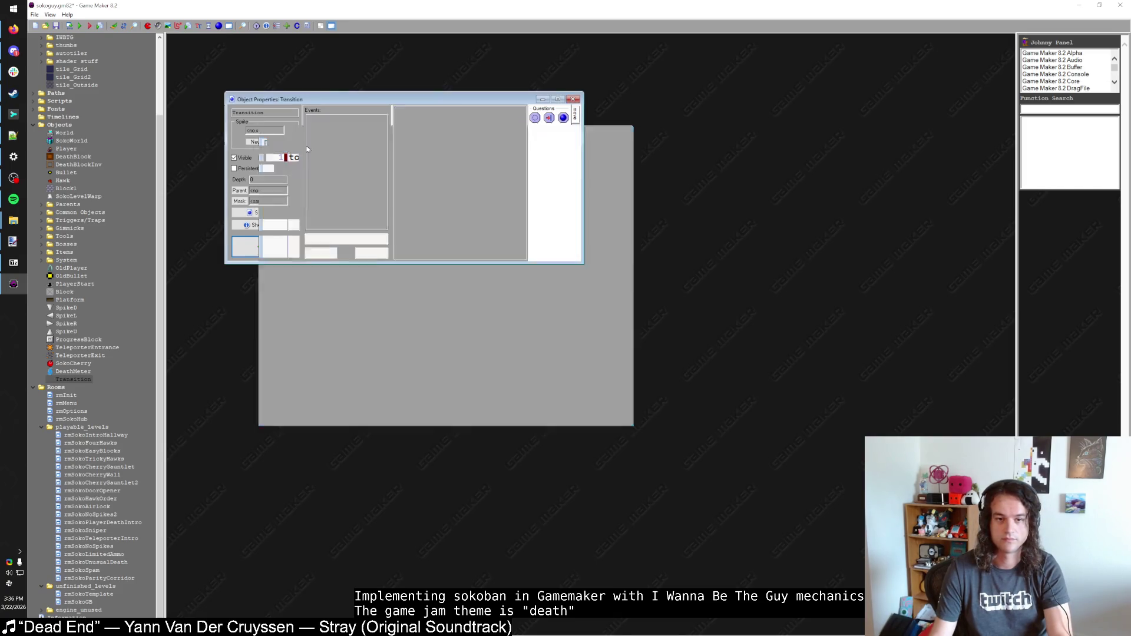
Step: Add a Step event to Transition with code t += 0.01
click(356, 238)
click(543, 320)
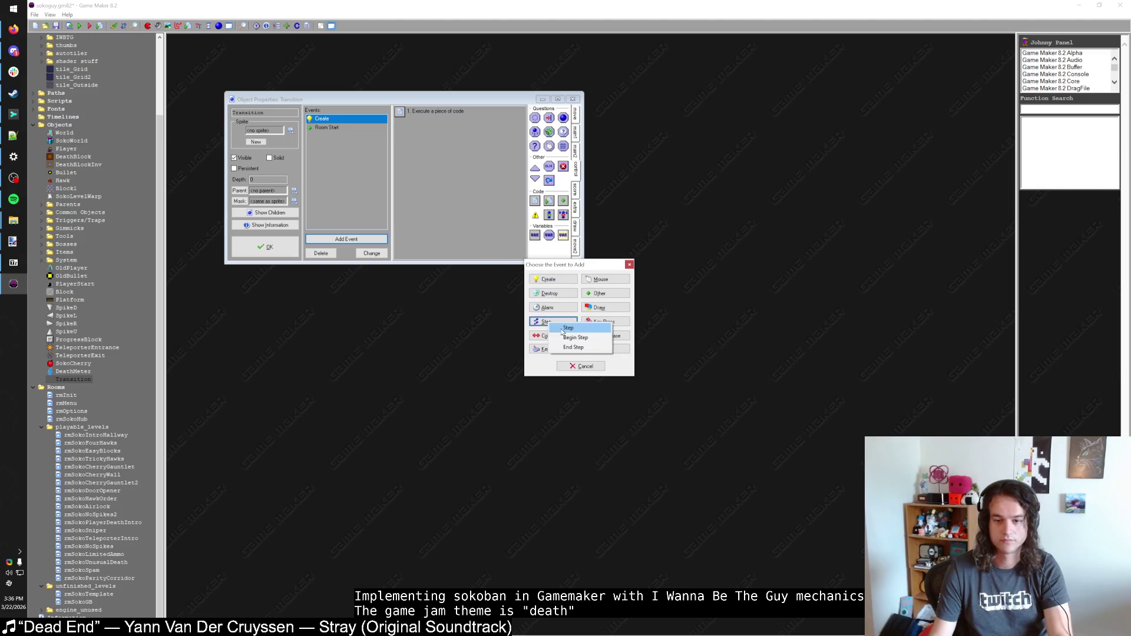
click(559, 325)
drag(534, 201, 448, 121)
text(t += 1)
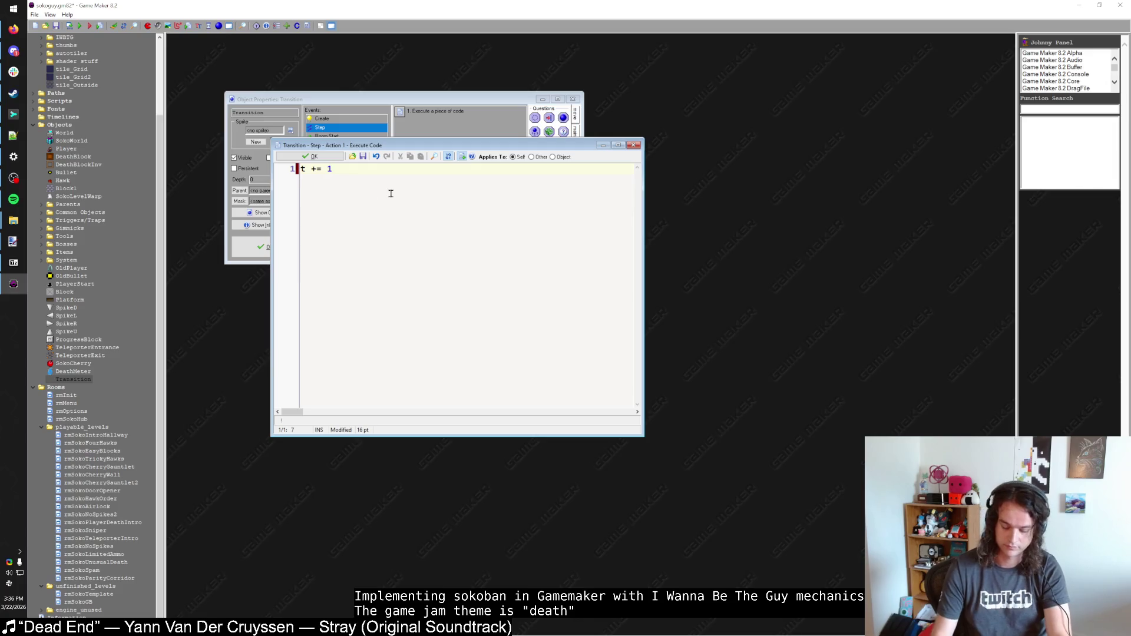
key(BackSpace)
text(0.01)
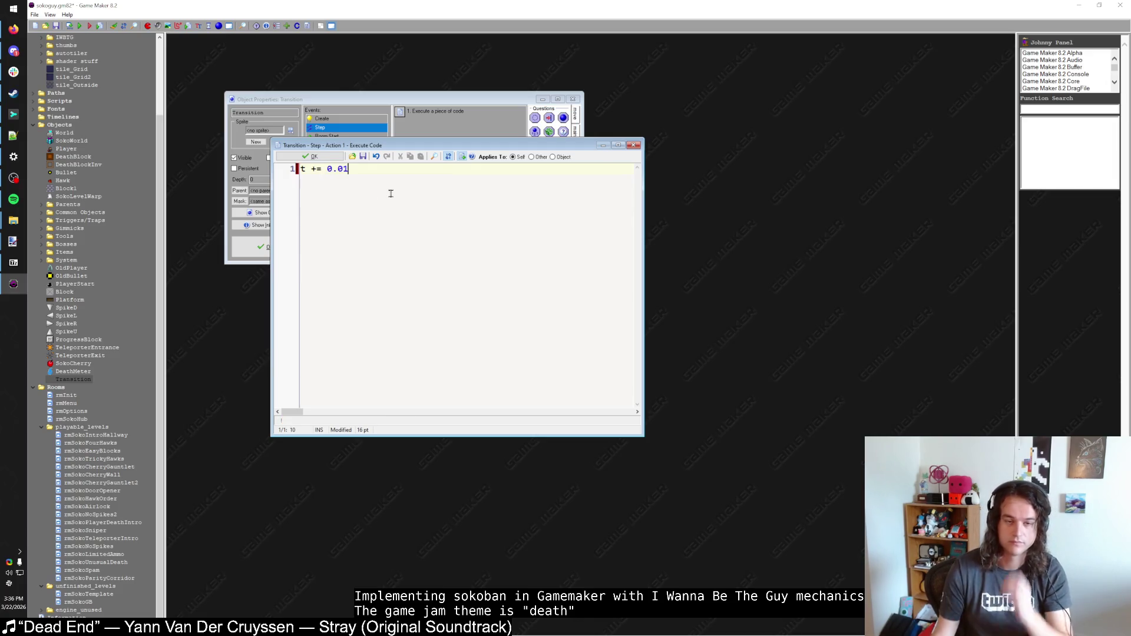
click(332, 157)
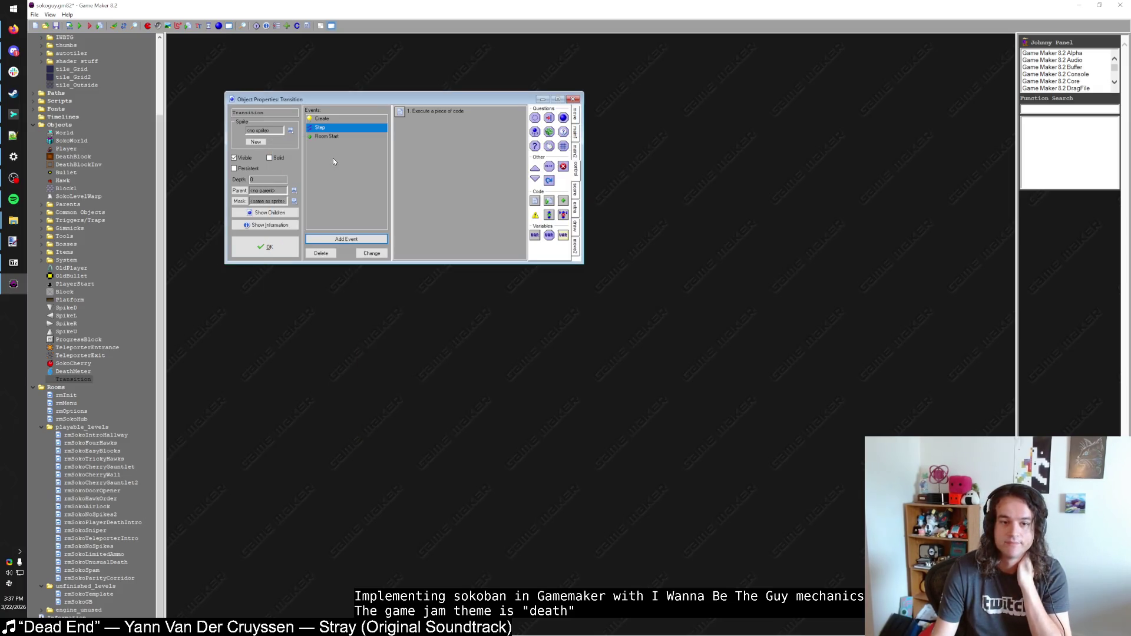
Step: Add an if t >= 1 block calling room_goto(to_room) to the Step code
double_click(432, 171)
key(Return)
text(if t >= 1 {)
key(Return)
text(})
key(Up)
key(End)
key(Return)
text(t = 1)
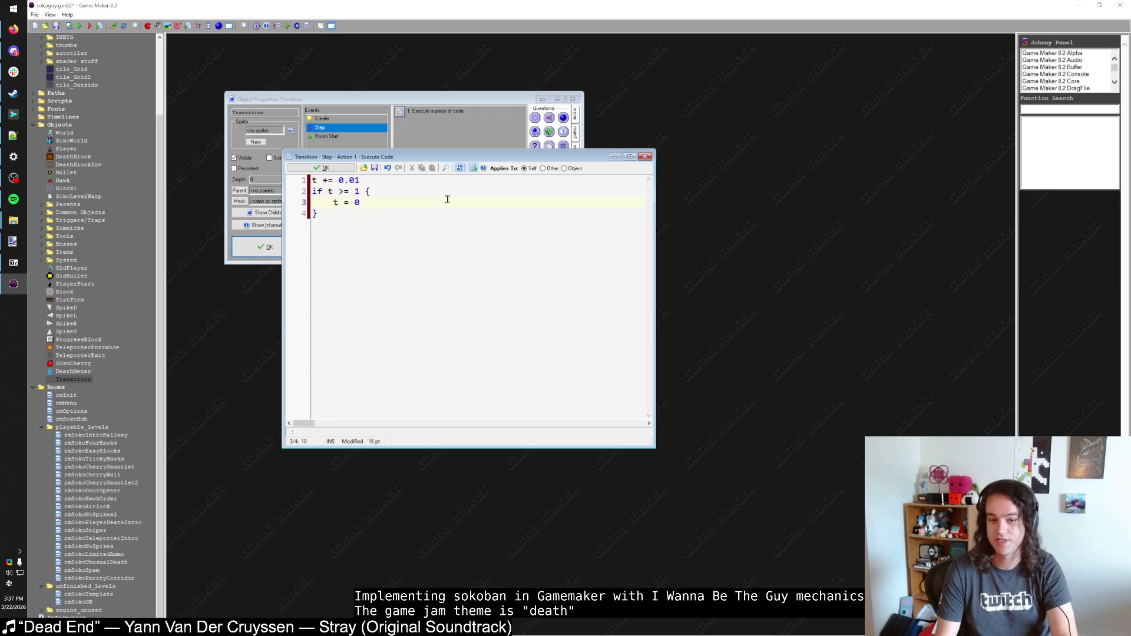
key(Return)
text(room_goto_)
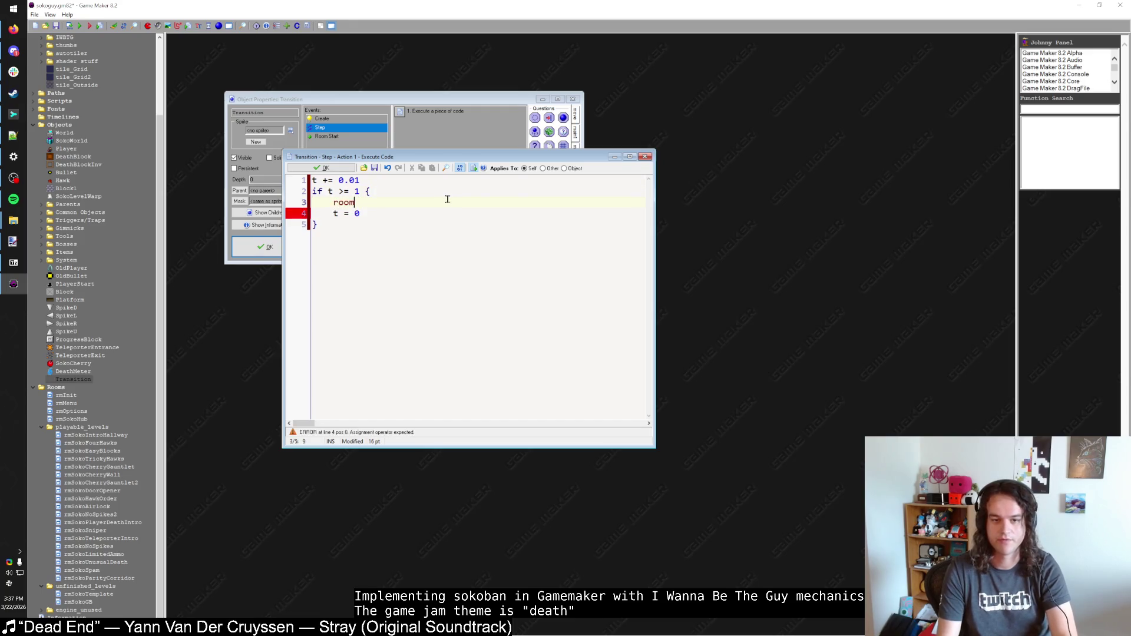
key(BackSpace)
text((to_room))
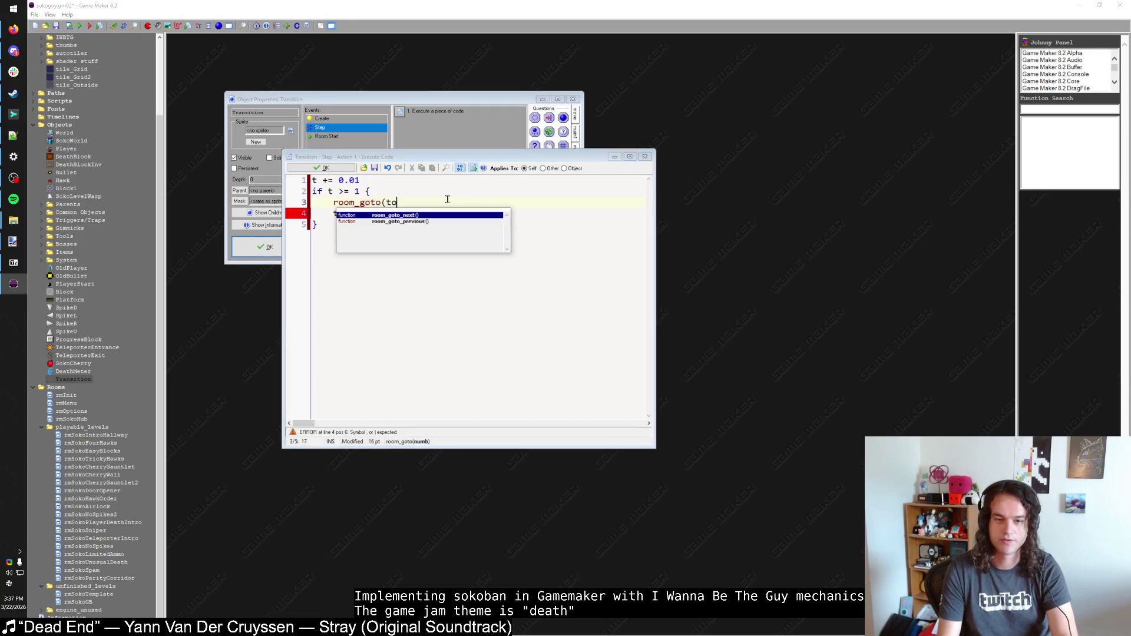
Step: Replace the t = 1 line with an indented t = 0 reset inside the block
click(447, 188)
text(t = 0)
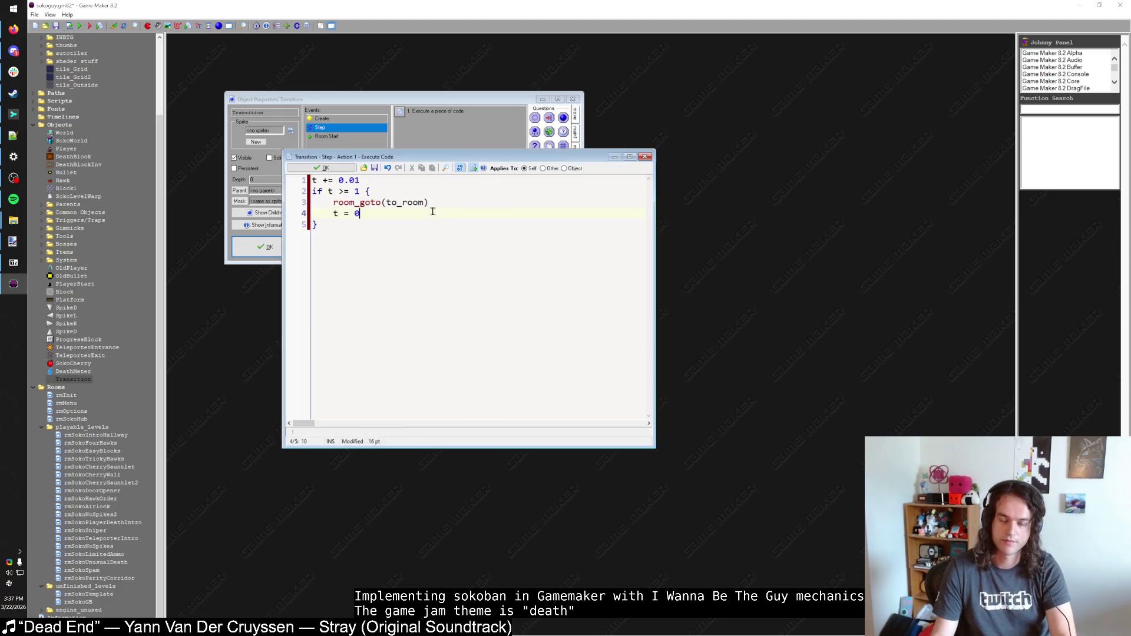
drag(371, 215, 332, 215)
key(BackSpace)
key(BackSpace)
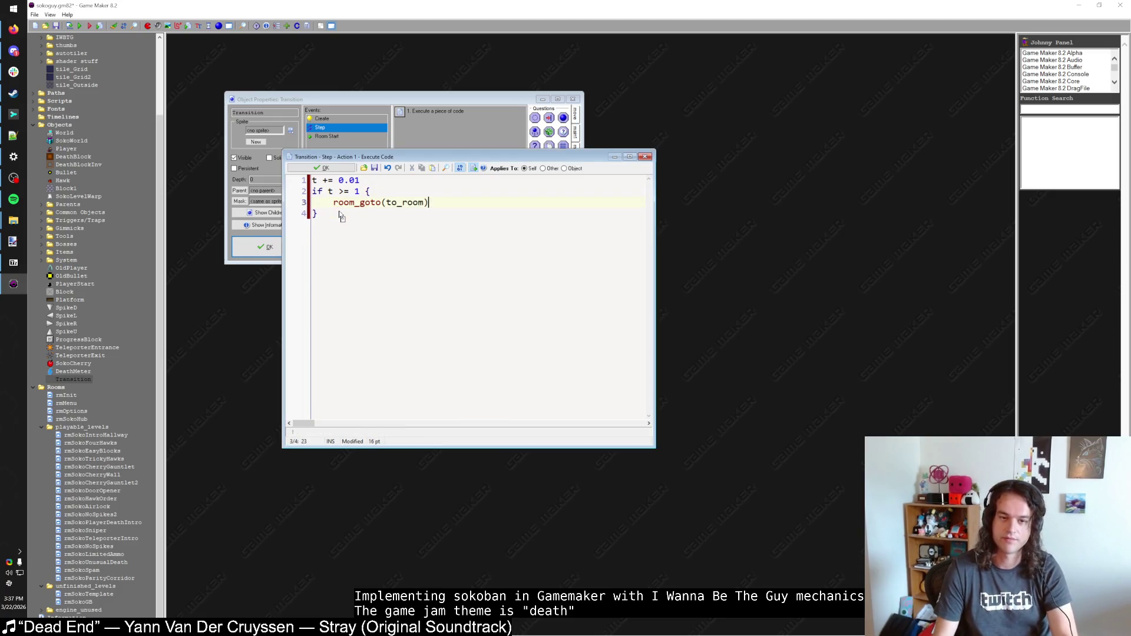
key(Up)
key(End)
key(Return)
text(t = 0)
key(Home)
key(Tab)
click(321, 169)
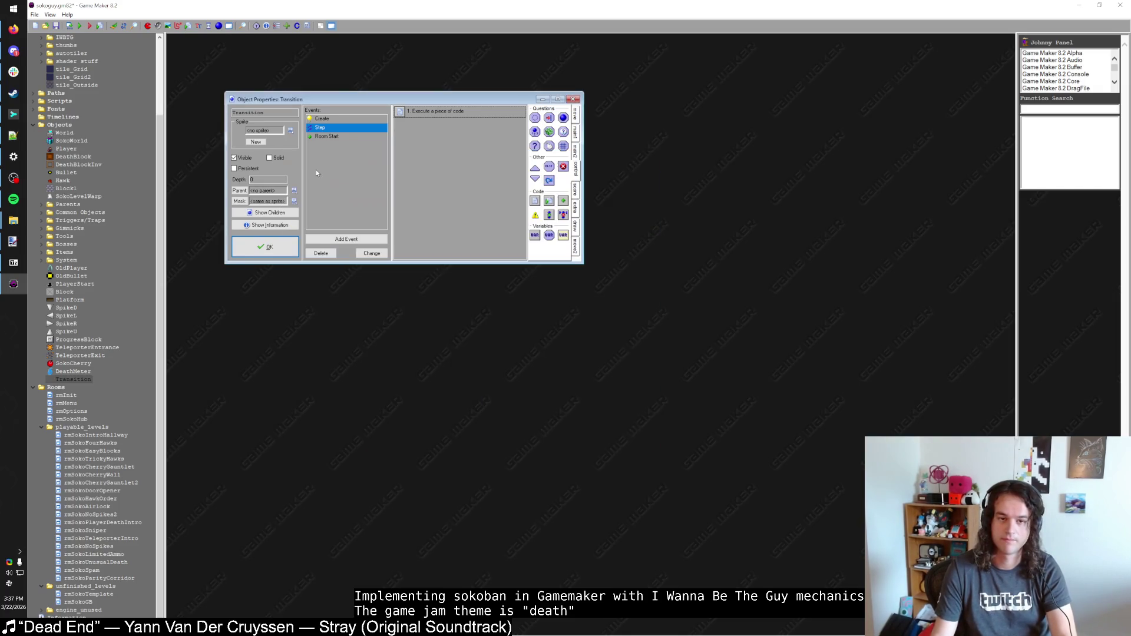
Step: Add a Draw event to Transition and set the object's depth to 1000
click(346, 239)
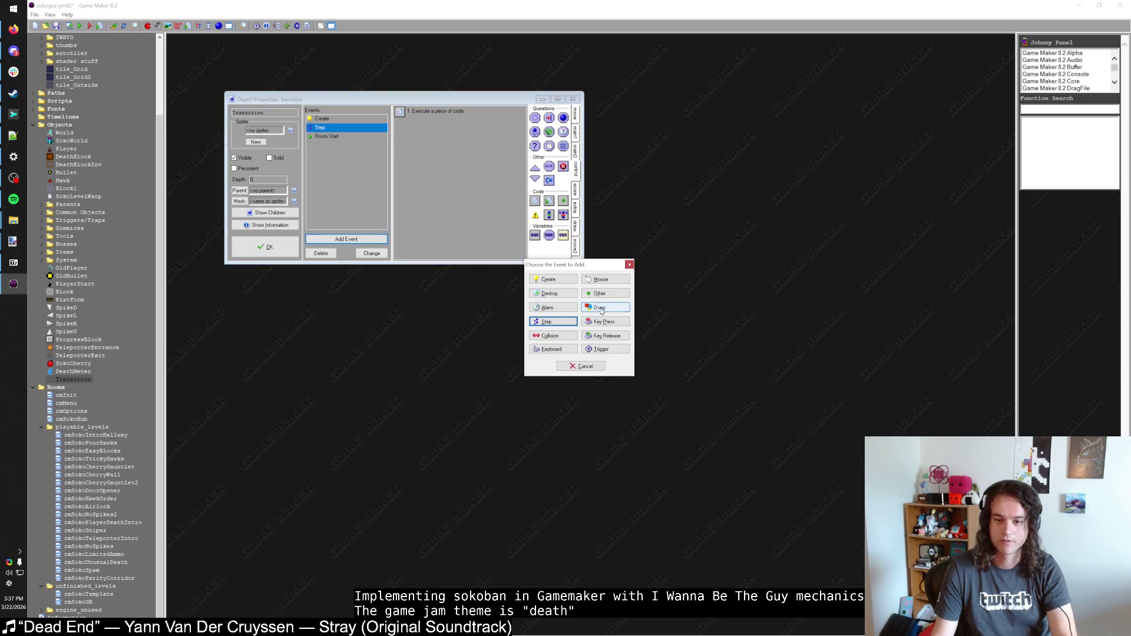
click(606, 308)
right_click(332, 154)
click(366, 162)
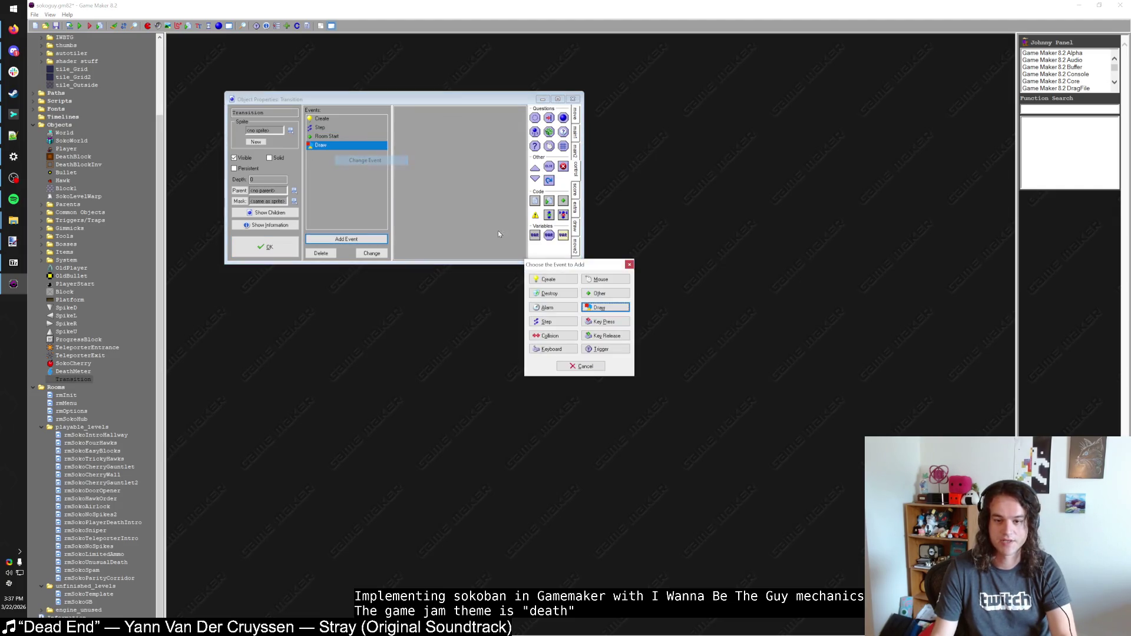
click(614, 307)
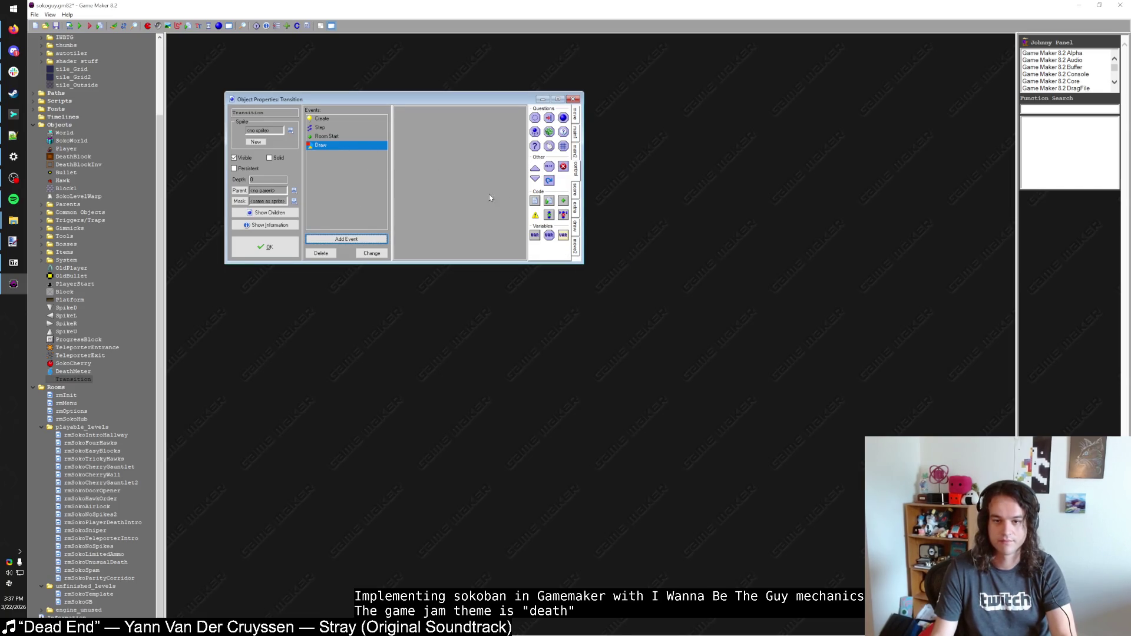
click(365, 238)
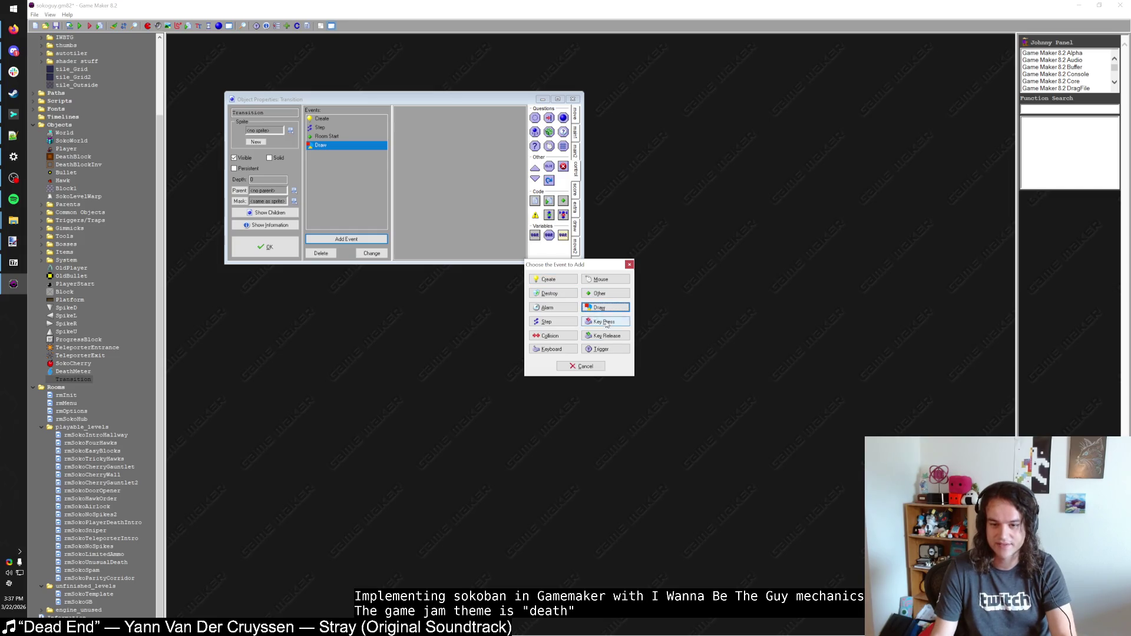
click(606, 294)
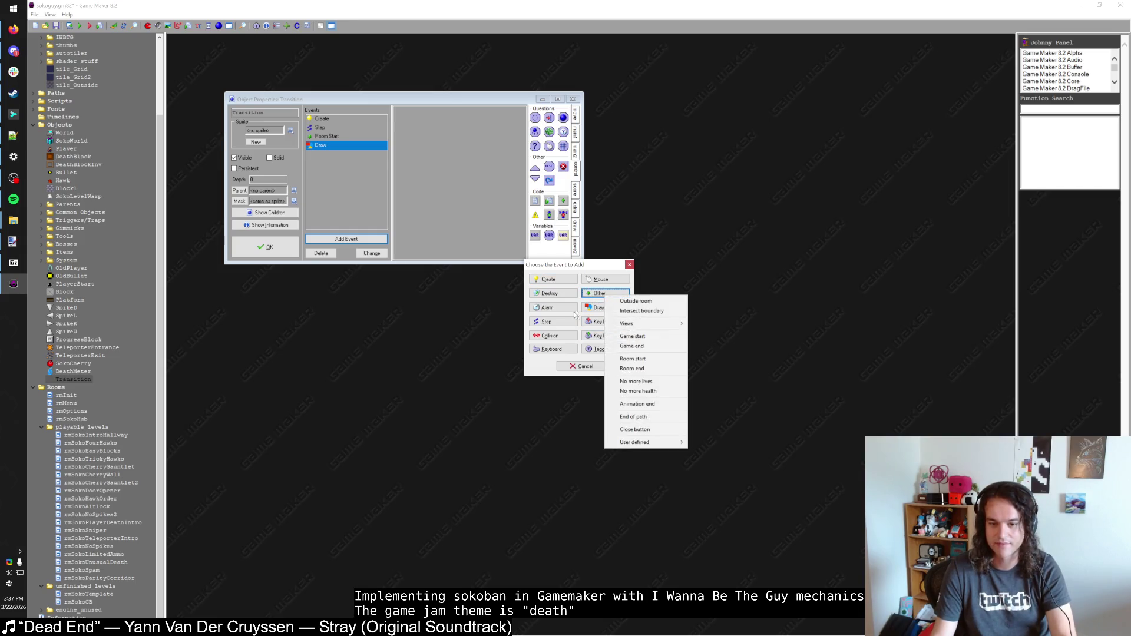
click(548, 322)
click(596, 309)
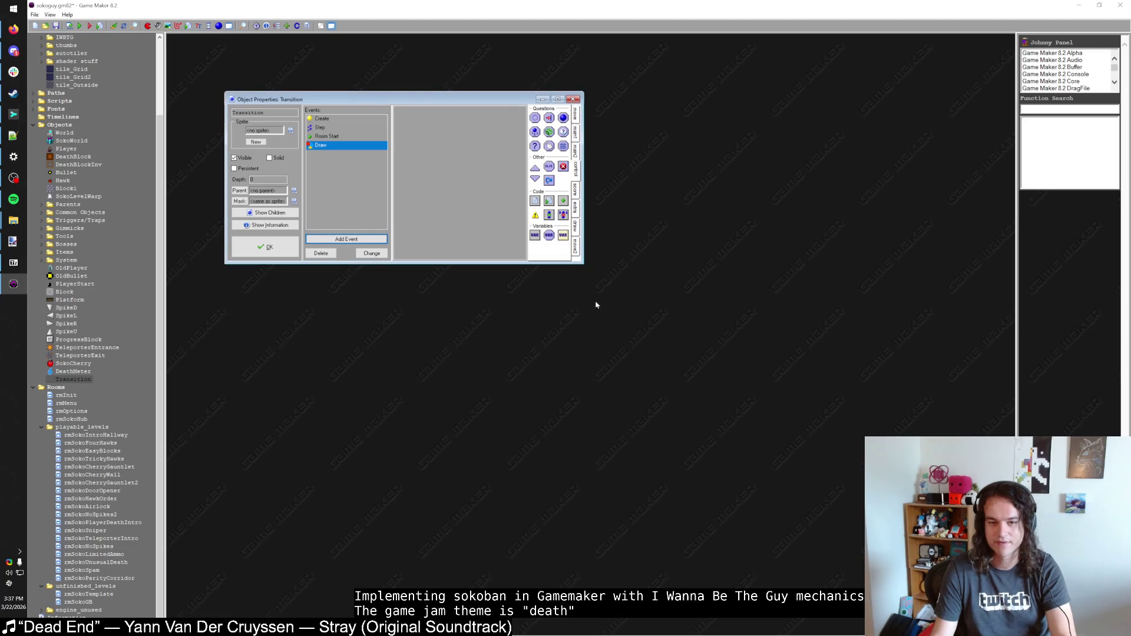
double_click(241, 179)
text(-1000)
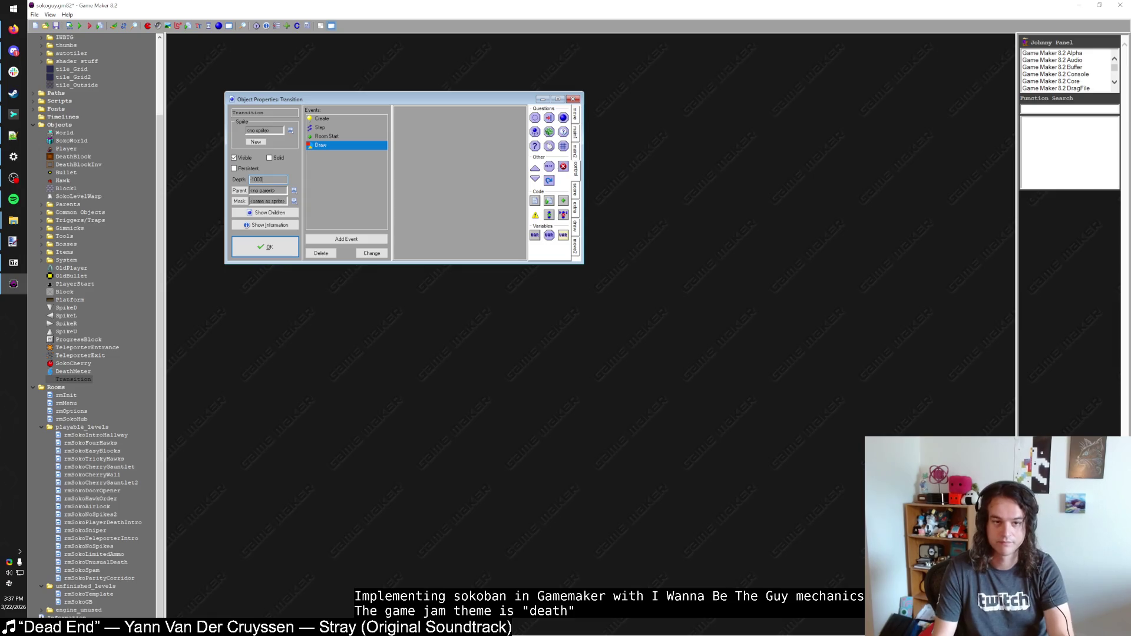
Step: Write Draw code with empty if room == to_room { } and else { } blocks
drag(535, 202, 498, 192)
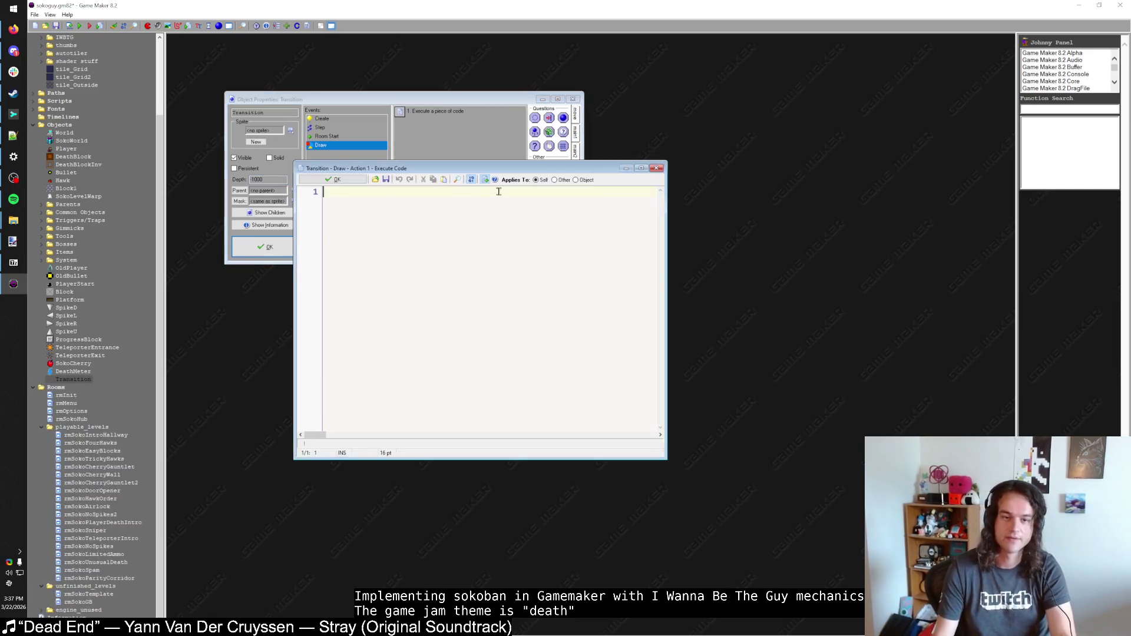
text(if room )
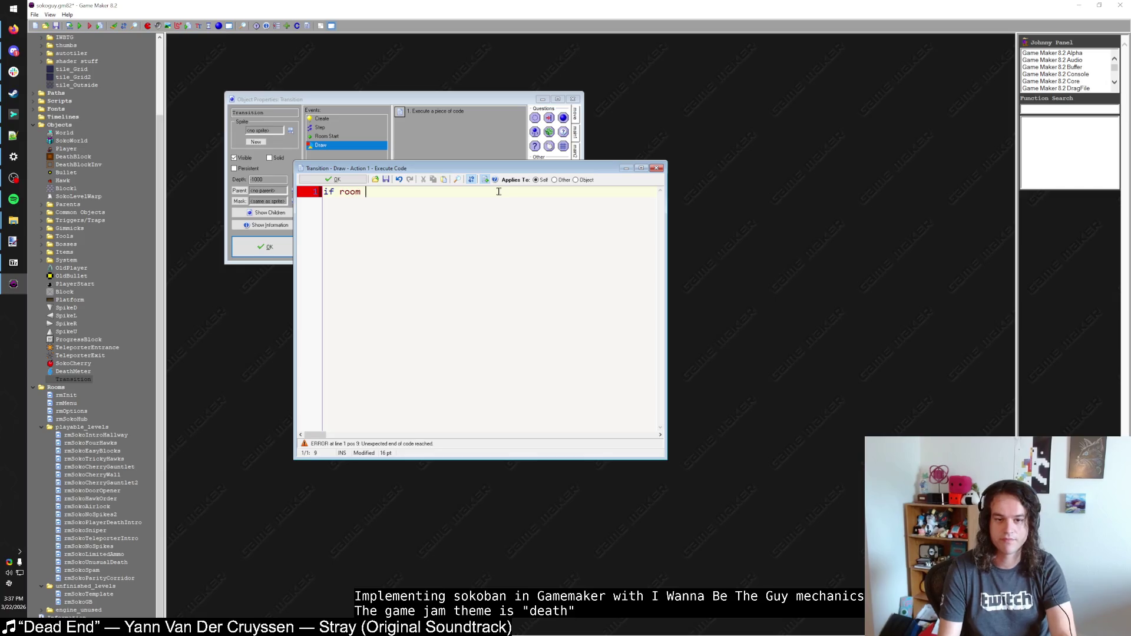
text(== to_room {)
key(Return)
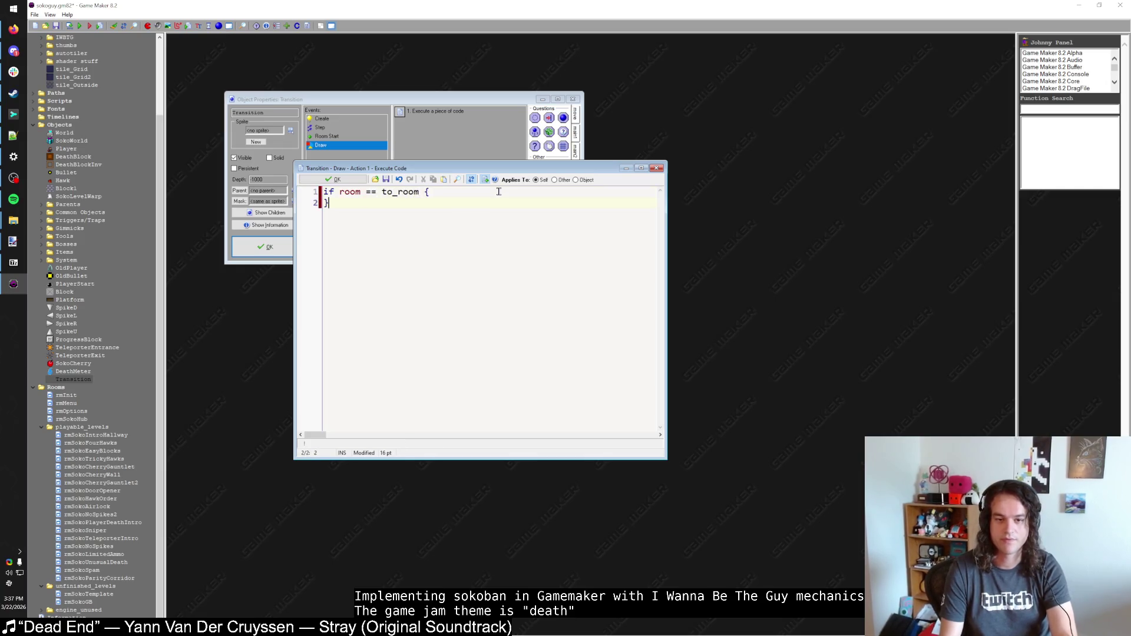
text(})
key(Return)
text(else {)
key(Return)
text(})
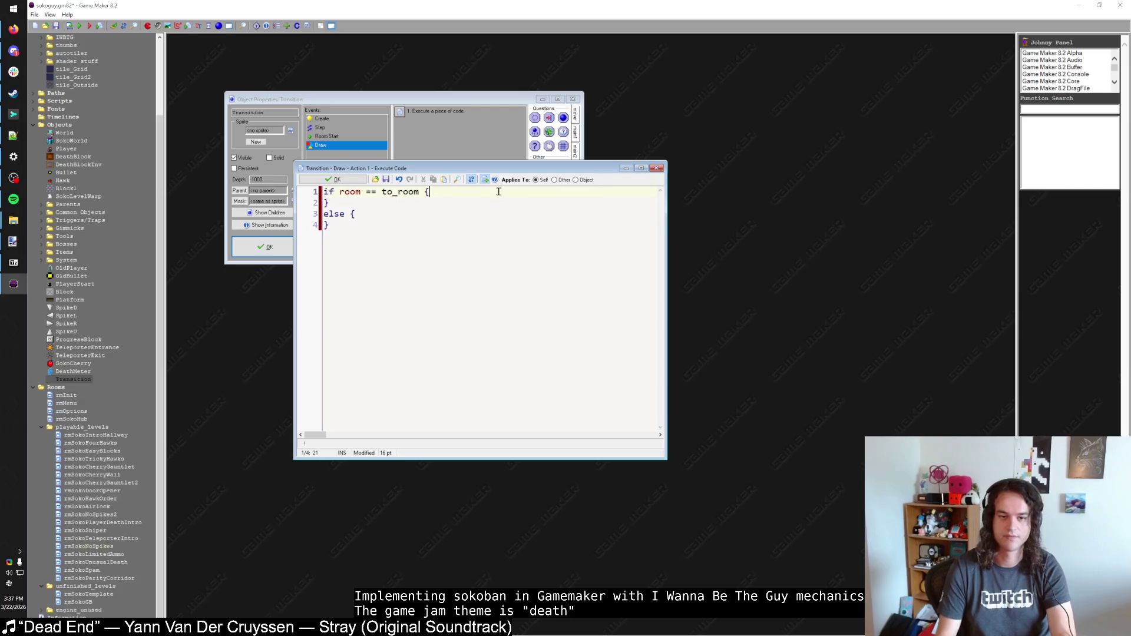
click(333, 180)
click(355, 129)
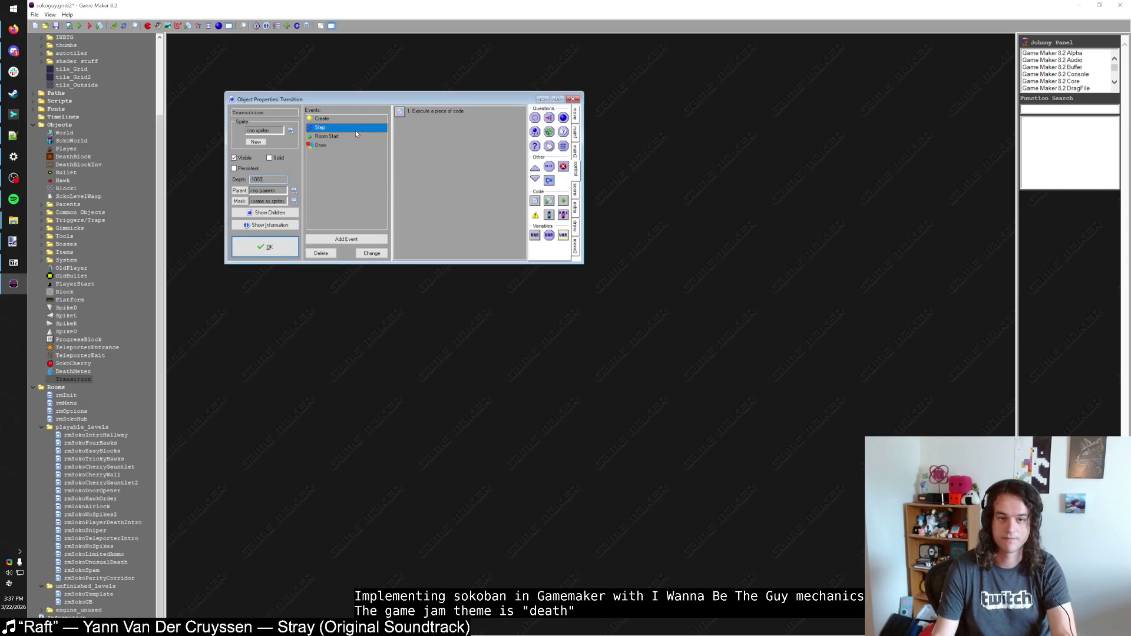
Step: Wrap the Transition's Step code in an if t == to_room { } else { } structure
click(409, 114)
double_click(410, 114)
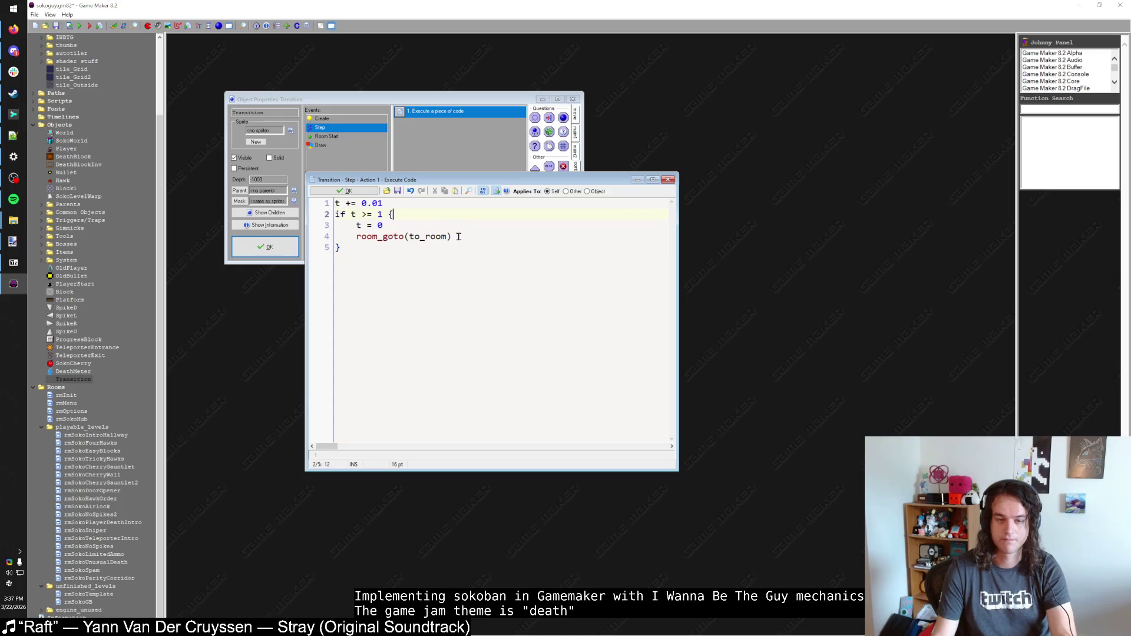
click(404, 203)
key(Home)
key(Return)
text(if t == to_room {)
key(Return)
text(})
key(Return)
text(else {)
key(ctrl+End)
key(Return)
text(})
Step: Indent the old timer code into the else branch and copy its increment into the room-check branch
mouse_move(365, 282)
mouse_down()
mouse_move(324, 236)
mouse_move(434, 234)
mouse_up()
key(Tab)
key(ctrl+c)
click(452, 203)
key(Return)
key(ctrl+v)
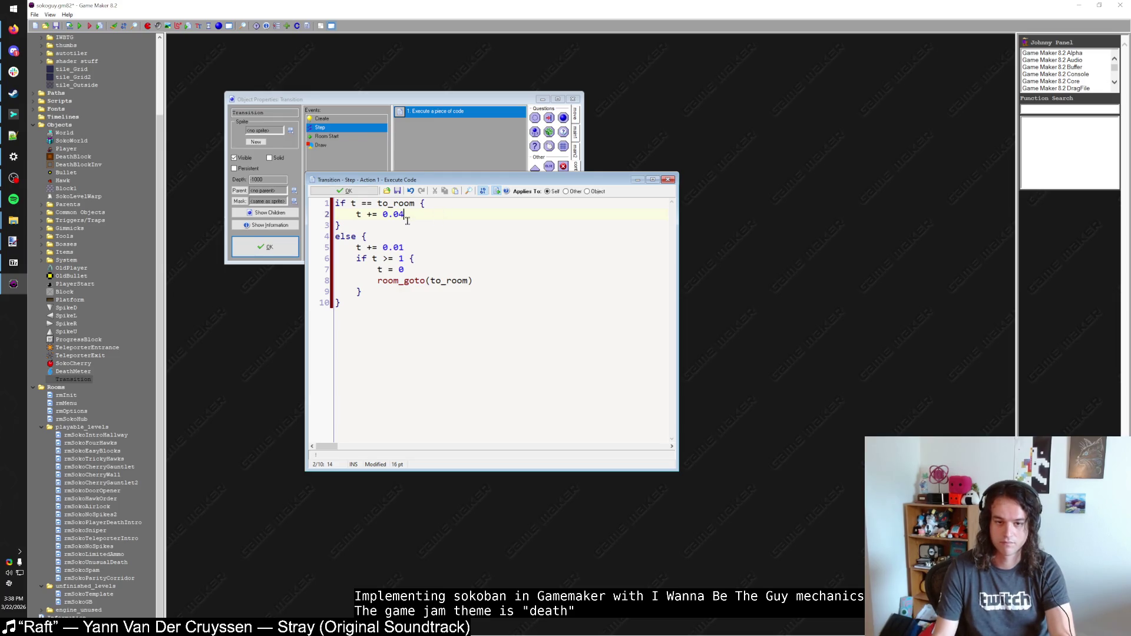
Step: Change the else increment to 0.05 and call instance_destroy() once t >= 1, then save
click(405, 248)
key(BackSpace)
text(5)
click(424, 212)
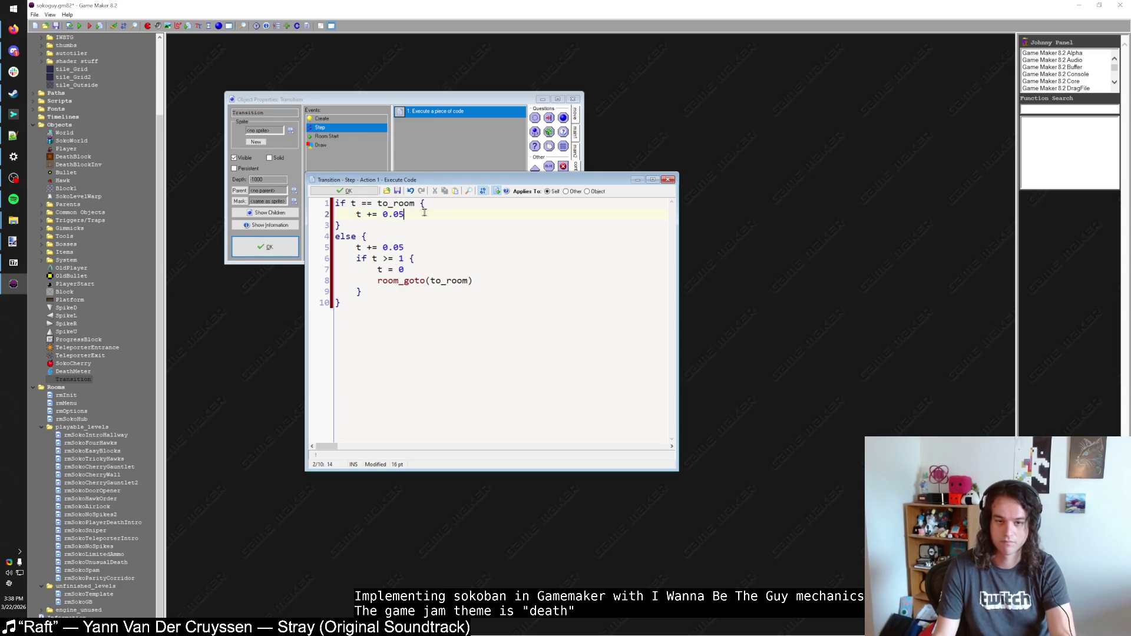
key(Return)
text(if t >= 1 {)
key(Return)
text(})
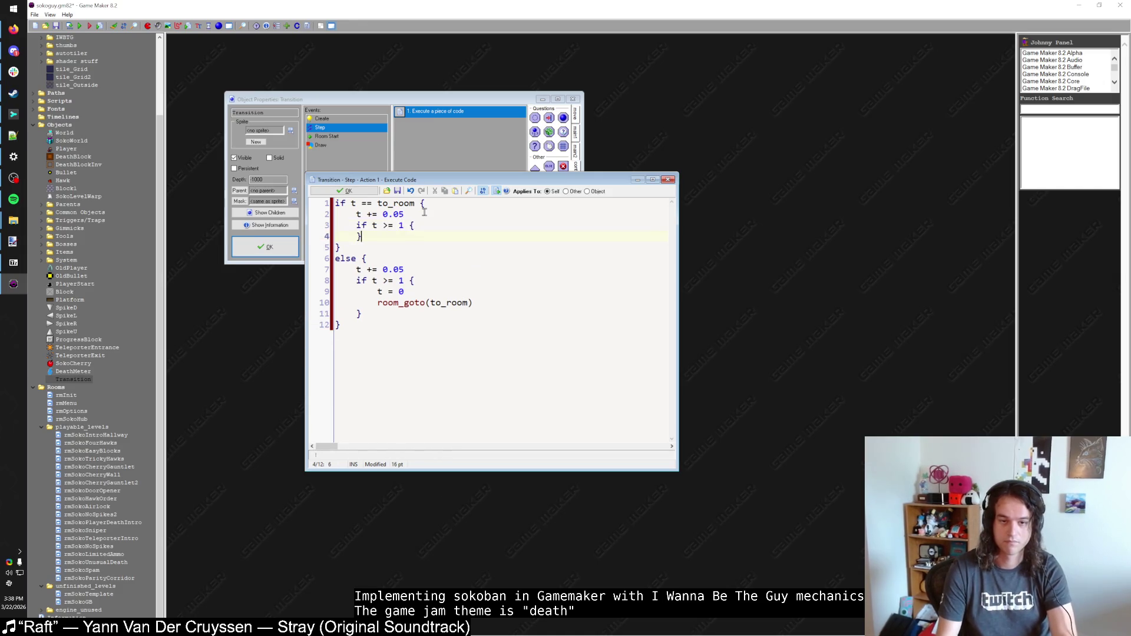
key(Return)
text(instance_destroy())
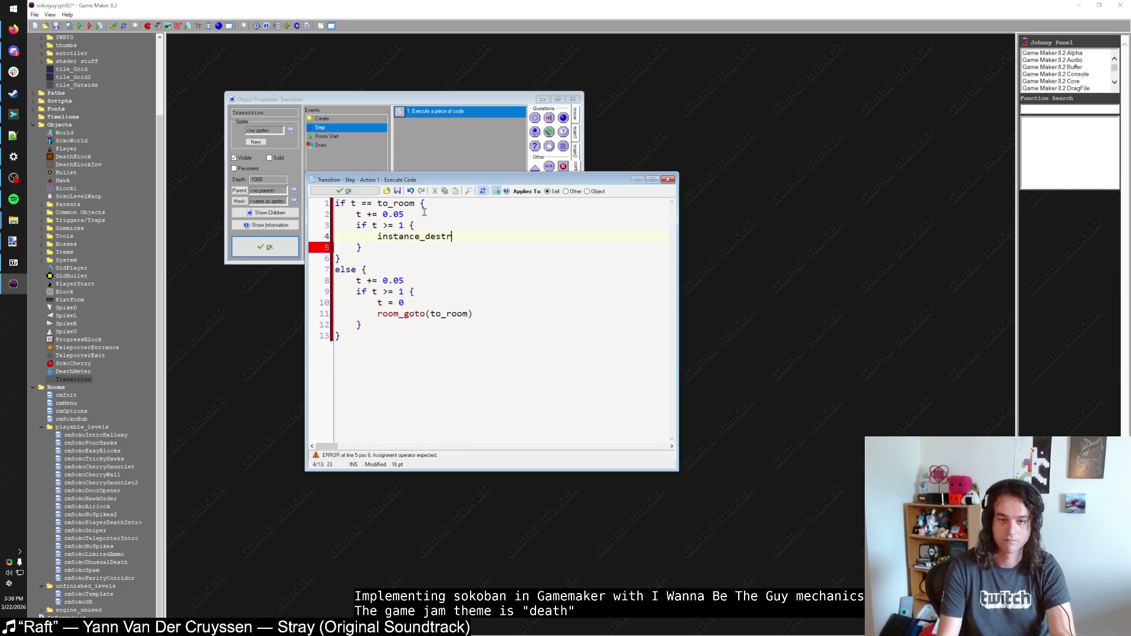
click(345, 191)
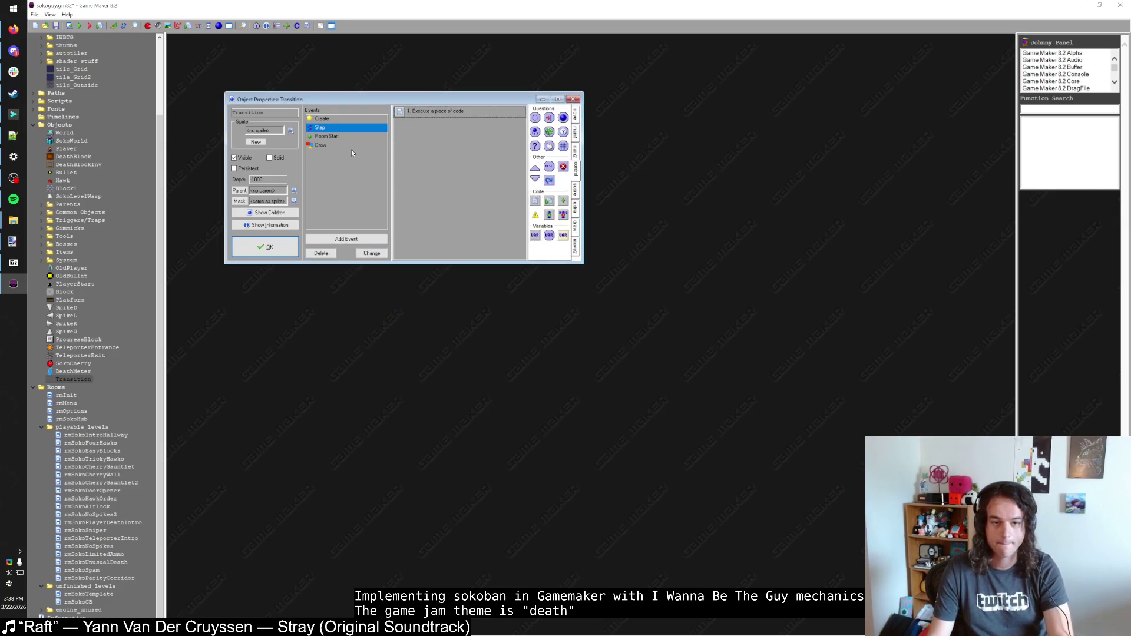
Step: In the Draw code, begin a draw_set_alpha call in the room branch and reset alpha to 1 at the end
click(320, 144)
double_click(424, 112)
click(410, 227)
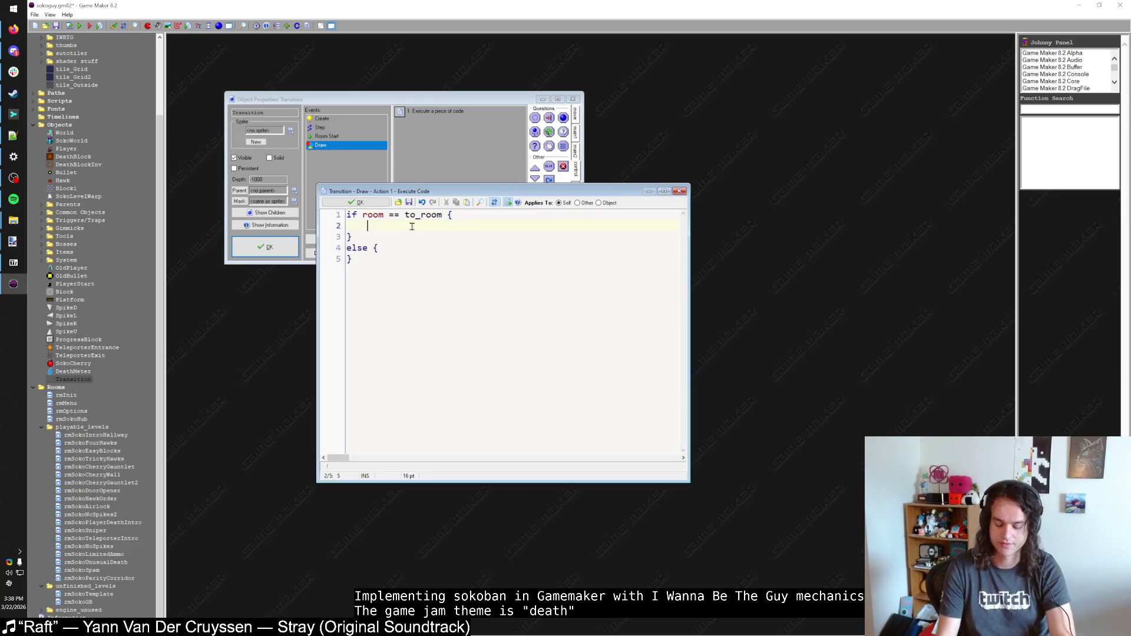
text(draw_set)
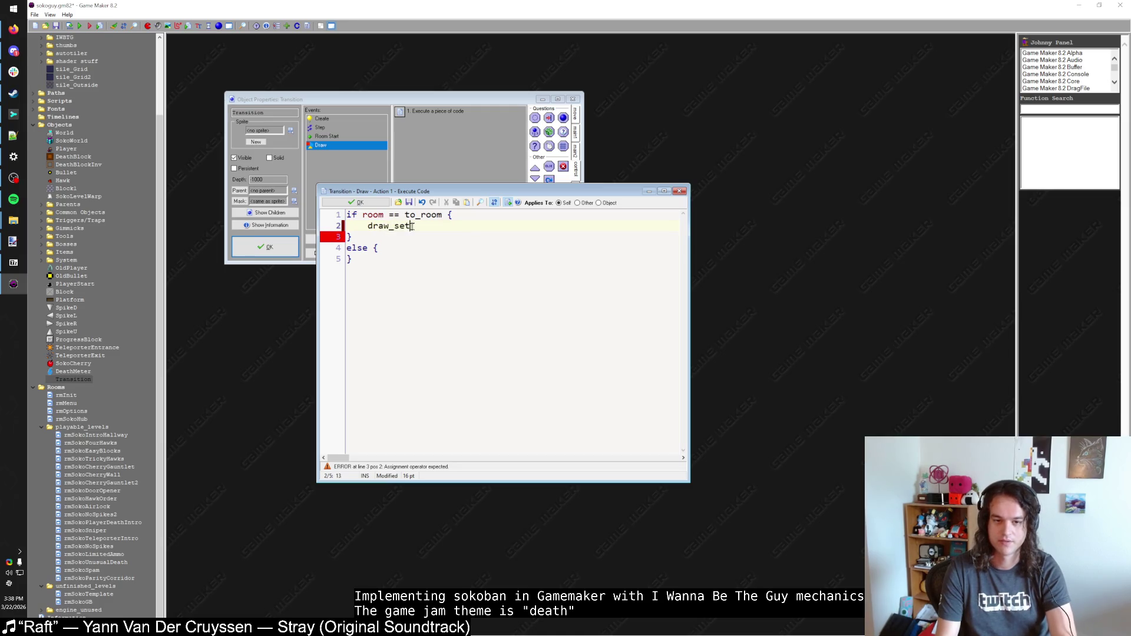
text(_alpha()
key(Down)
key(Down)
key(Down)
key(Return)
key(Return)
text(draw_set_alpha(1))
key(Return)
key(BackSpace)
key(Home)
key(Return)
key(Up)
Step: Draw a full-screen rectangle with draw_rectangle(0, 0, 800, 608, false)
text(draw_)
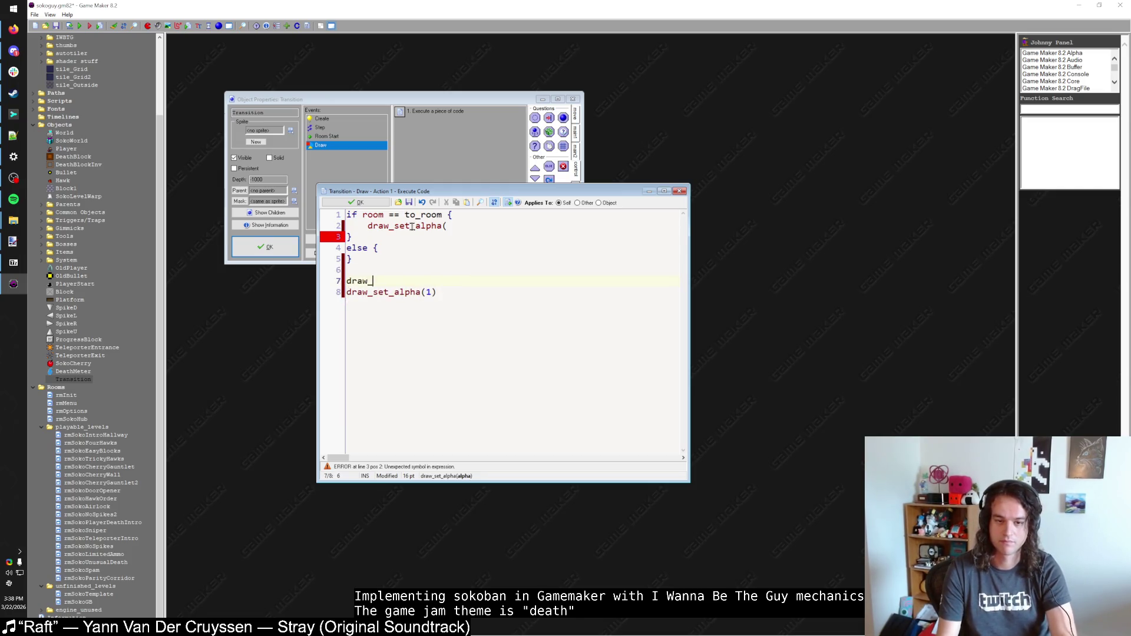
text(rectangle(view_xview[0]., v)
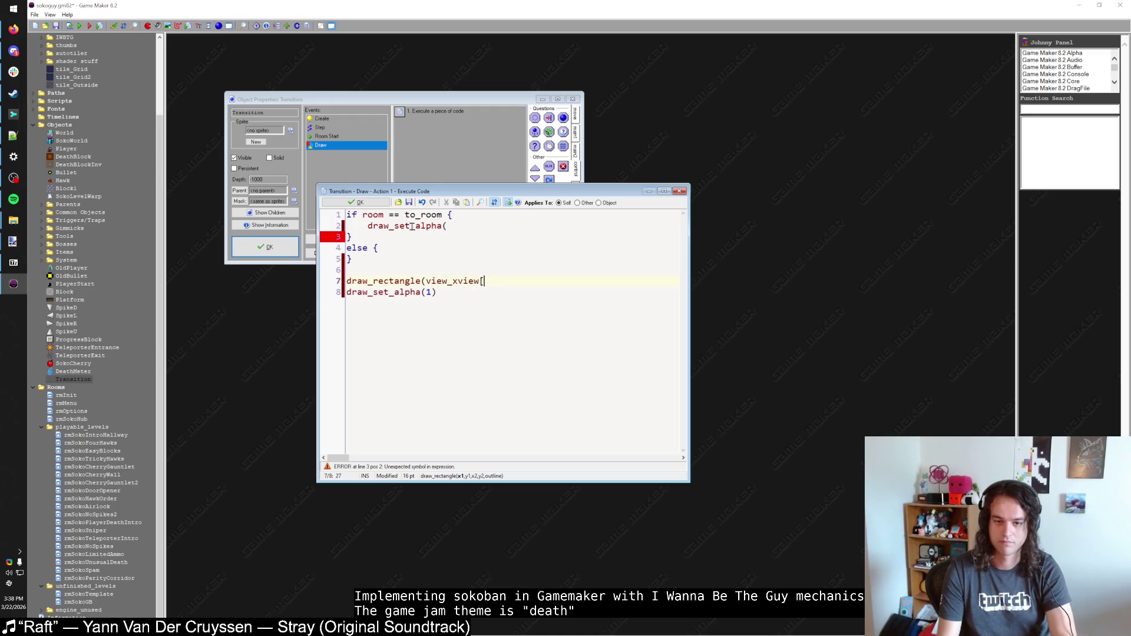
key(BackSpace)
key(BackSpace)
text(, view_yview[0], vie)
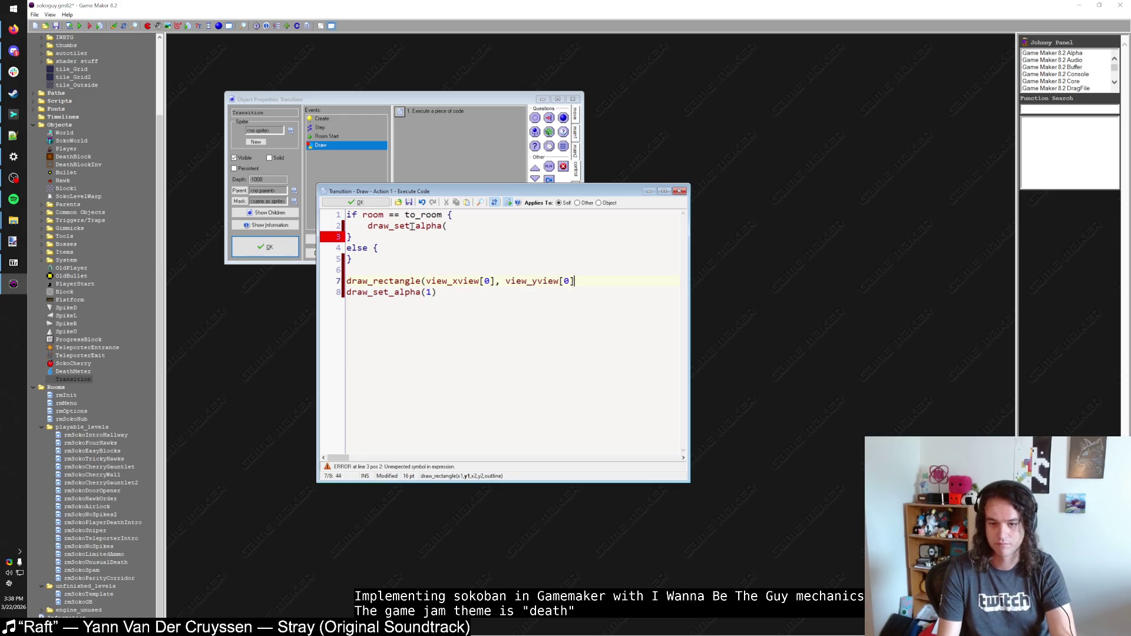
text(w_wview[0])
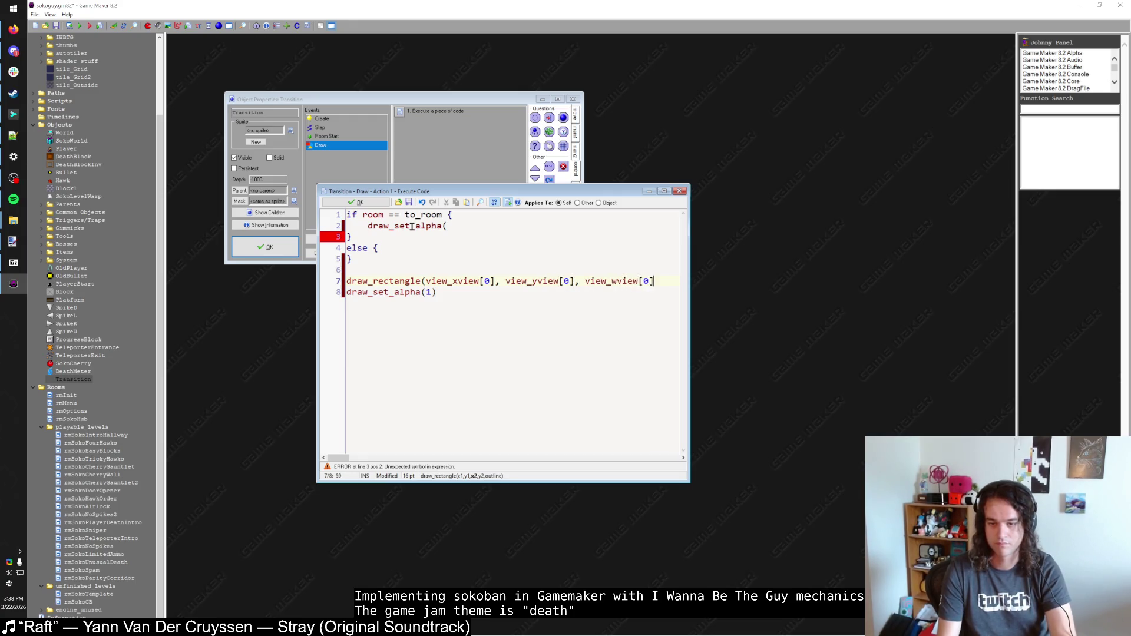
text(, view_hview[0])
key(shift+Home)
key(BackSpace)
text(draw_rectangle(0, 0, 180)
key(BackSpace)
key(BackSpace)
key(BackSpace)
text(800)
key(BackSpace)
text(, 608))
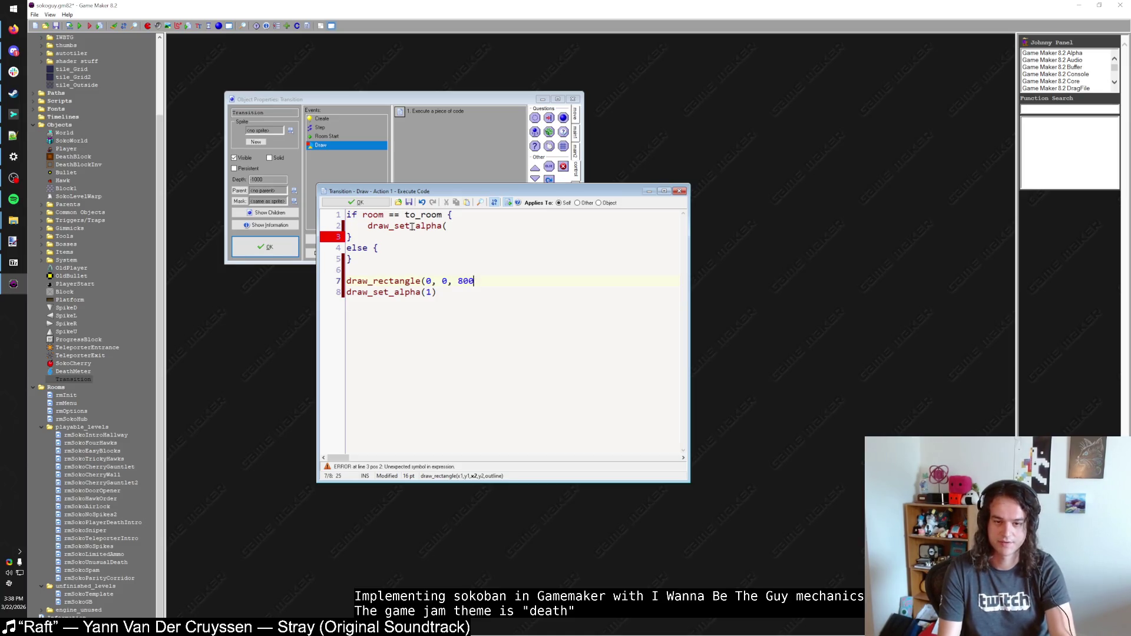
key(BackSpace)
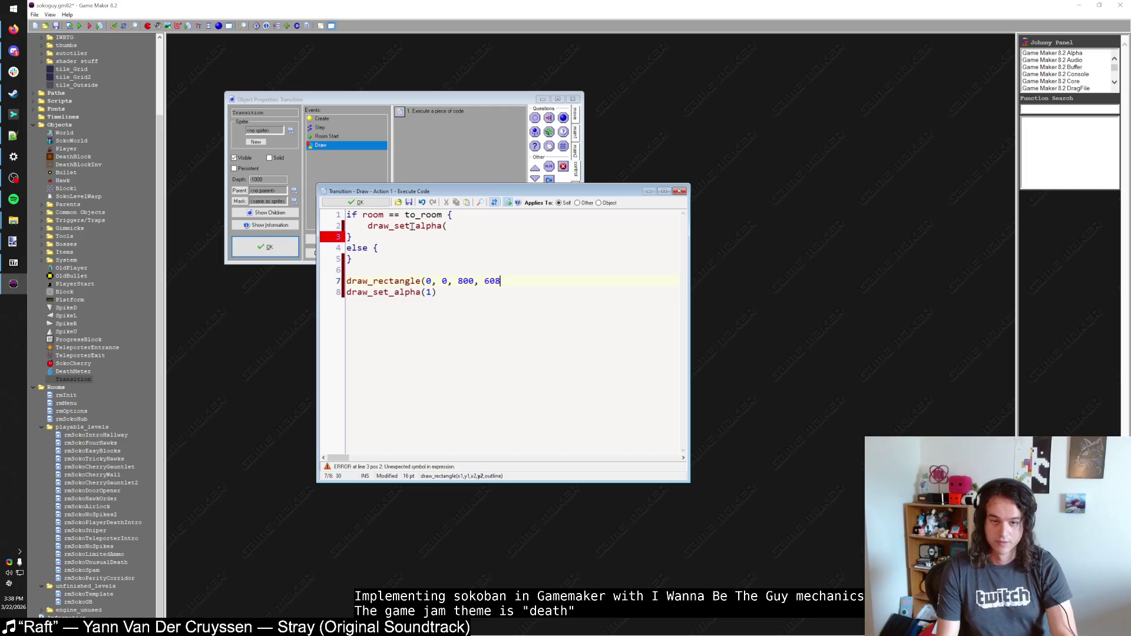
text(, false))
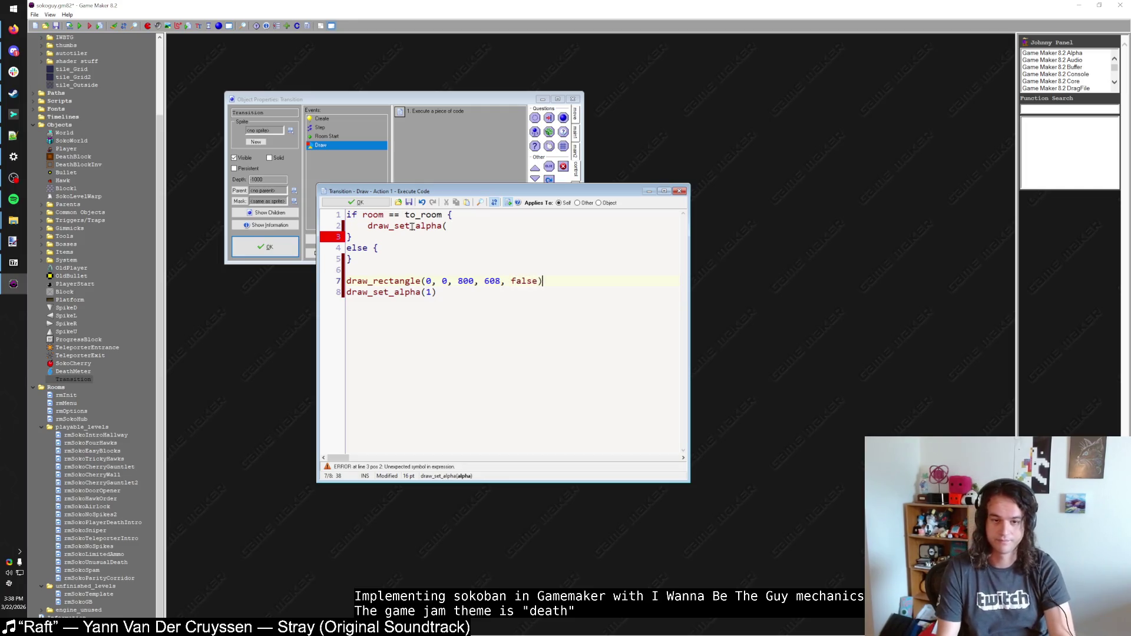
Step: Set the colour to c_black before the rectangle and back to c_white after it
key(Return)
text(draw_set_co)
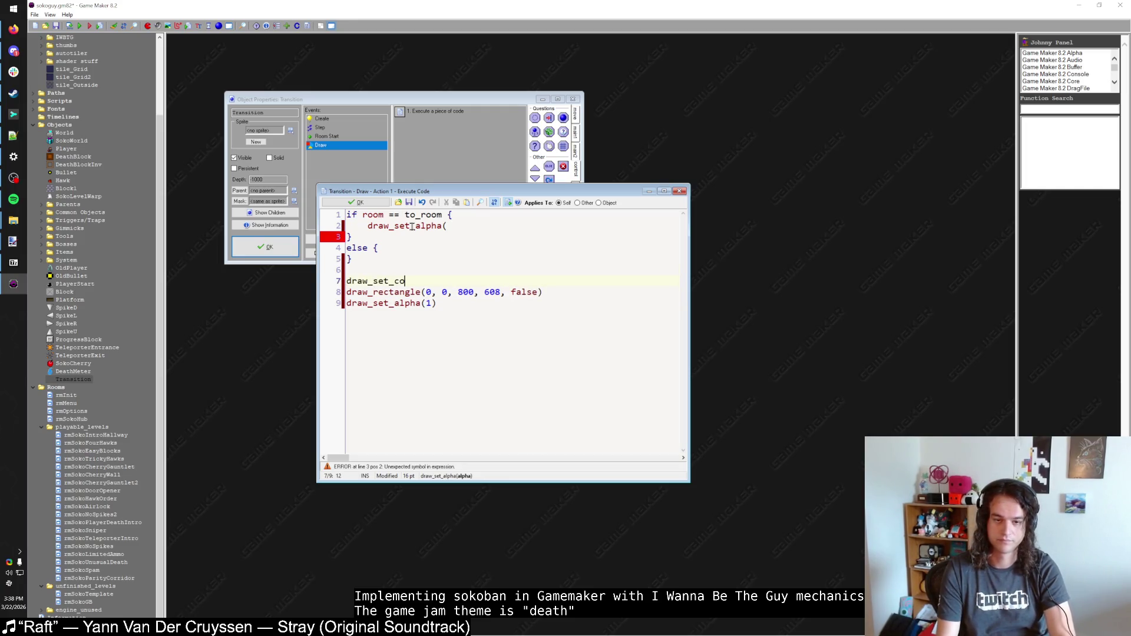
text(lor(c_black))
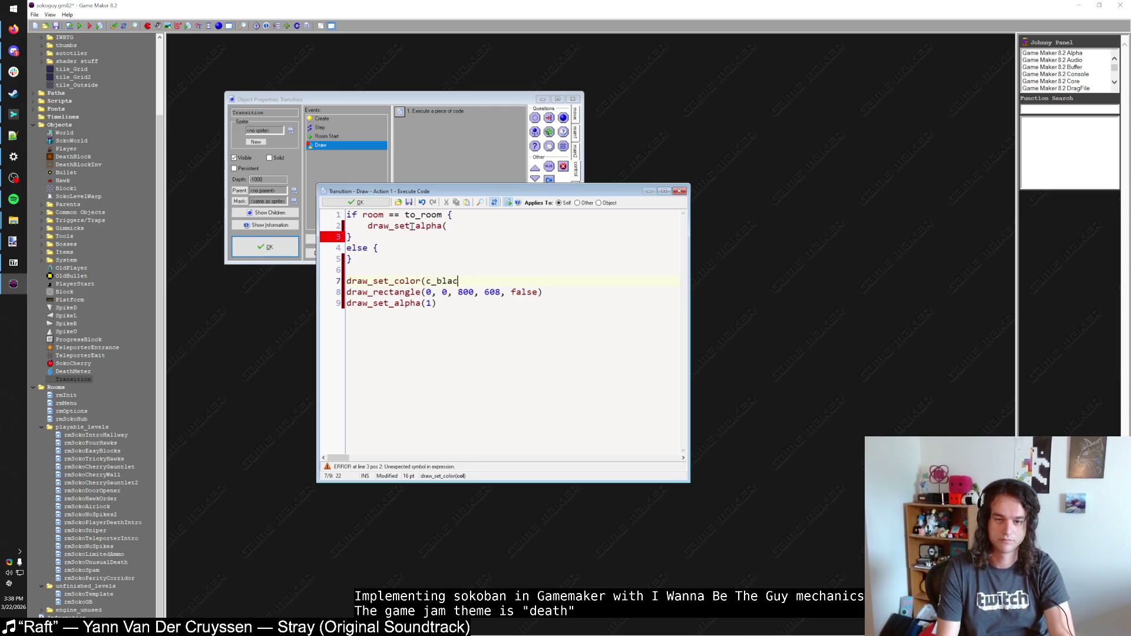
key(Down)
key(End)
key(Return)
text(draw_set_co)
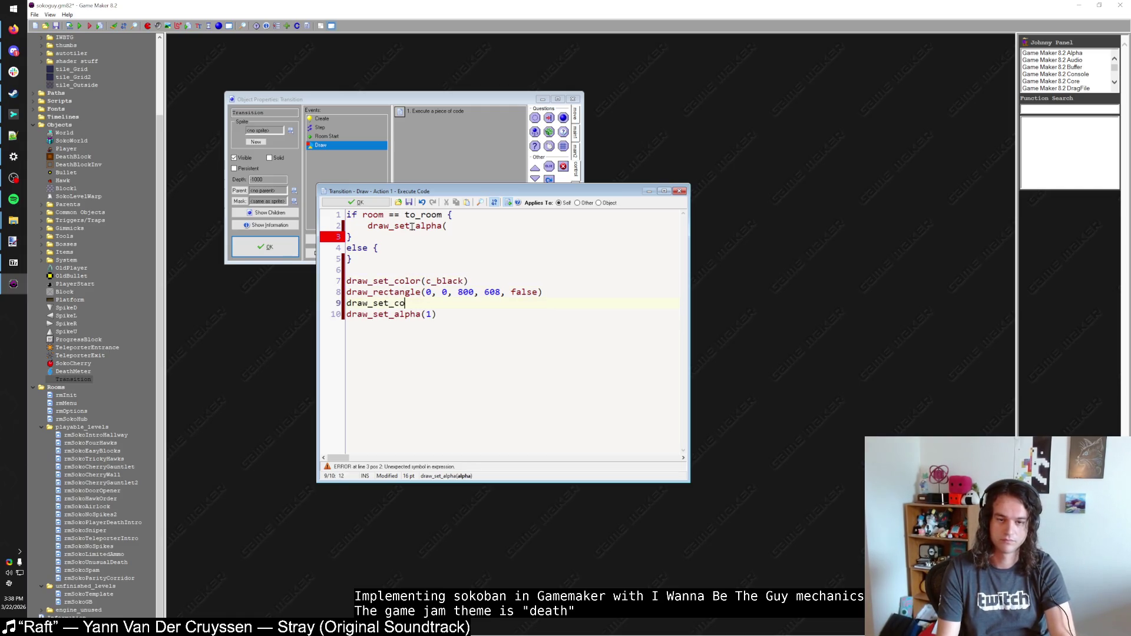
text(lor(c_white))
Step: Set alpha to 1-t in the room branch and t in the else branch, then save the Draw code
key(Up)
key(Up)
key(Up)
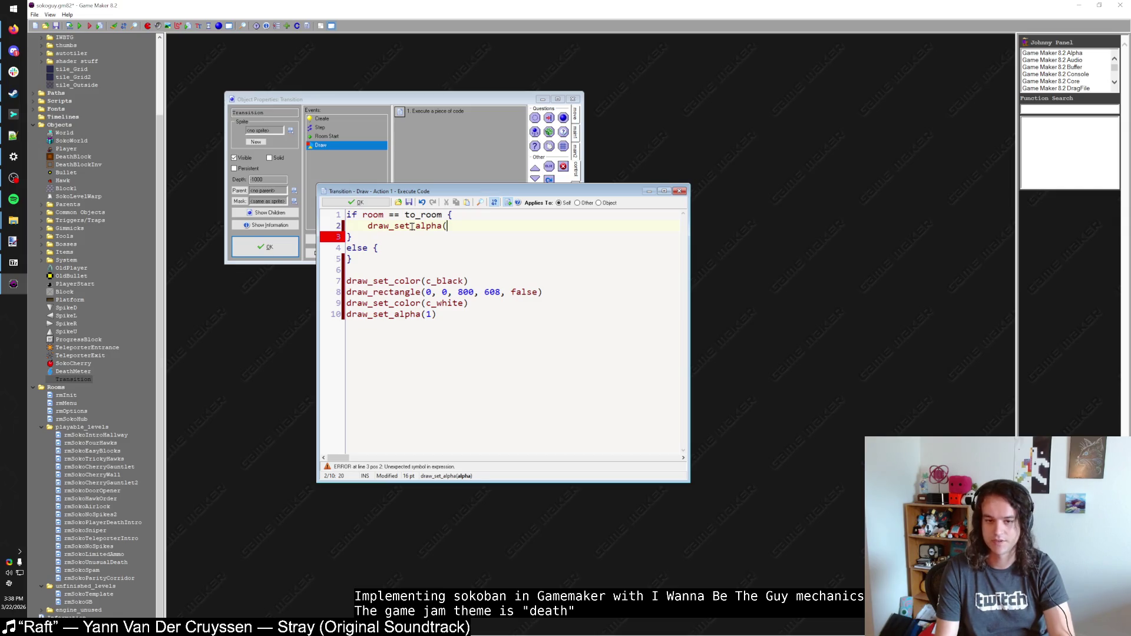
text(1-t))
key(Down)
key(Down)
key(Down)
key(Return)
key(BackSpace)
key(Up)
key(End)
key(Return)
text(draw_set_alpha(t))
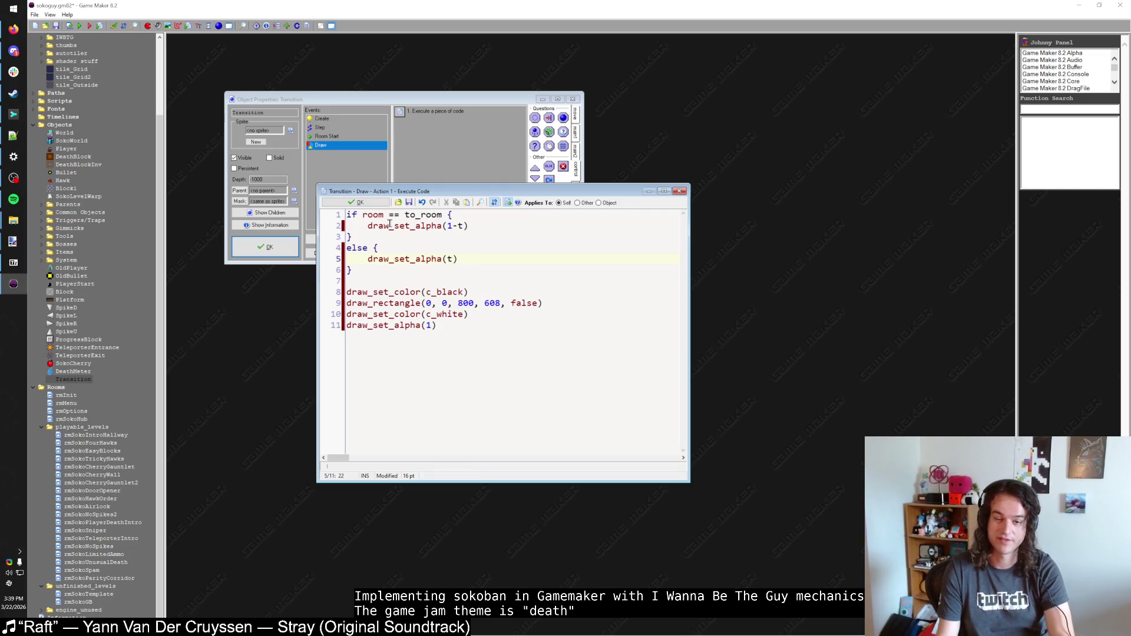
click(366, 206)
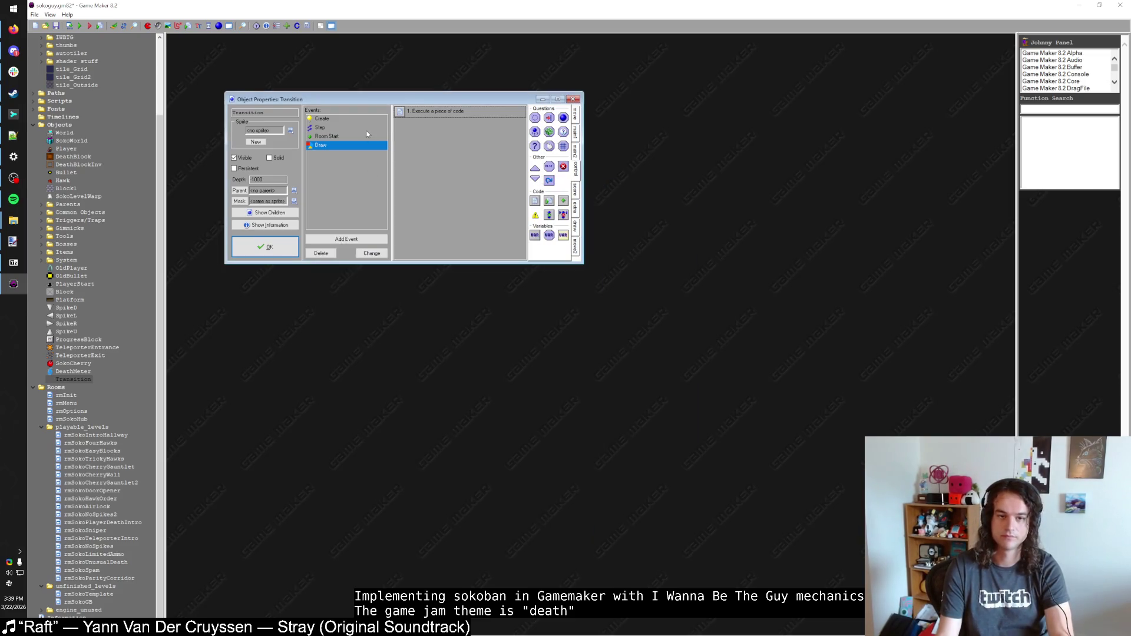
Step: Change the Create code's starting value to t = -1, then open the SokoWorld object
click(322, 118)
double_click(421, 111)
click(419, 232)
key(BackSpace)
text(-)
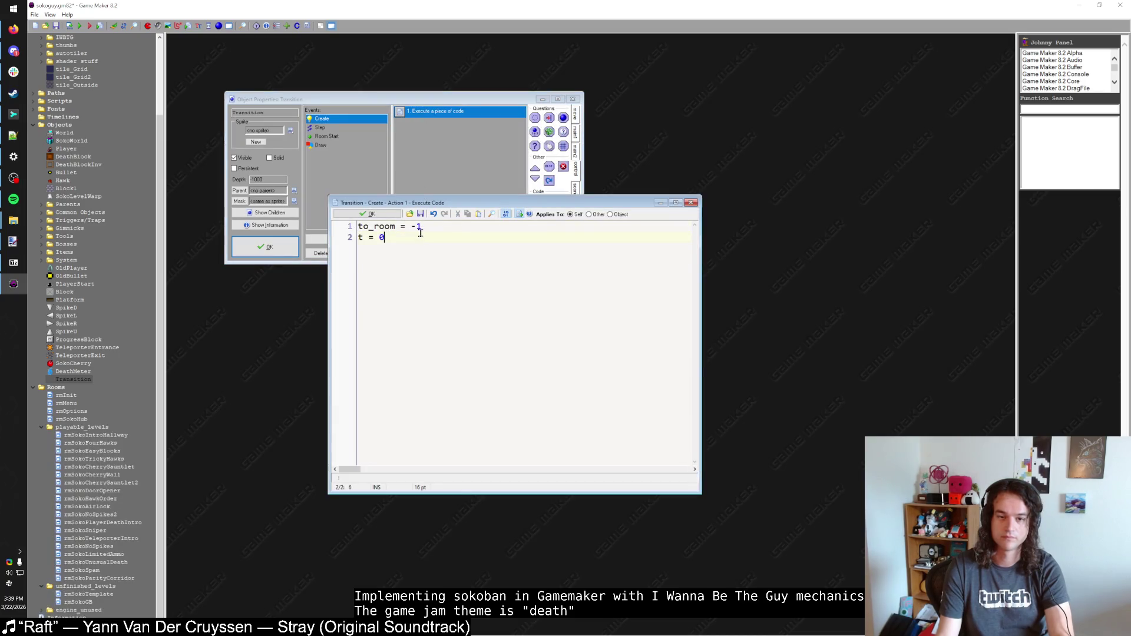
text(1)
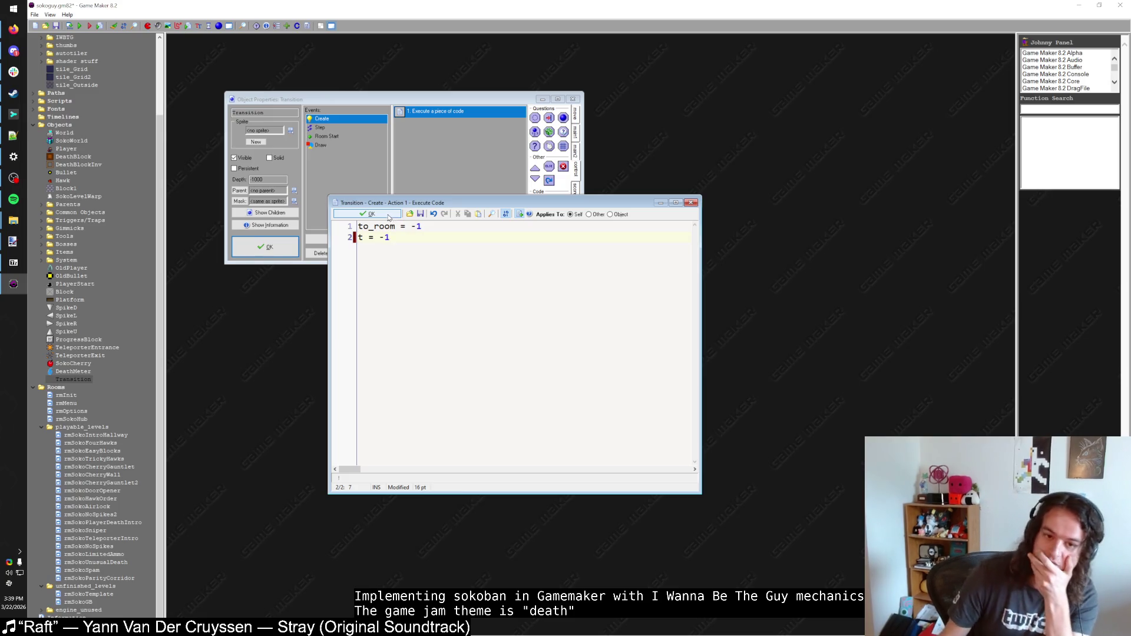
click(391, 217)
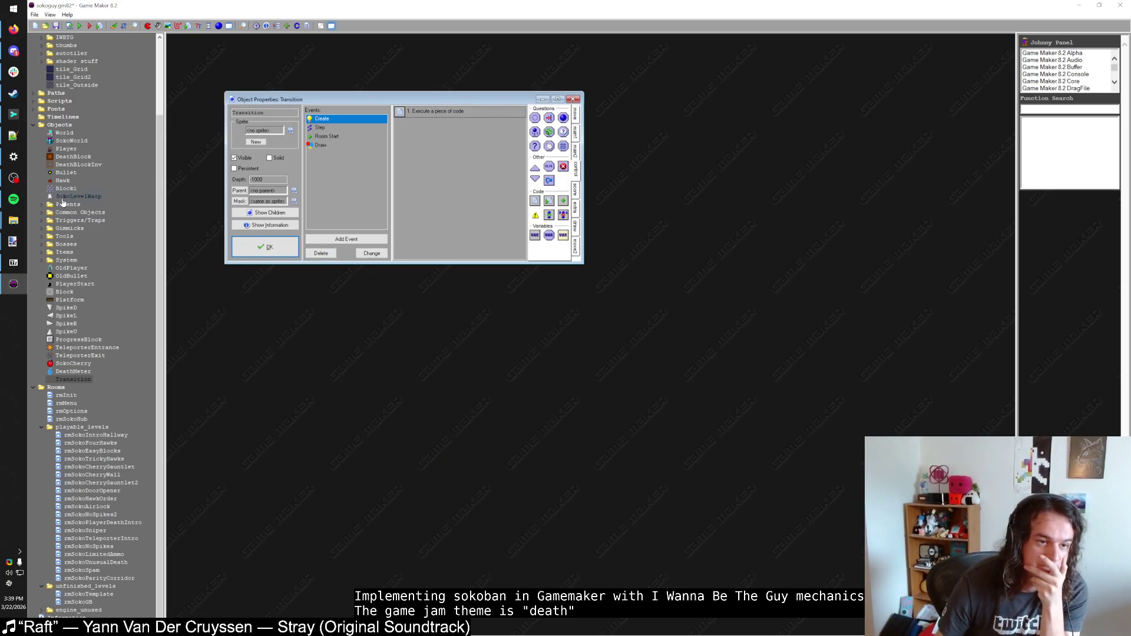
click(72, 143)
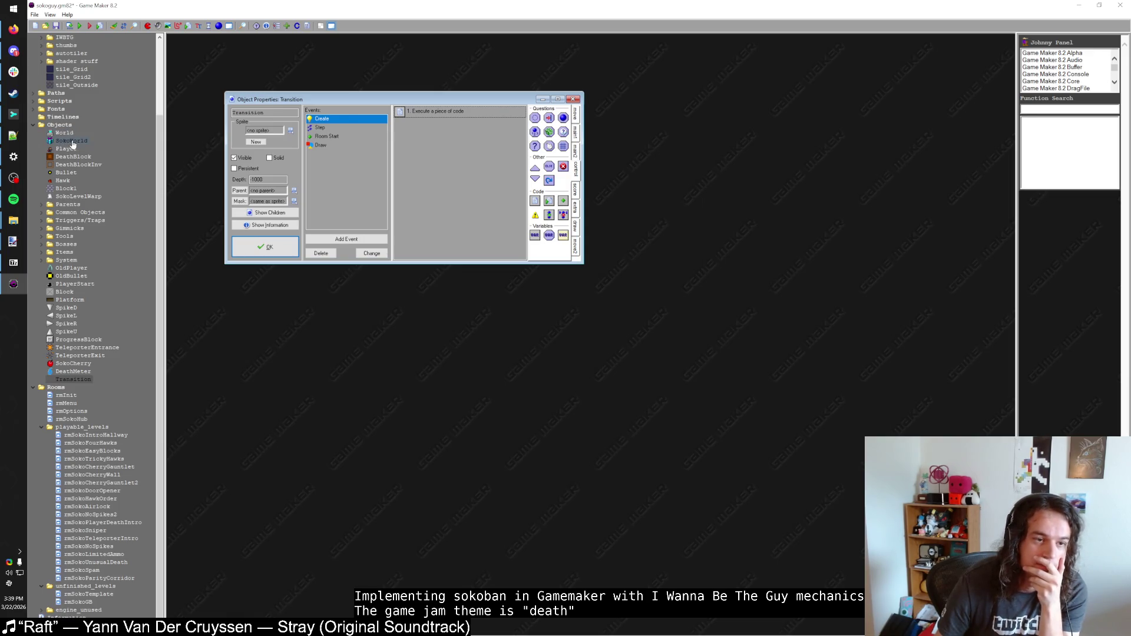
double_click(73, 142)
click(435, 241)
double_click(526, 229)
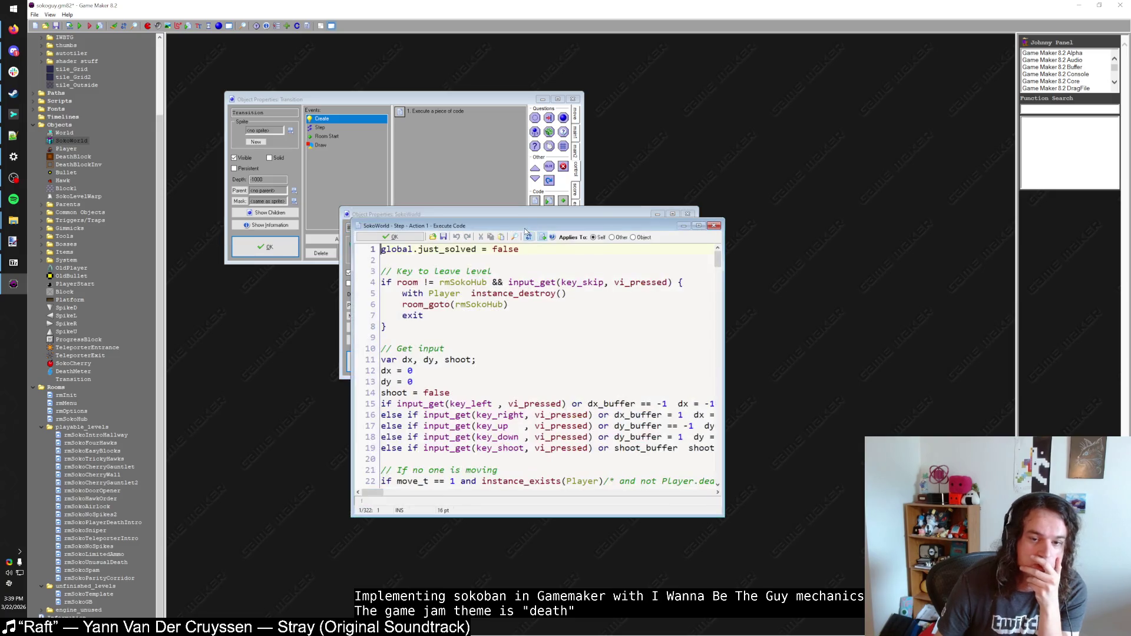
double_click(498, 227)
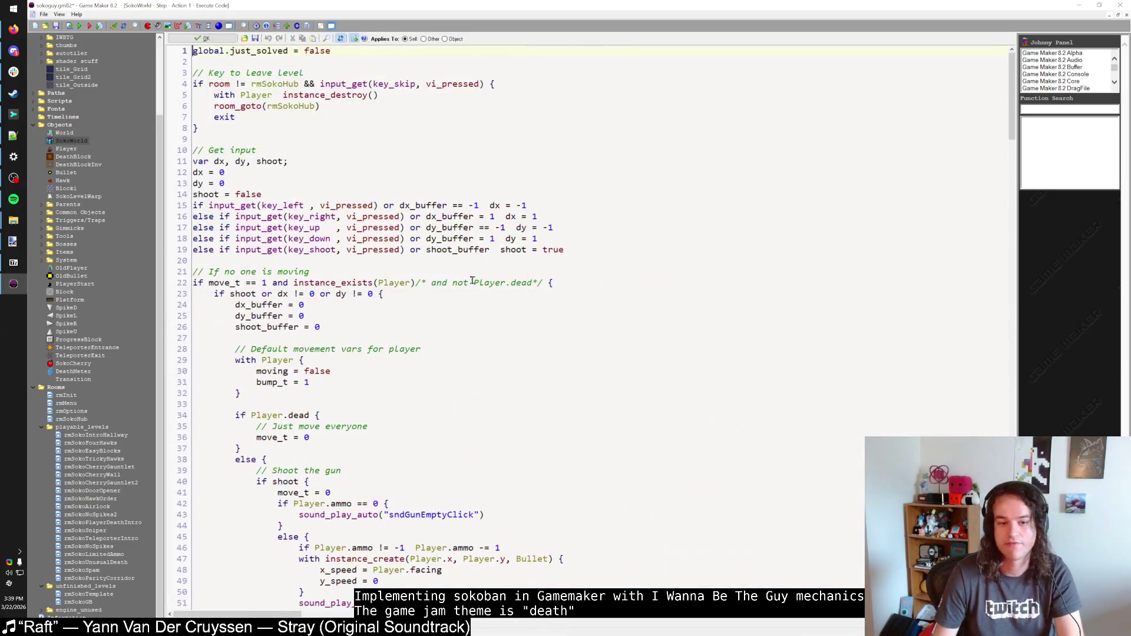
click(547, 284)
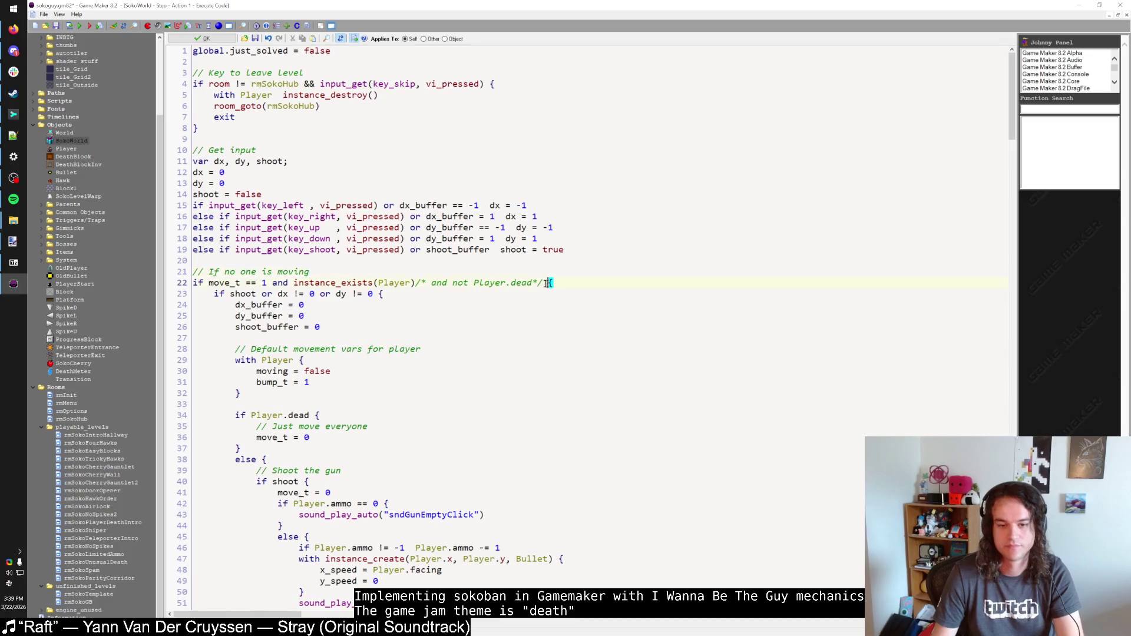
text(and not instance_exists(Transition))
key(Down)
key(Down)
click(700, 284)
scroll(660, 298, down, 9)
scroll(661, 298, down, 20)
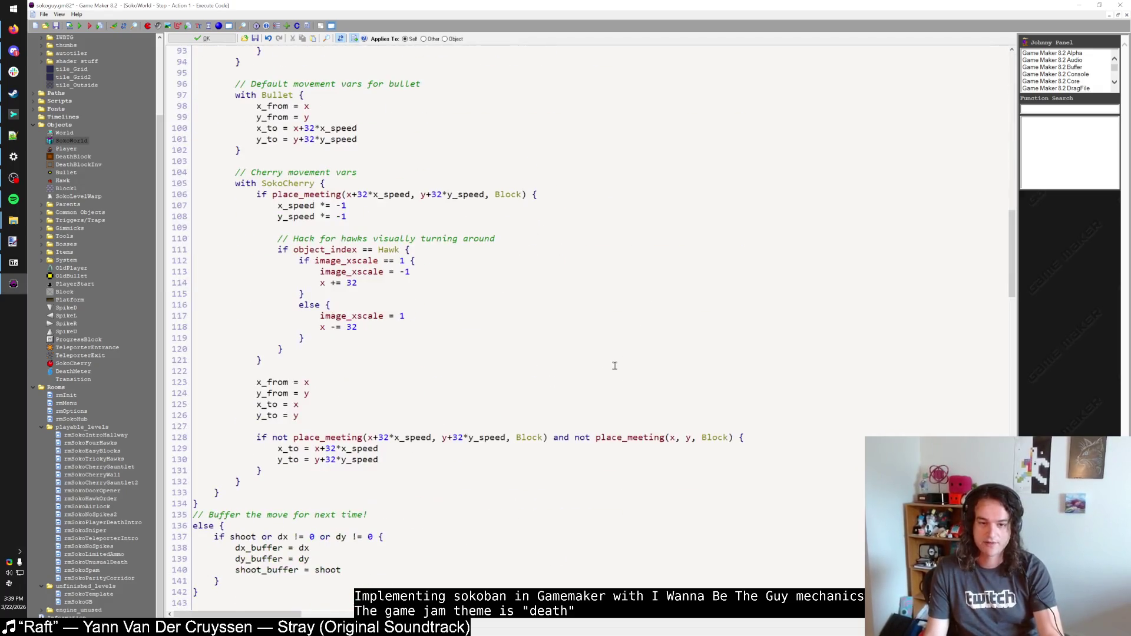
scroll(619, 364, down, 20)
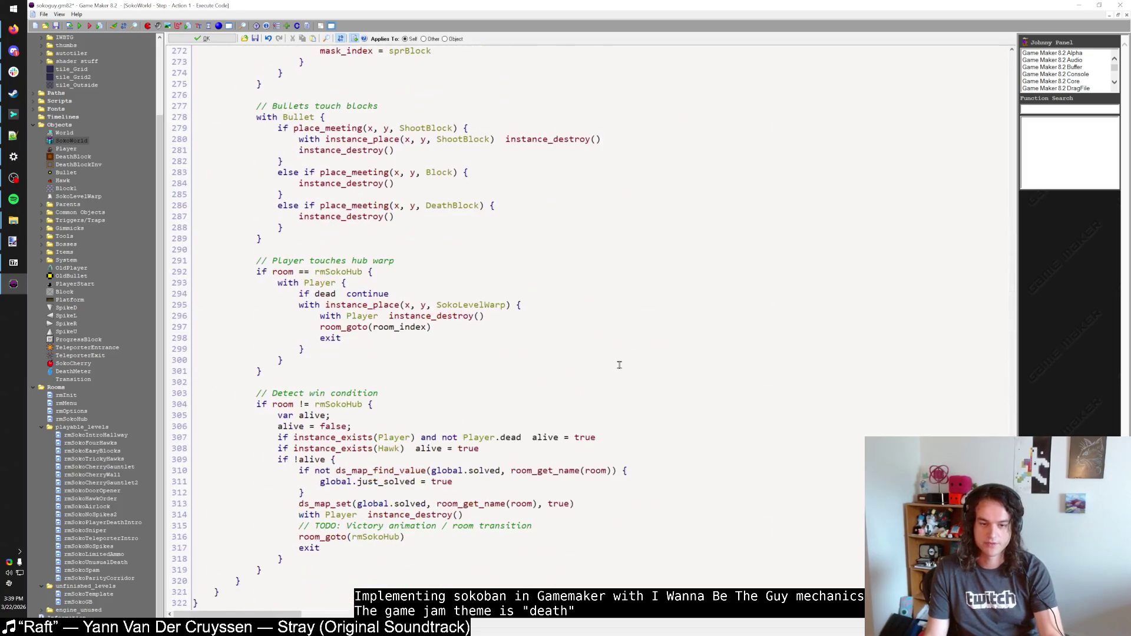
click(414, 539)
key(Home)
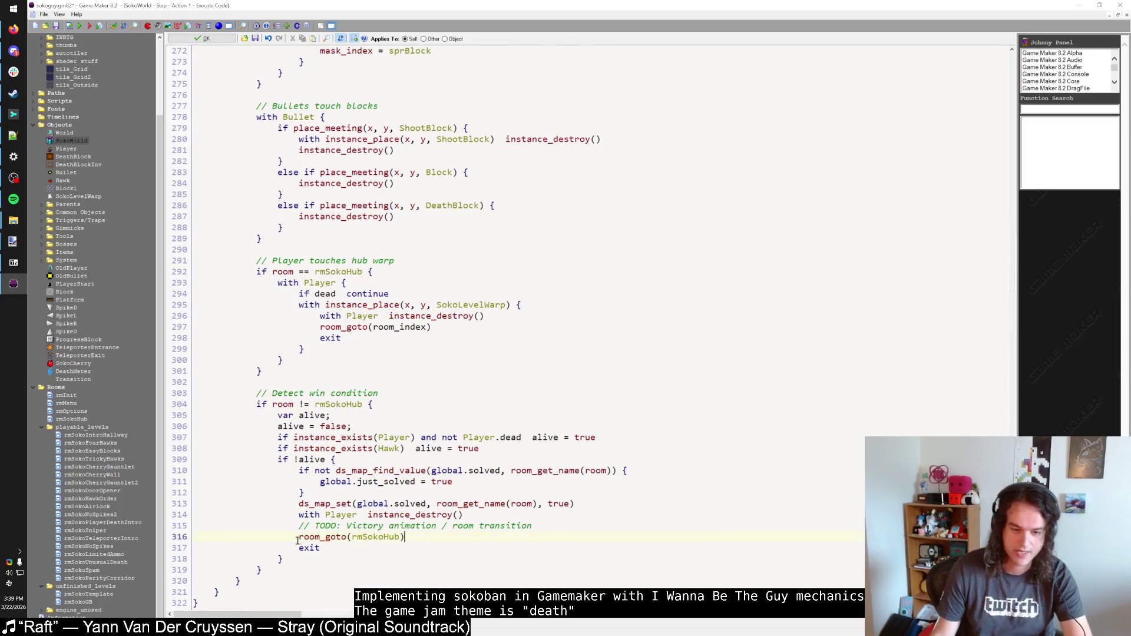
Step: Comment out the win check's room_goto, spawn a Transition with to_room = rmSokoHub, and delete the TODO comment
text(//)
key(End)
key(Return)
text(instance_create()
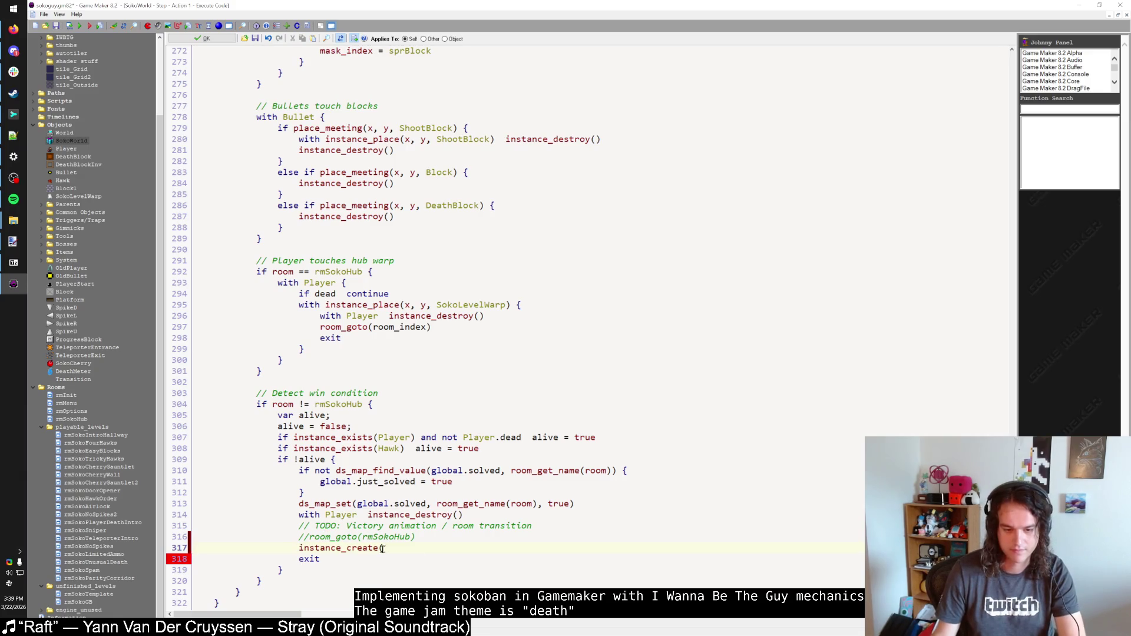
text(0, 0, Transition))
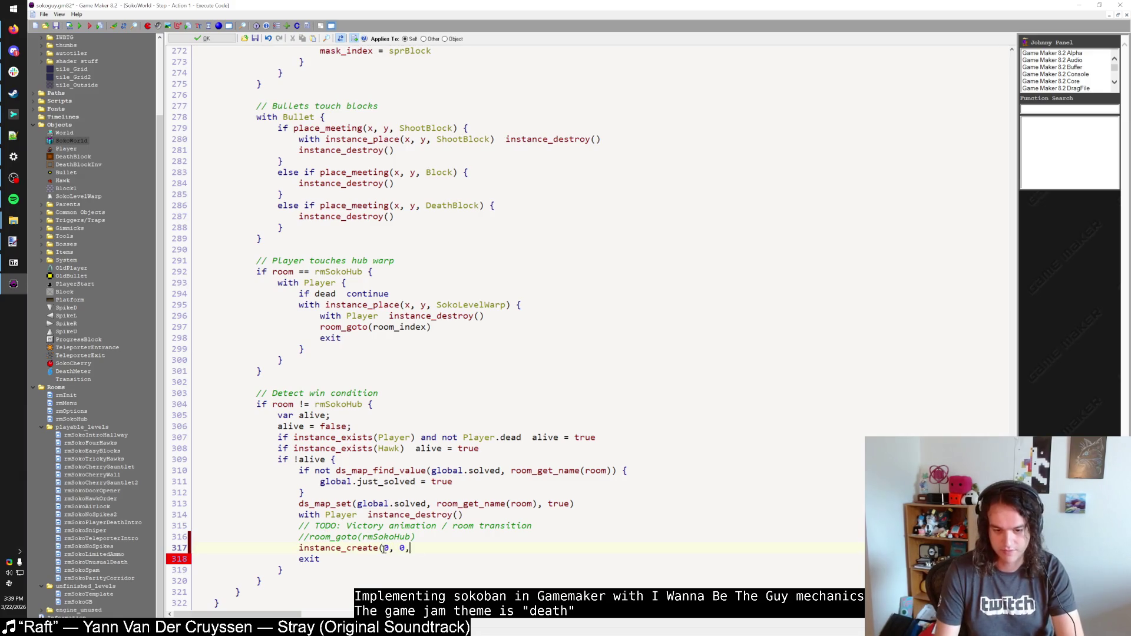
key(Return)
text(Transition.)
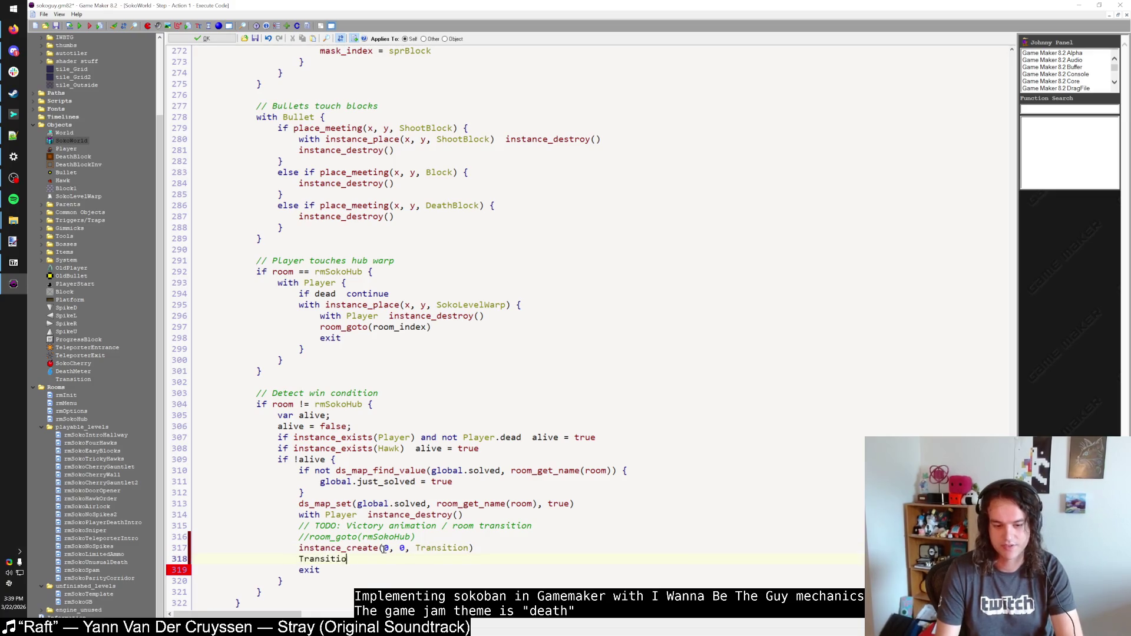
text(to_room = rmSokoHub)
key(BackSpace)
key(BackSpace)
key(BackSpace)
text(oHub)
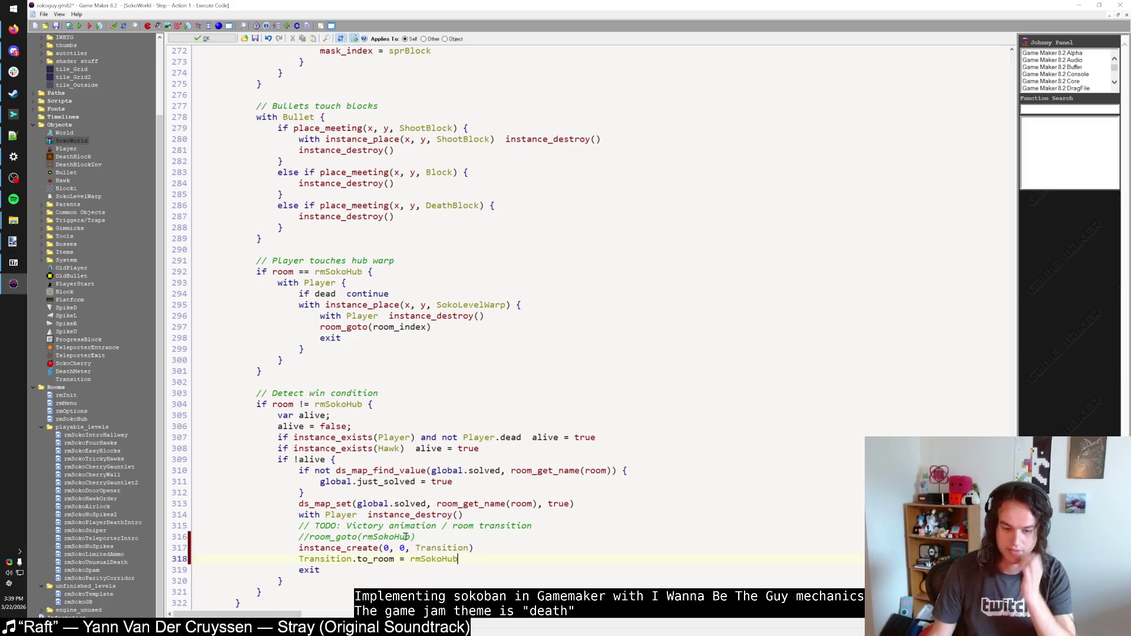
drag(531, 526, 193, 526)
key(BackSpace)
key(BackSpace)
Step: Replace the hub warp's room_goto with the same Transition lines, targeting room_index
drag(474, 547, 297, 537)
click(482, 546)
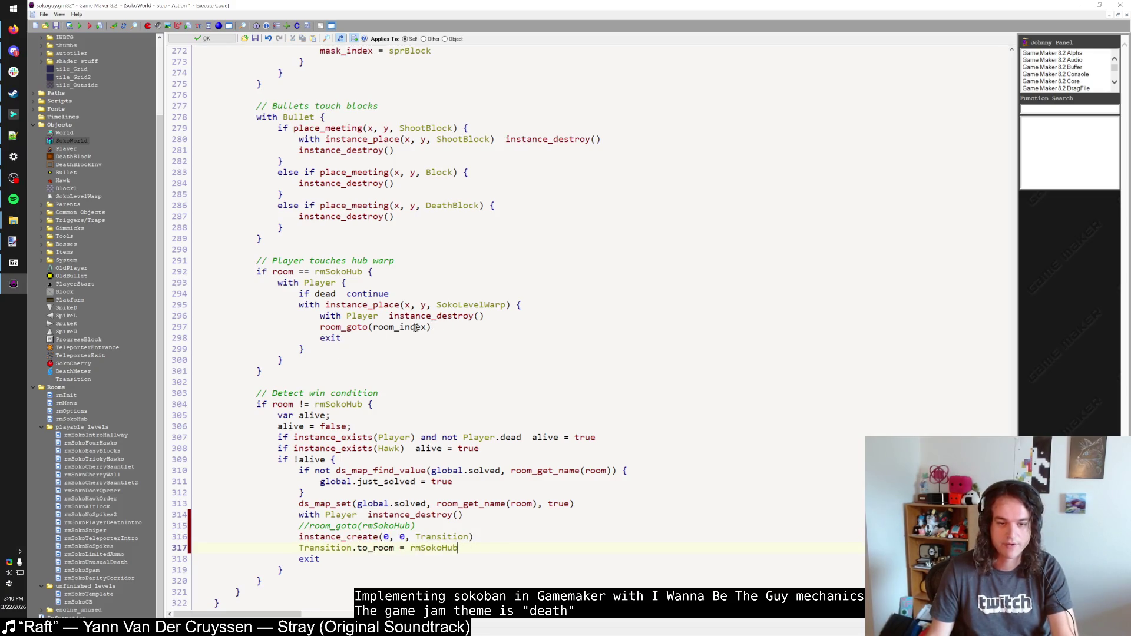
click(322, 327)
text(//)
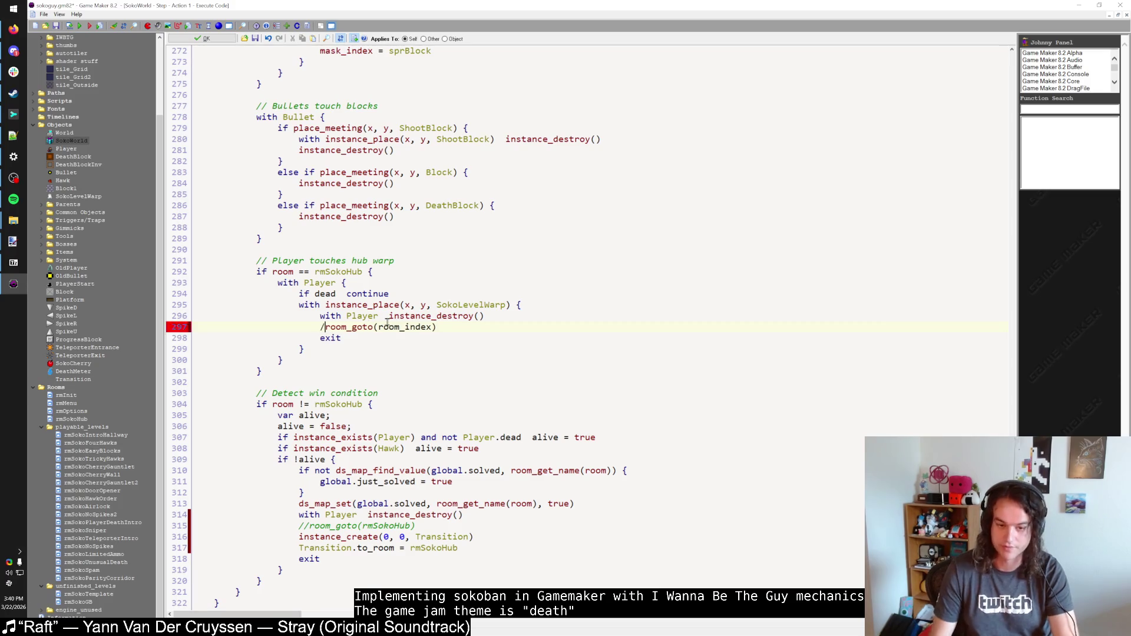
key(End)
key(Return)
text(instance_create(0, 0, Transition) Transition.to_room = rmSokoHub)
click(300, 348)
key(Tab)
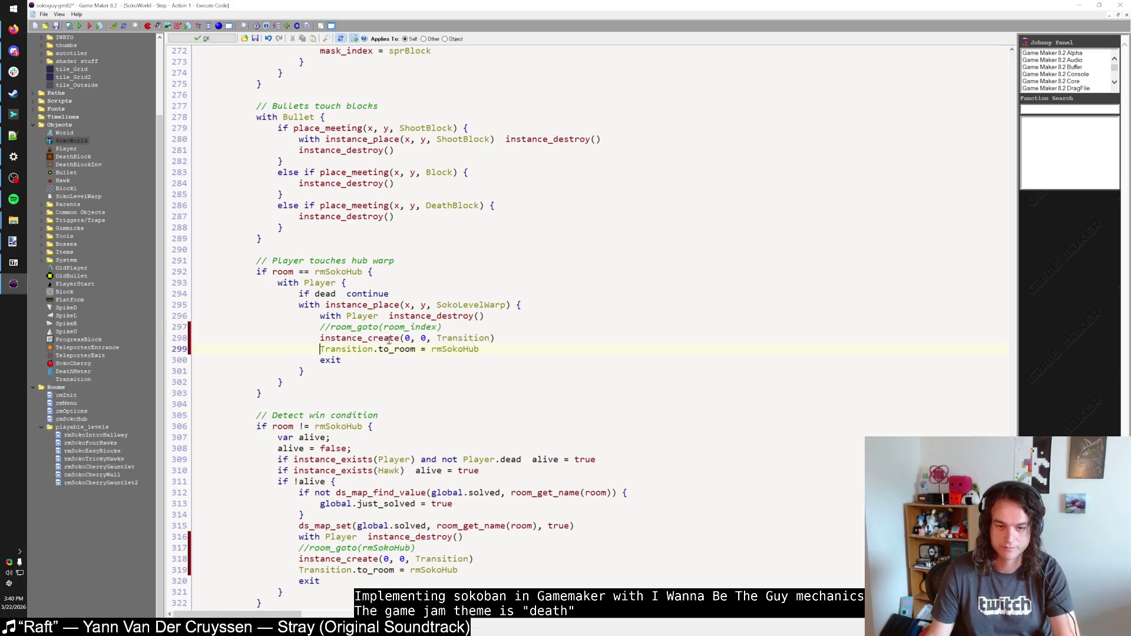
double_click(412, 328)
key(ctrl+c)
double_click(453, 349)
key(ctrl+v)
click(496, 359)
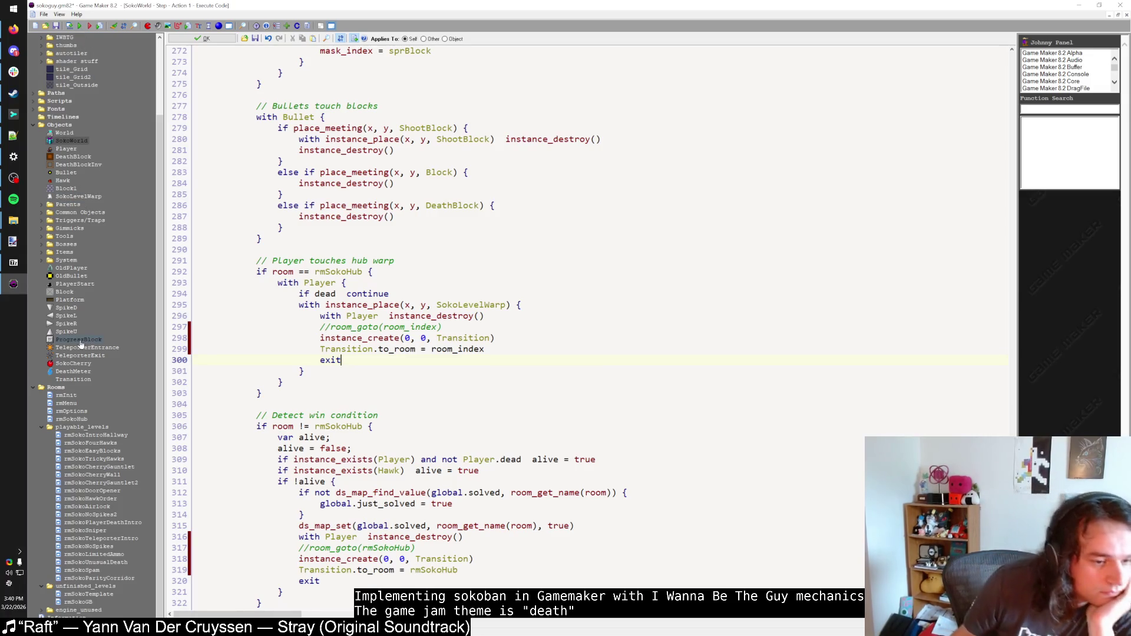
click(453, 339)
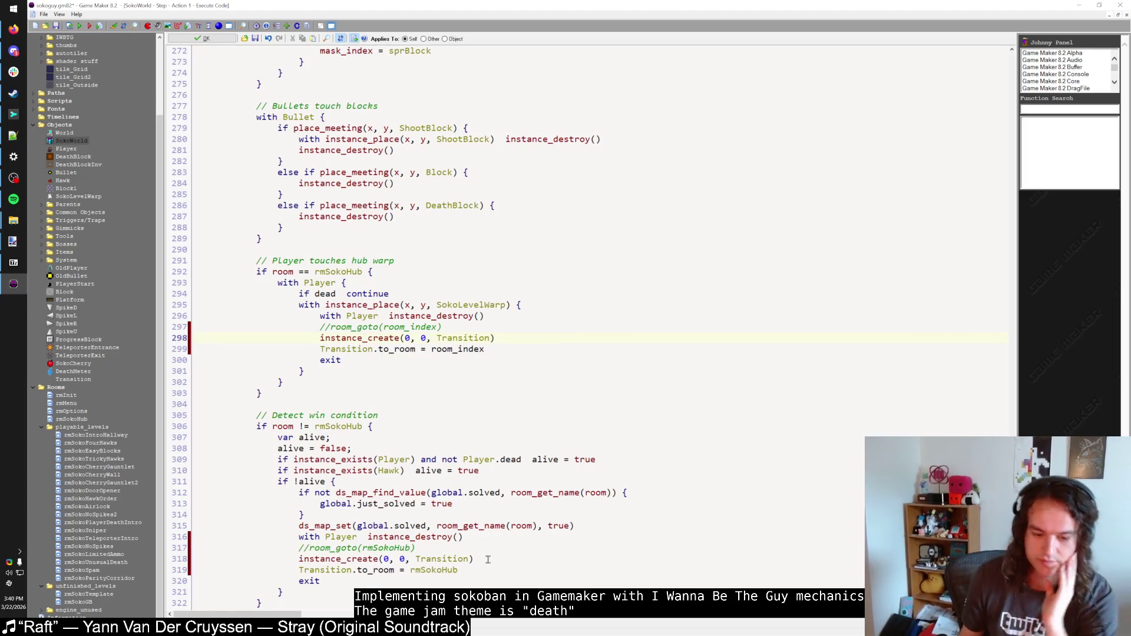
Step: Add Transition.t = -2 after the win check's instance creation
click(487, 559)
key(Return)
text(Tra)
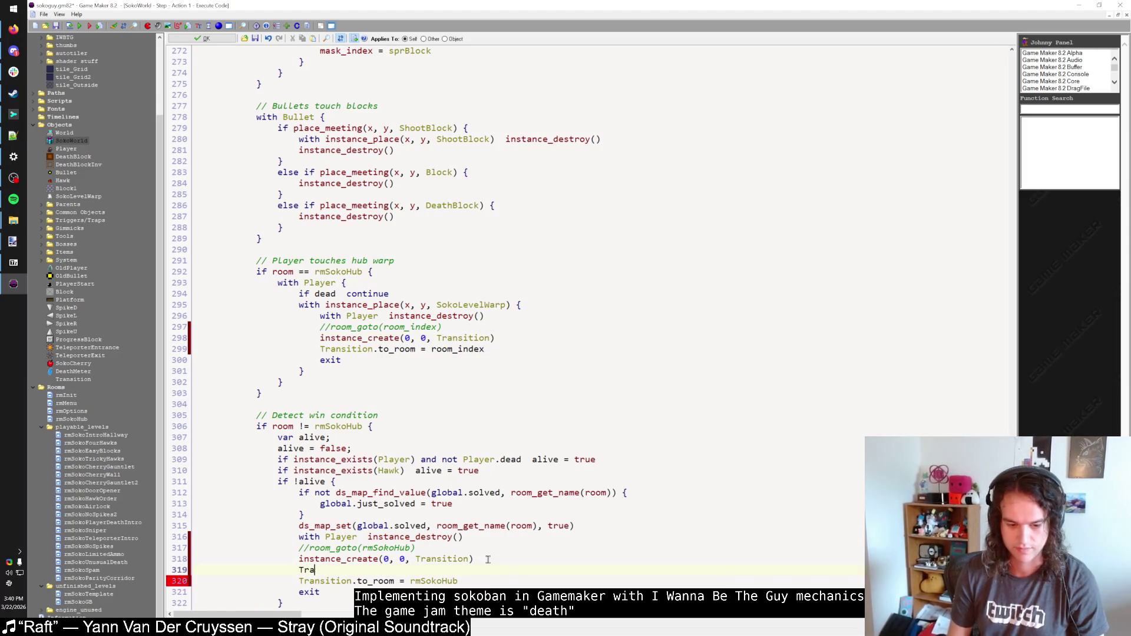
text(nsition)
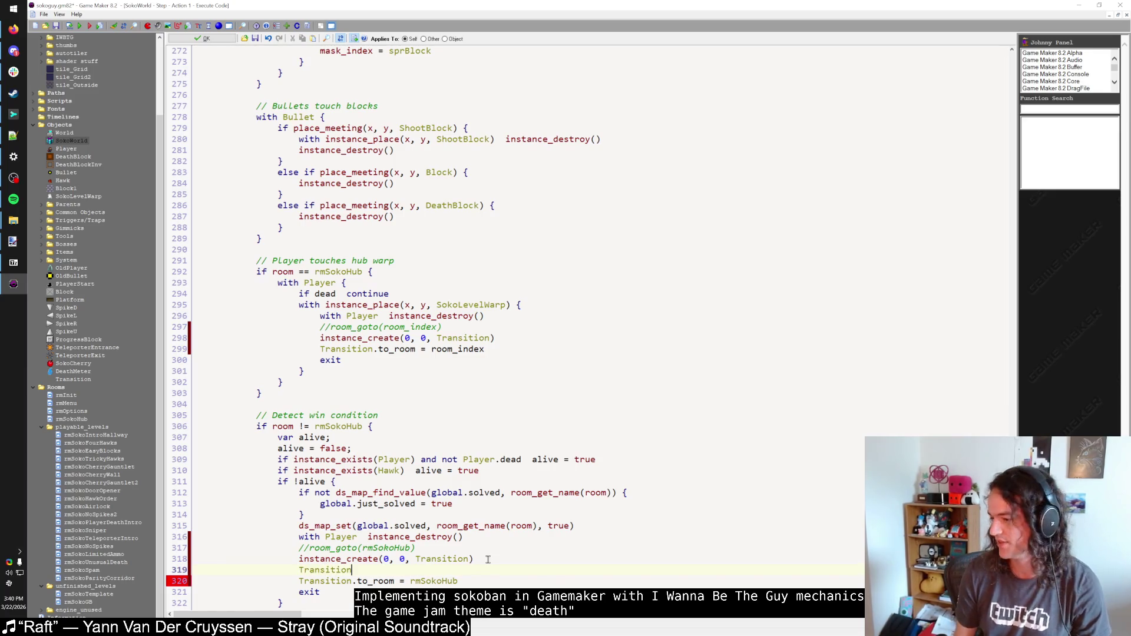
text(.t = -2)
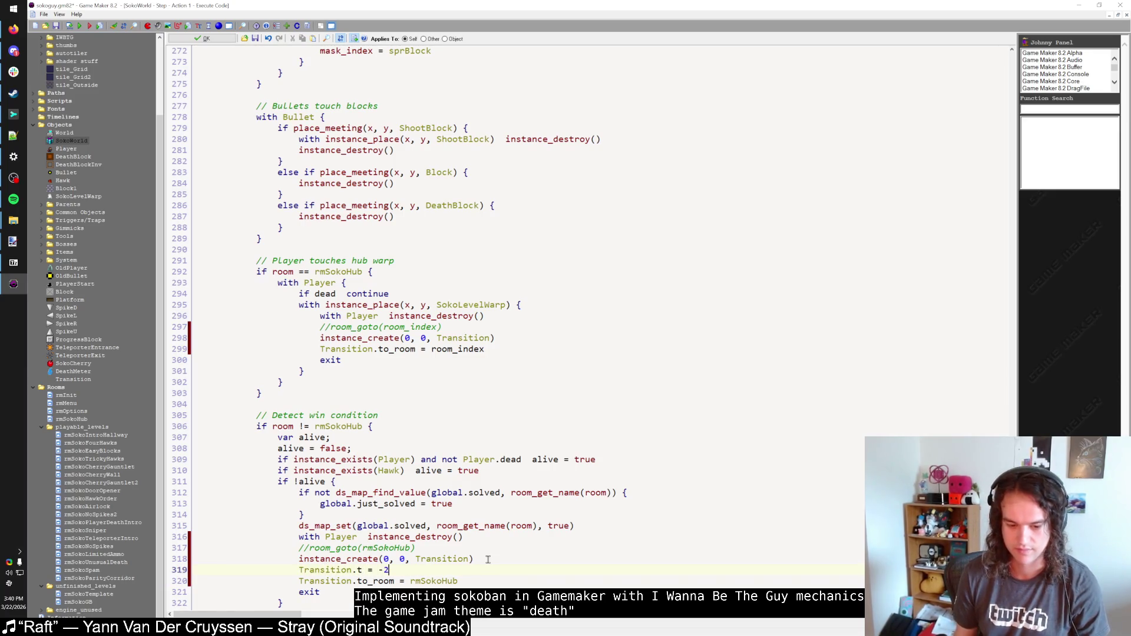
middle_click(335, 570)
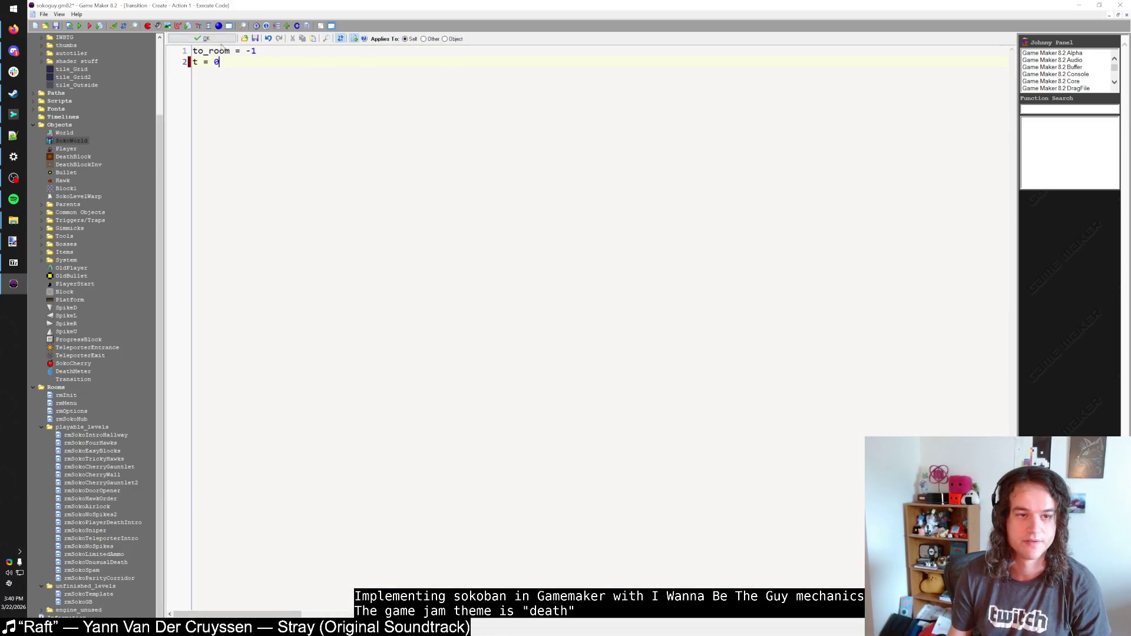
Step: Change both fade increments in the Transition's Step code from 0.05 to 0.1
click(218, 39)
click(276, 53)
double_click(366, 40)
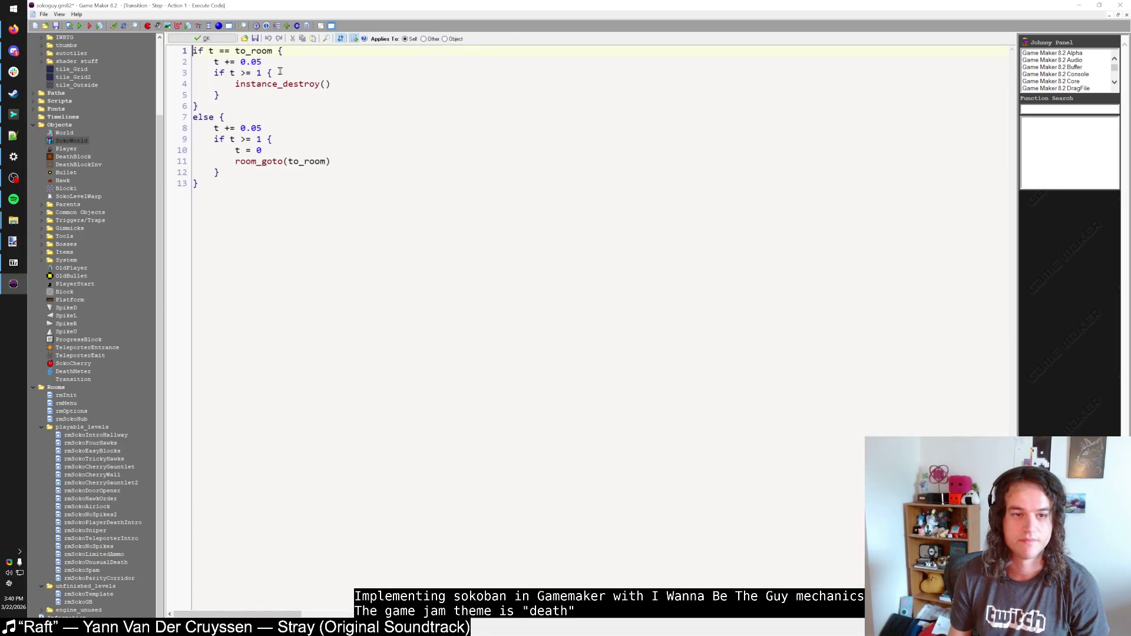
double_click(256, 62)
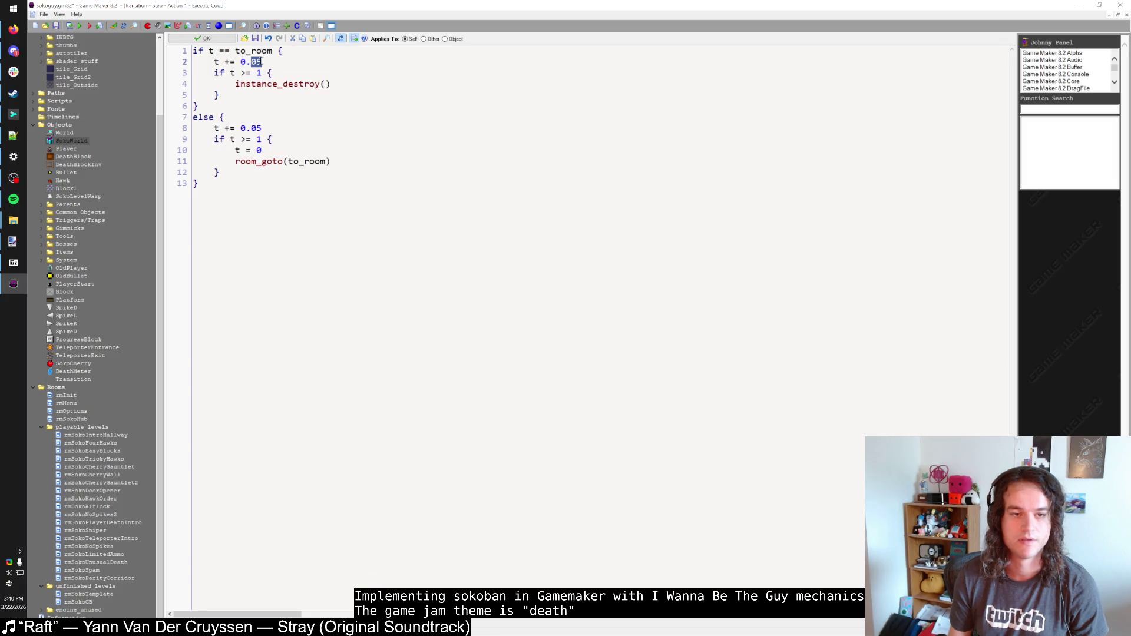
text(1)
double_click(256, 128)
text(1)
click(263, 184)
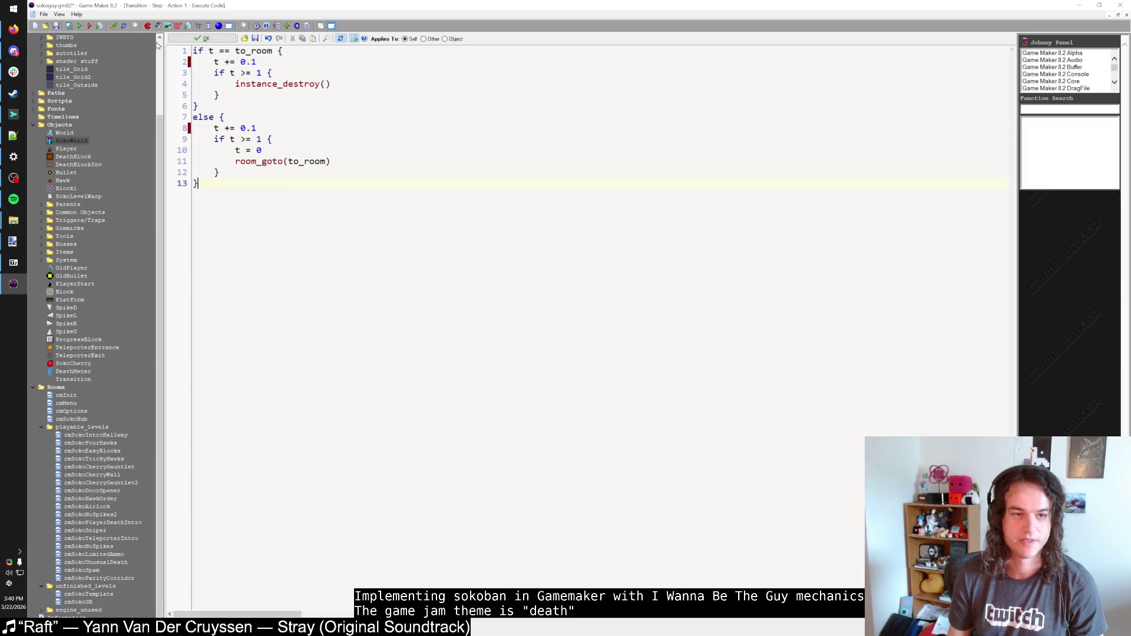
Step: Test-run the game: continue Game 1, enter the cherry level, and leave back to the hub
click(80, 26)
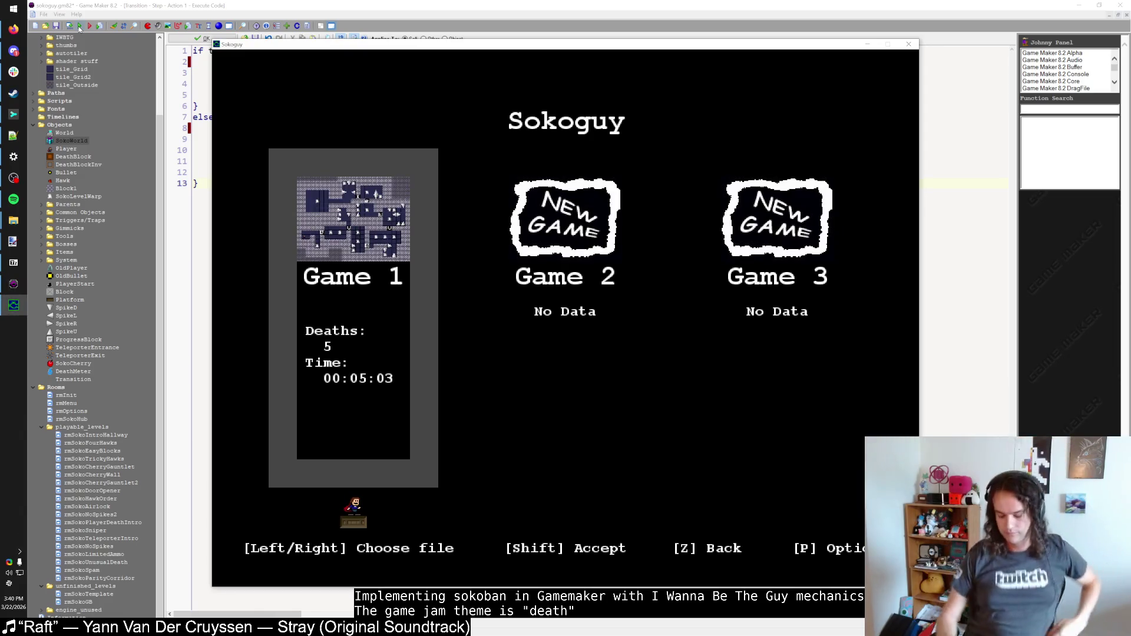
key(shift)
key(shift)
key(Right)
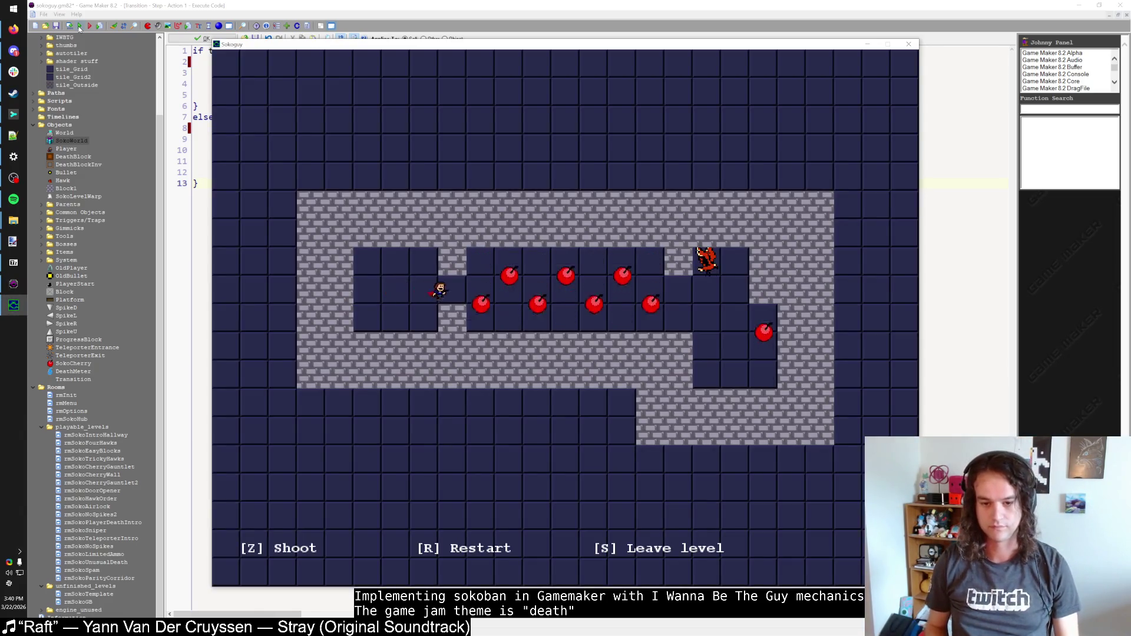
key(q)
key(Escape)
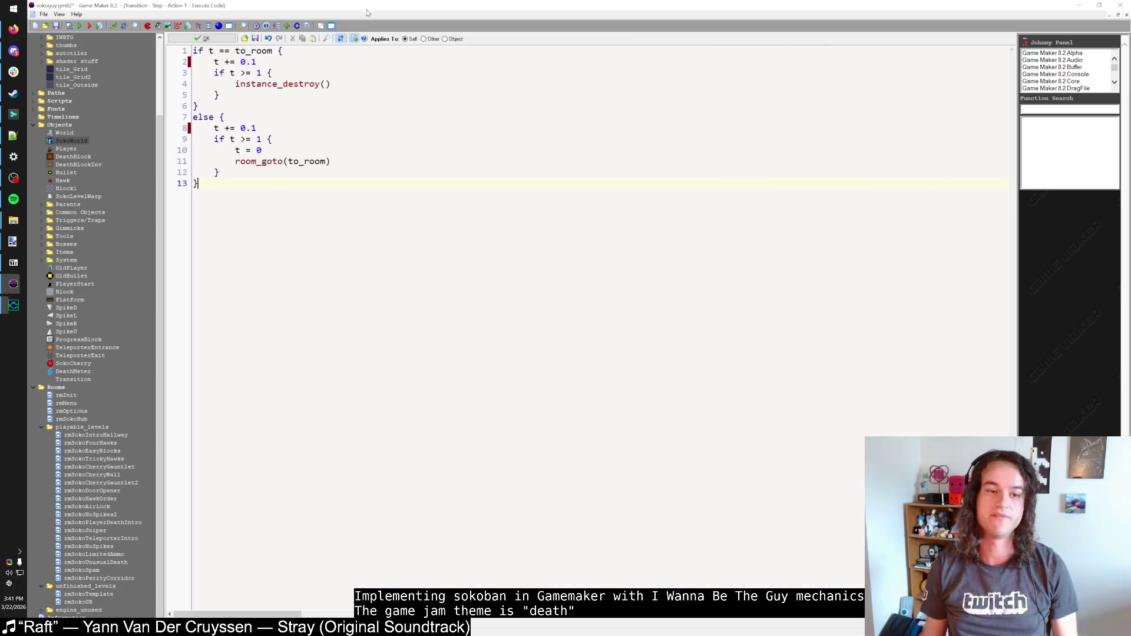
click(189, 42)
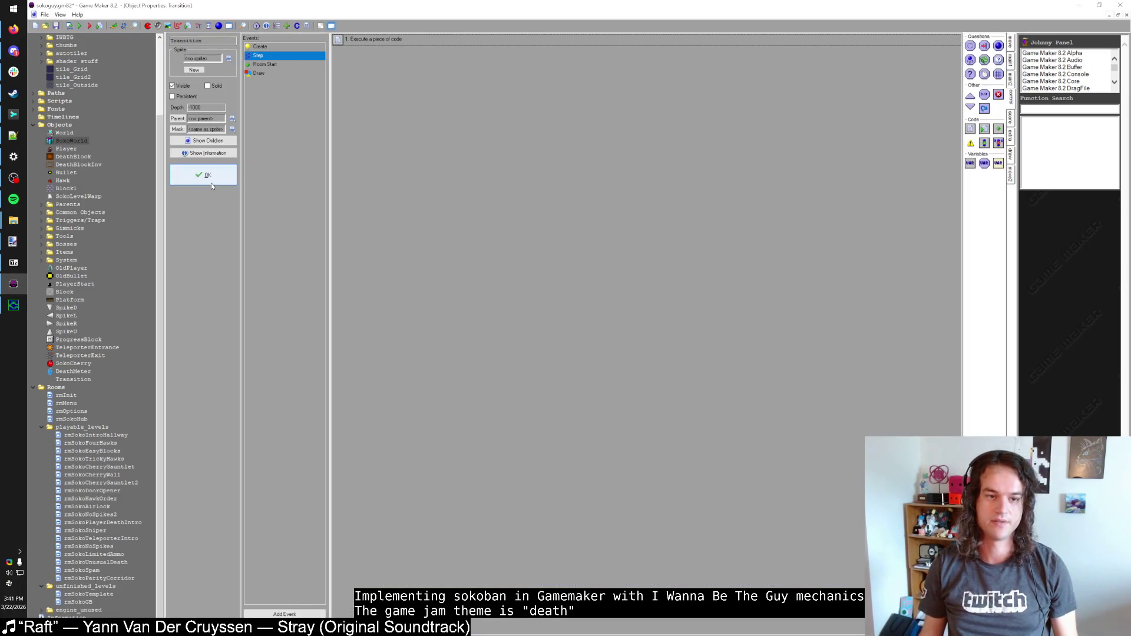
Step: Make the leave-level code spawn a Transition with to_room set to rmSokoHub
click(211, 183)
drag(320, 338, 484, 349)
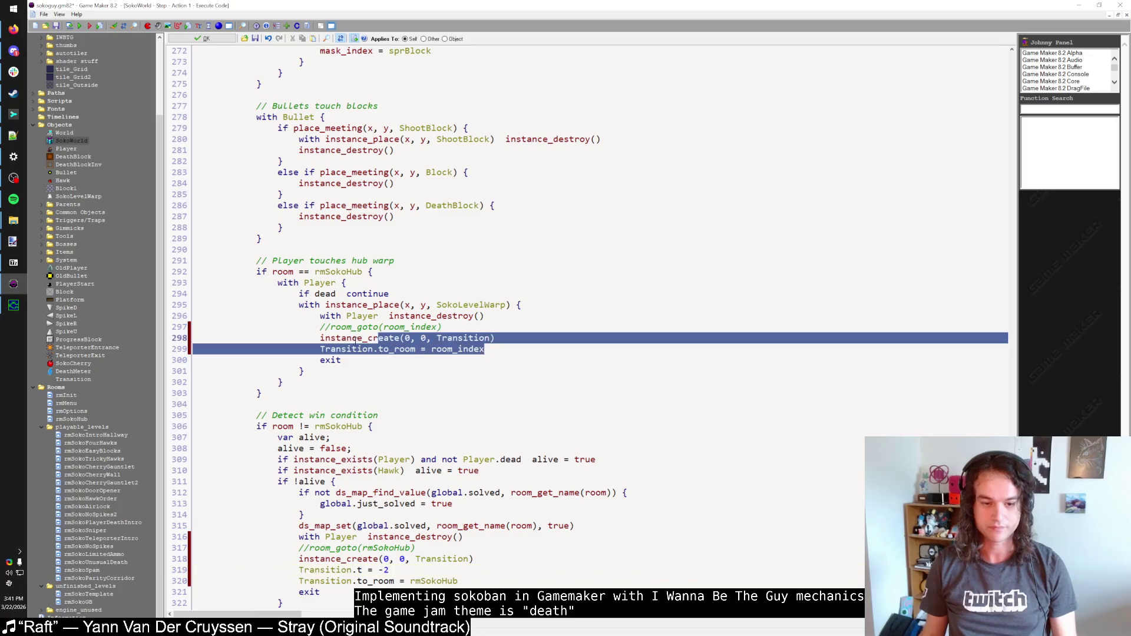
scroll(958, 339, up, 20)
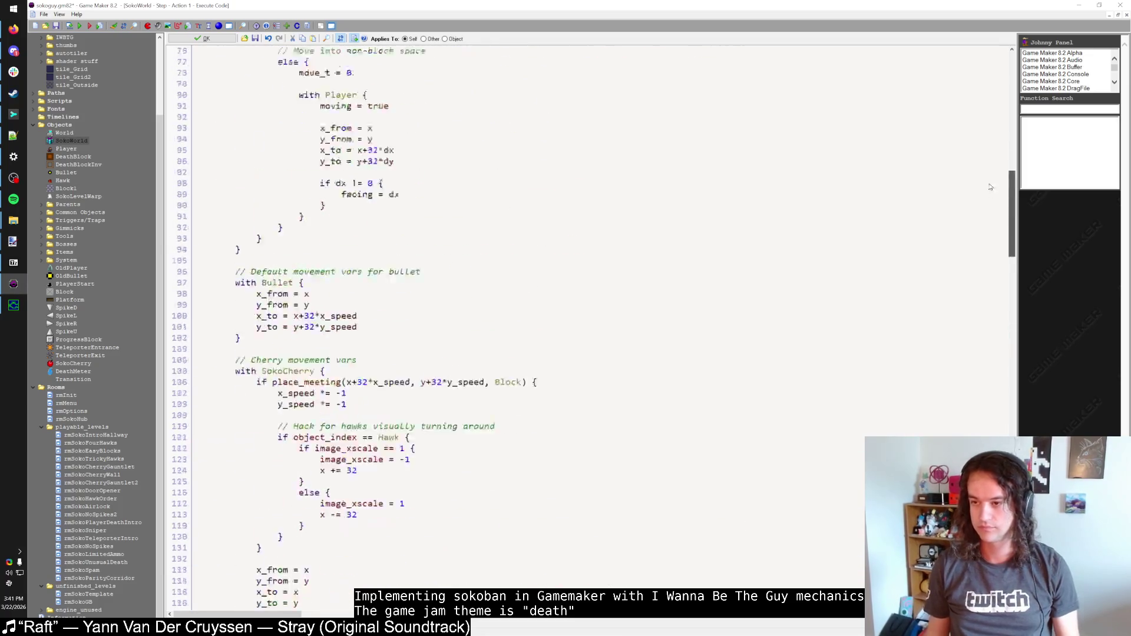
click(350, 107)
key(Delete)
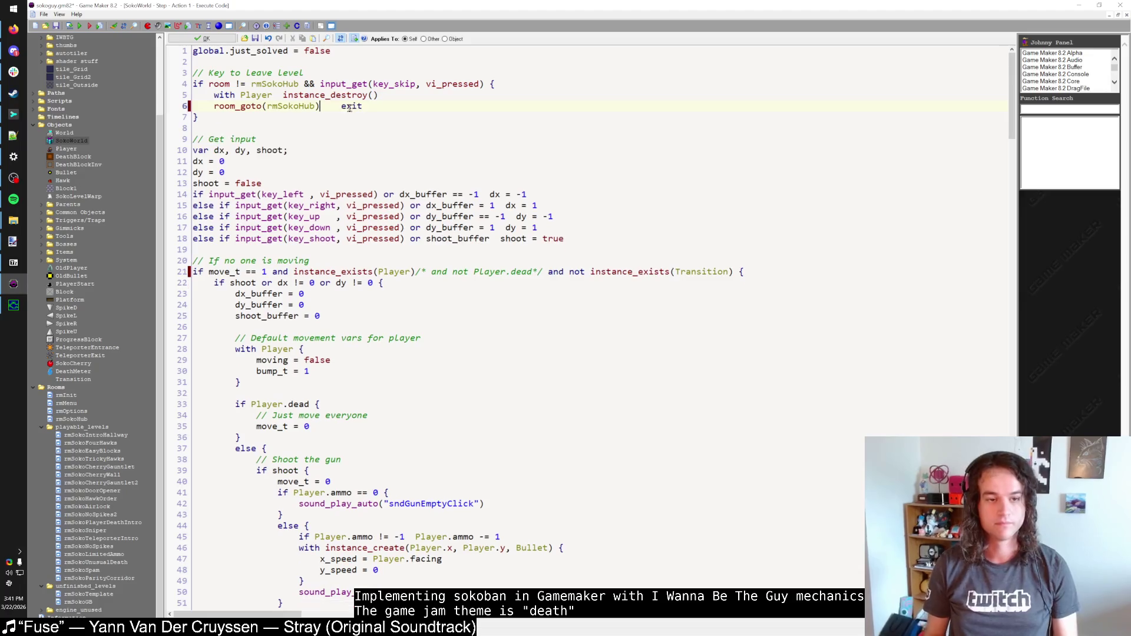
key(ctrl+z)
key(ctrl+z)
key(ctrl+z)
key(ctrl+z)
drag(316, 130, 214, 128)
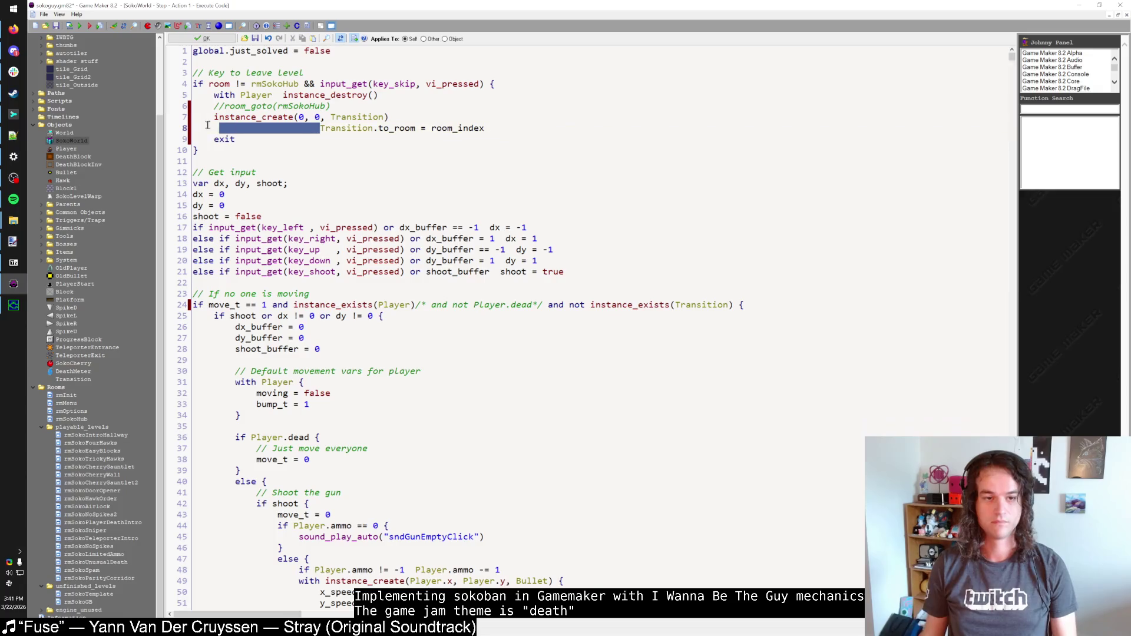
key(BackSpace)
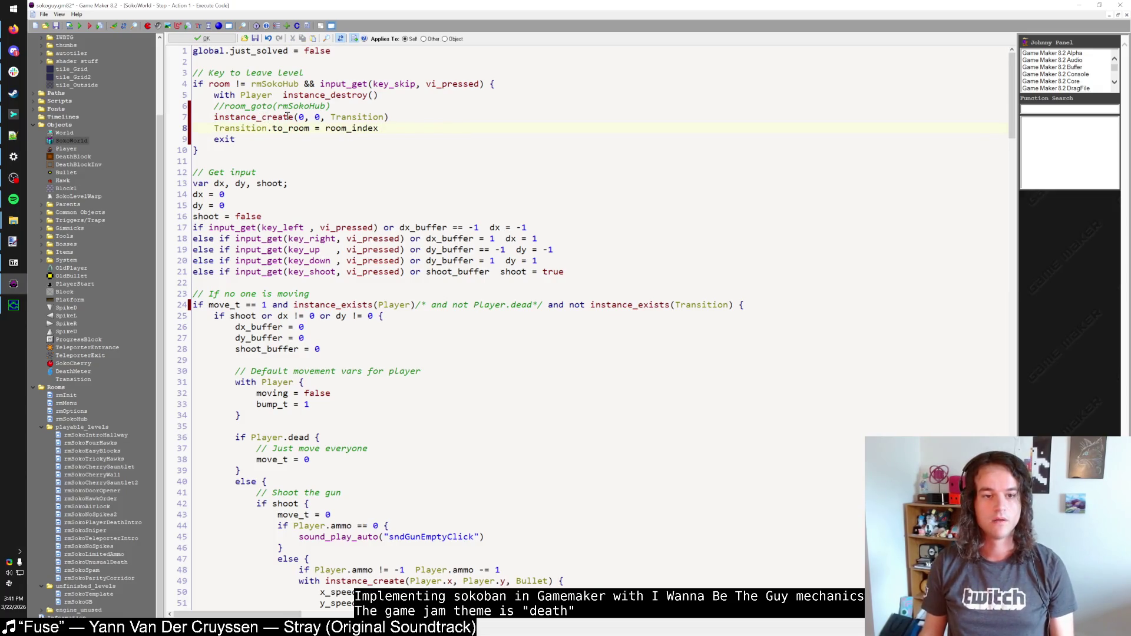
double_click(313, 107)
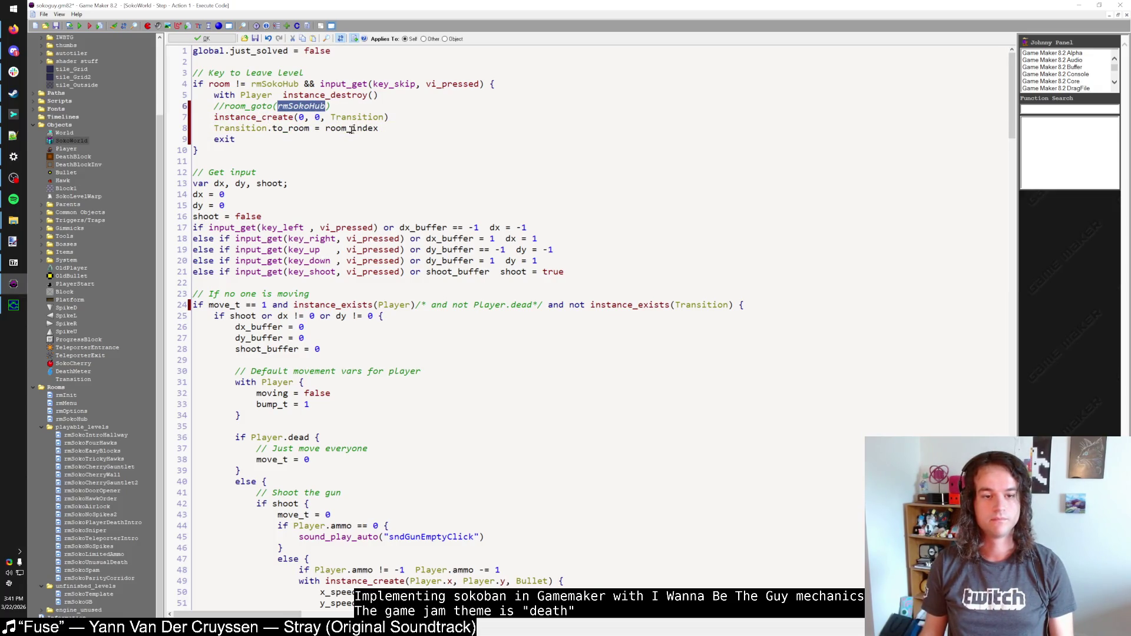
key(ctrl+c)
double_click(351, 129)
key(ctrl+v)
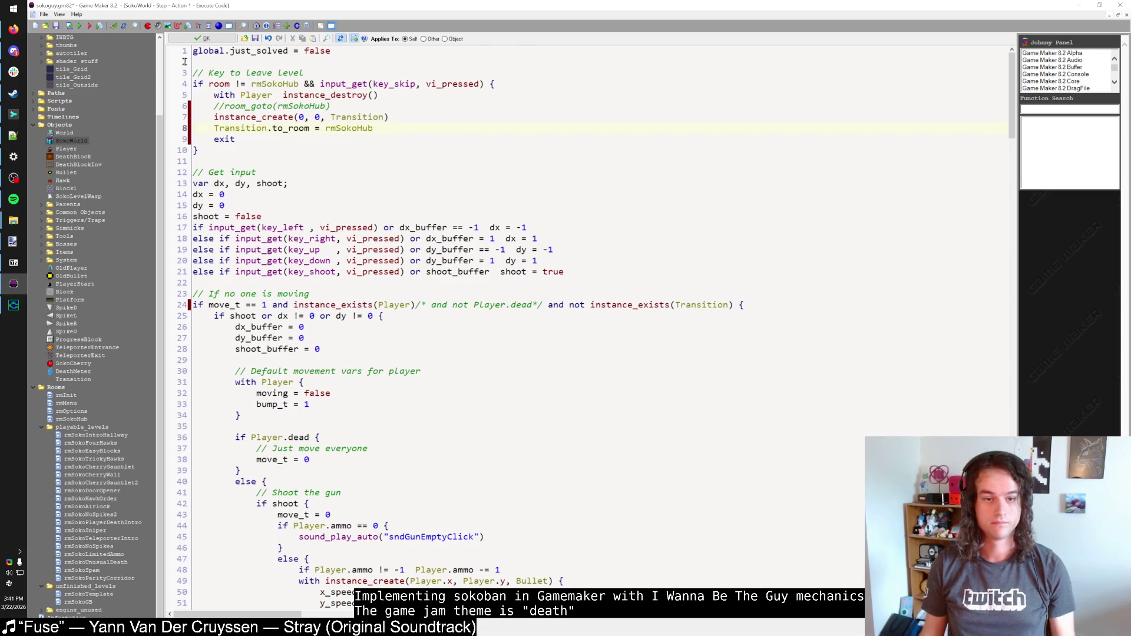
Step: Run Sokoguy to test the leave-level transition, relaunching it once with F5
click(80, 27)
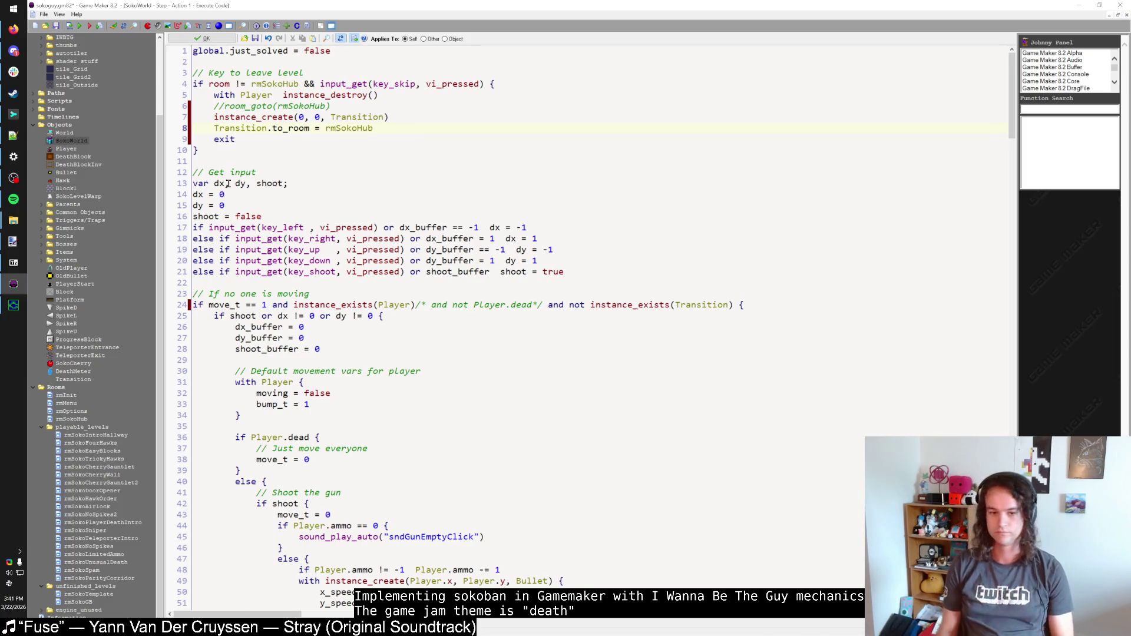
drag(1015, 134, 1014, 574)
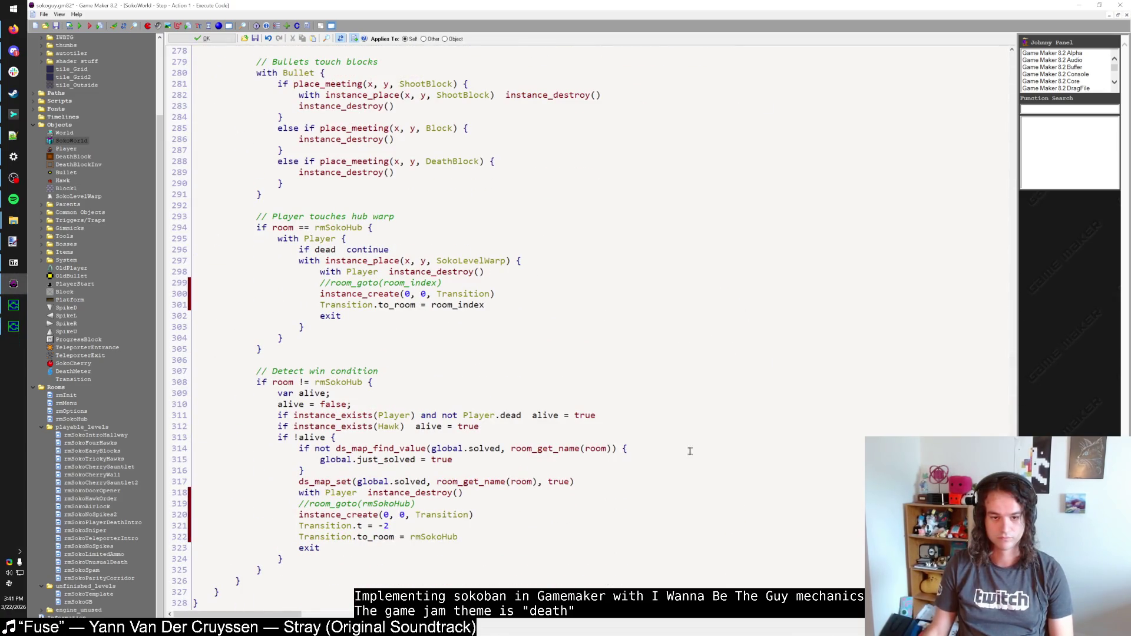
key(F5)
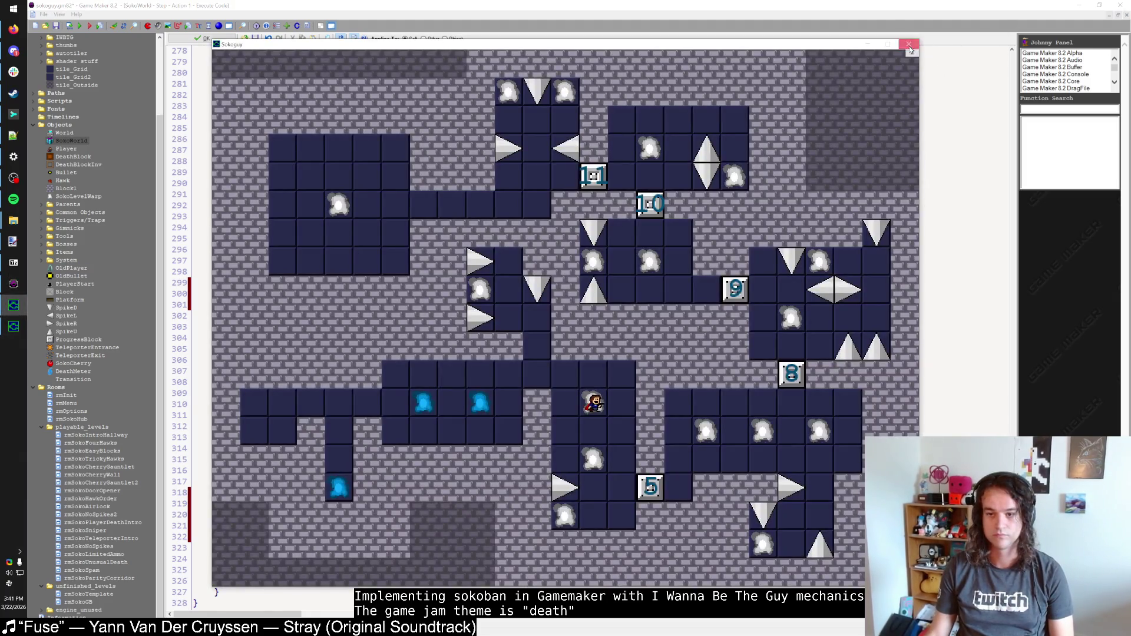
click(910, 49)
key(F5)
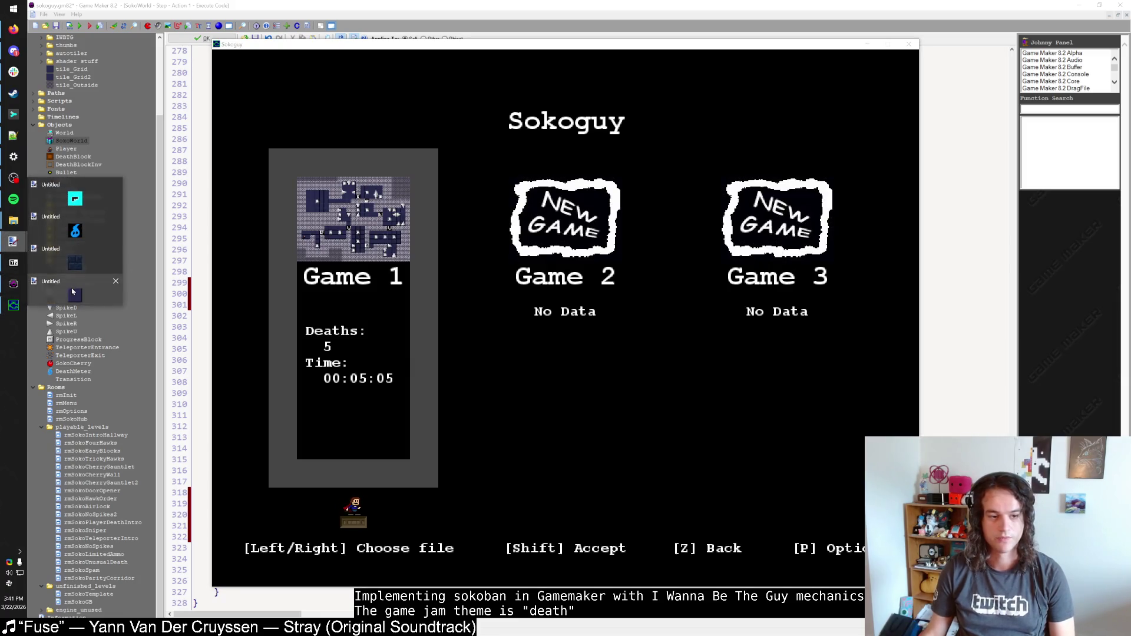
Step: Tune Paint.NET's hue and brightness until the primary colour reads 0066D3, then resume Sokoguy's Game 1 save
click(13, 241)
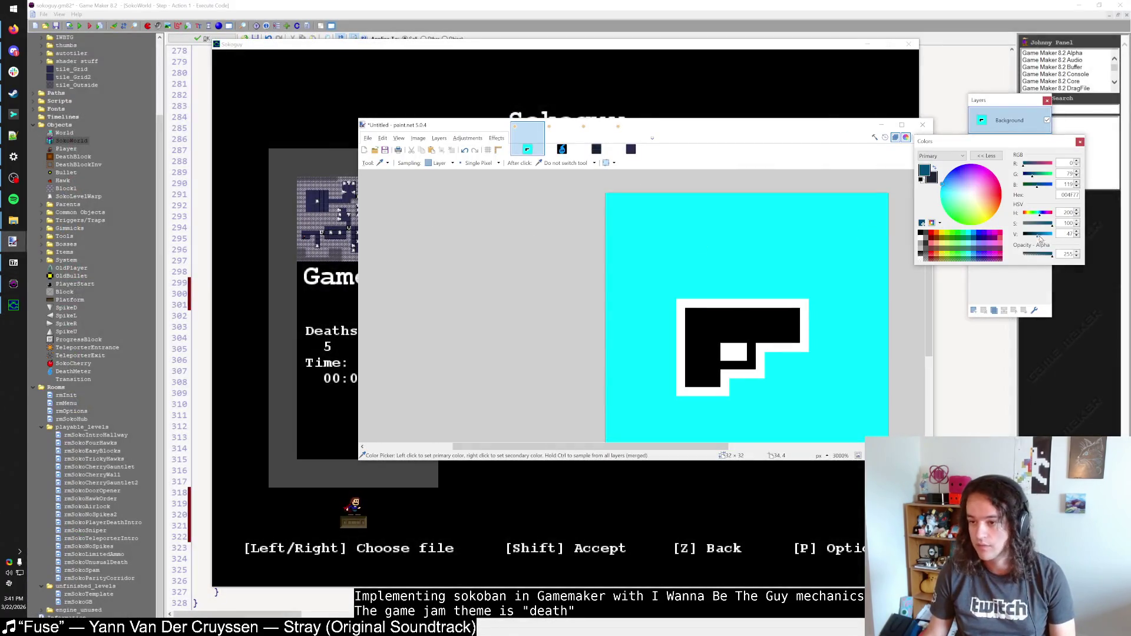
click(1043, 236)
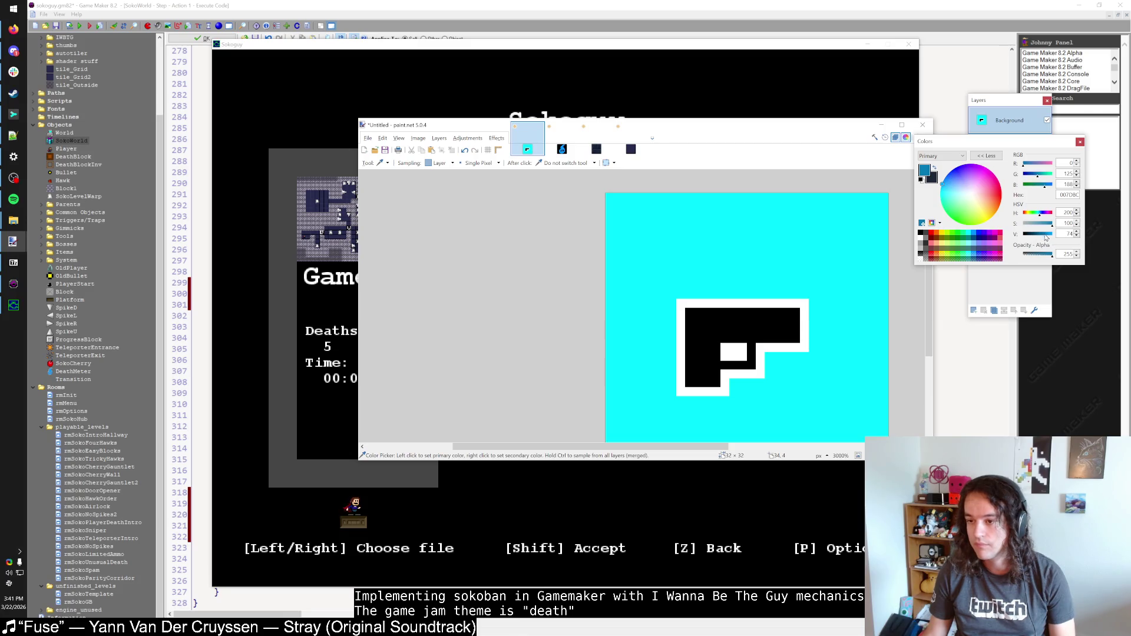
double_click(1076, 211)
click(1042, 216)
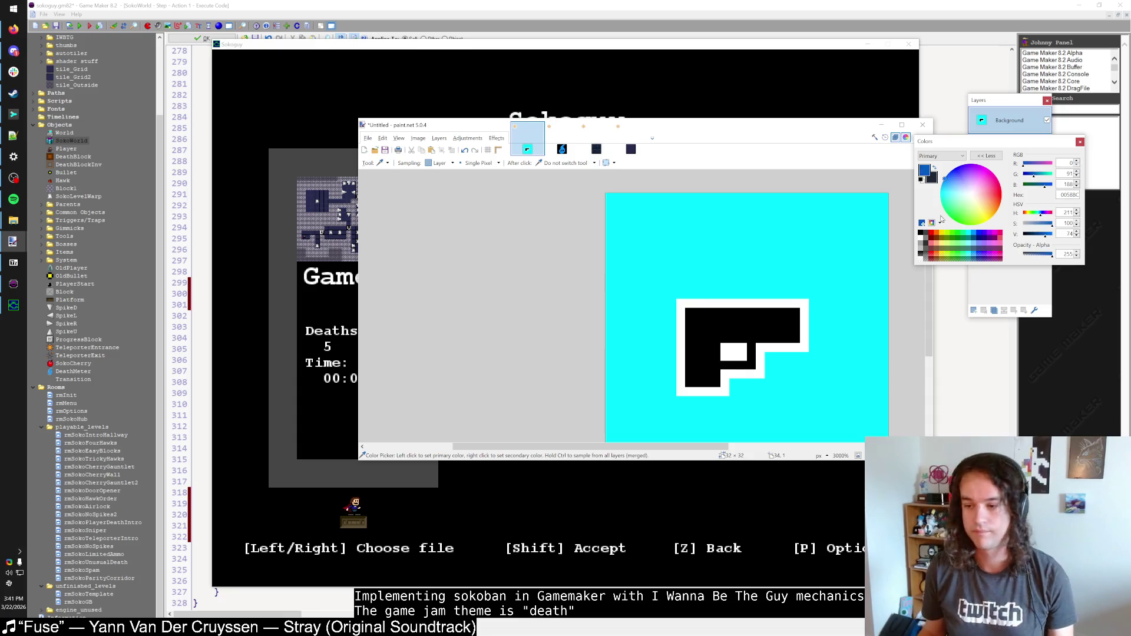
click(1048, 235)
click(1047, 235)
key(alt+Tab)
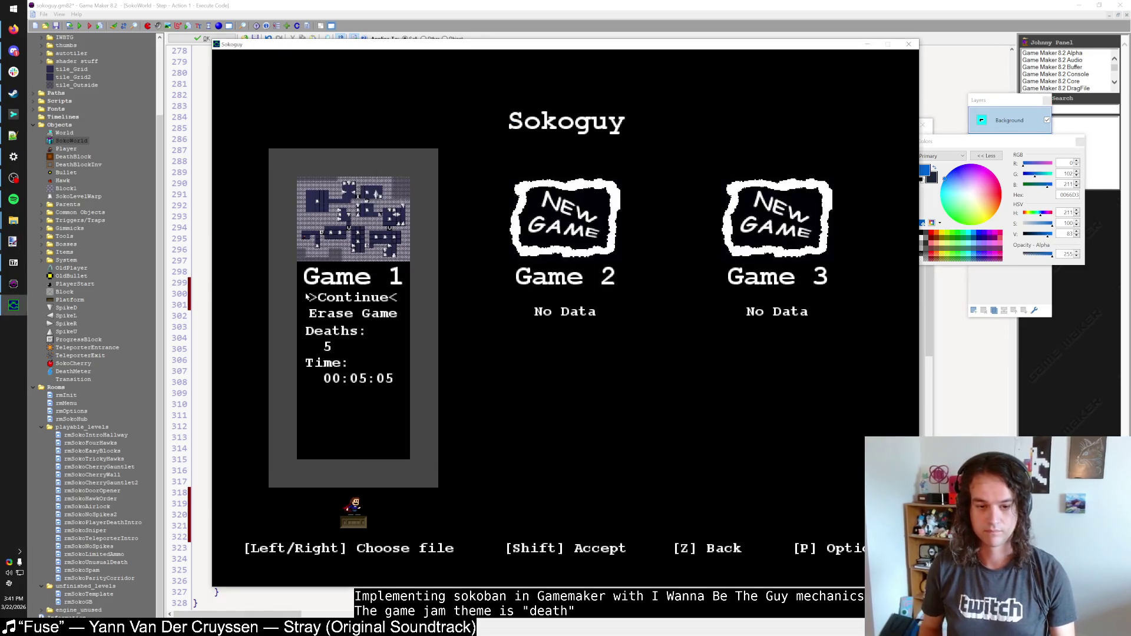
key(shift)
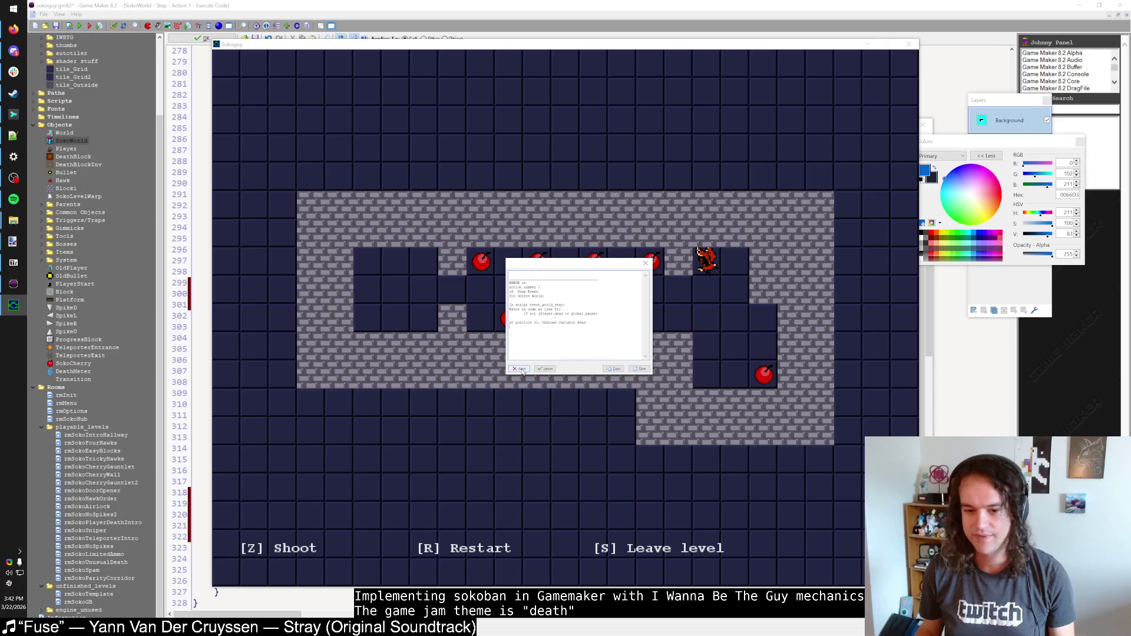
Step: Abort the Sokoguy run from the GameMaker runtime error dialog
click(520, 369)
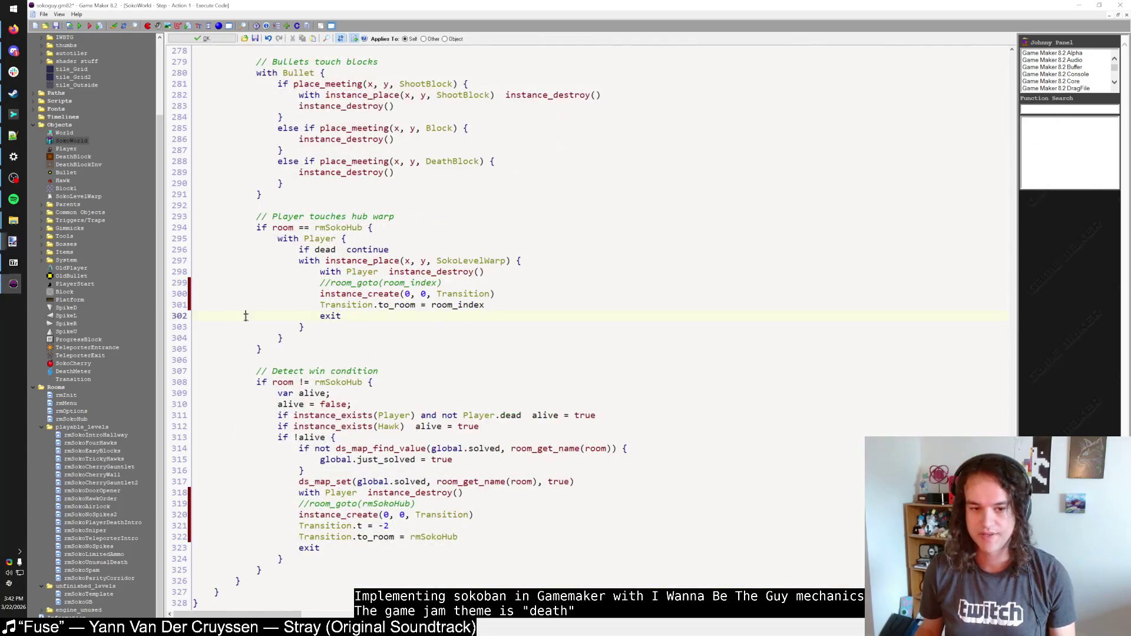
Step: Comment out the exit statements on lines 323 and 302 of SokoWorld's Step code
scroll(538, 100, up, 20)
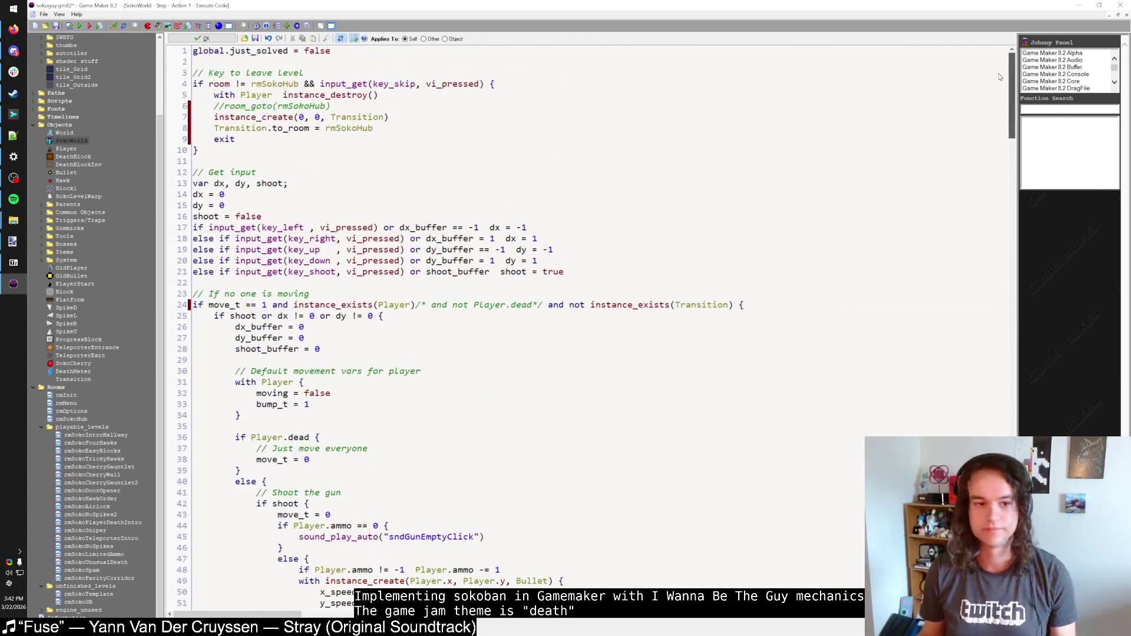
click(263, 139)
text(//)
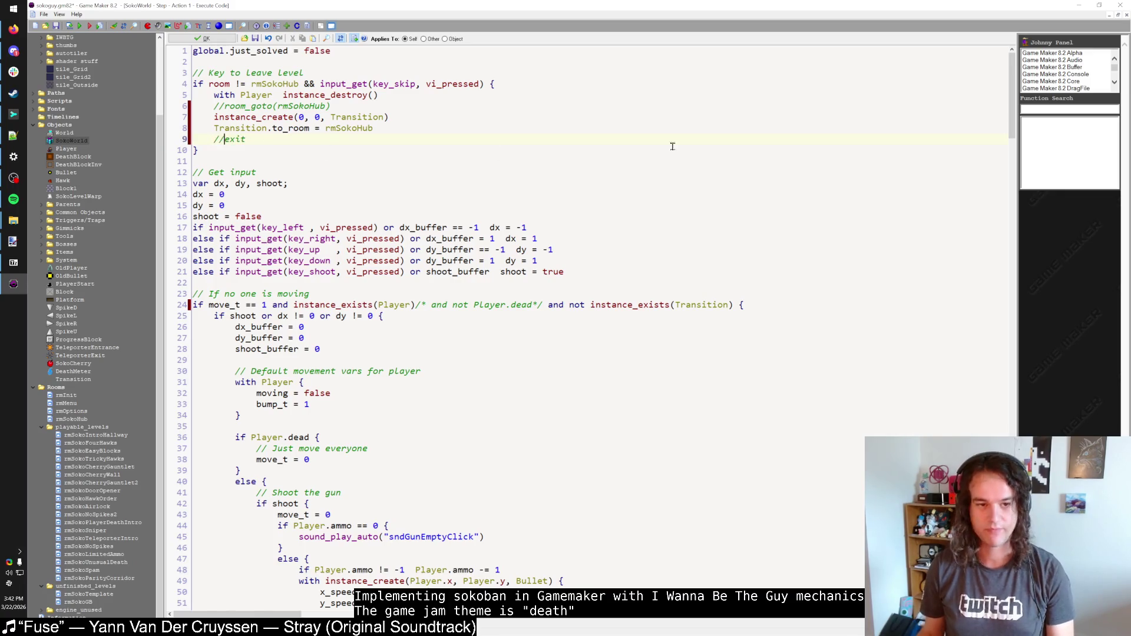
scroll(666, 561, down, 20)
click(299, 547)
text(//)
click(319, 316)
text(//)
click(313, 347)
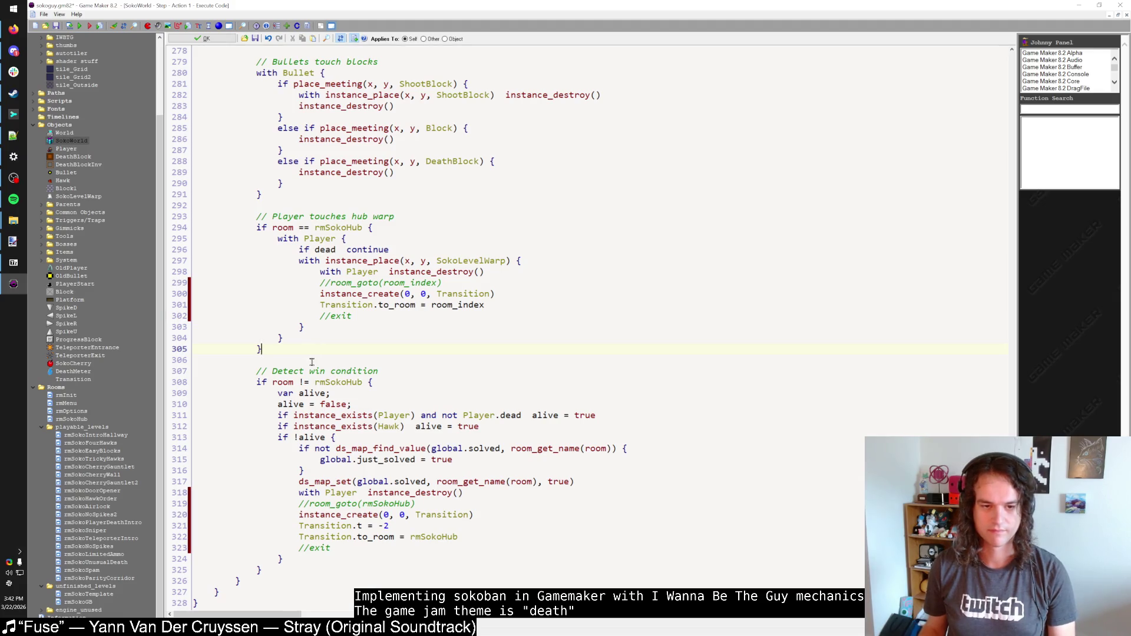
Step: Uncomment the exit statements on lines 302 and 323 again
scroll(312, 361, up, 4)
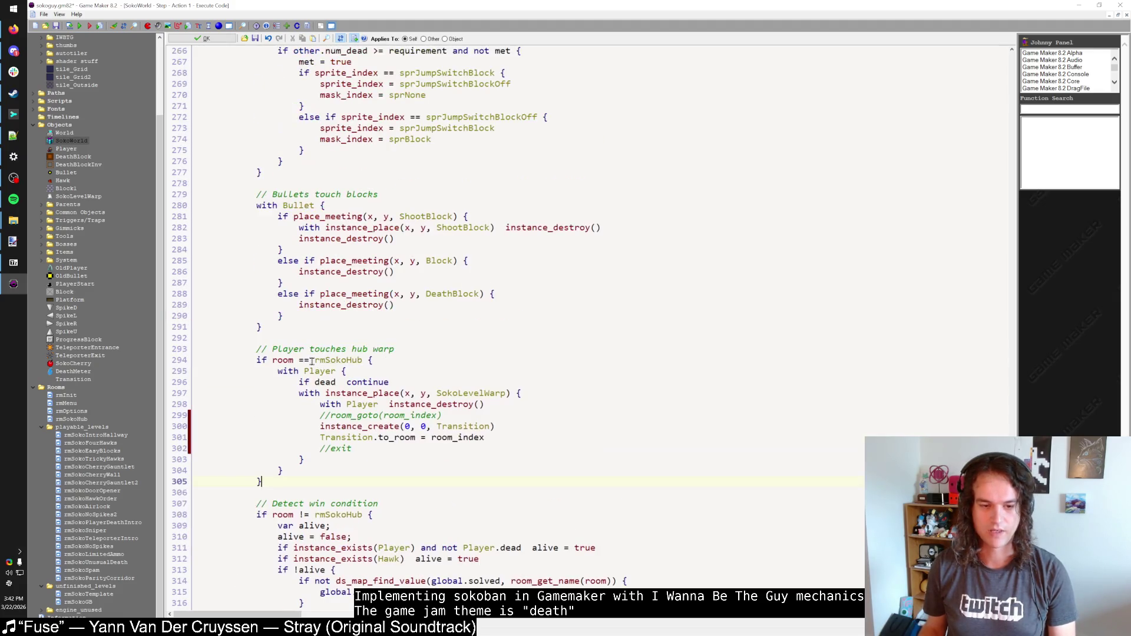
click(369, 360)
click(331, 449)
key(BackSpace)
key(BackSpace)
scroll(320, 490, down, 4)
click(309, 548)
key(BackSpace)
key(BackSpace)
Step: Save the game as the sokoguy.exe executable, start a test run, and bring up Discord
click(76, 27)
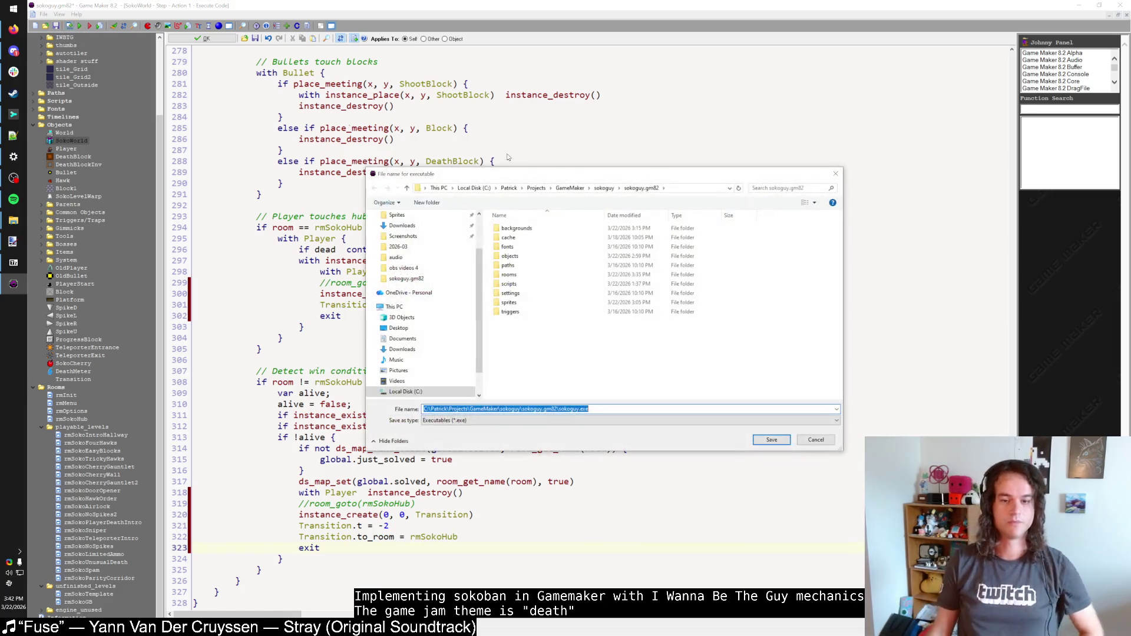
key(Escape)
click(81, 27)
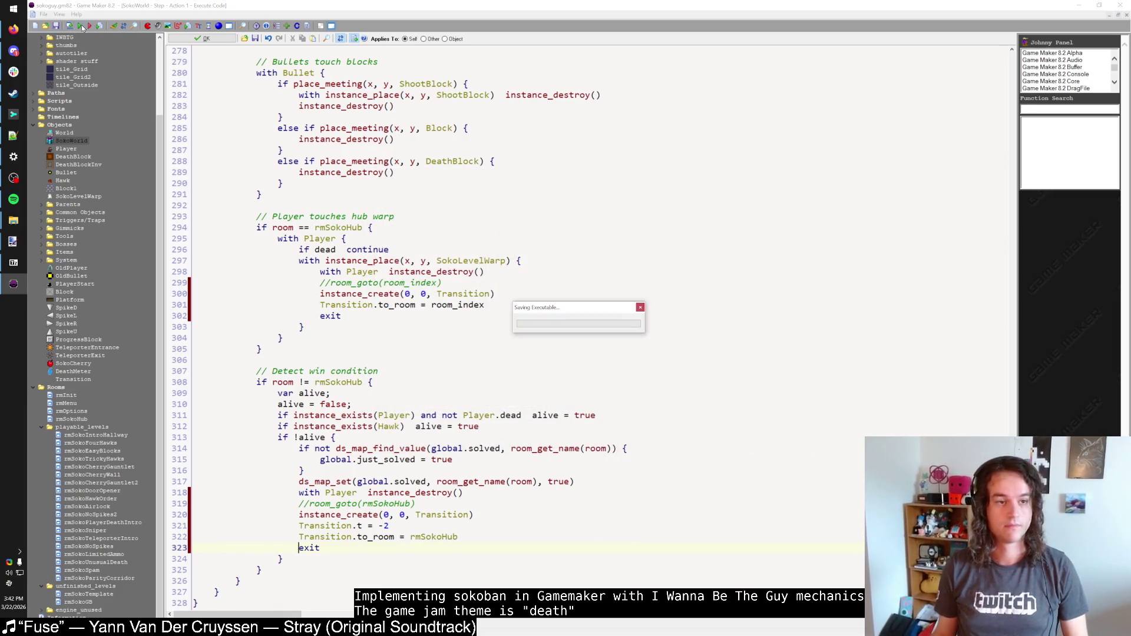
click(14, 51)
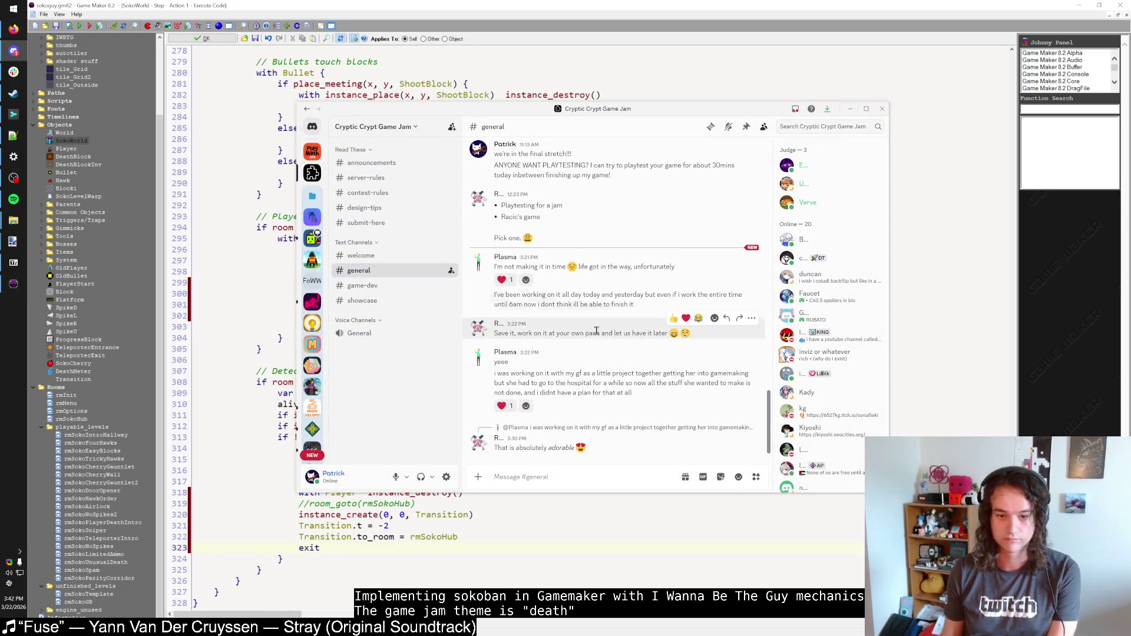
Step: Heart the hospital message, post a sympathetic 'Sorry' reply in #general, then minimise Discord
click(505, 280)
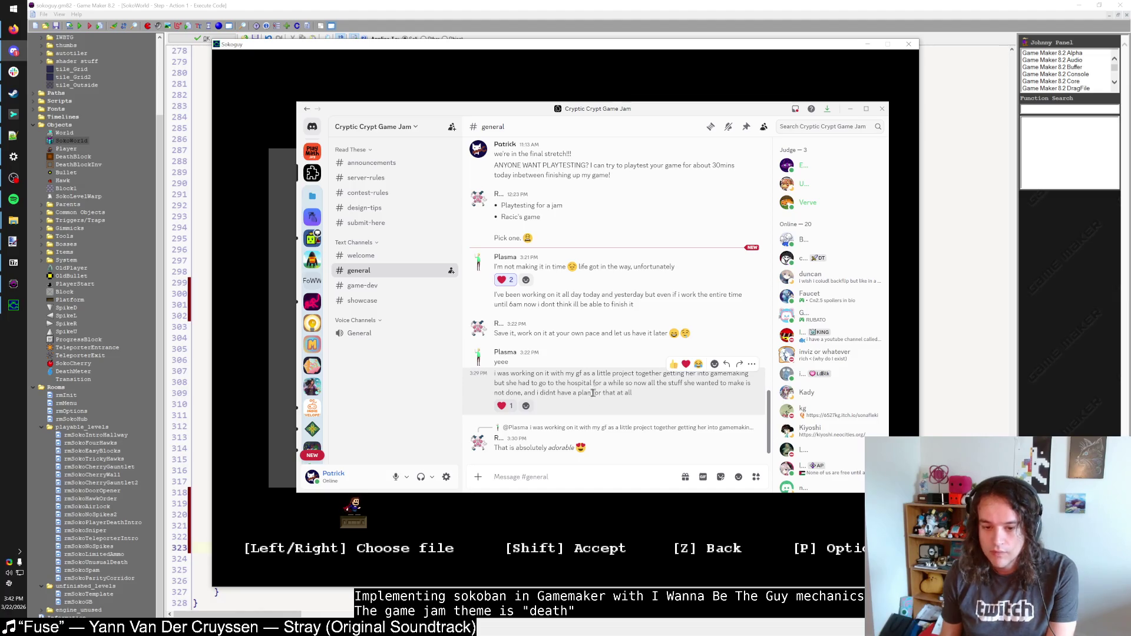
click(584, 471)
text(Sorry to hear that plasma. I hope that she)
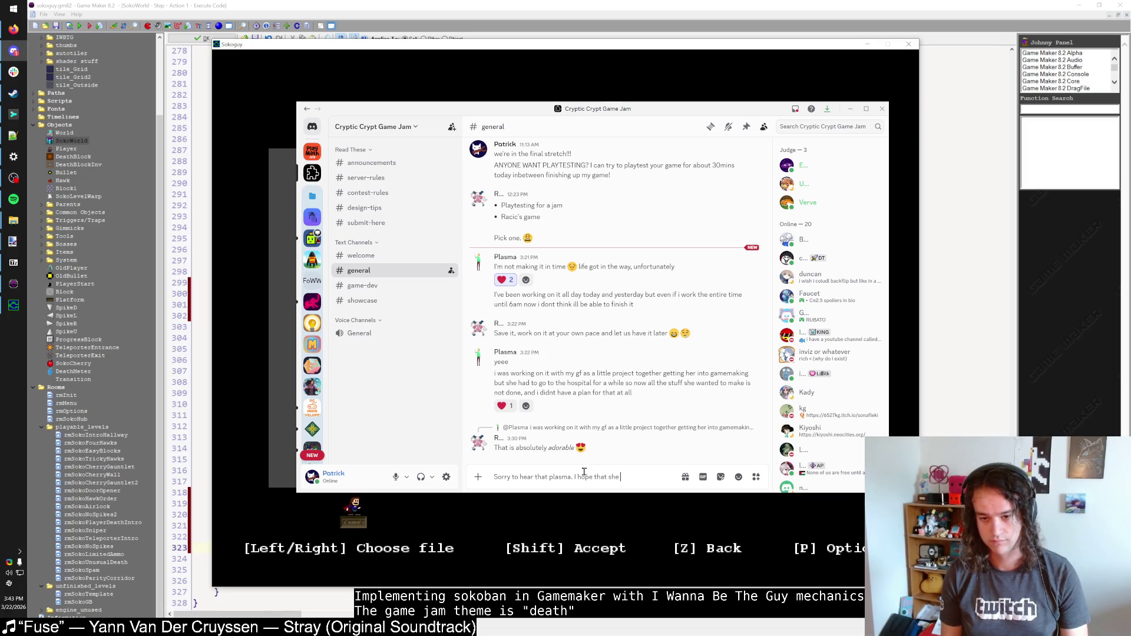
key(BackSpace)
key(BackSpace)
key(BackSpace)
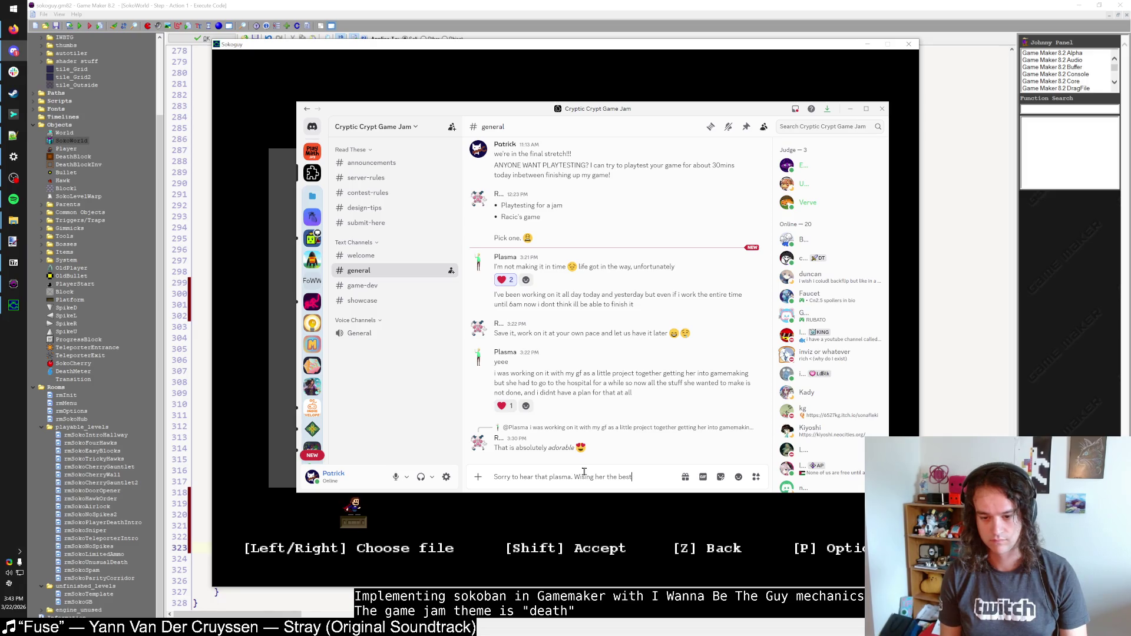
key(Return)
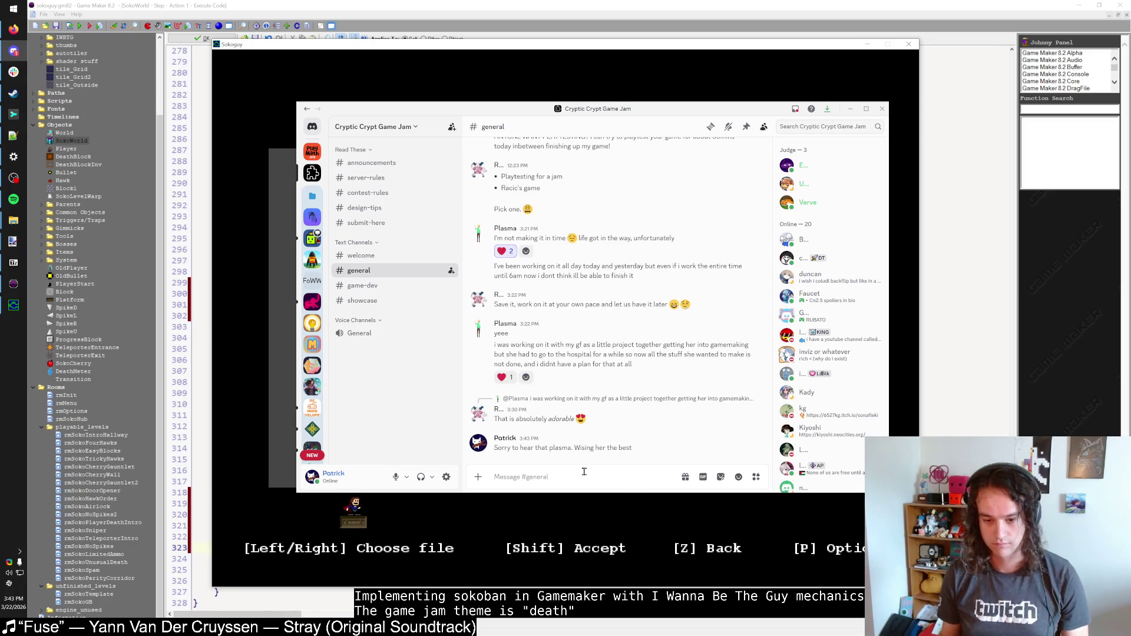
click(849, 113)
key(shift)
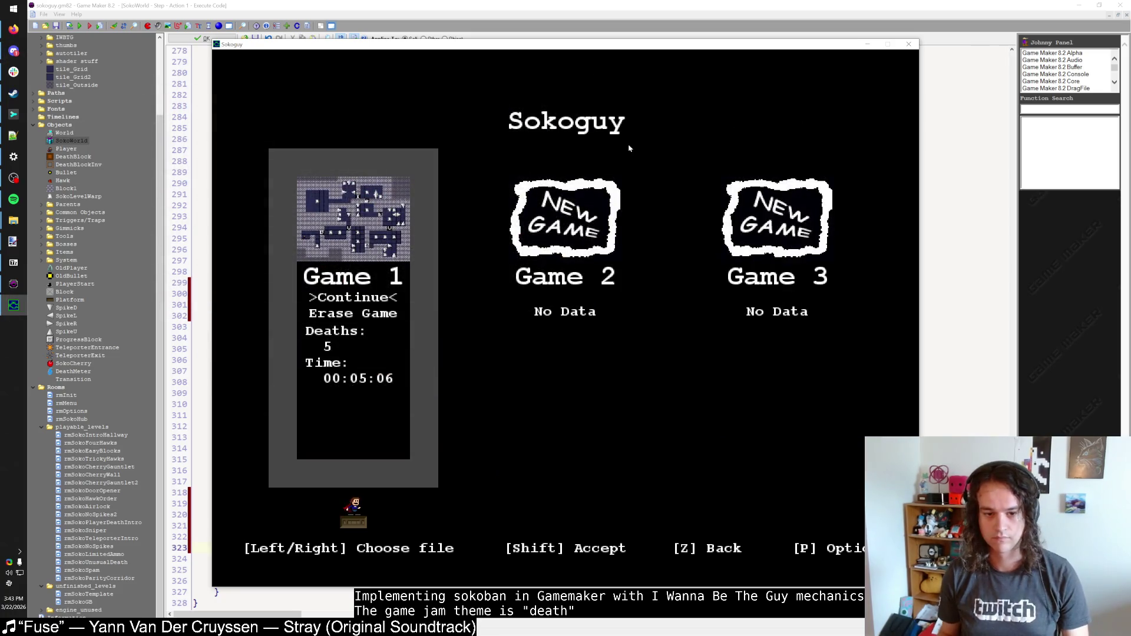
Step: Continue Game 1 and move right and down until the player dies, restarting with R
key(shift)
key(Right)
key(Right)
key(Down)
key(Right)
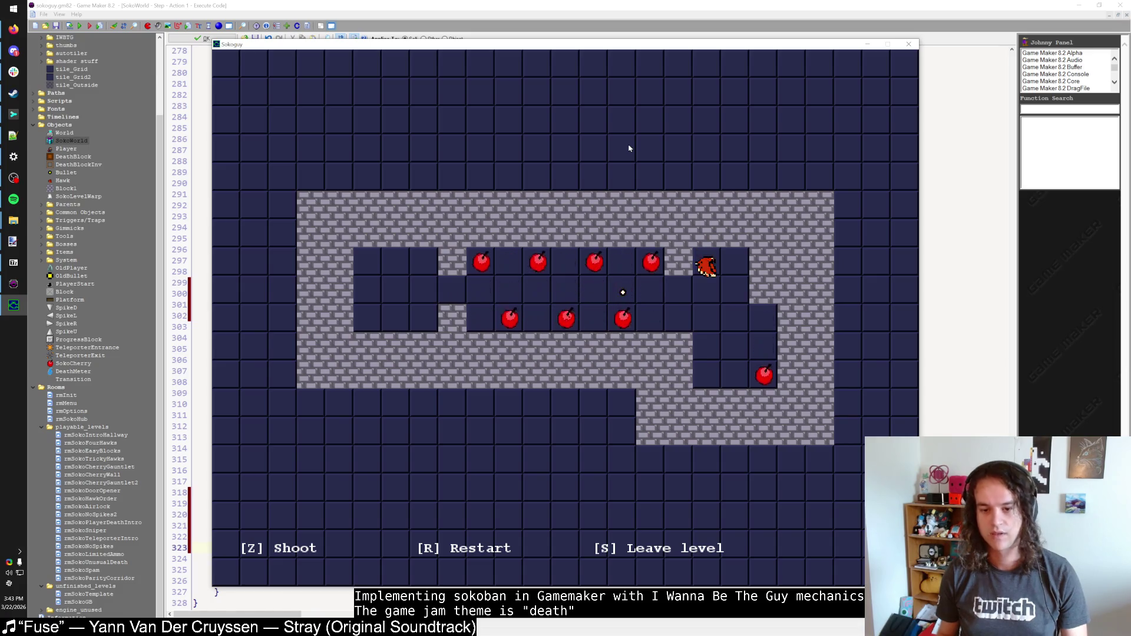
key(r)
key(Right)
key(Right)
Step: Replay the level, shooting along the row with Z toward the cherry, then close at the error
key(Right)
key(Down)
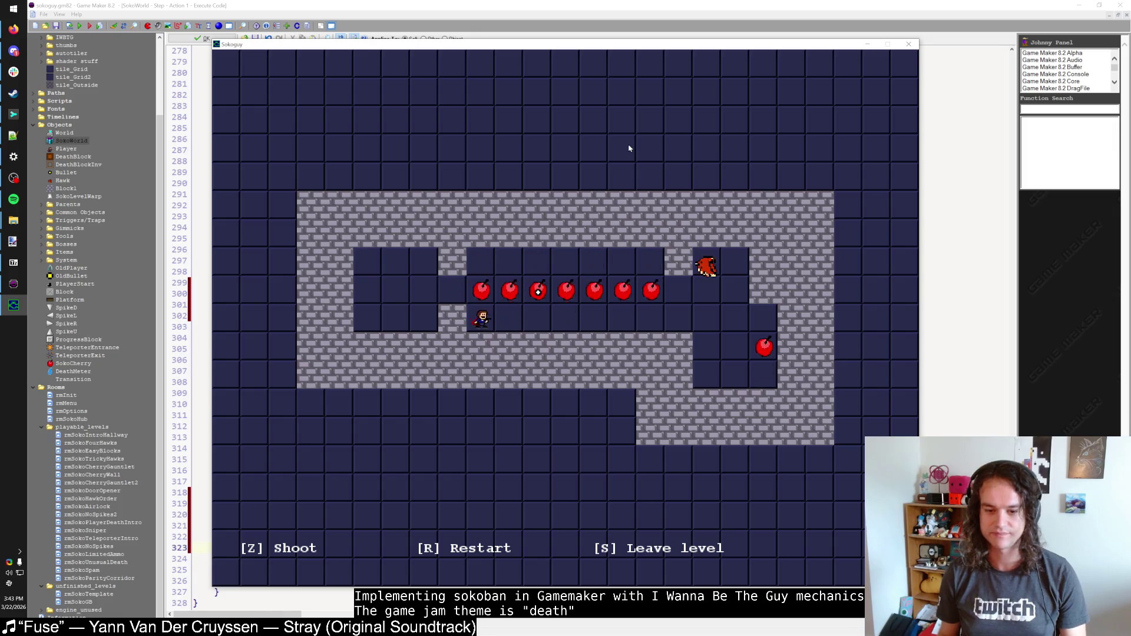
key(Right)
key(Right)
key(z)
key(Right)
key(Right)
key(Right)
key(Right)
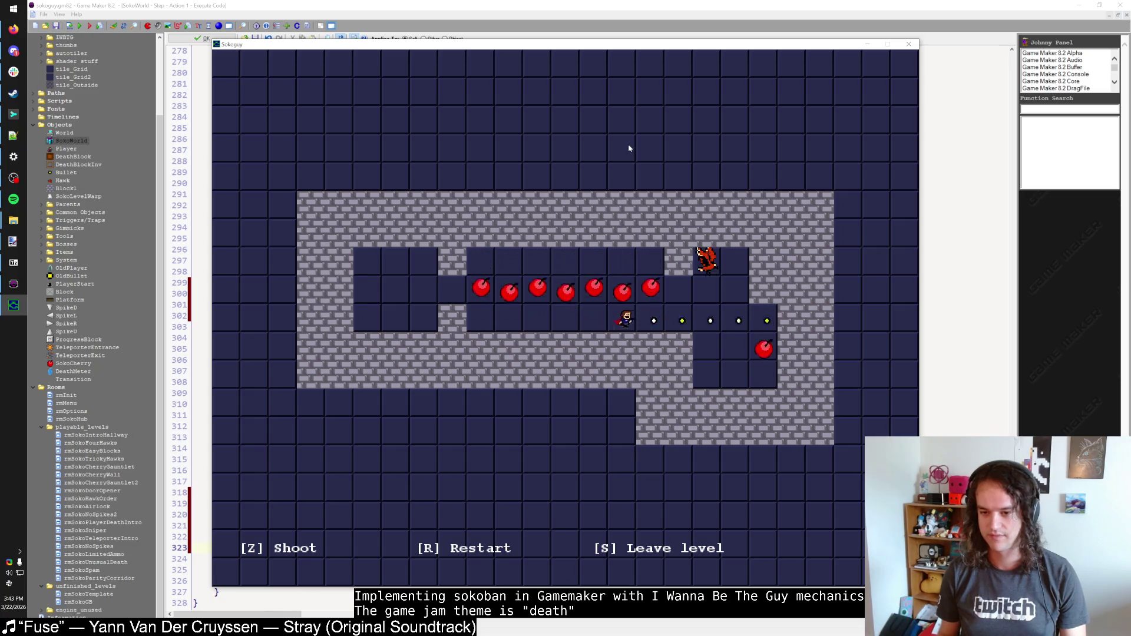
key(Right)
key(Up)
key(Down)
key(Down)
key(Right)
key(Down)
key(Down)
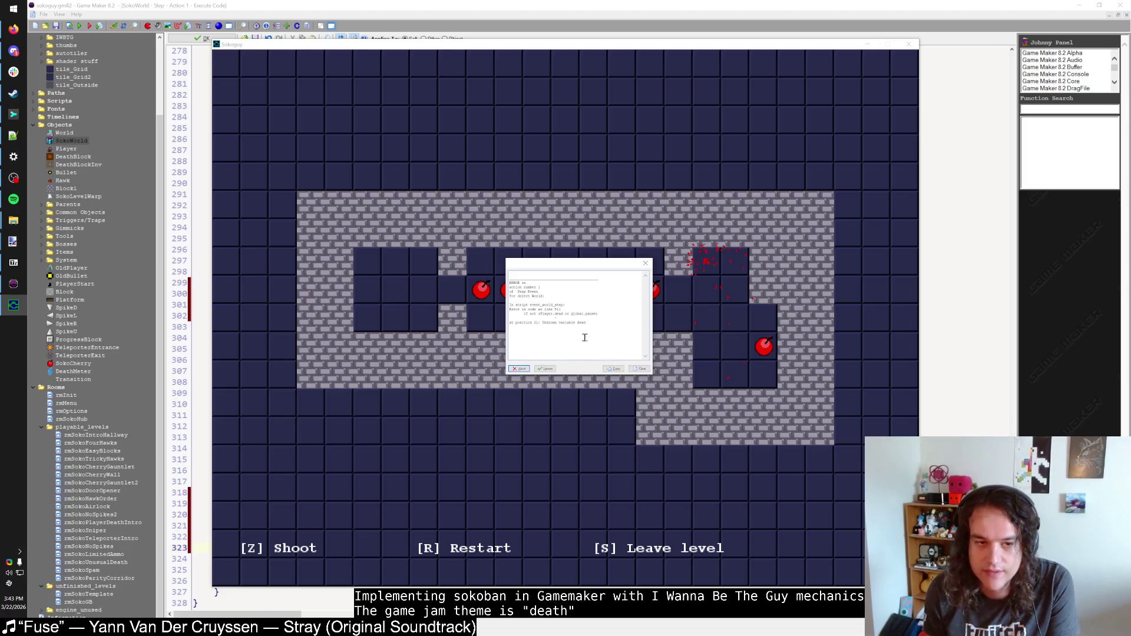
key(Return)
click(224, 40)
Step: Inspect the Player create code's dead = false line, then rerun the game until it errors
key(ctrl+f)
text(Player)
key(Return)
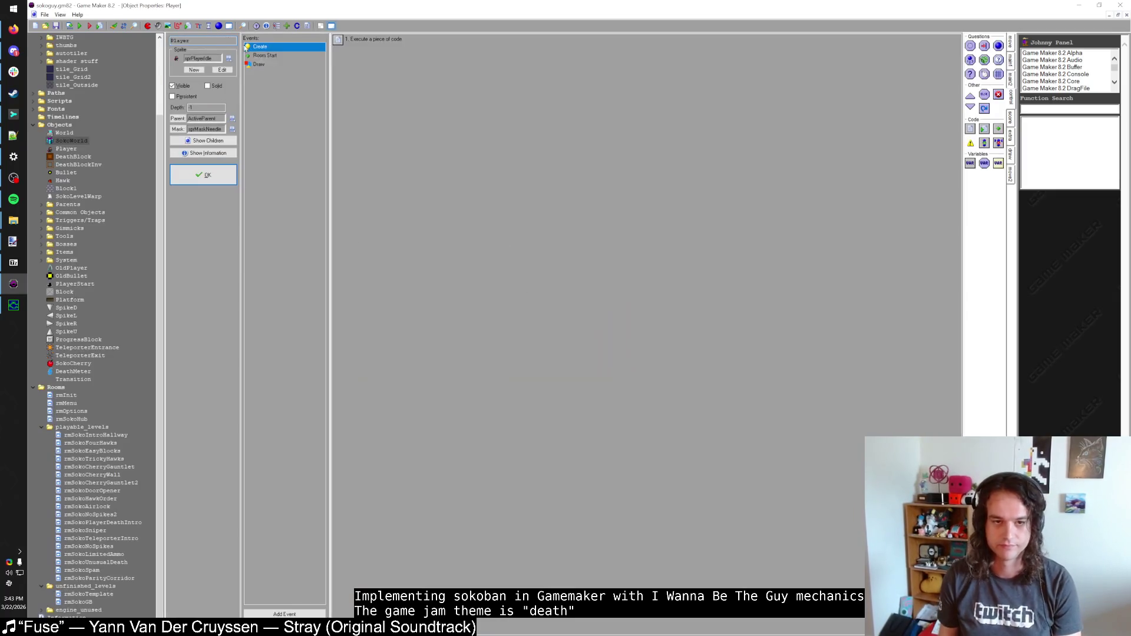
double_click(256, 47)
drag(264, 71, 195, 73)
click(240, 94)
click(195, 37)
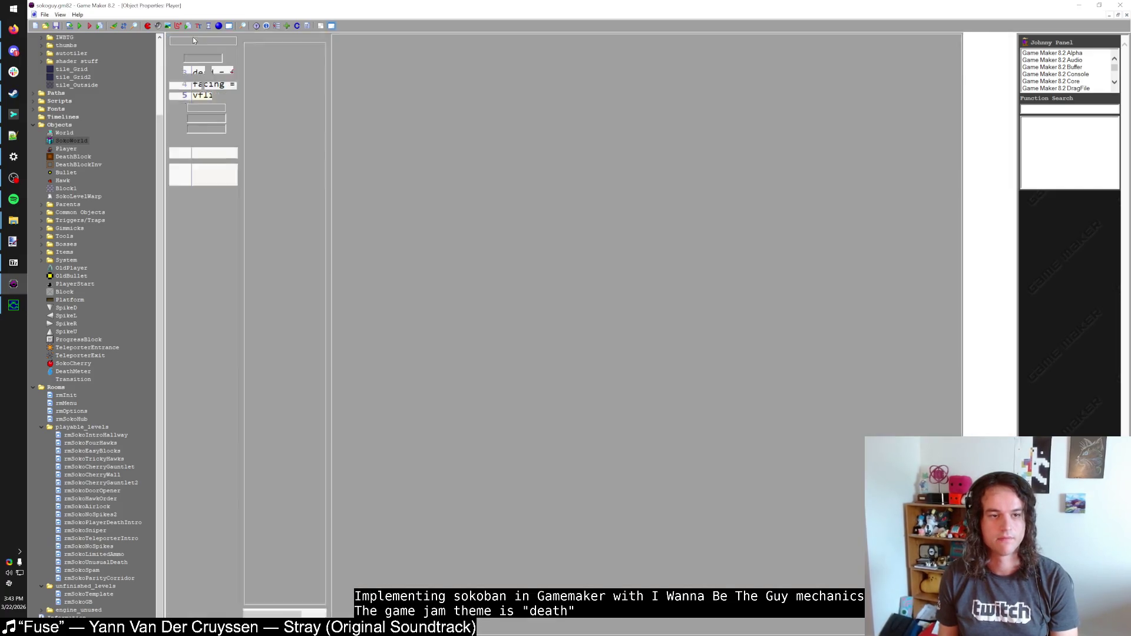
key(F5)
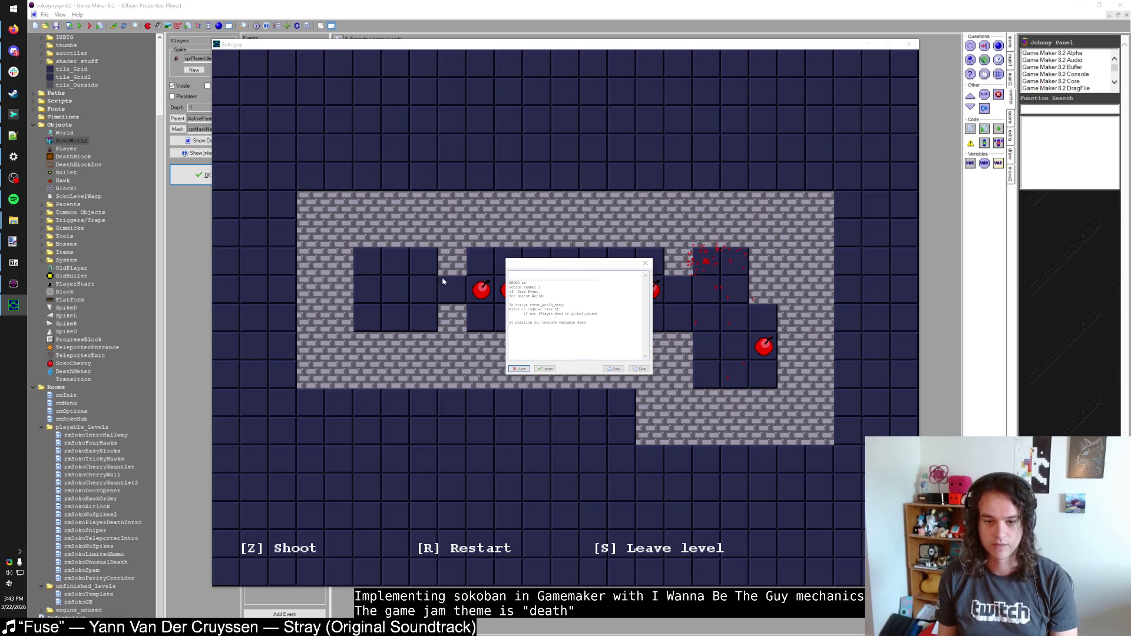
key(Return)
Step: Glance at the event_world_step script, then open SokoWorld's Step event code
key(ctrl+t)
text(event_world_step)
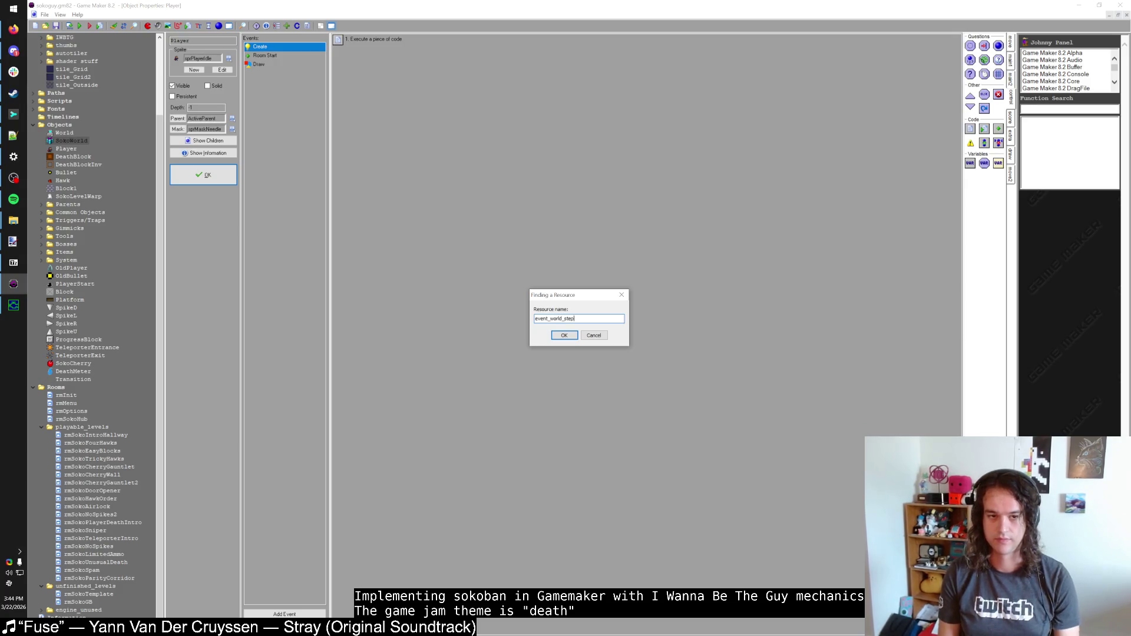
click(564, 336)
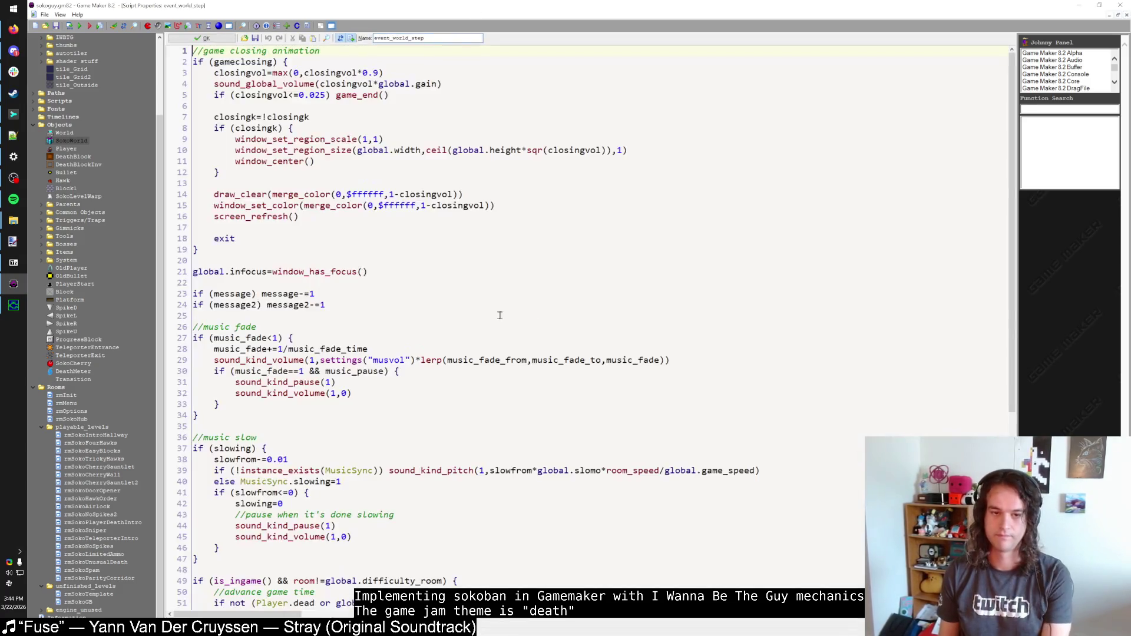
click(203, 39)
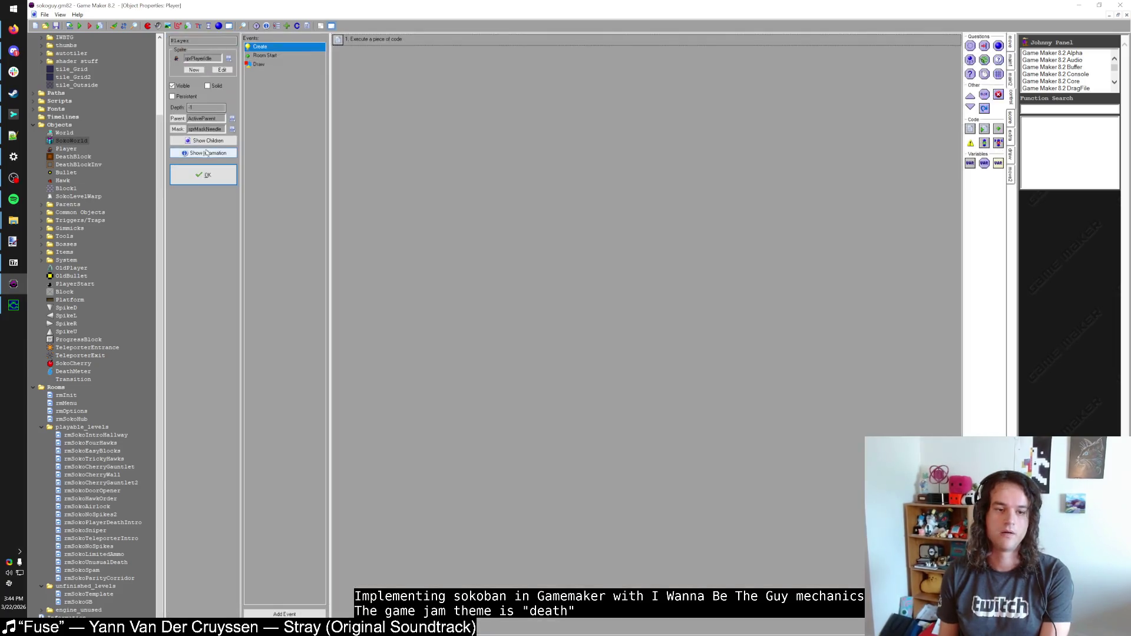
click(206, 173)
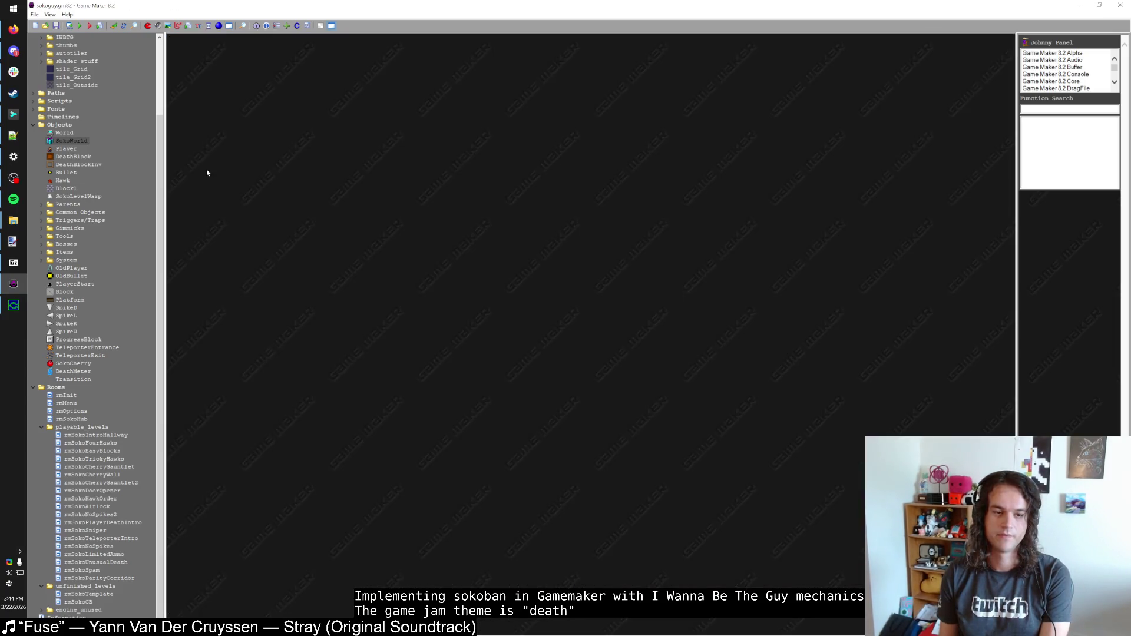
double_click(72, 140)
double_click(399, 107)
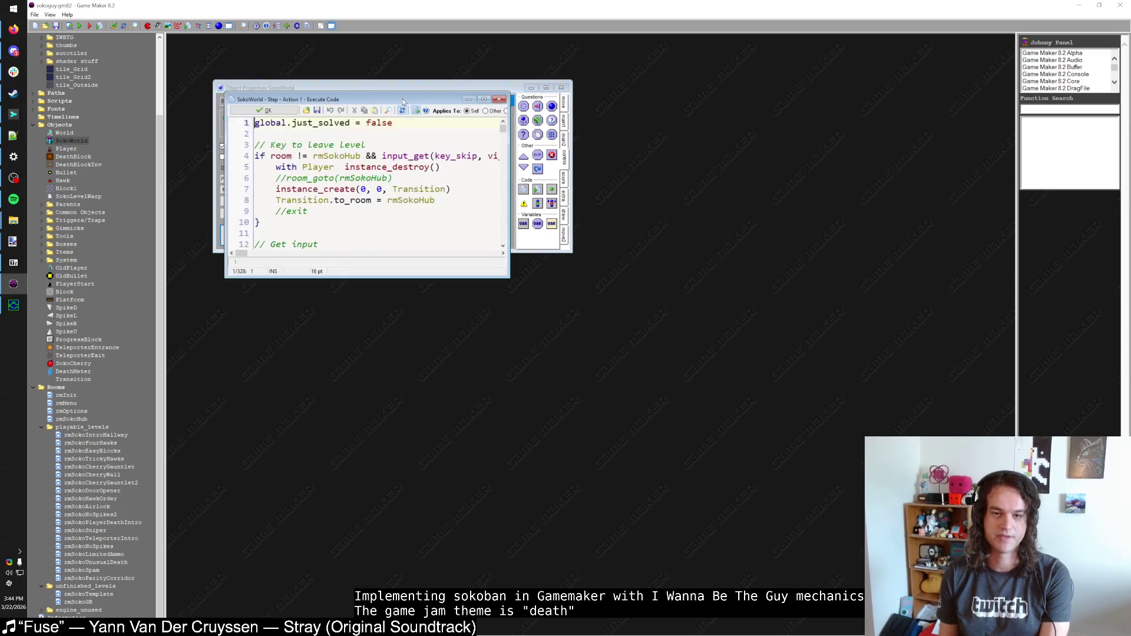
Step: Prefix the Player instance_destroy calls on lines 318, 298 and 5 with //, then test-run
scroll(611, 528, down, 7)
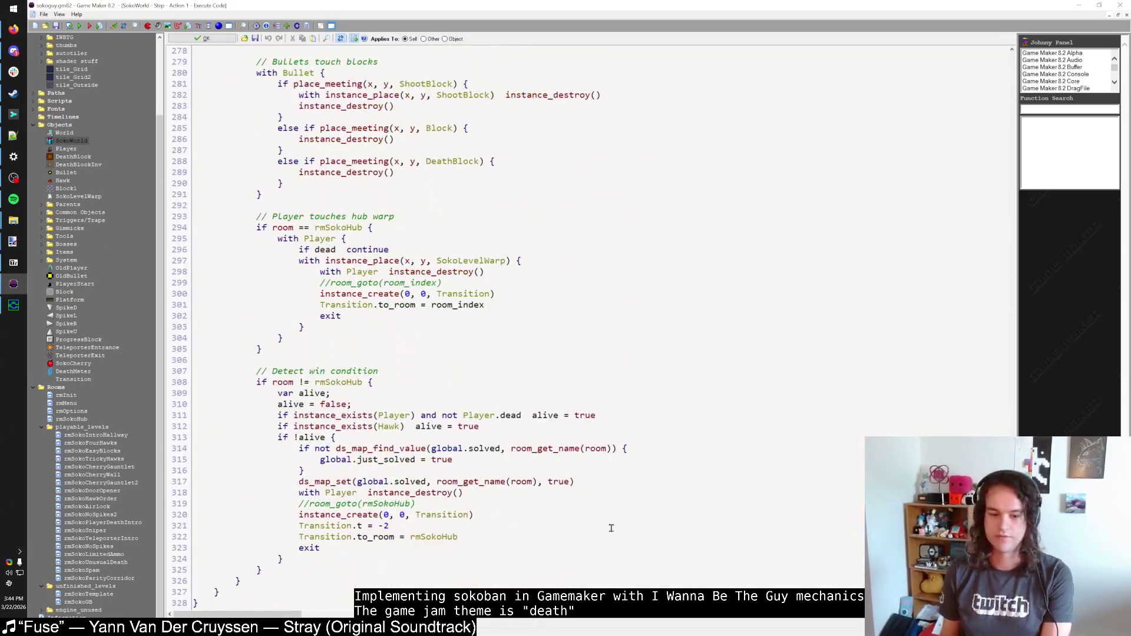
drag(298, 492, 505, 489)
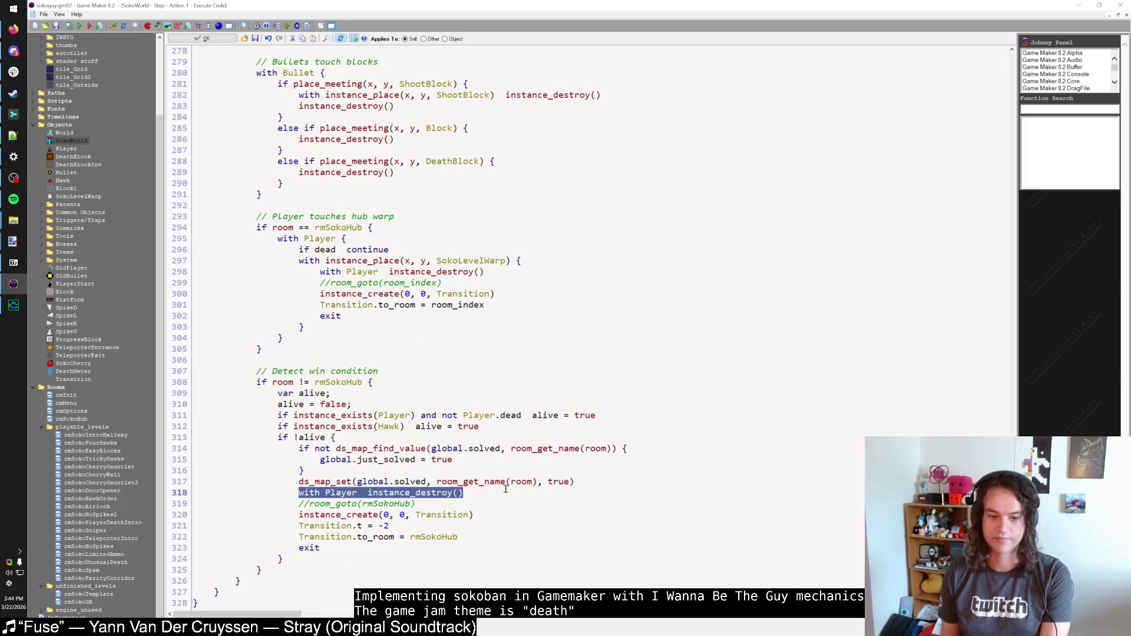
click(506, 489)
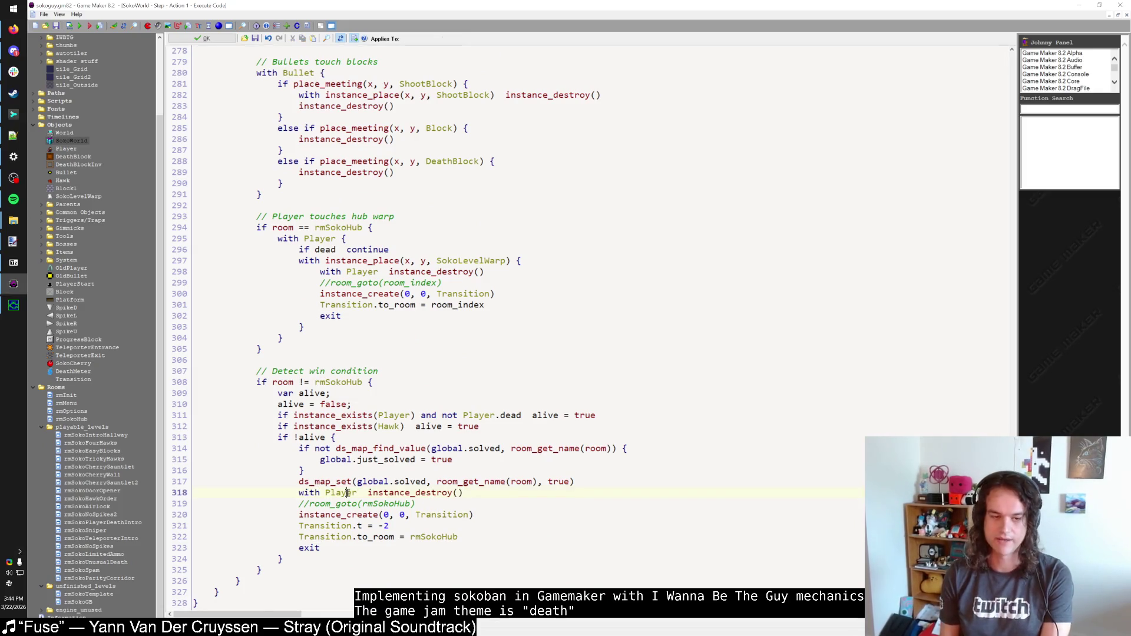
middle_click(347, 492)
click(220, 184)
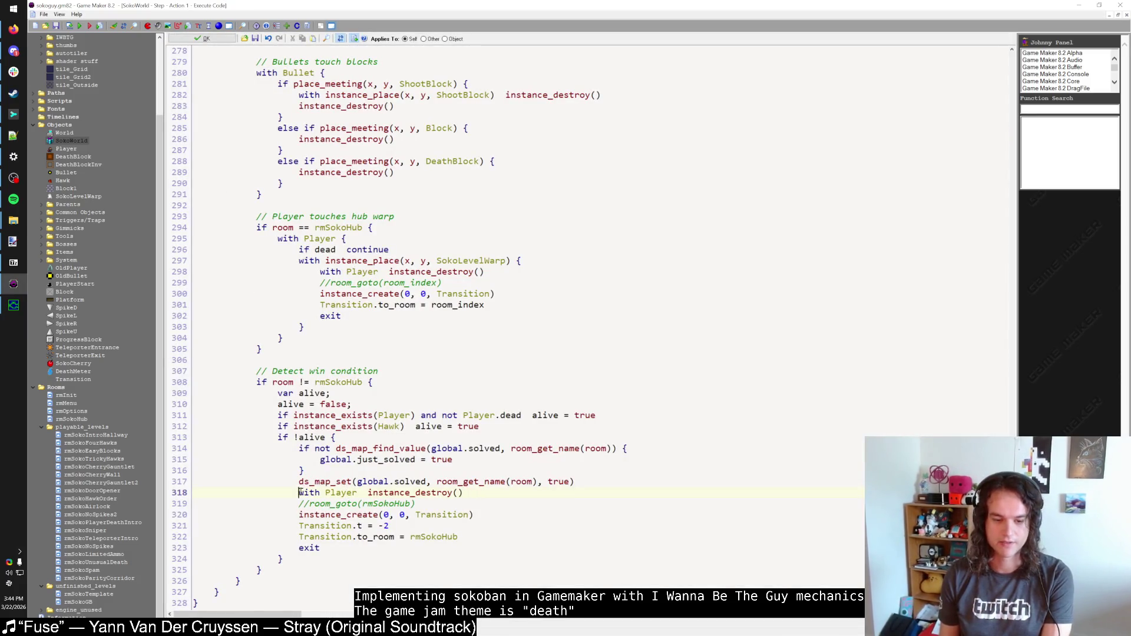
text(//)
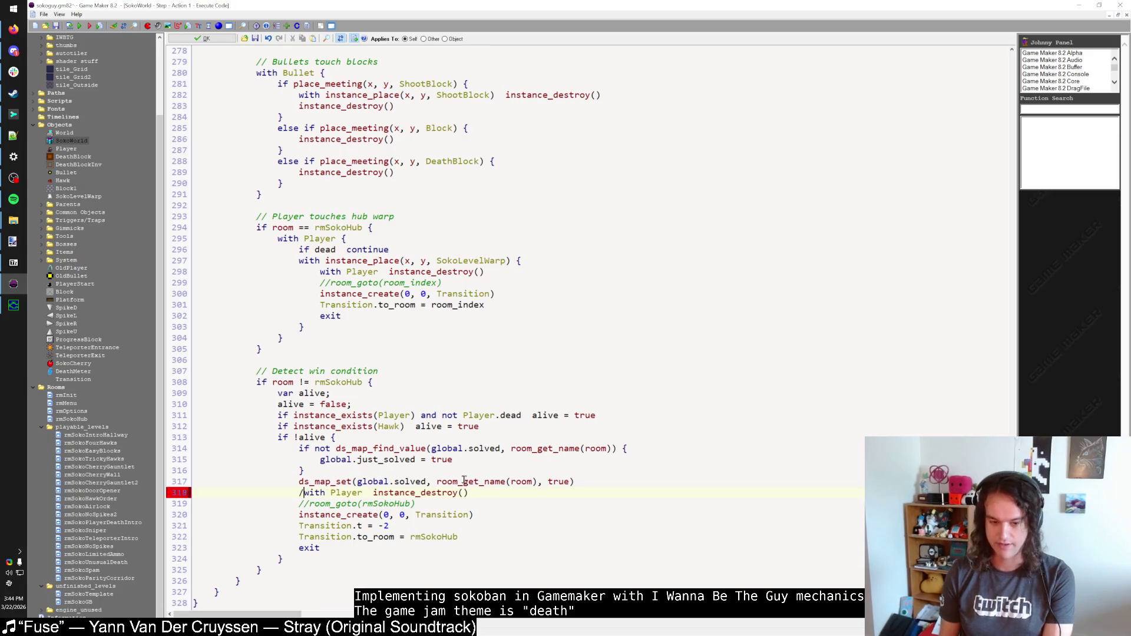
click(320, 271)
text(//)
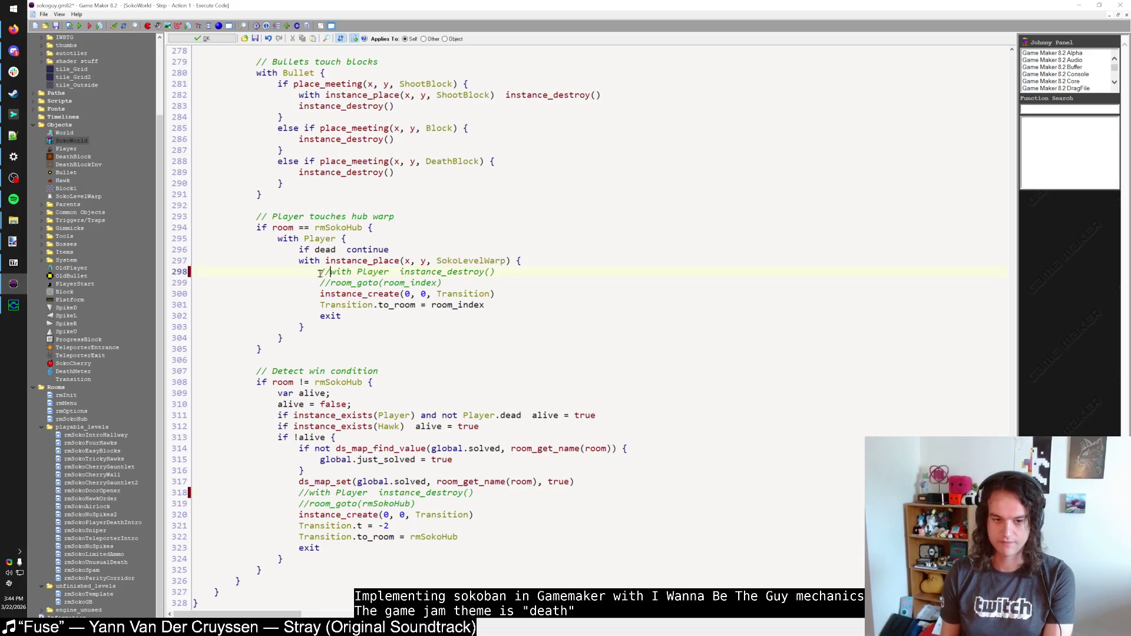
scroll(972, 381, up, 20)
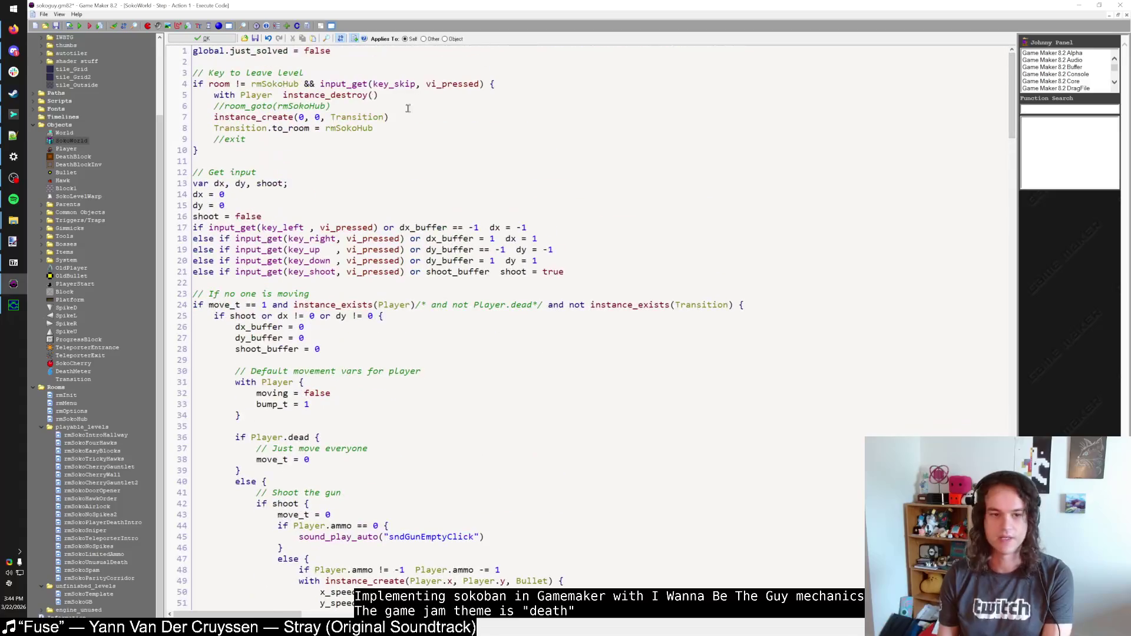
text(//)
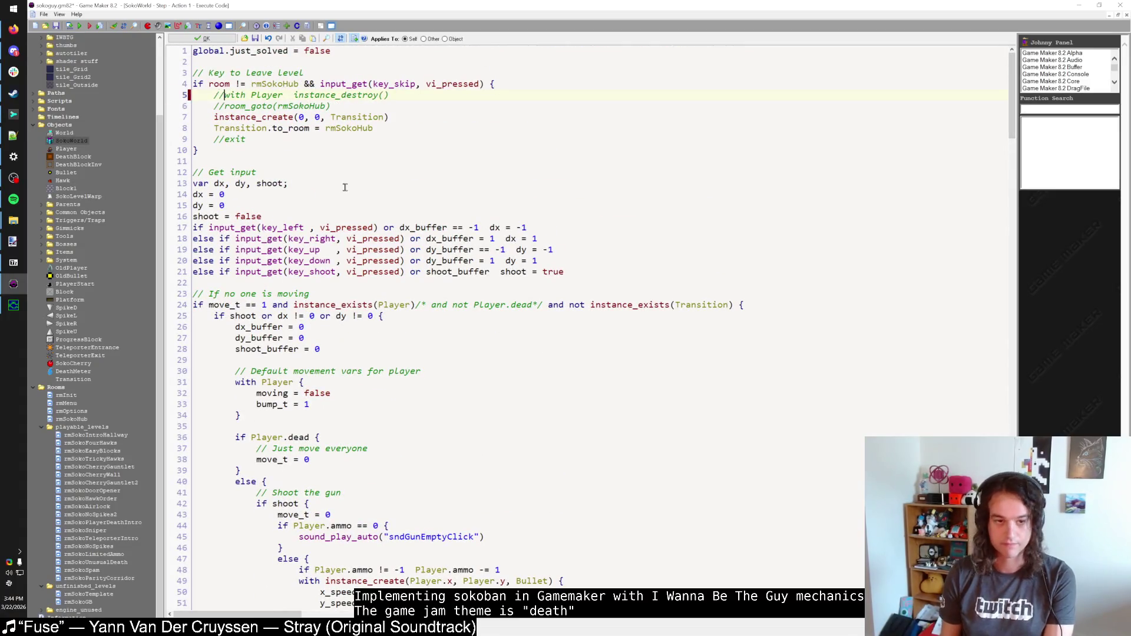
click(330, 154)
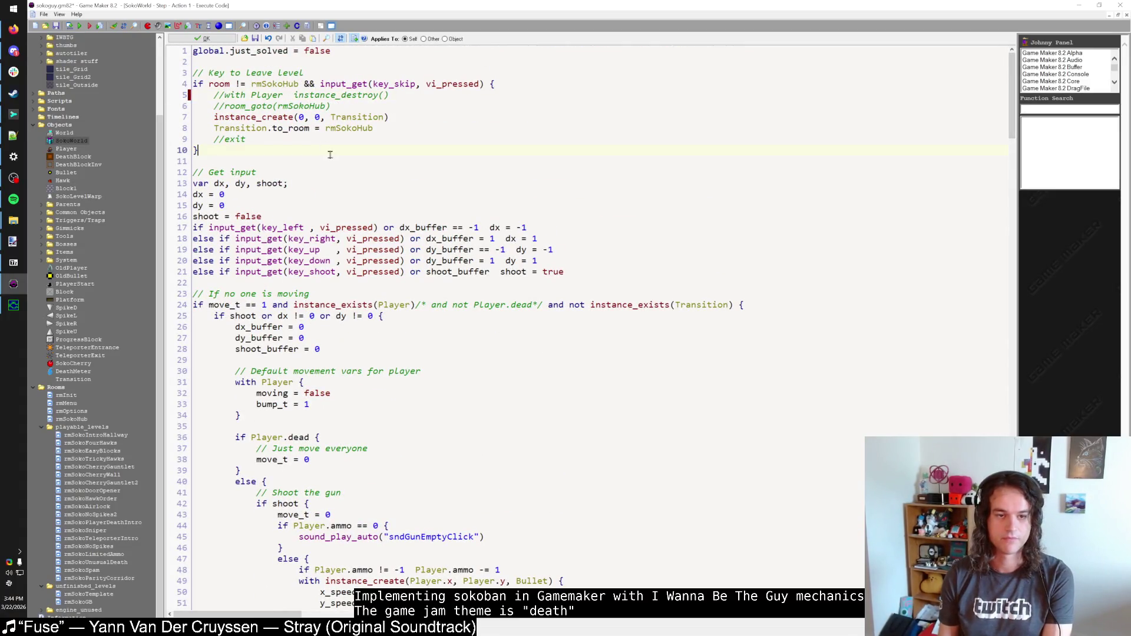
click(80, 27)
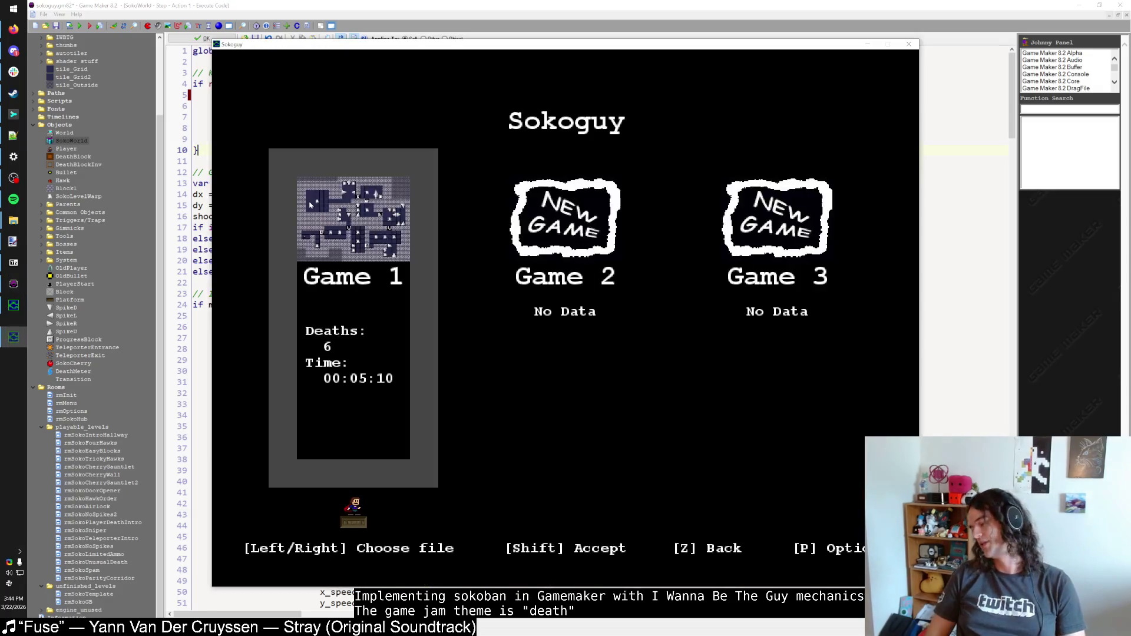
key(shift)
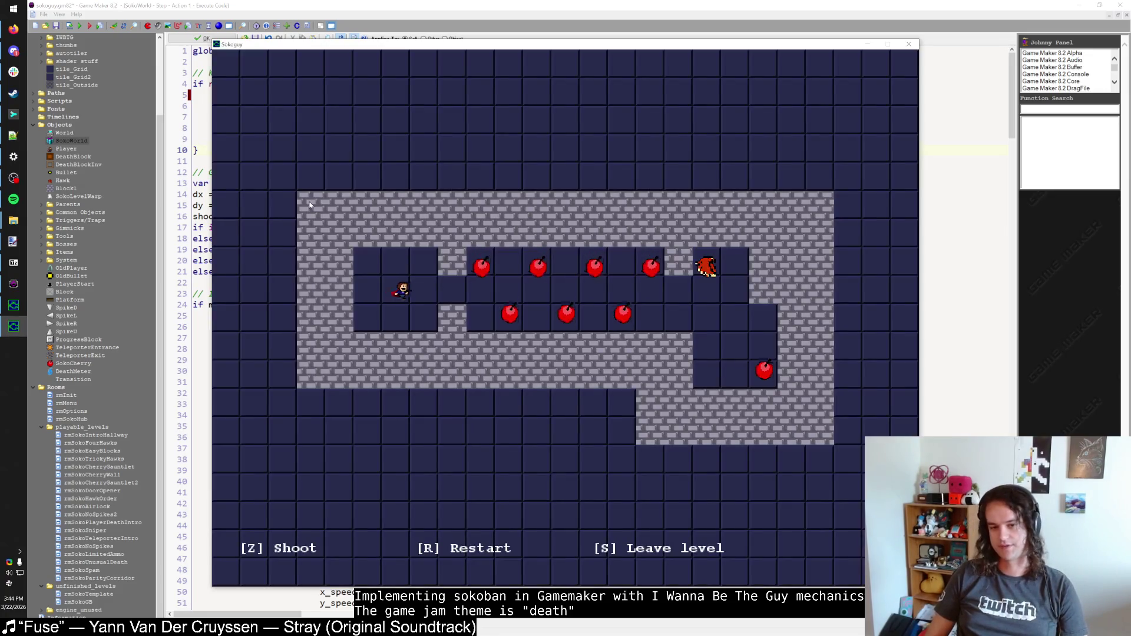
key(Right)
key(Right)
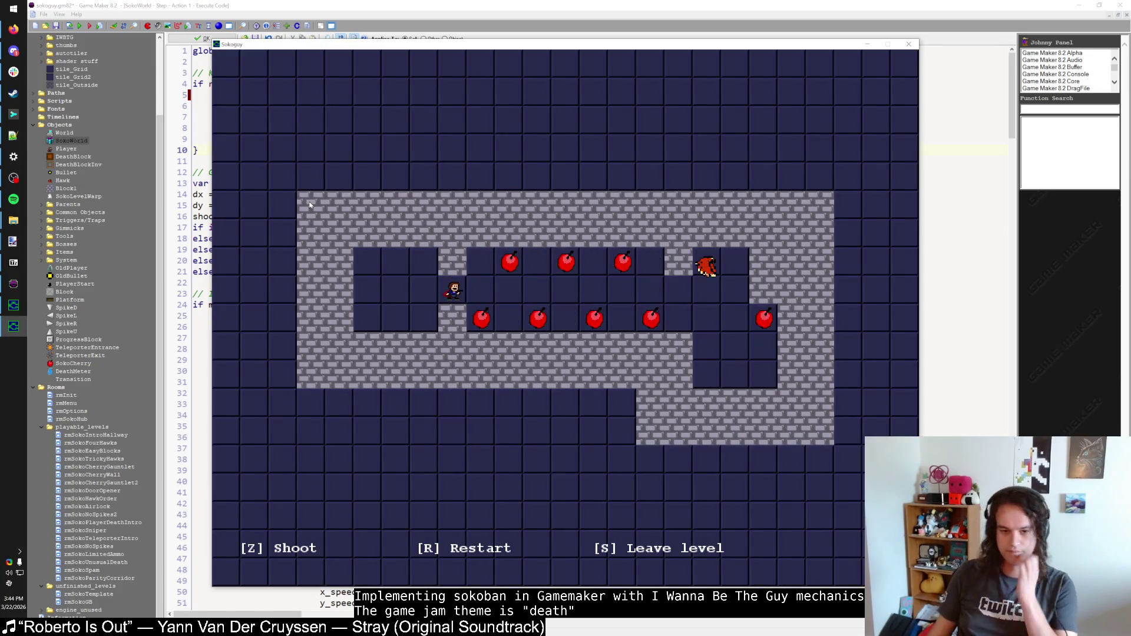
key(r)
click(908, 44)
scroll(112, 448, down, 1)
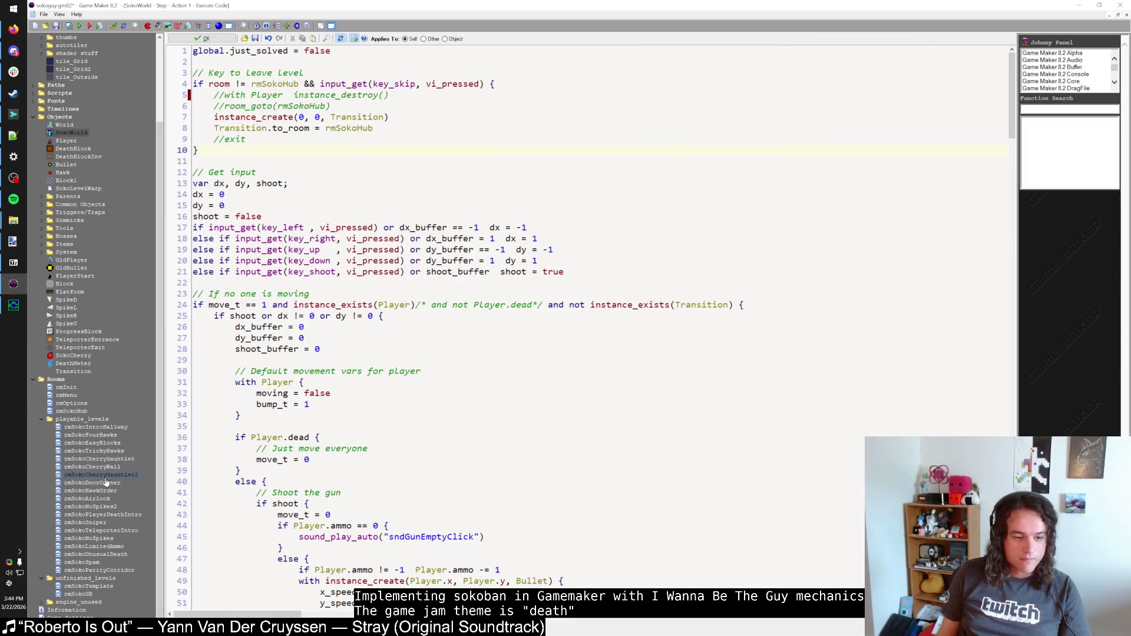
Step: Delete the Transition instance from rmSokoCherryGauntlet and abort the unknown variable dead error
double_click(114, 462)
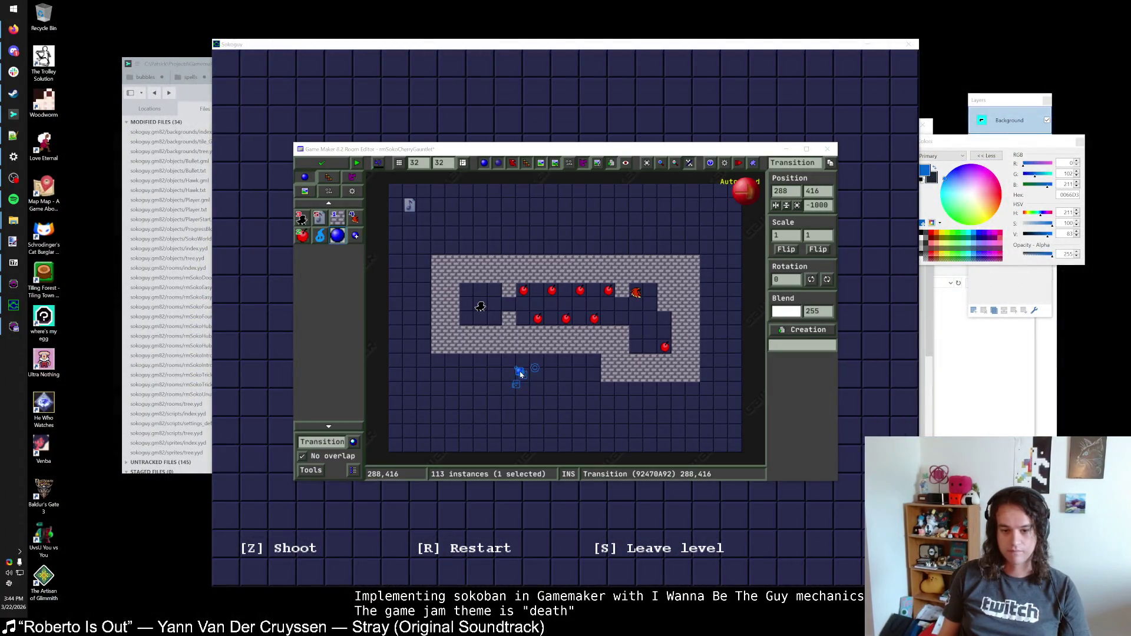
right_click(519, 372)
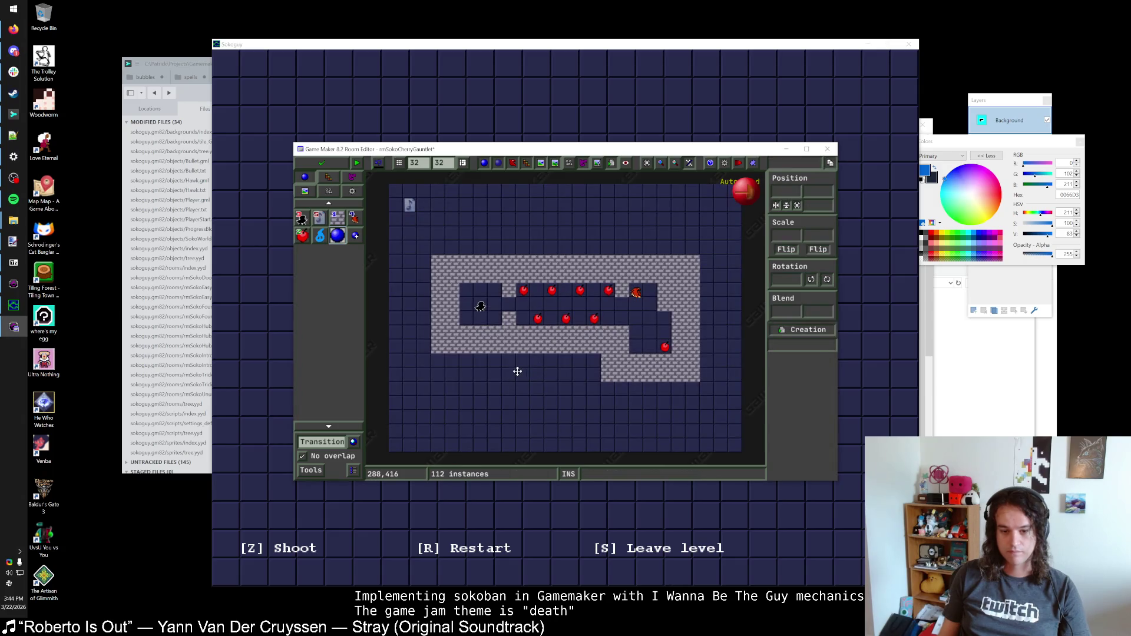
key(Escape)
click(520, 369)
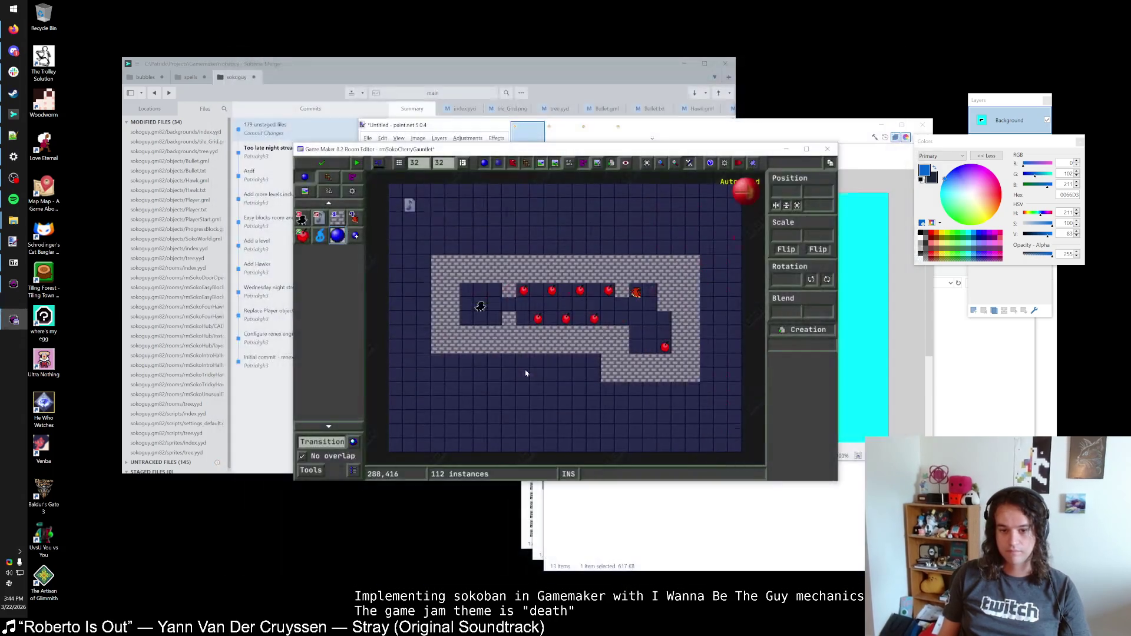
Step: Drag the player one grid cell left in the maximised room editor and save the room
double_click(527, 171)
click(42, 88)
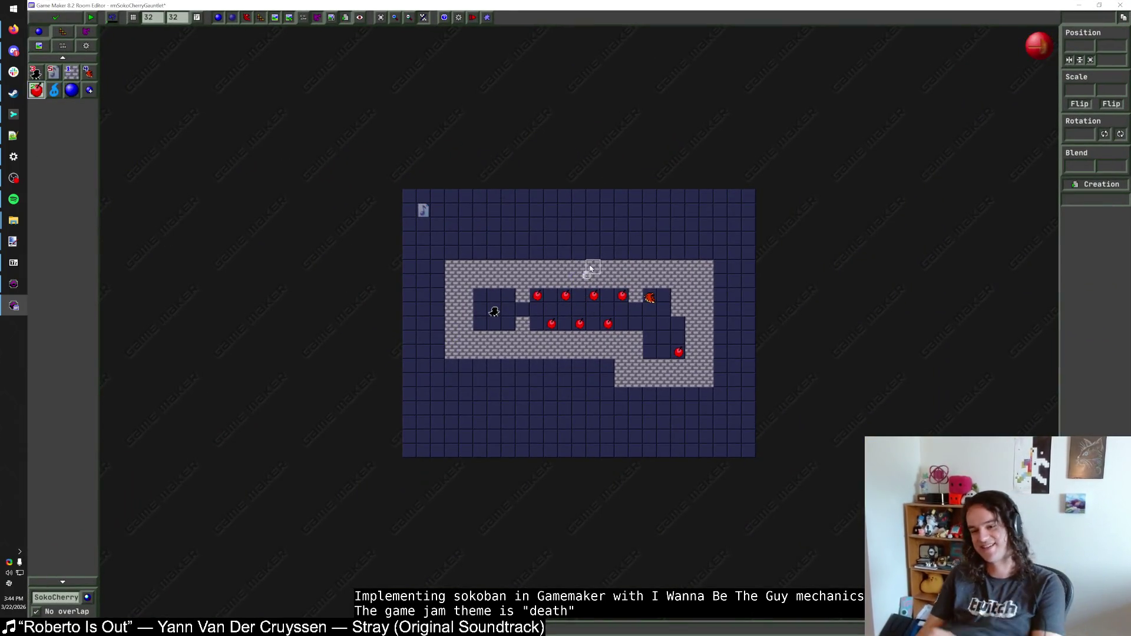
scroll(592, 263, up, 2)
scroll(591, 264, down, 1)
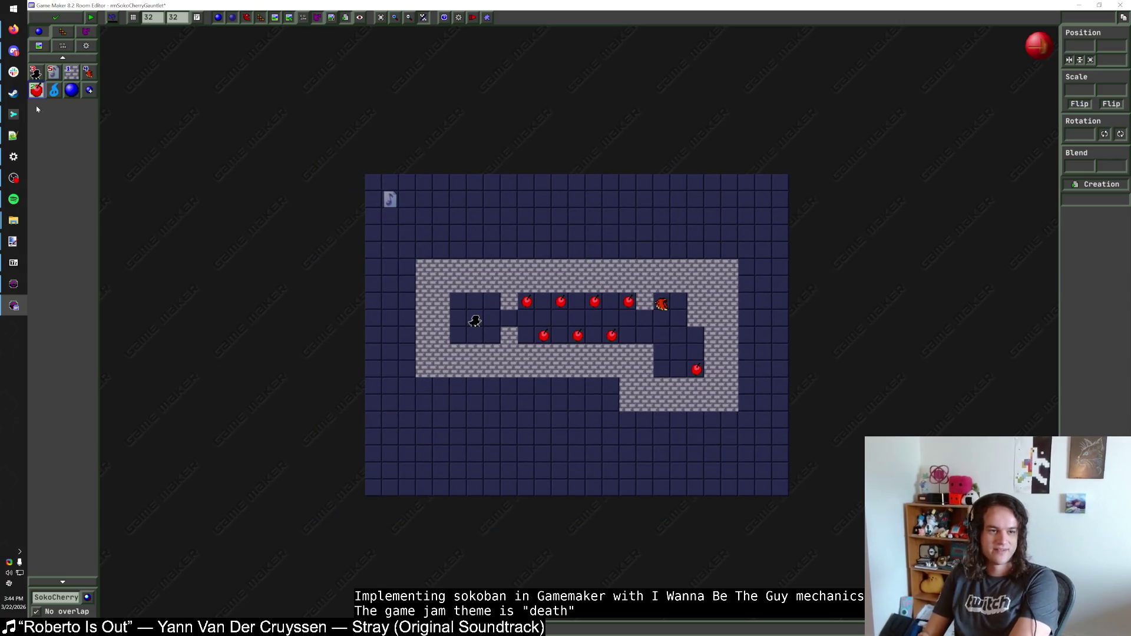
click(72, 75)
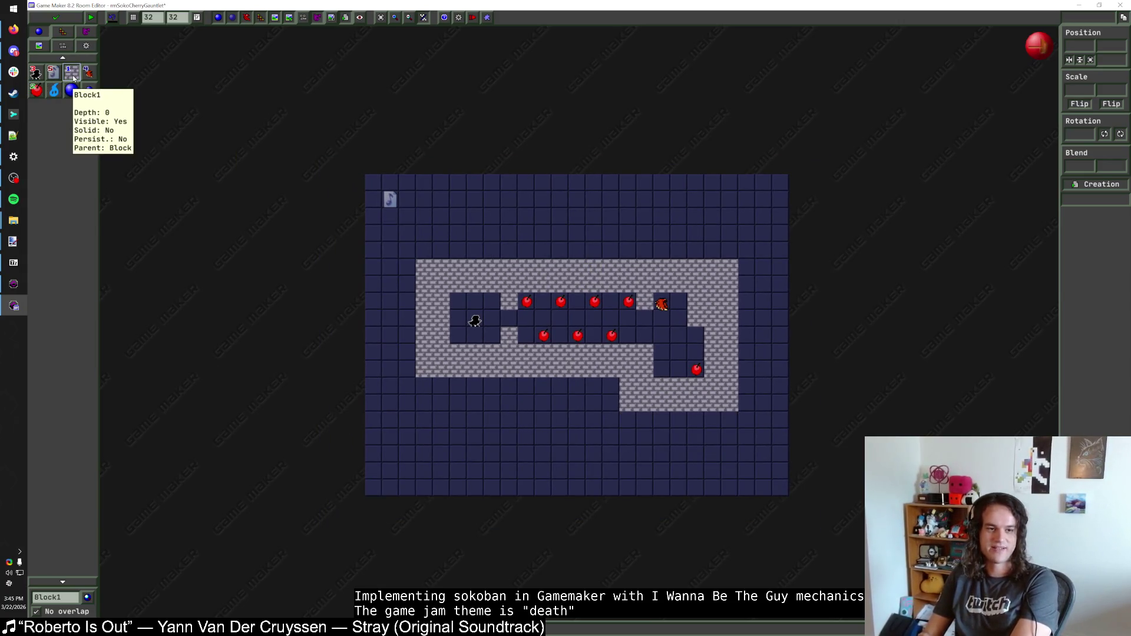
drag(478, 322, 462, 322)
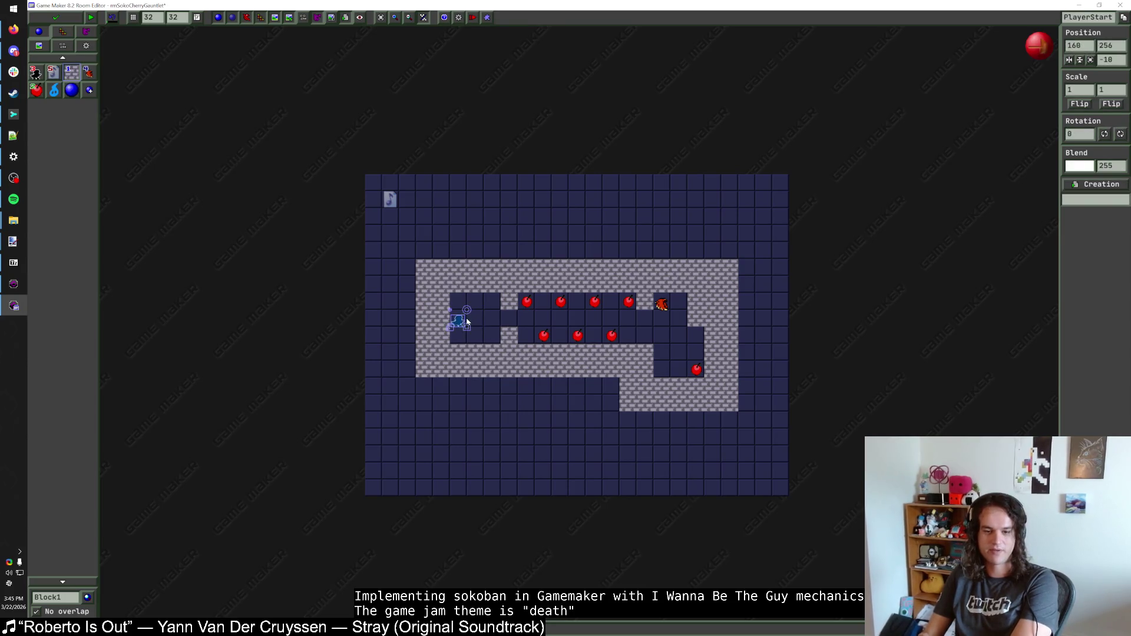
click(66, 21)
Step: Test leaving the cherry level for the hub with S and walking back in, then open Transition
click(79, 27)
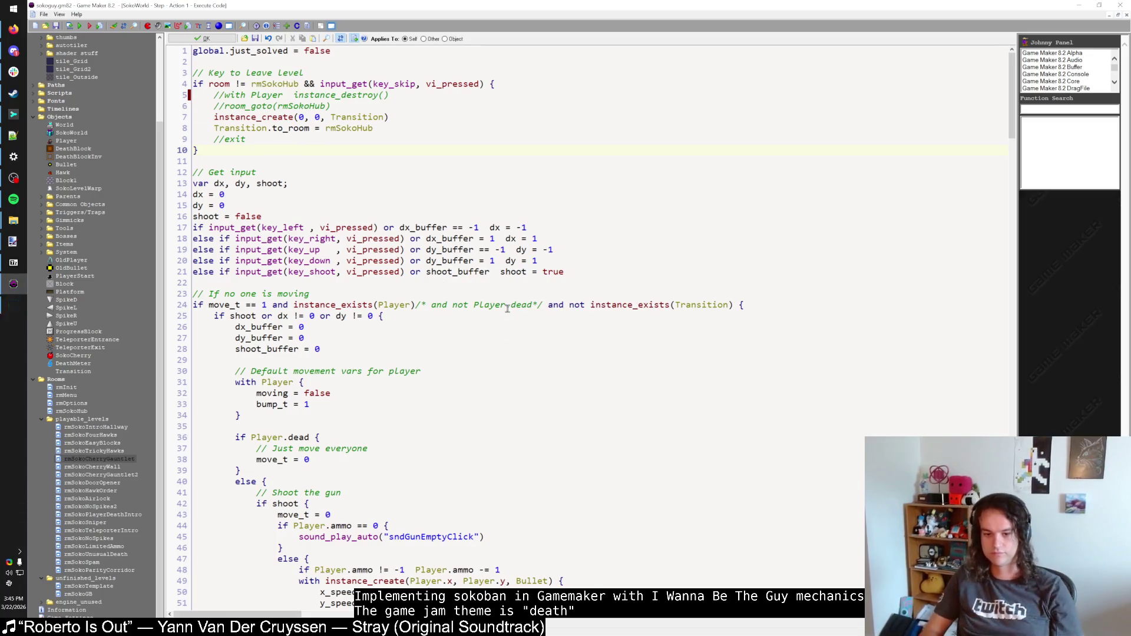
key(shift)
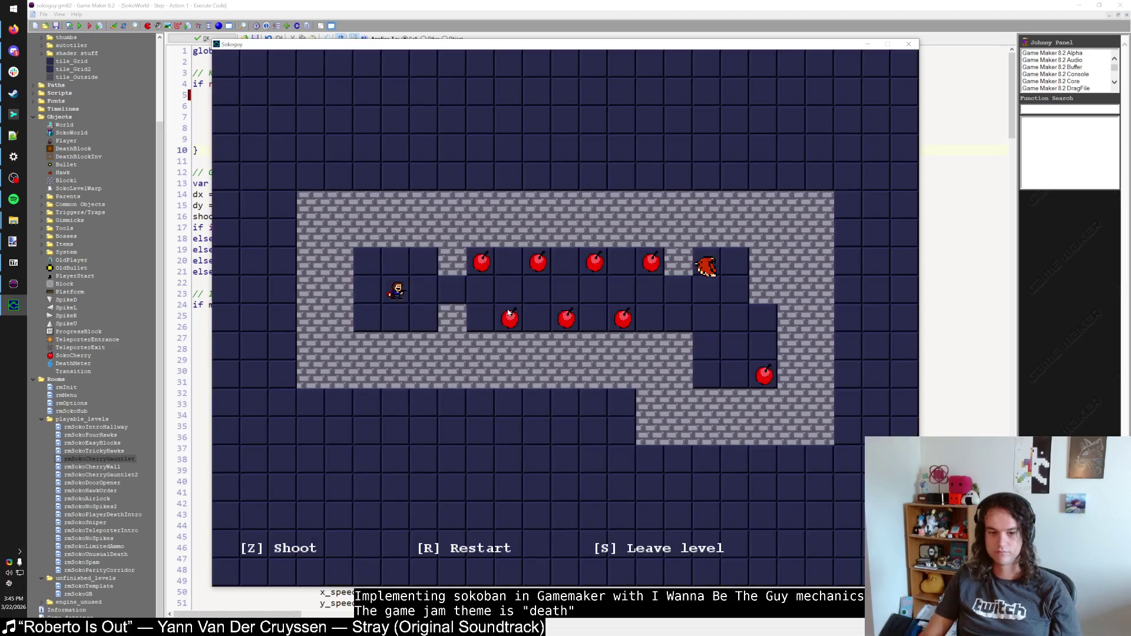
key(s)
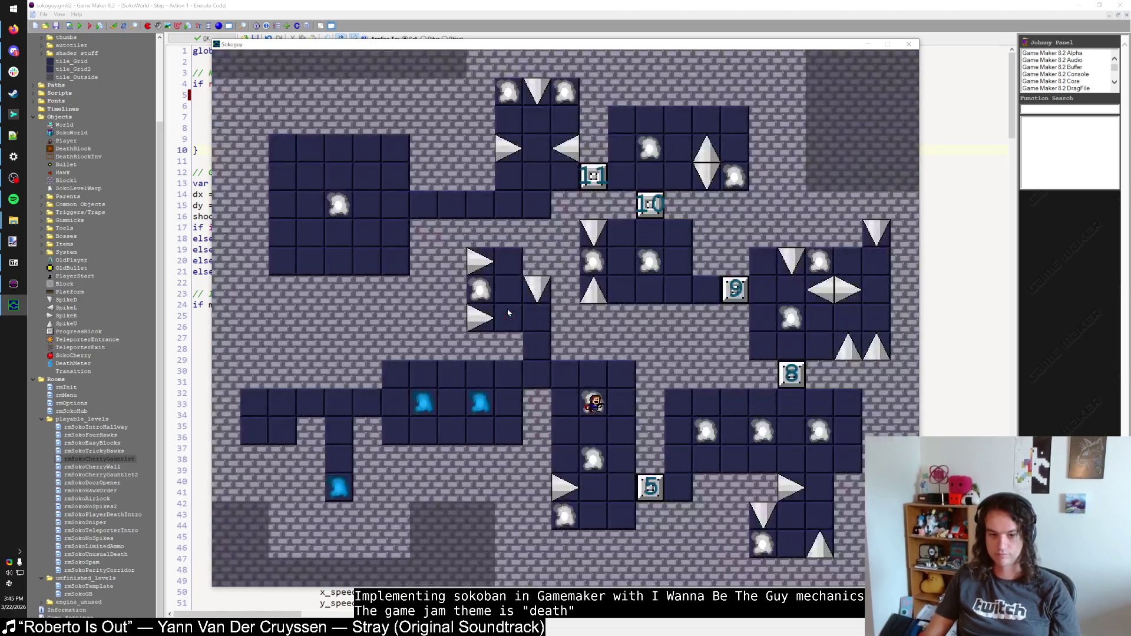
key(Right)
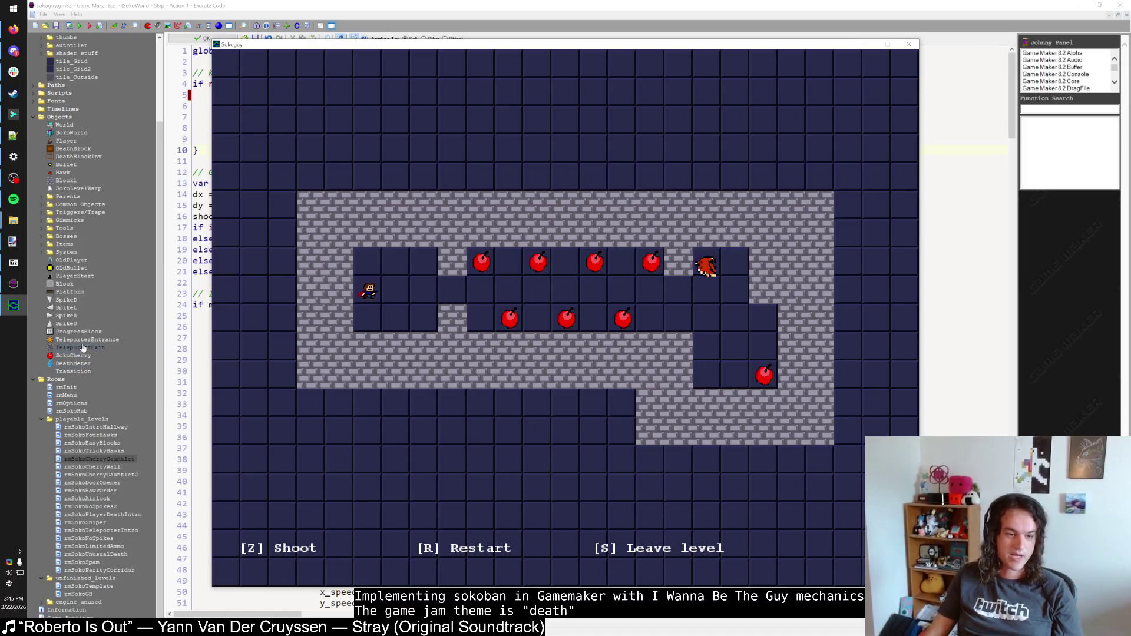
double_click(73, 371)
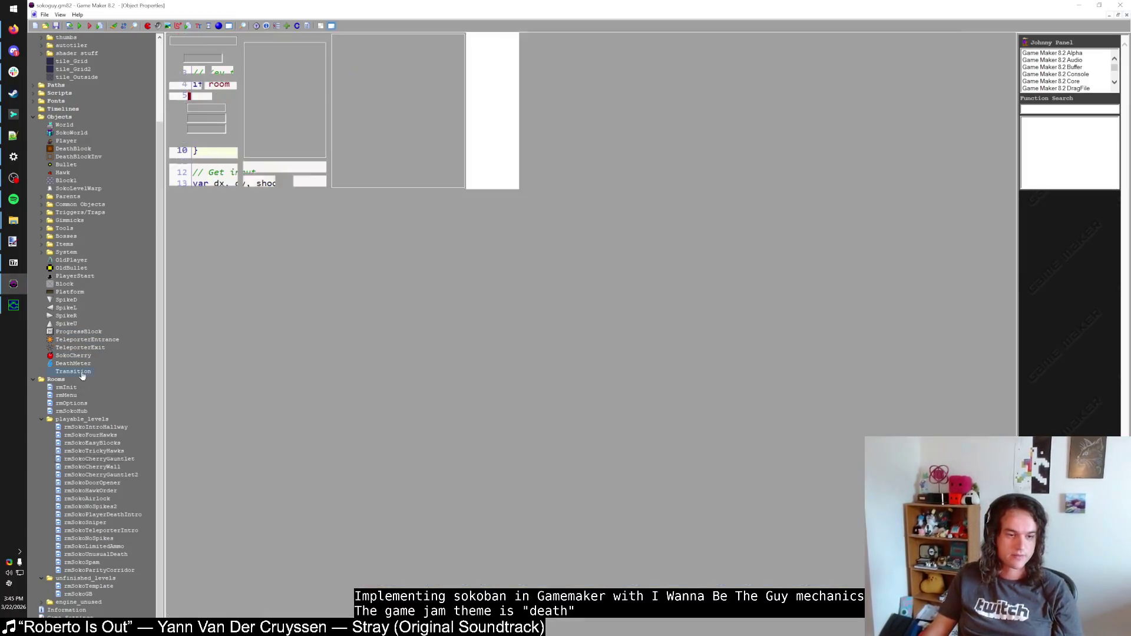
Step: Review the Transition's Draw code around draw_set_alpha(1-t), then its Step code
click(294, 64)
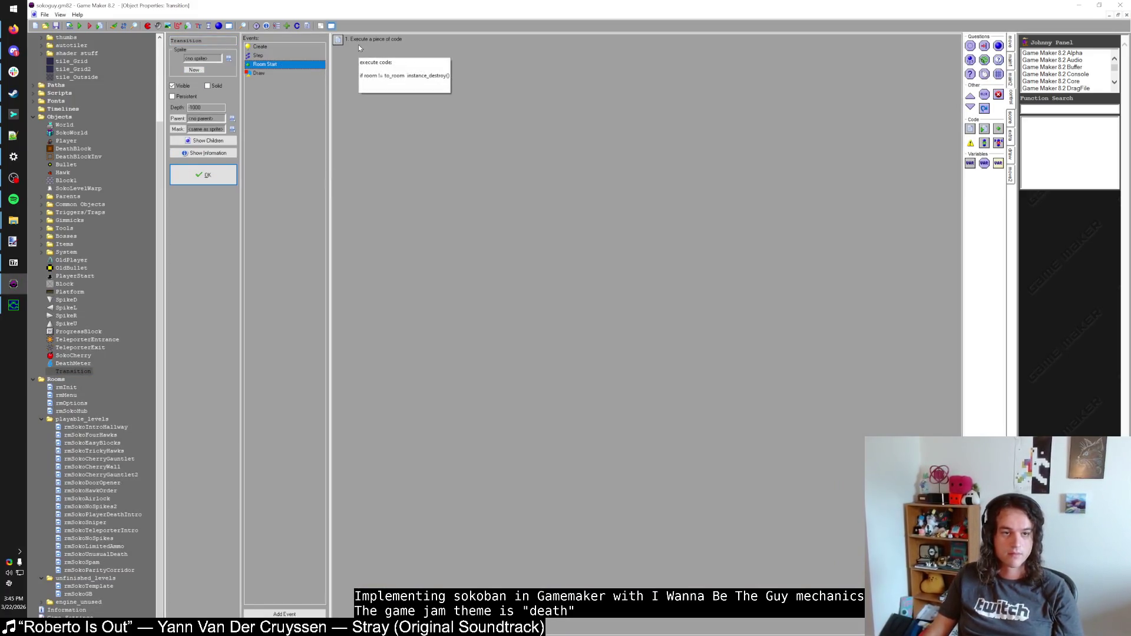
click(301, 73)
double_click(371, 39)
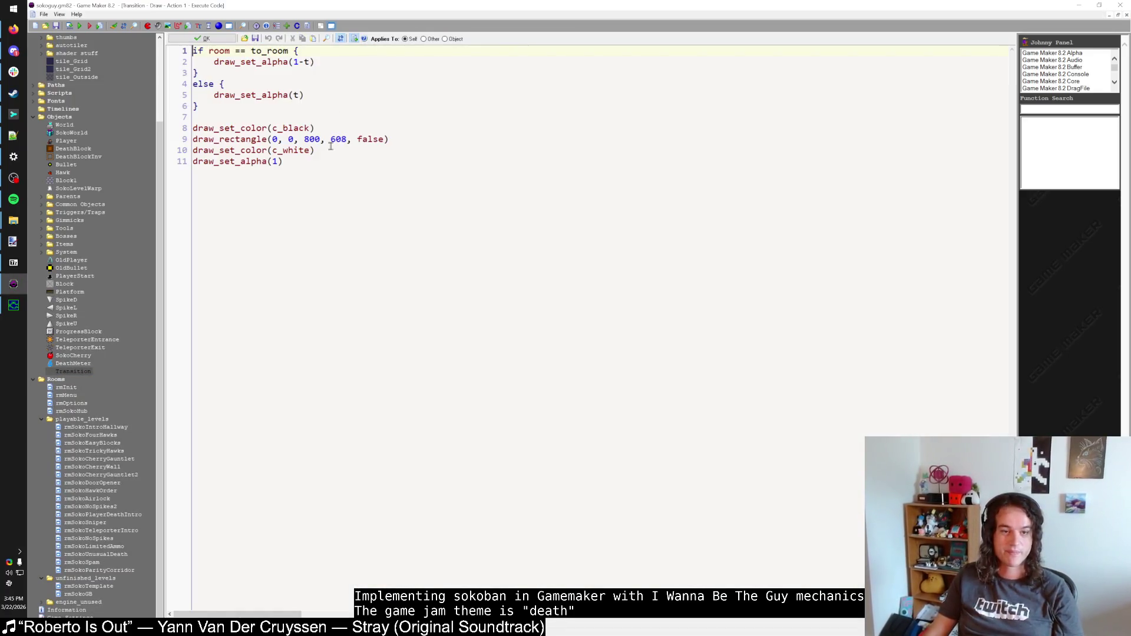
click(325, 63)
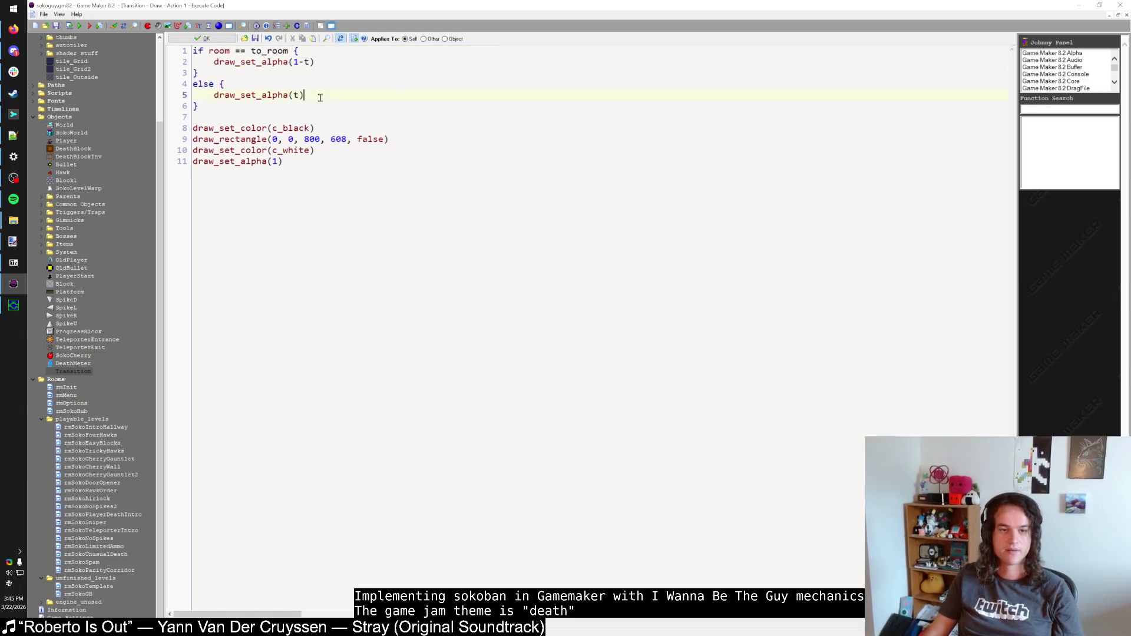
click(310, 62)
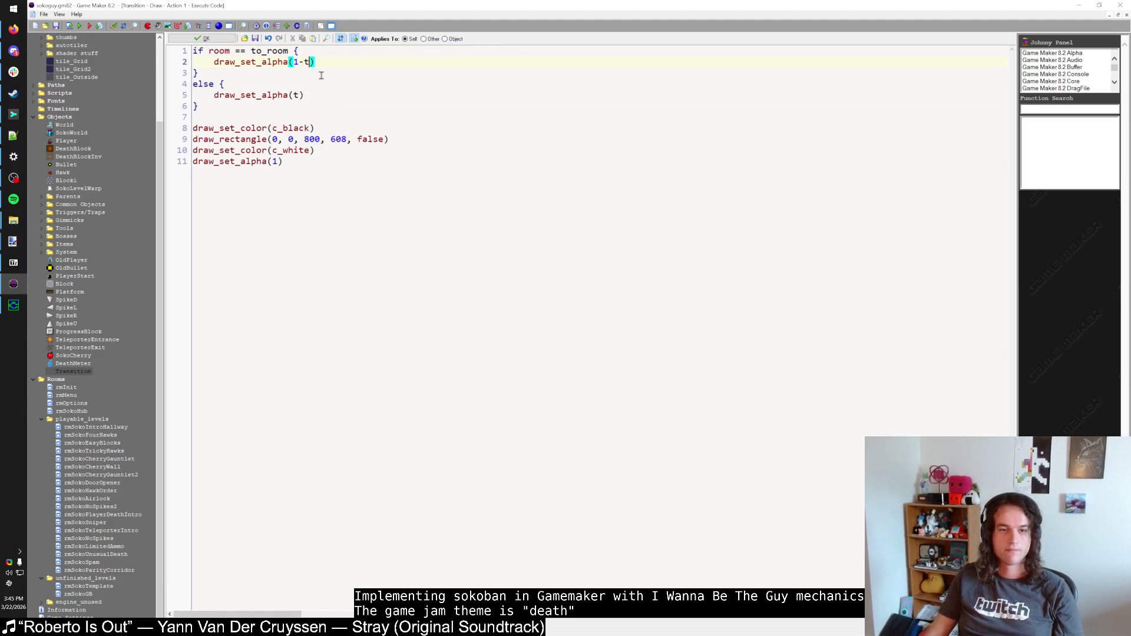
click(203, 39)
click(306, 59)
double_click(330, 37)
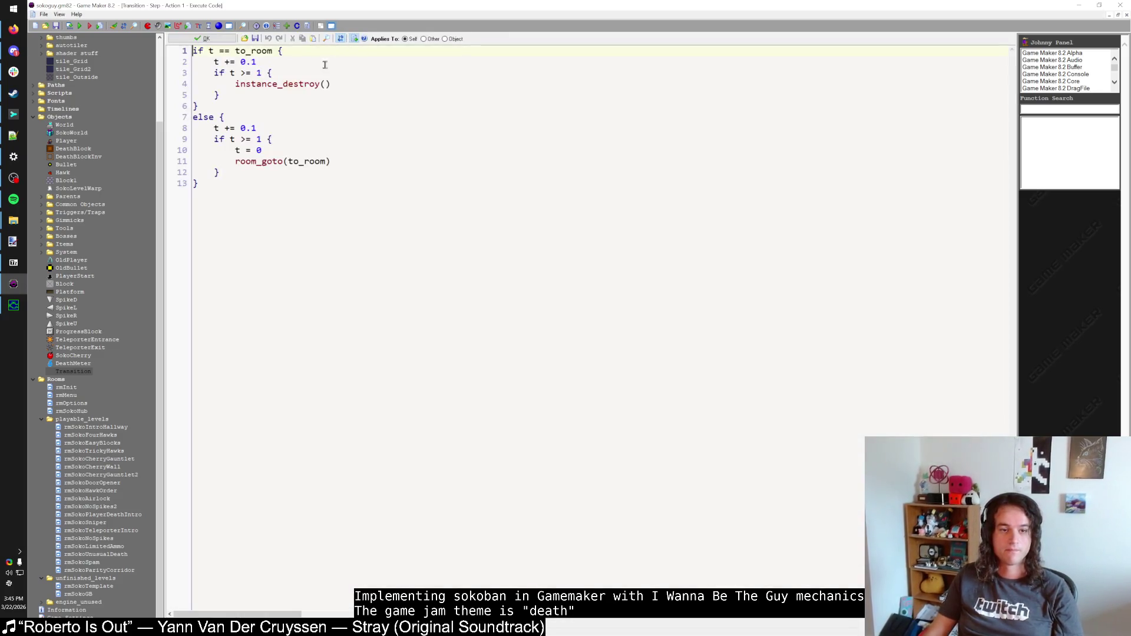
click(271, 92)
Step: Recheck line 11 of the Draw code, close the Transition properties, and build and run the game
click(203, 38)
click(275, 73)
double_click(363, 40)
click(318, 164)
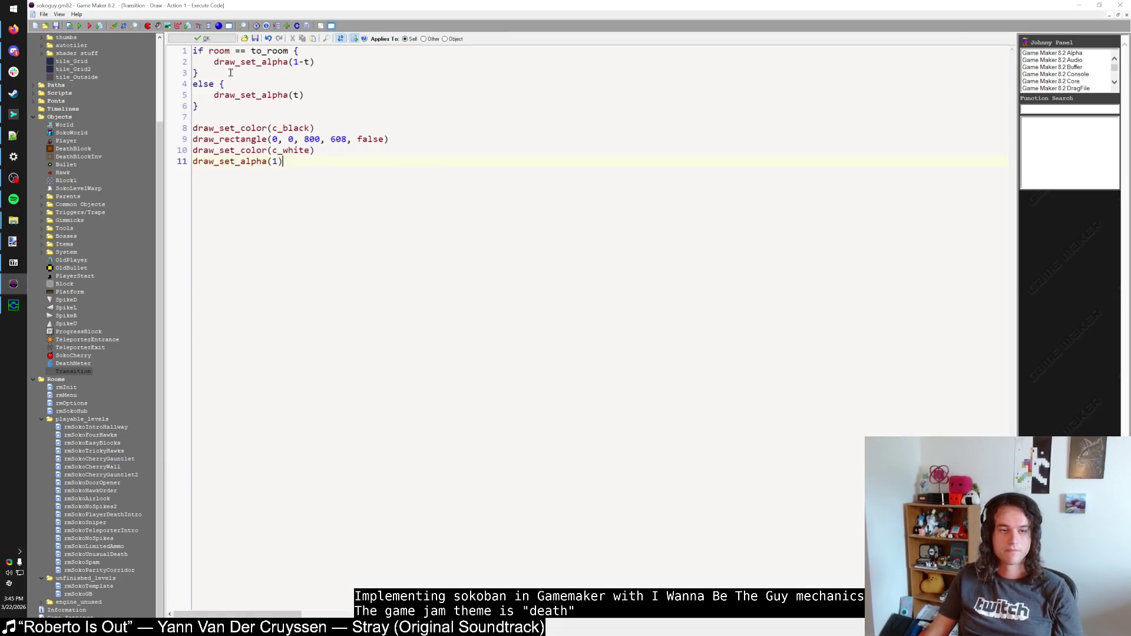
click(204, 39)
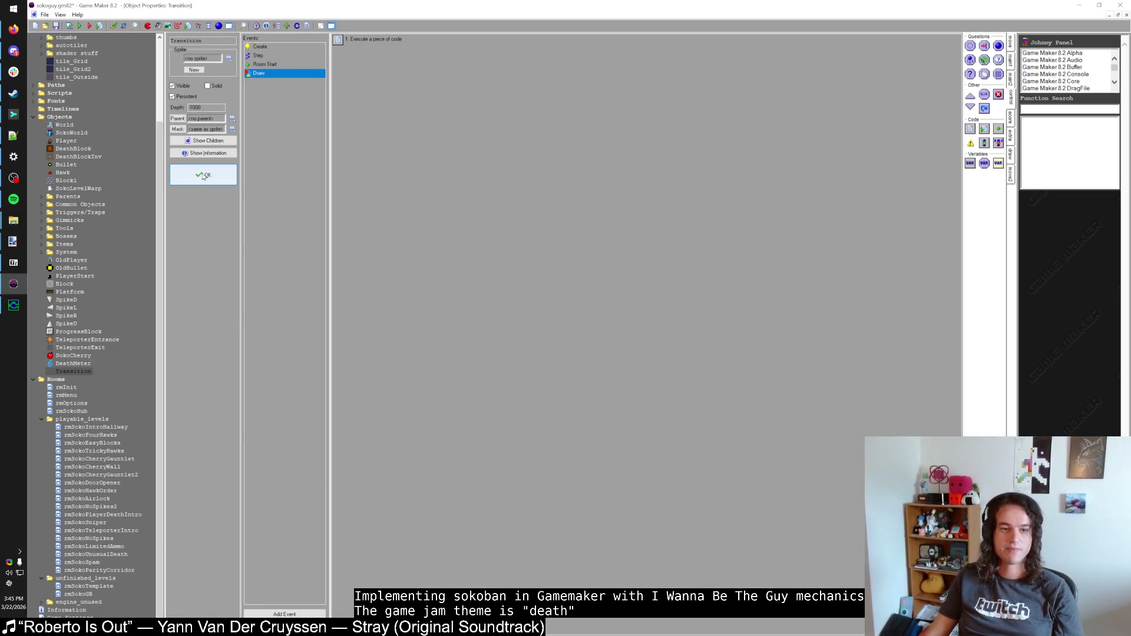
click(203, 174)
click(79, 27)
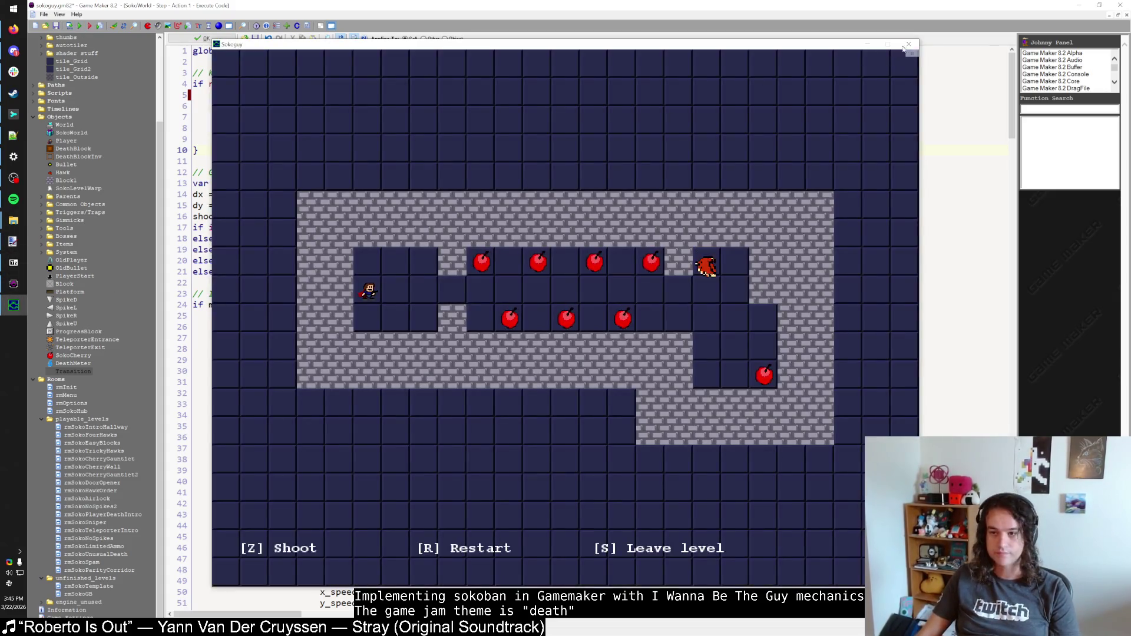
Step: Relaunch the game, continue Game 1, leave the level back to the hub, then close it
key(Escape)
key(F5)
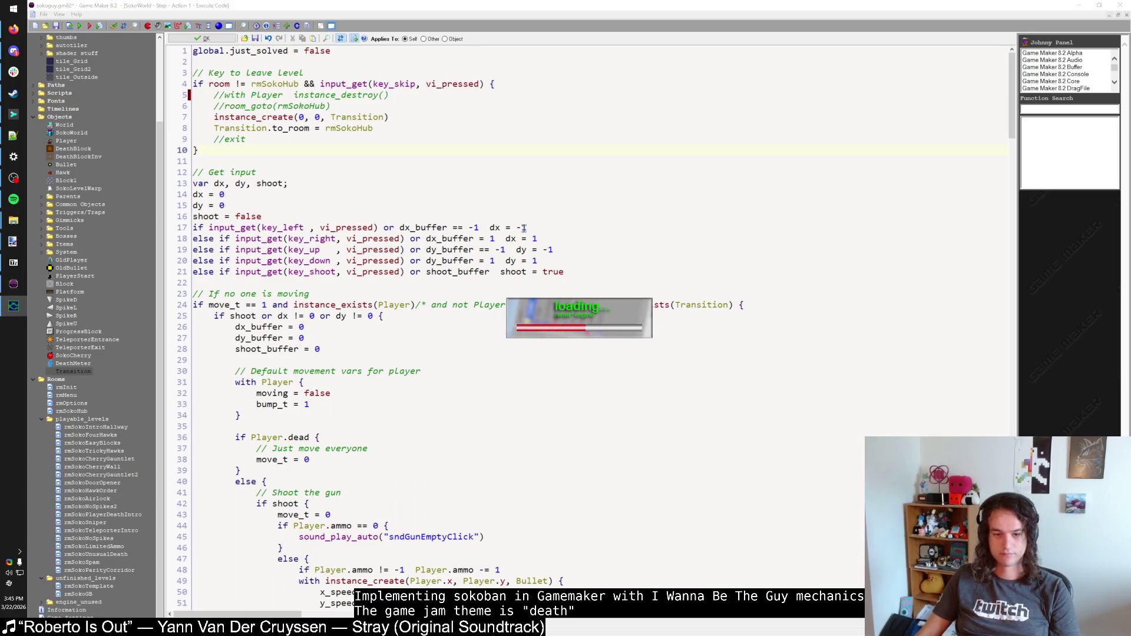
key(shift)
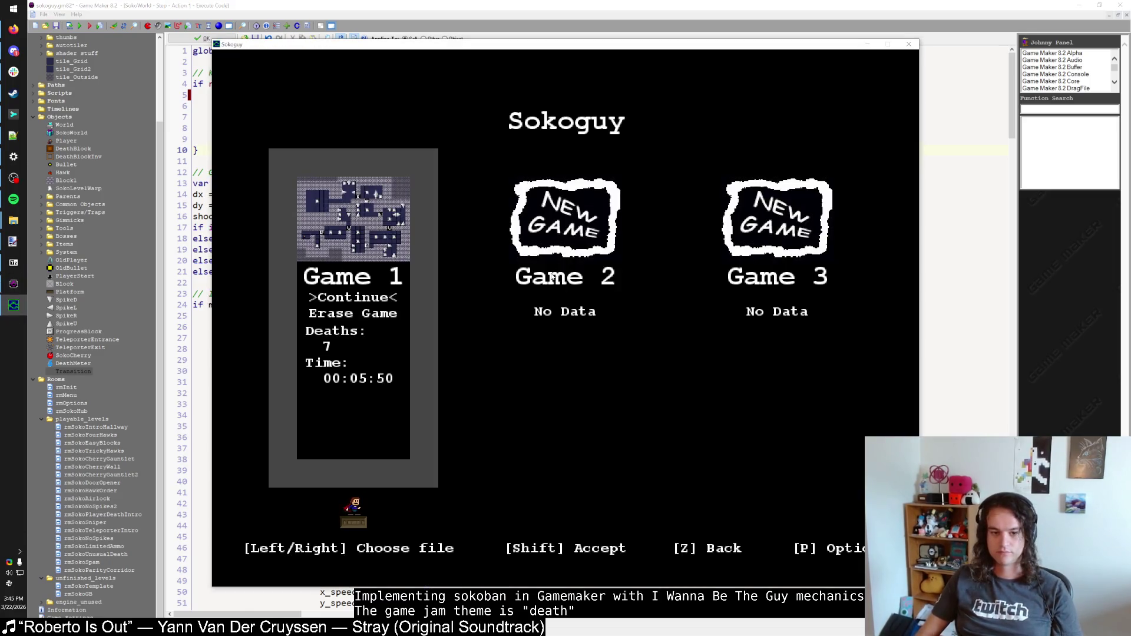
key(shift)
key(Right)
key(Right)
key(Right)
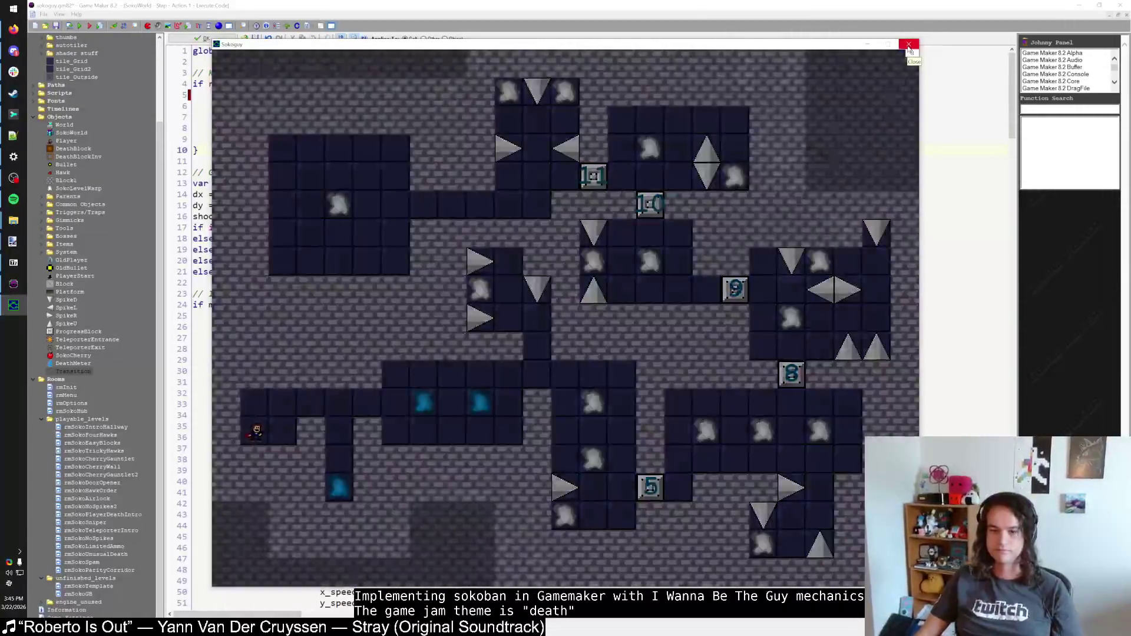
key(Escape)
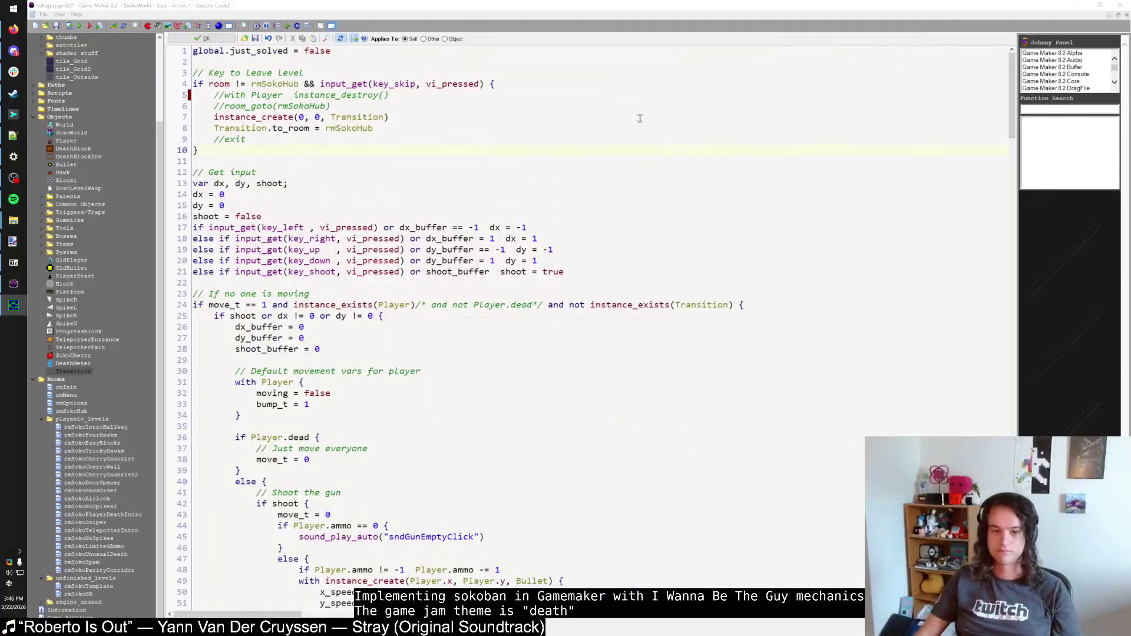
Step: Close the SokoWorld Step code and find the Transition object through the resource search
click(213, 39)
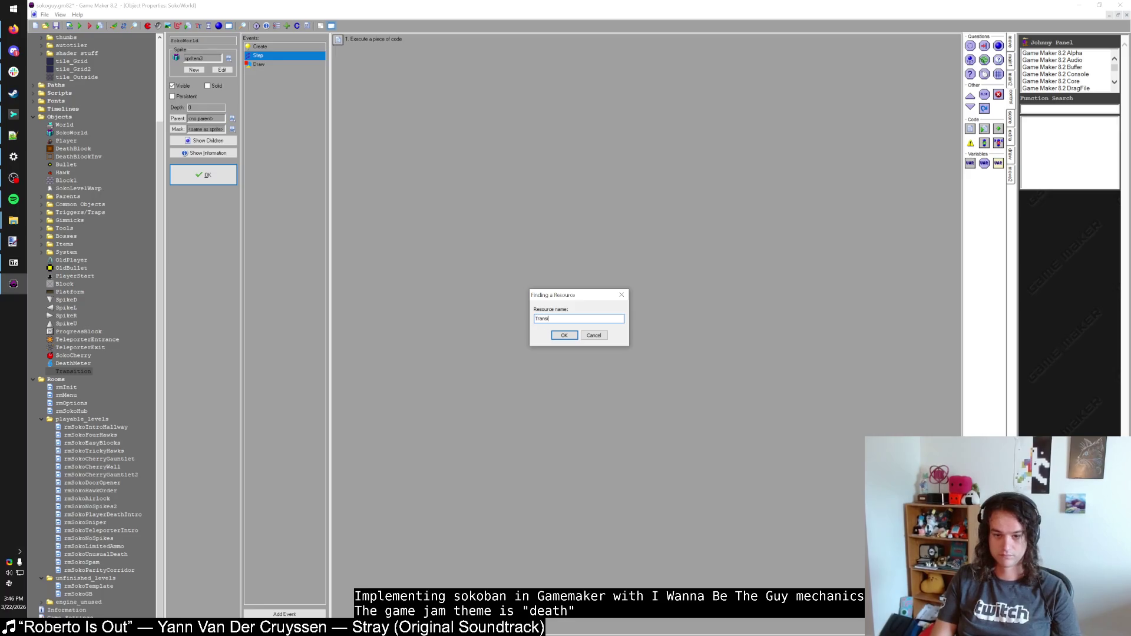
text(tion)
key(Return)
click(294, 73)
Step: Make Transition's Step code check room == to_room instead of t, then close the editors
click(258, 55)
double_click(357, 40)
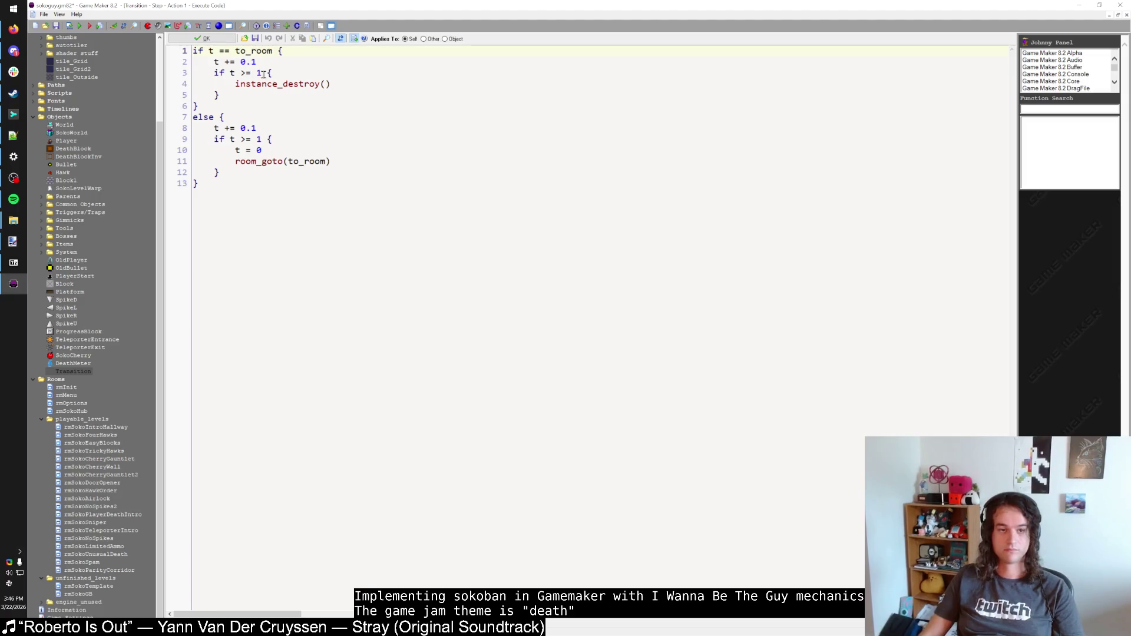
click(261, 97)
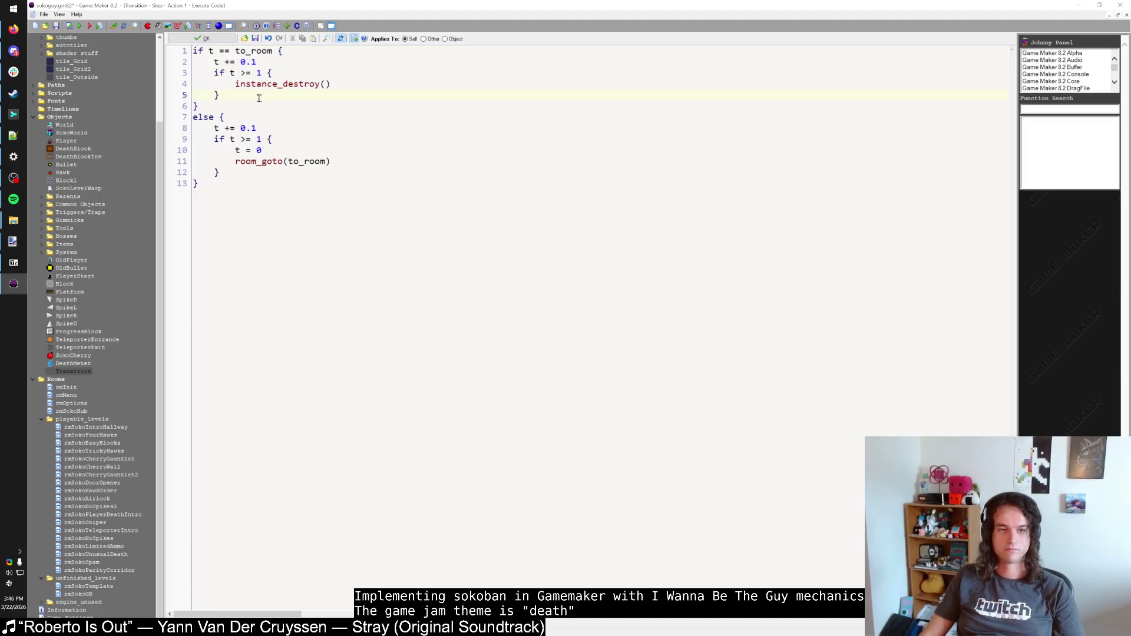
double_click(210, 51)
text(room)
key(Down)
key(Down)
key(Down)
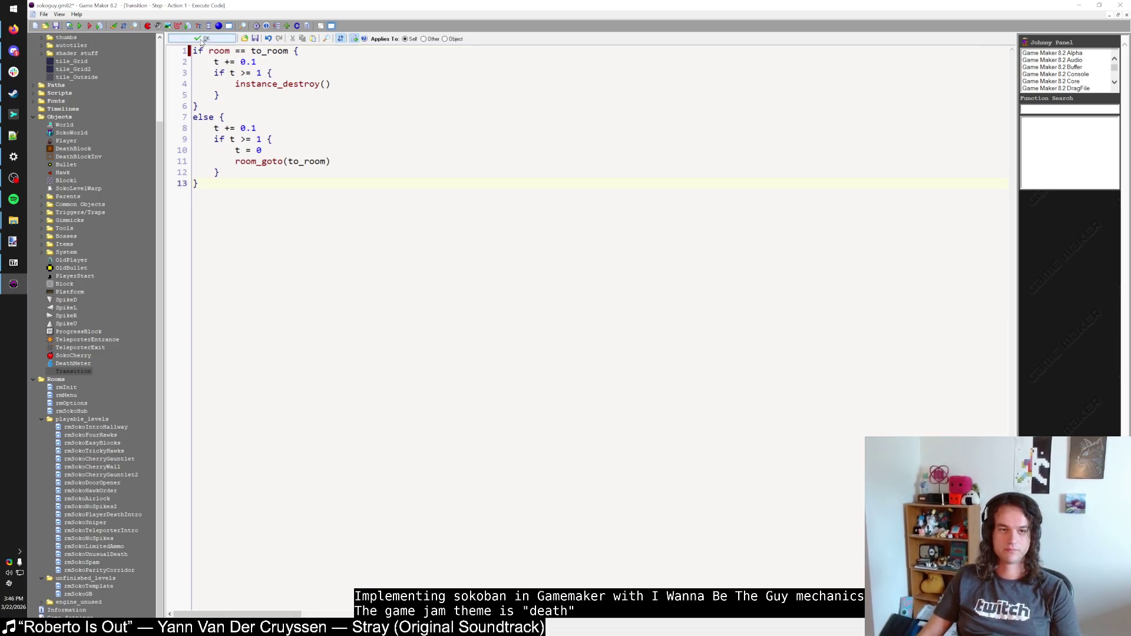
click(203, 38)
click(221, 182)
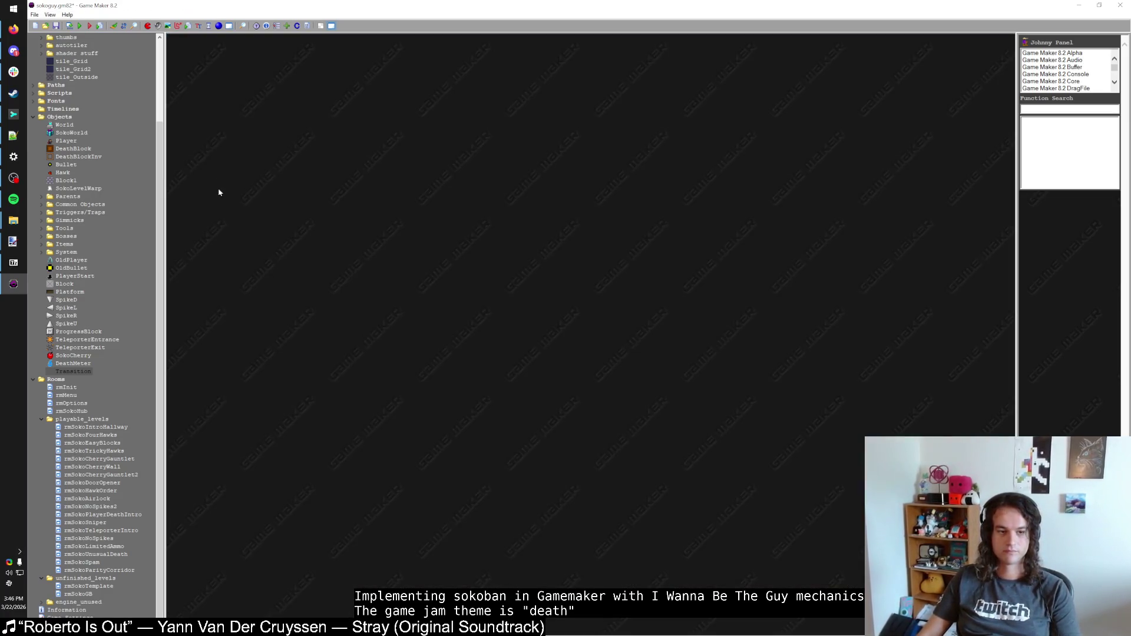
Step: Open ProgressBlock's Draw code and check the target colour in paint.net
double_click(79, 332)
click(433, 237)
click(505, 206)
double_click(505, 206)
key(alt+Tab)
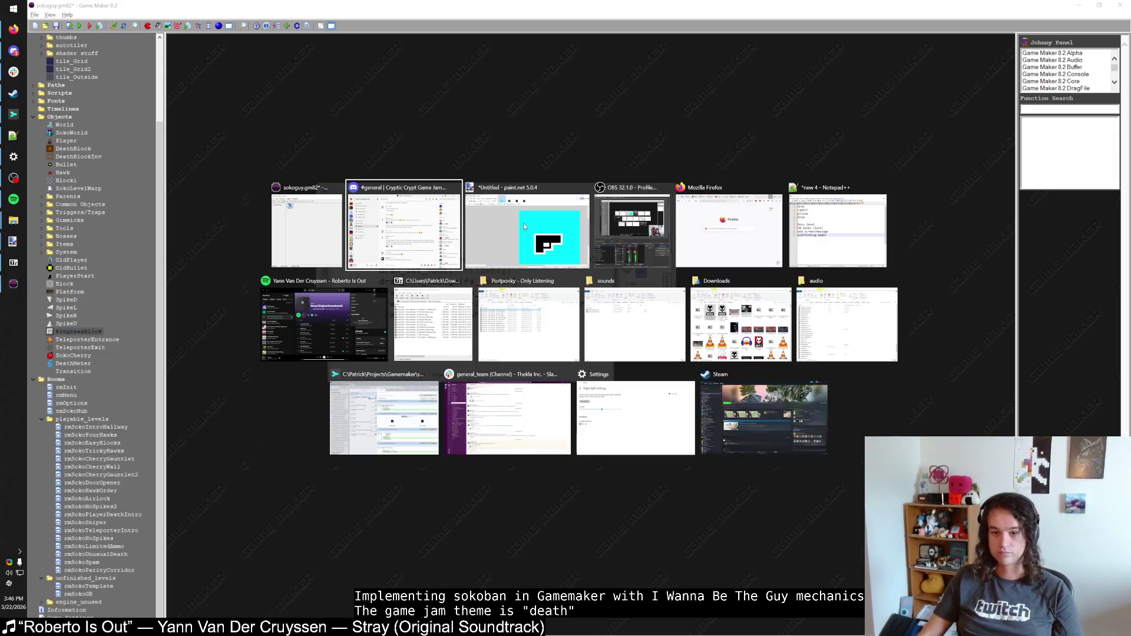
click(523, 222)
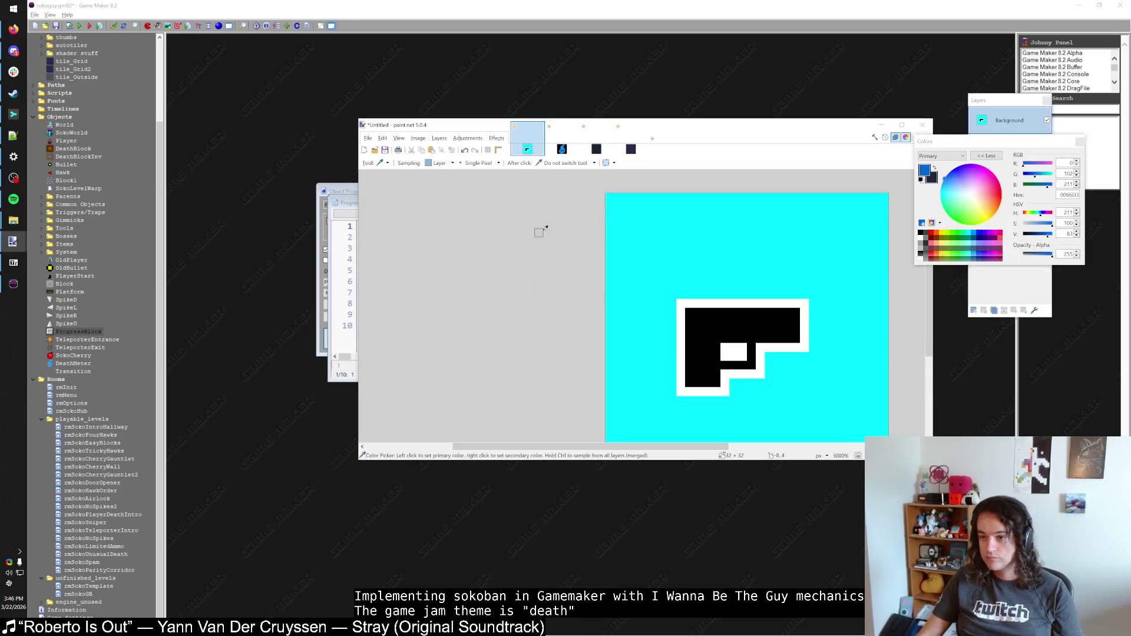
key(alt+Tab)
Step: Change the number colour to make_color_rgb(0, 102, 211) and run the game with Game 1
double_click(559, 259)
text(102)
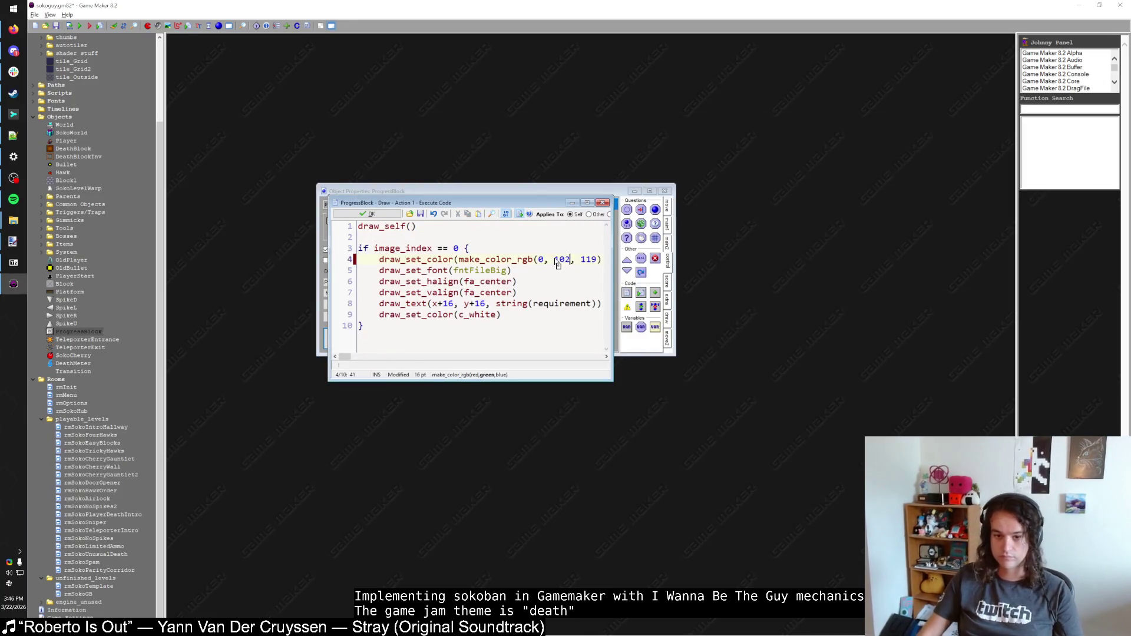
double_click(583, 259)
text(211)
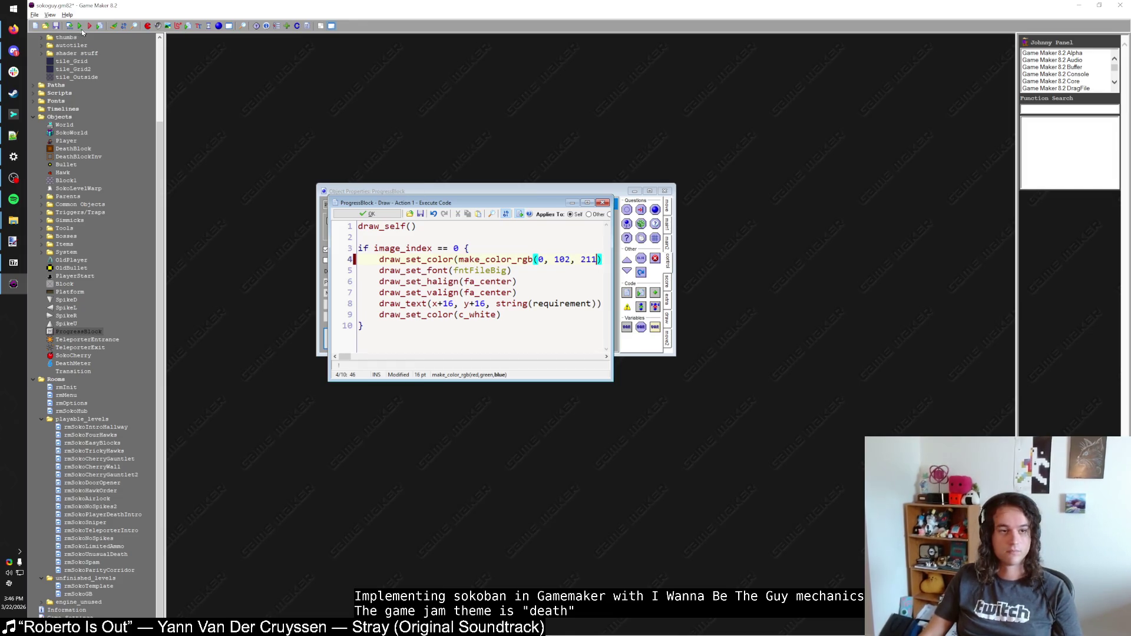
click(80, 26)
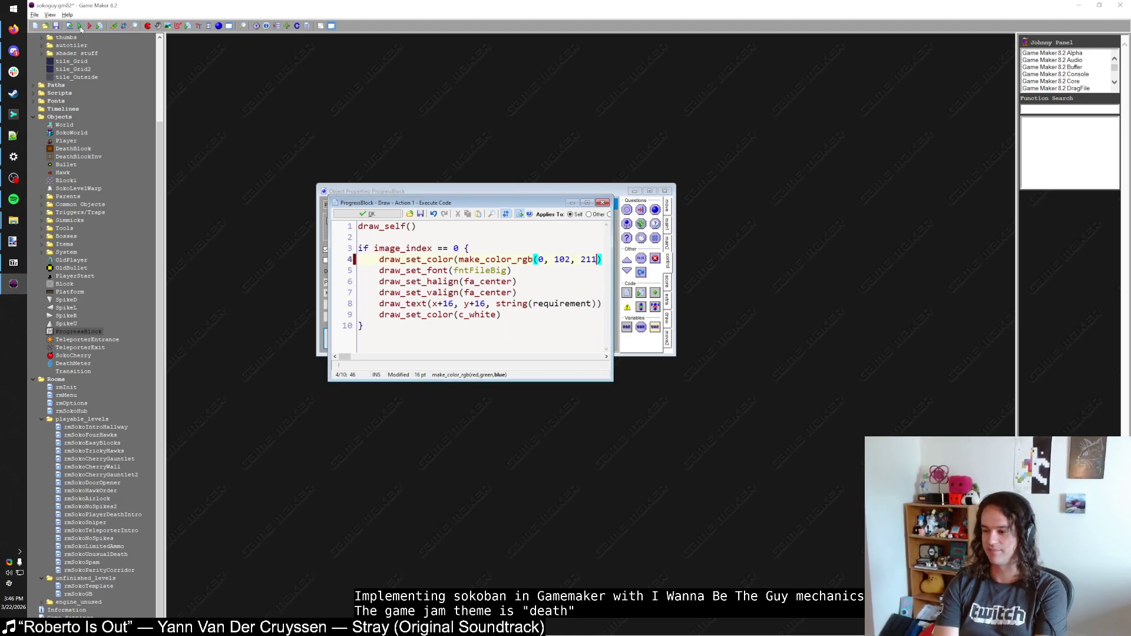
key(shift)
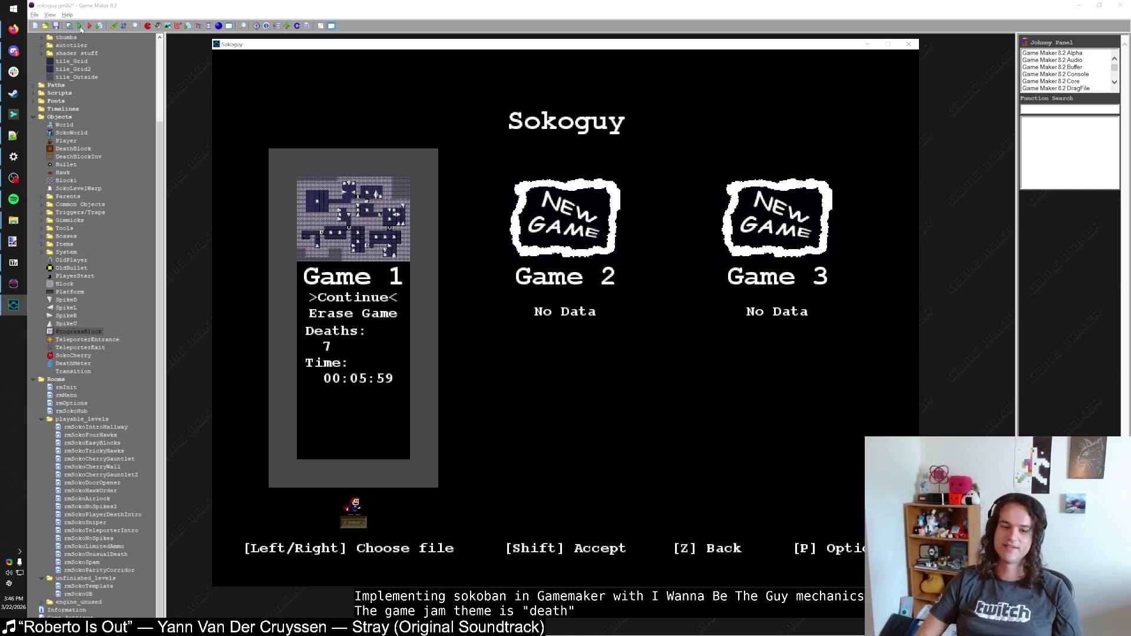
Step: Continue Game 1, walk through the hub onto a level warp, die on spikes, and quit
key(shift)
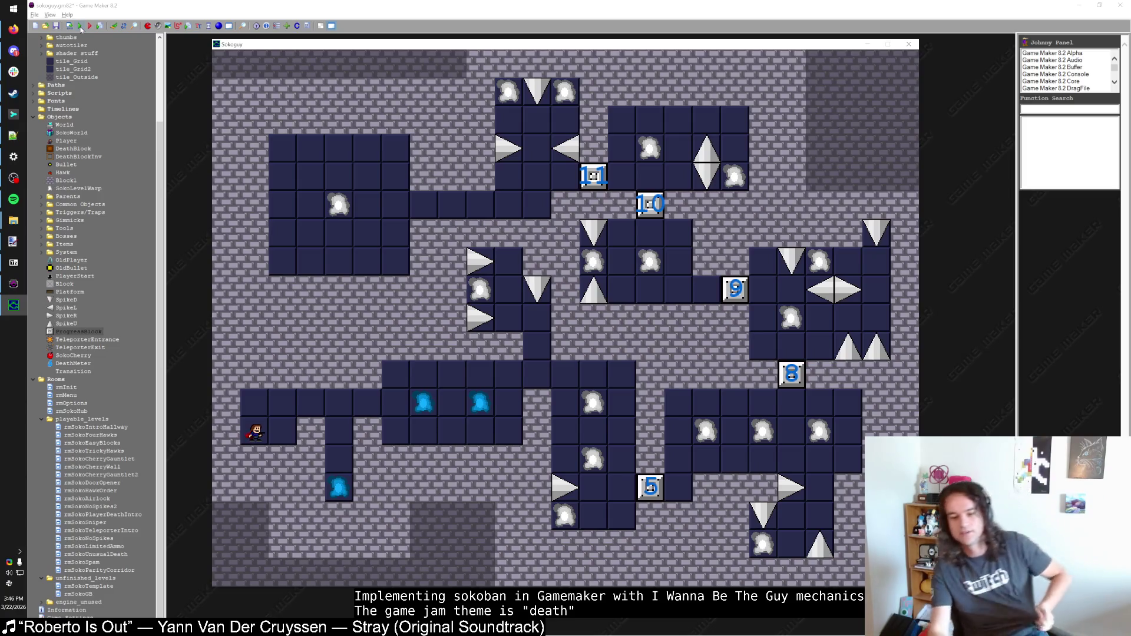
key(Right)
key(Up)
key(Right)
key(Right)
key(Down)
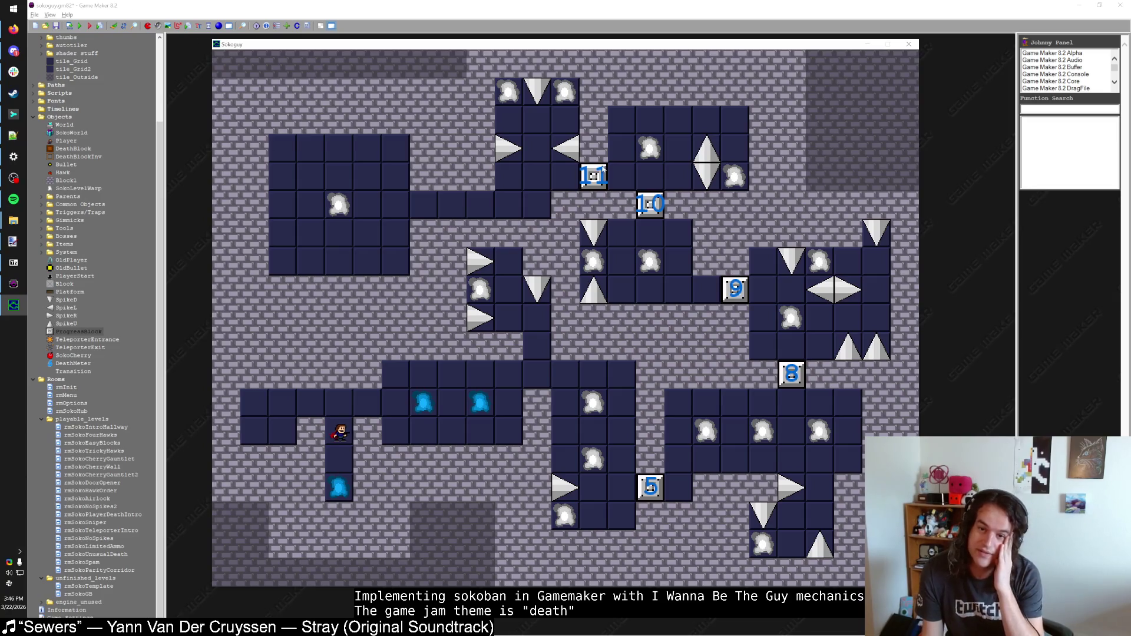
key(Down)
key(Down)
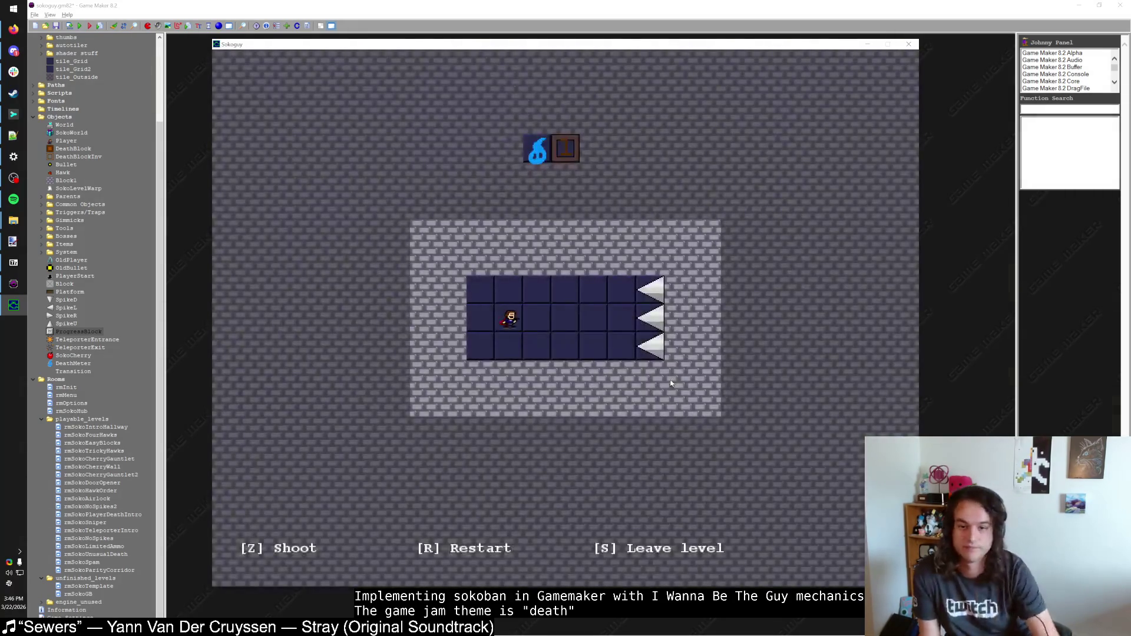
key(Right)
key(Right)
key(Right)
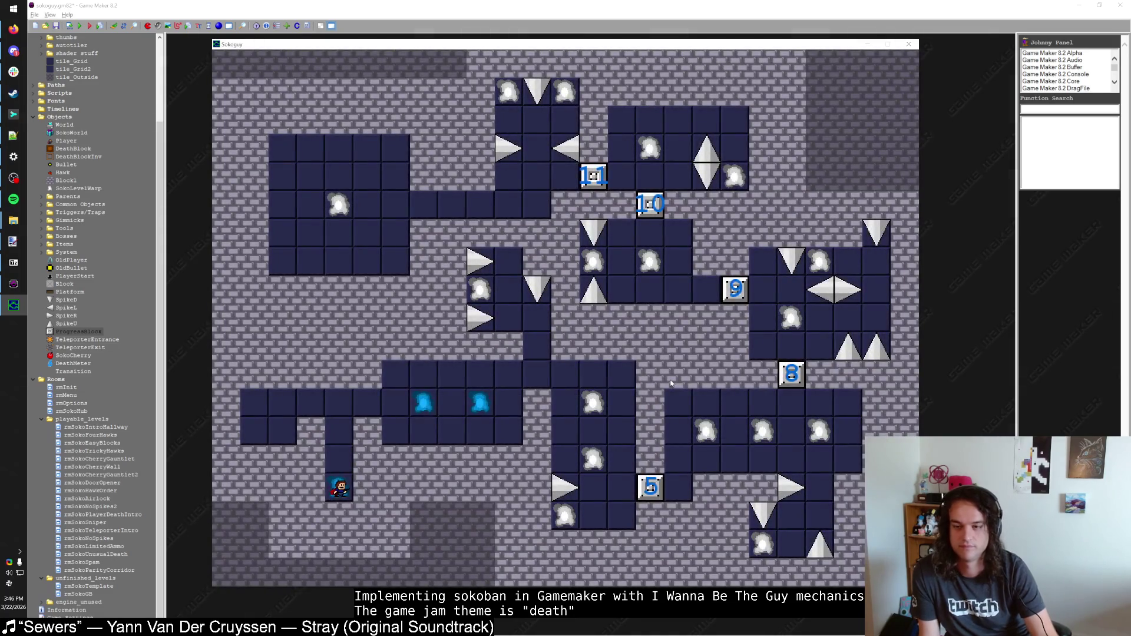
key(Escape)
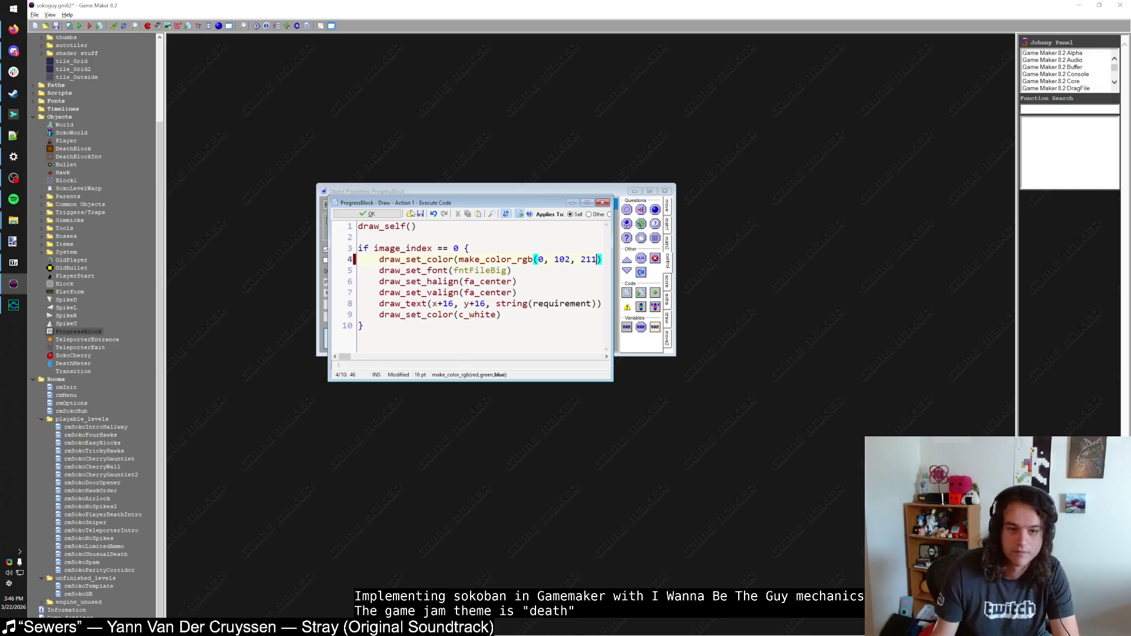
Step: Close the ProgressBlock windows, rerun the game onto a level warp, then close it
click(368, 214)
click(354, 333)
key(F5)
key(Up)
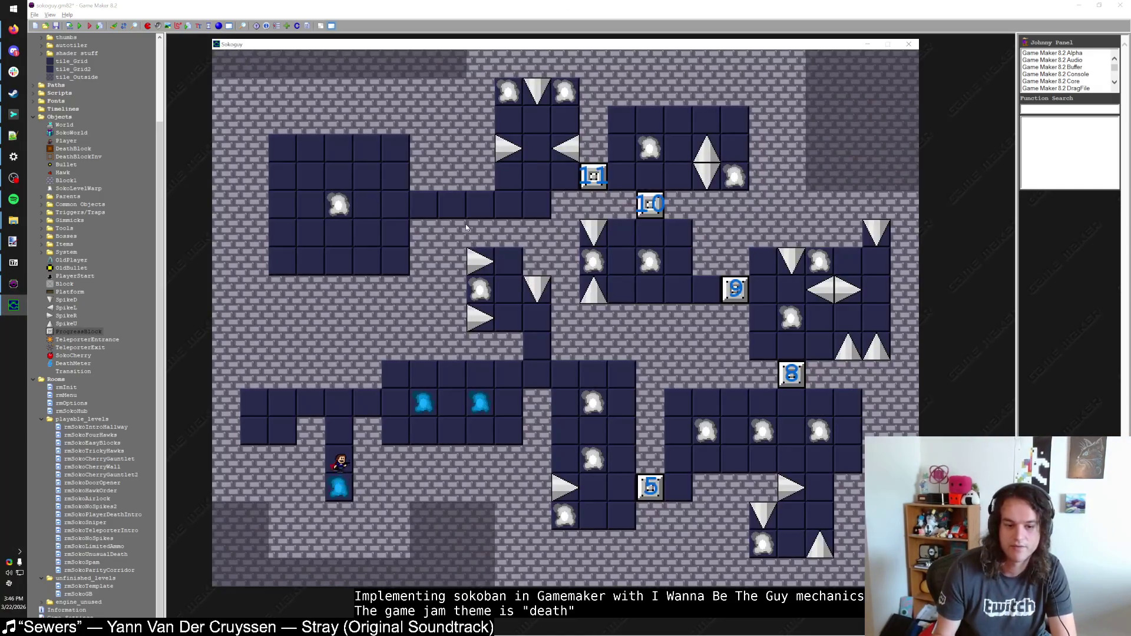
key(Escape)
Step: Find and open the Transition object with the resource search
key(ctrl+f)
text(Transit)
key(Return)
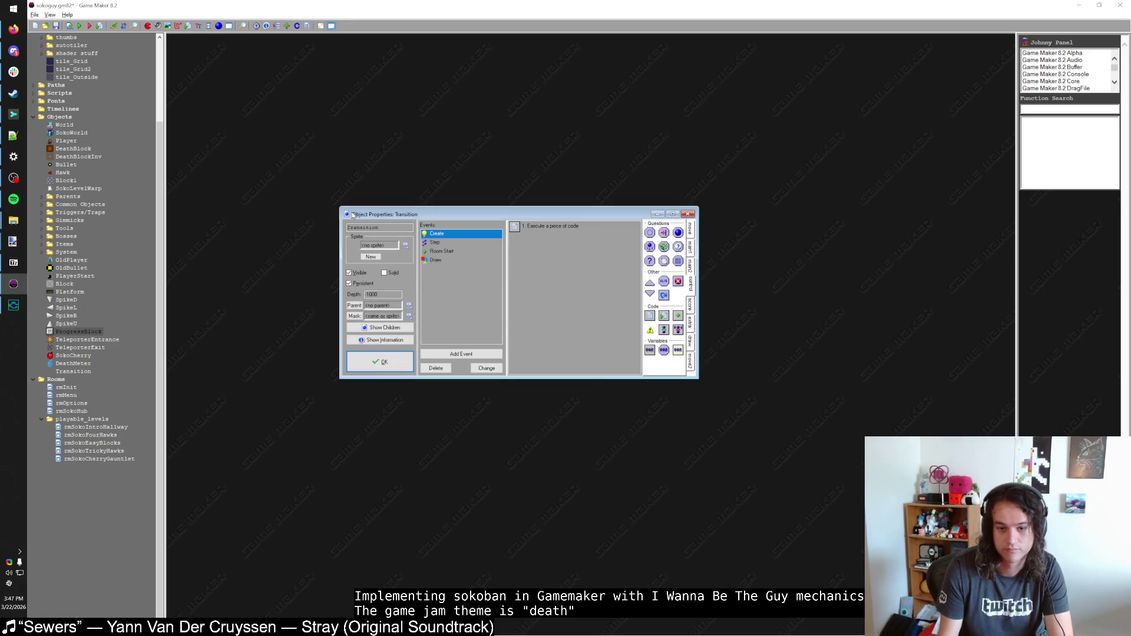
Step: Change both t += 0.1 increments in Transition's Step code to t += 0.08
double_click(507, 235)
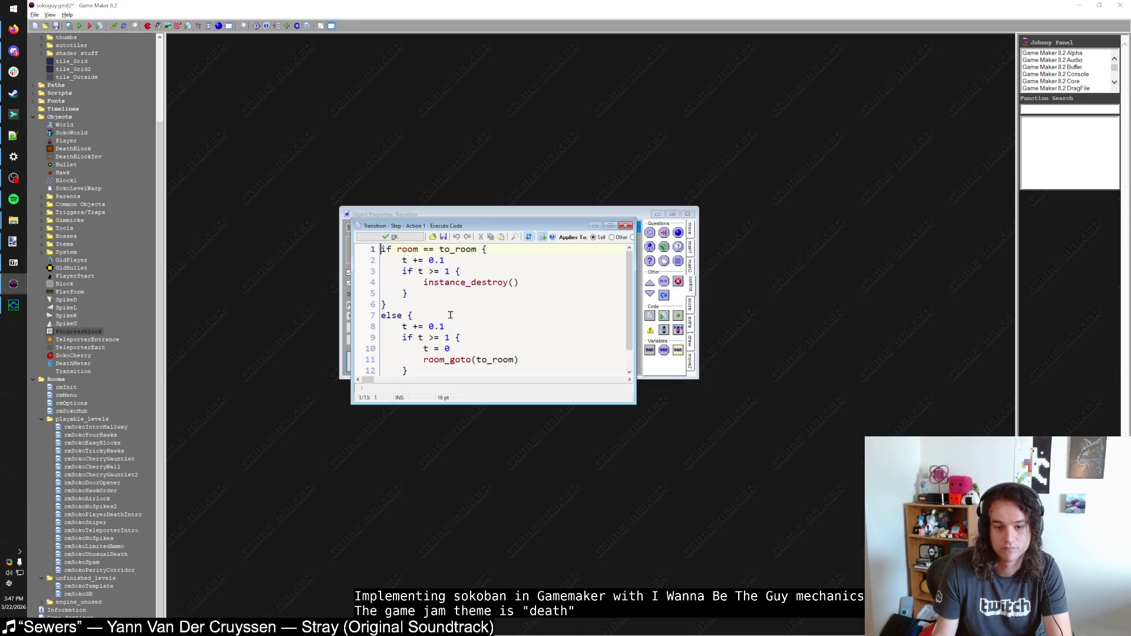
text(08)
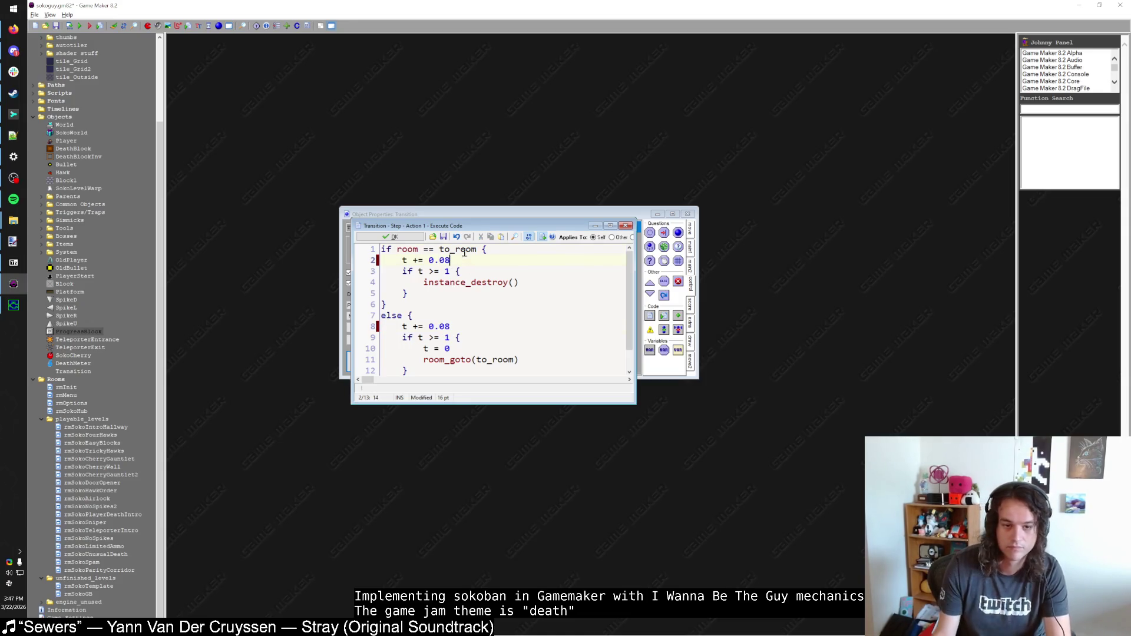
click(390, 237)
click(379, 359)
Step: Open the SokoWorld object through the resource search
key(ctrl+f)
text(SokoWo)
key(Return)
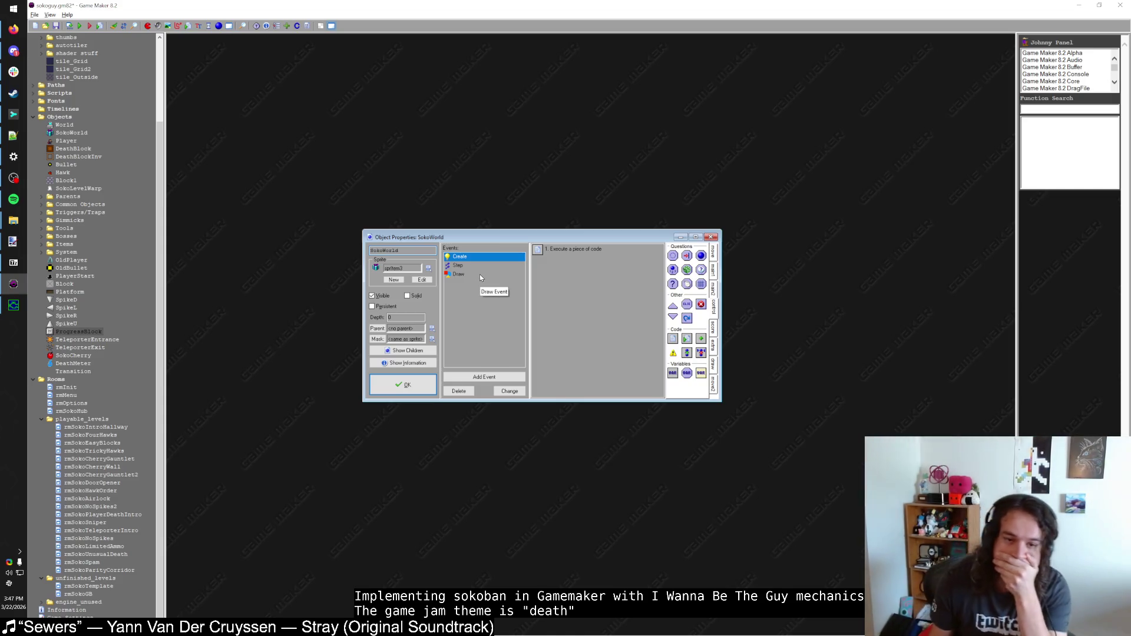
Step: Look over SokoWorld's Draw code, then close the object
click(479, 274)
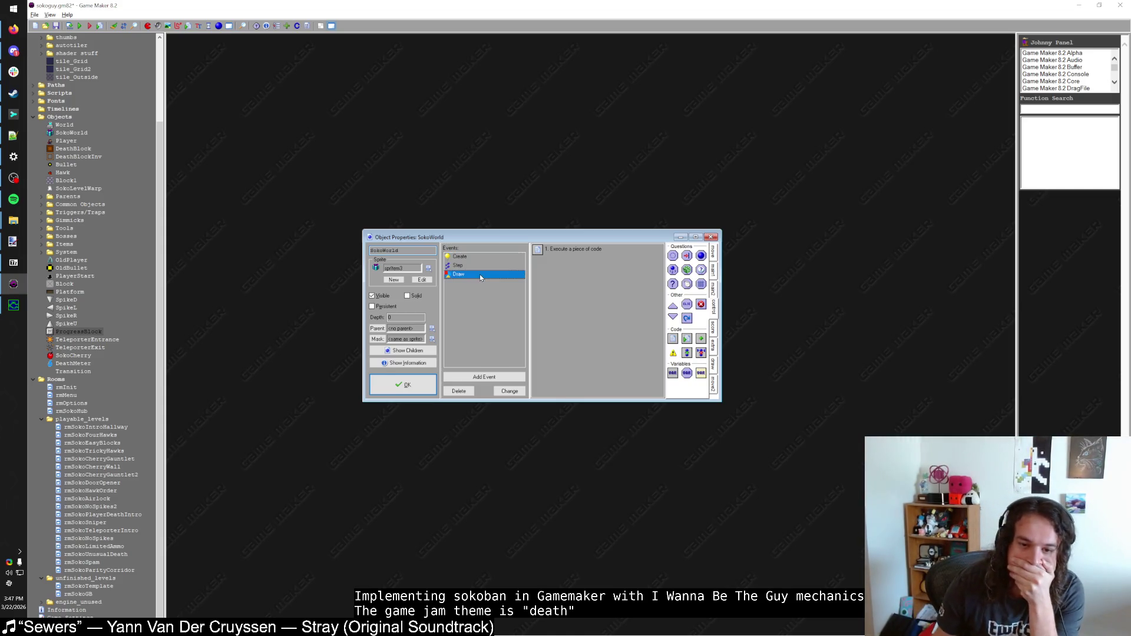
double_click(588, 247)
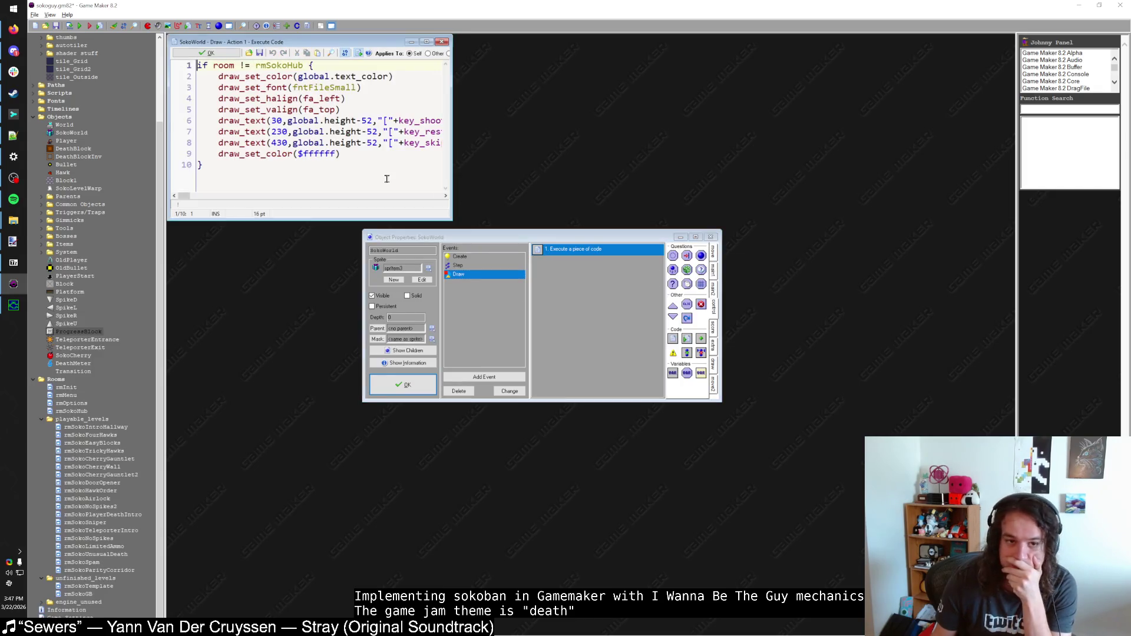
click(212, 53)
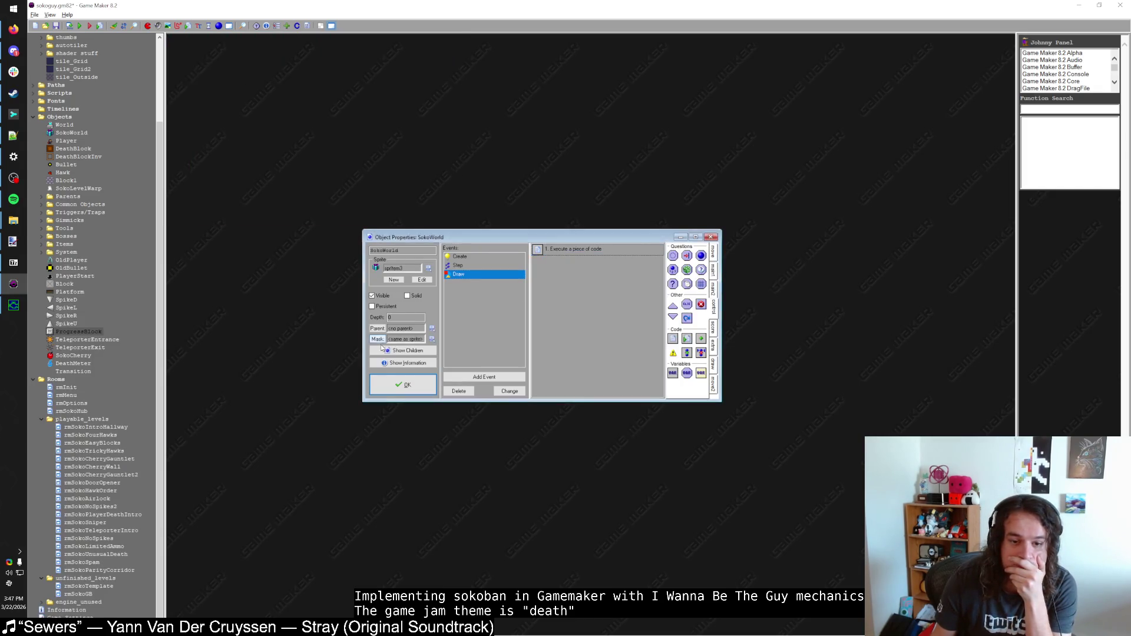
click(410, 385)
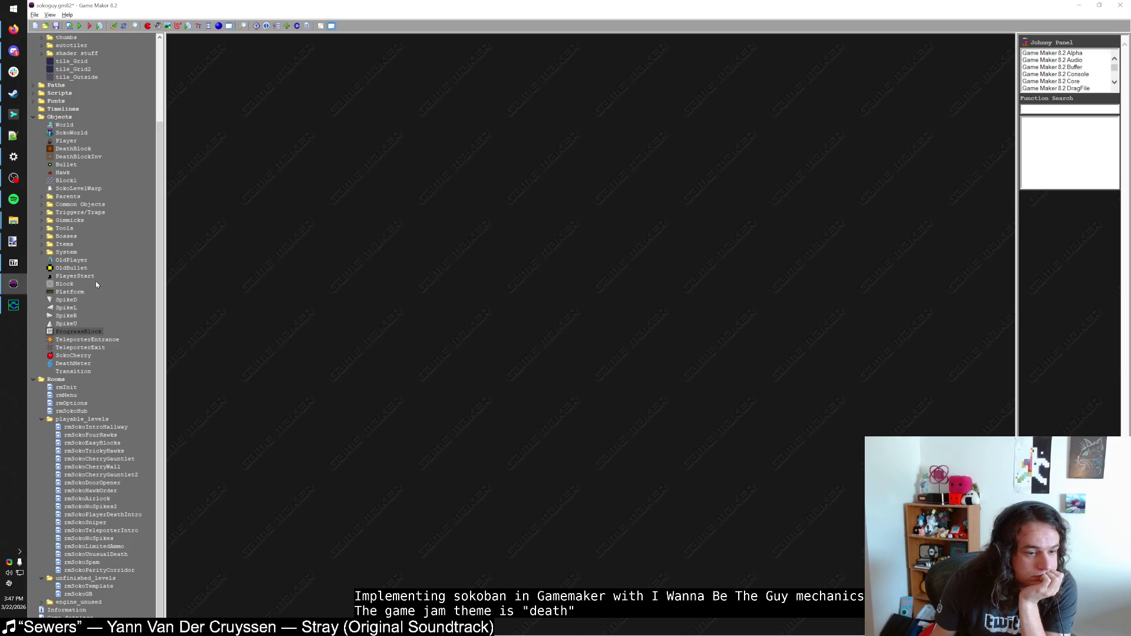
Step: Change SokoWorld's Step code so the level win sets Transition.t = -4 instead of -2
double_click(72, 132)
click(291, 81)
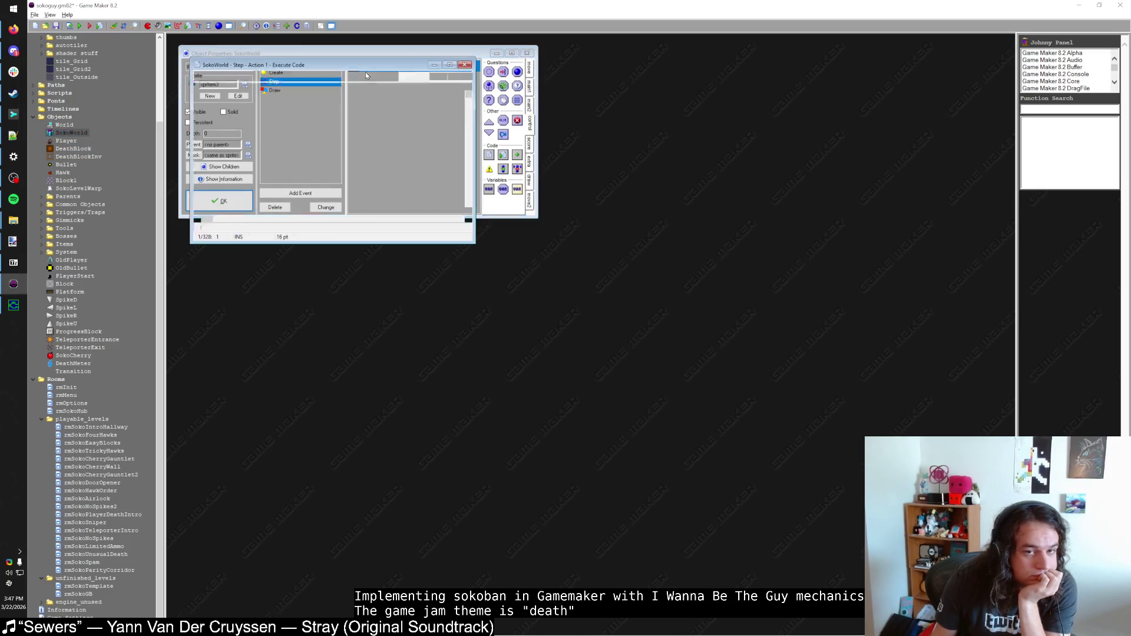
double_click(377, 66)
drag(1011, 83, 1012, 556)
click(399, 524)
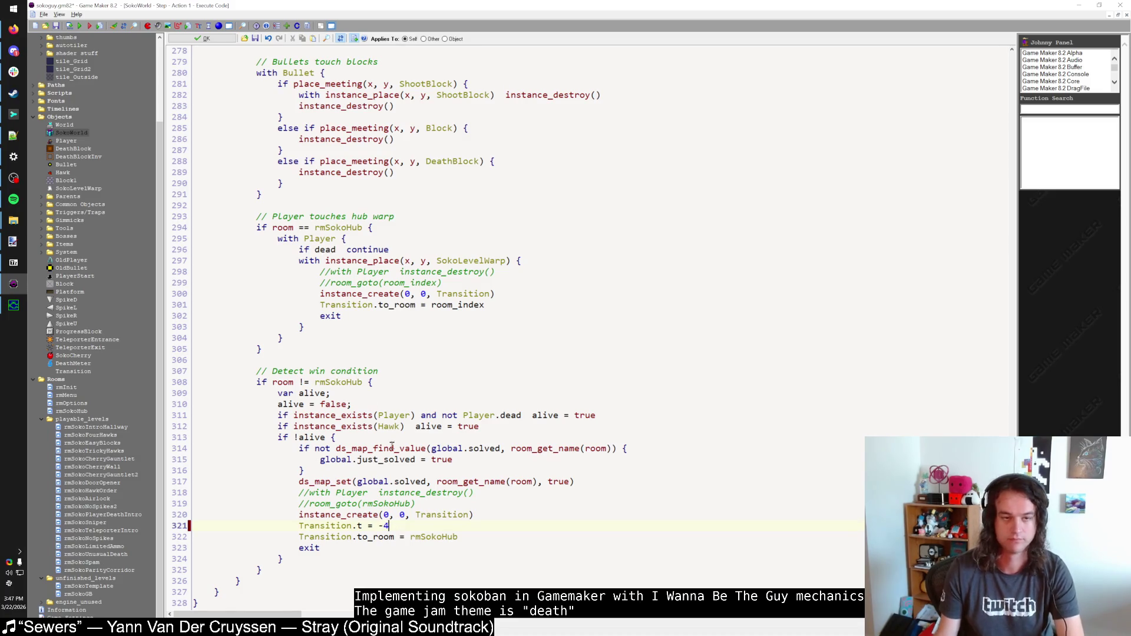
click(218, 40)
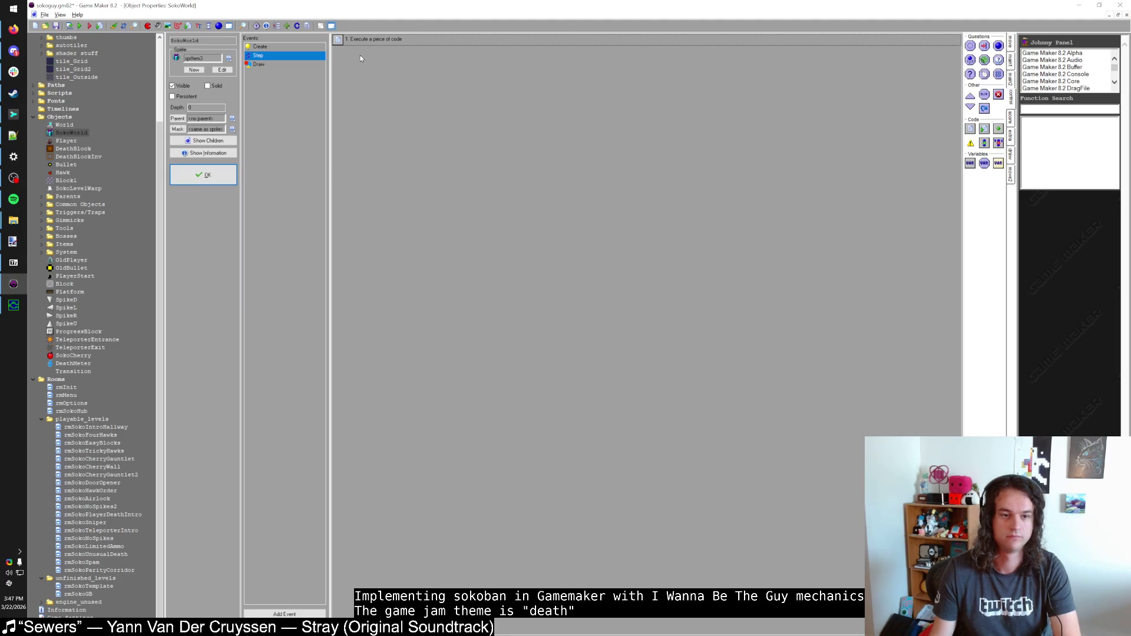
click(205, 179)
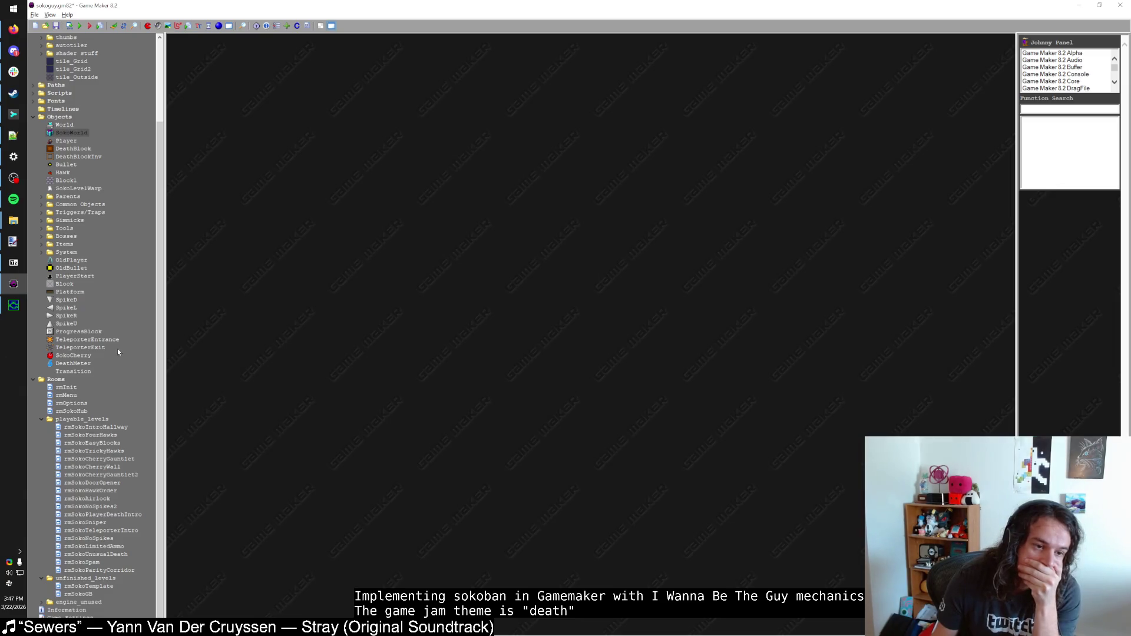
Step: Open DeathMeter's sprSoul image and erase a few pixels off the flame tail's right edge
double_click(73, 363)
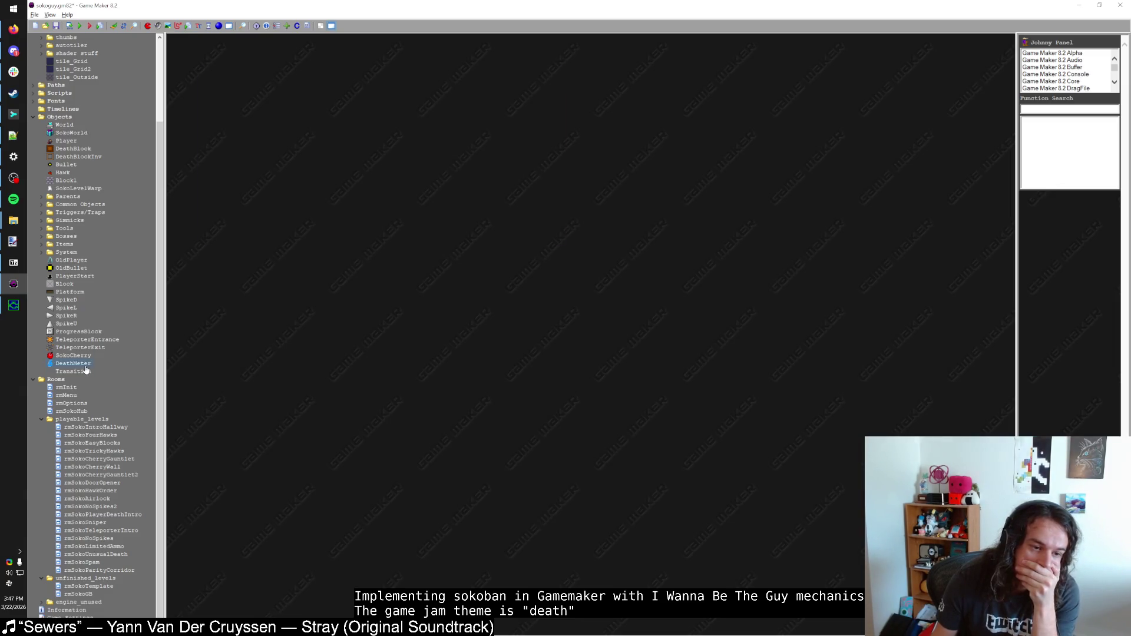
click(261, 119)
click(253, 135)
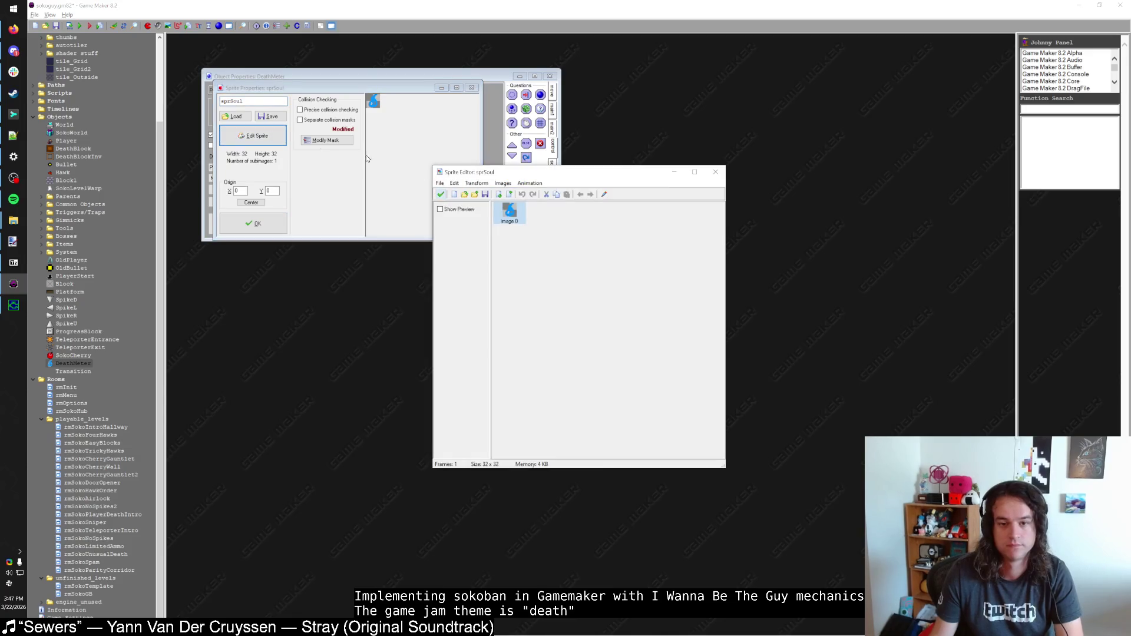
double_click(507, 216)
scroll(502, 275, up, 1)
click(37, 58)
click(260, 63)
key(e)
drag(276, 57, 262, 71)
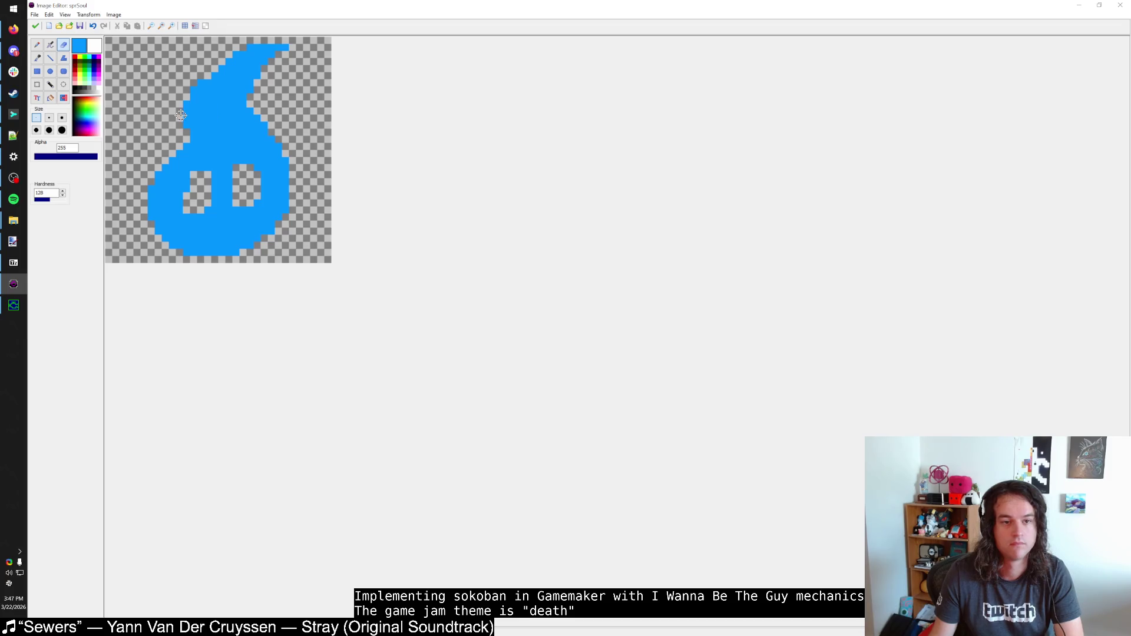
Step: Pick a dark red colour, flood-fill the soul shape with it, and apply the image
click(37, 58)
click(93, 43)
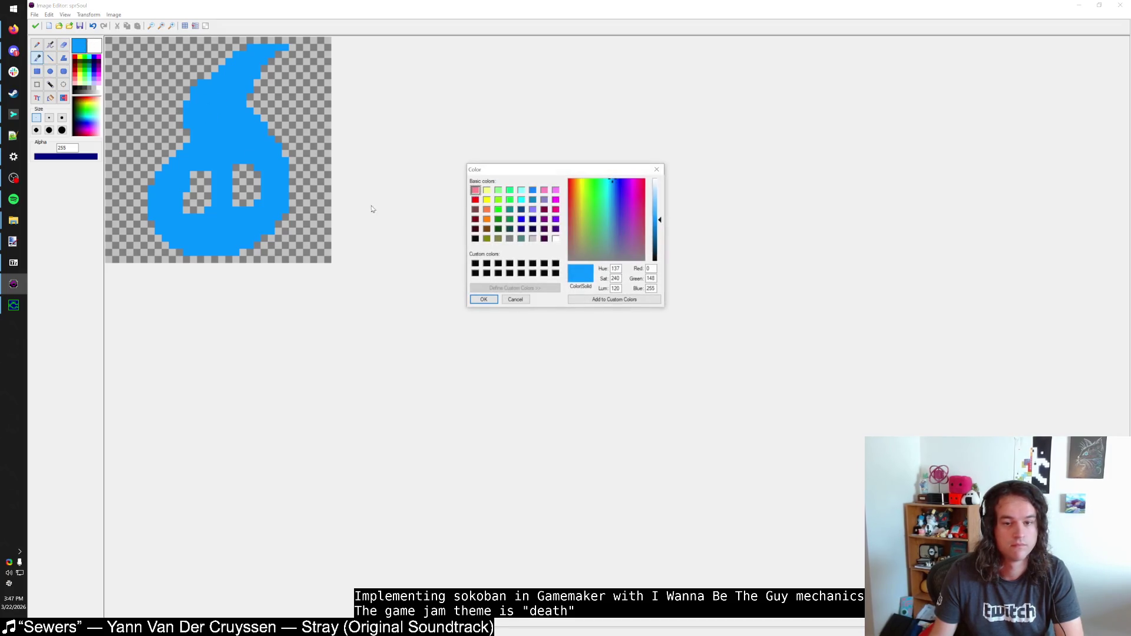
click(569, 182)
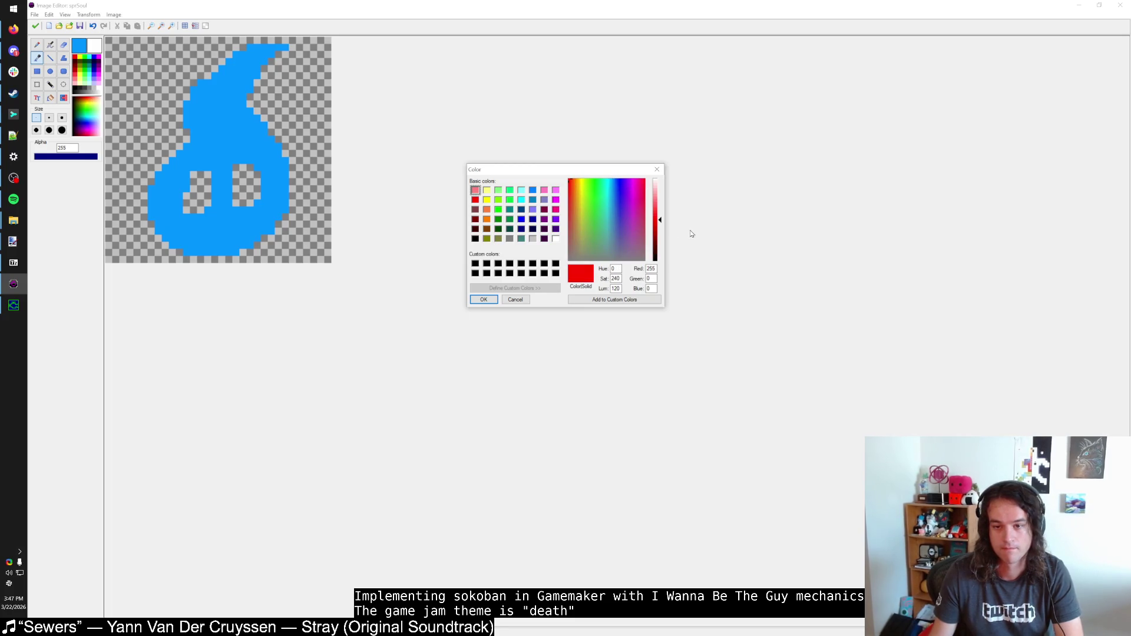
click(658, 239)
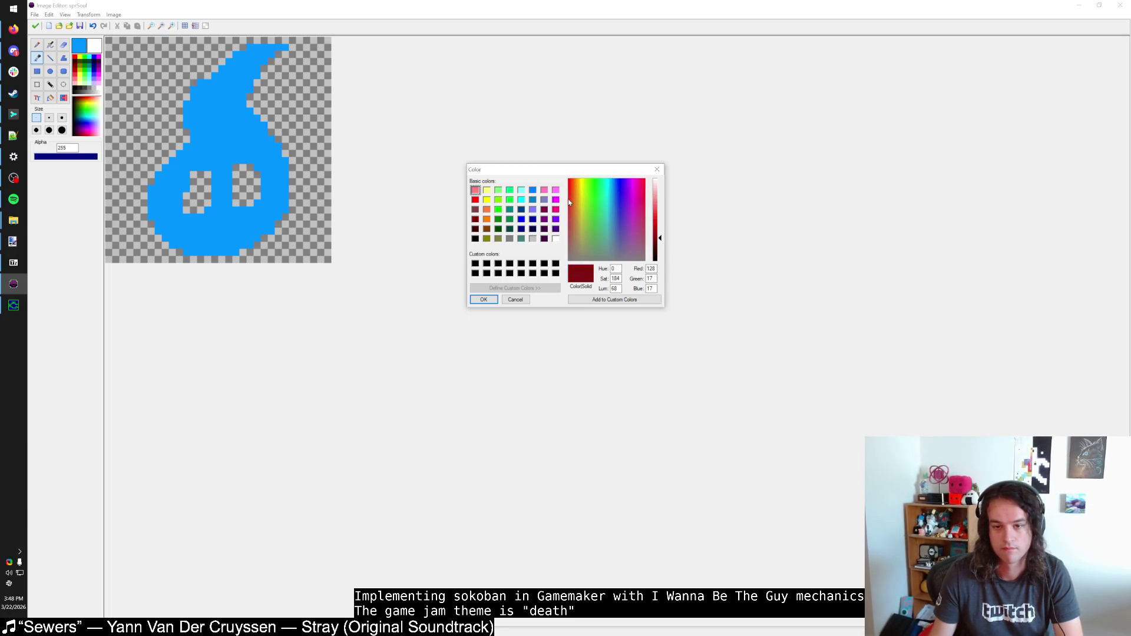
click(483, 299)
click(50, 97)
click(240, 157)
scroll(240, 157, down, 1)
scroll(240, 156, up, 1)
click(78, 45)
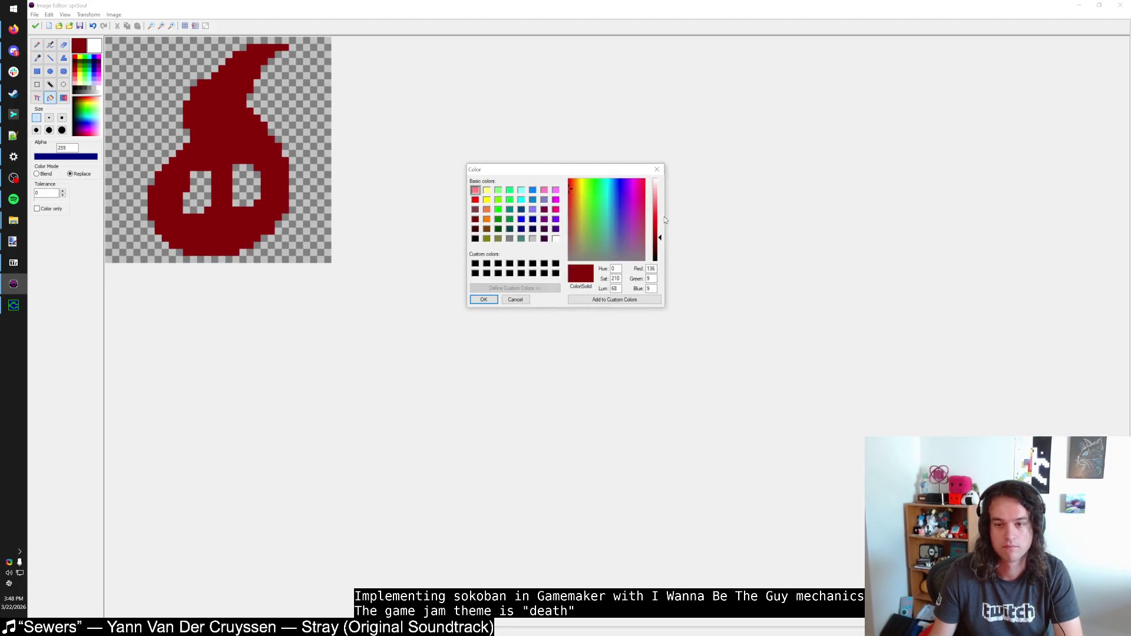
click(495, 299)
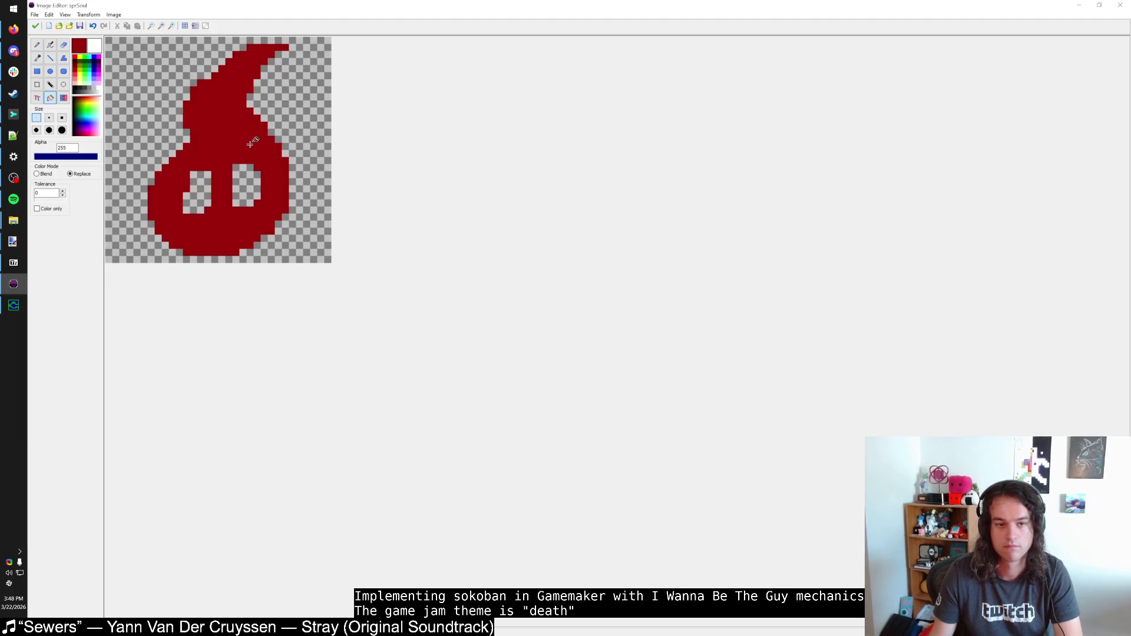
scroll(250, 135, down, 1)
click(34, 27)
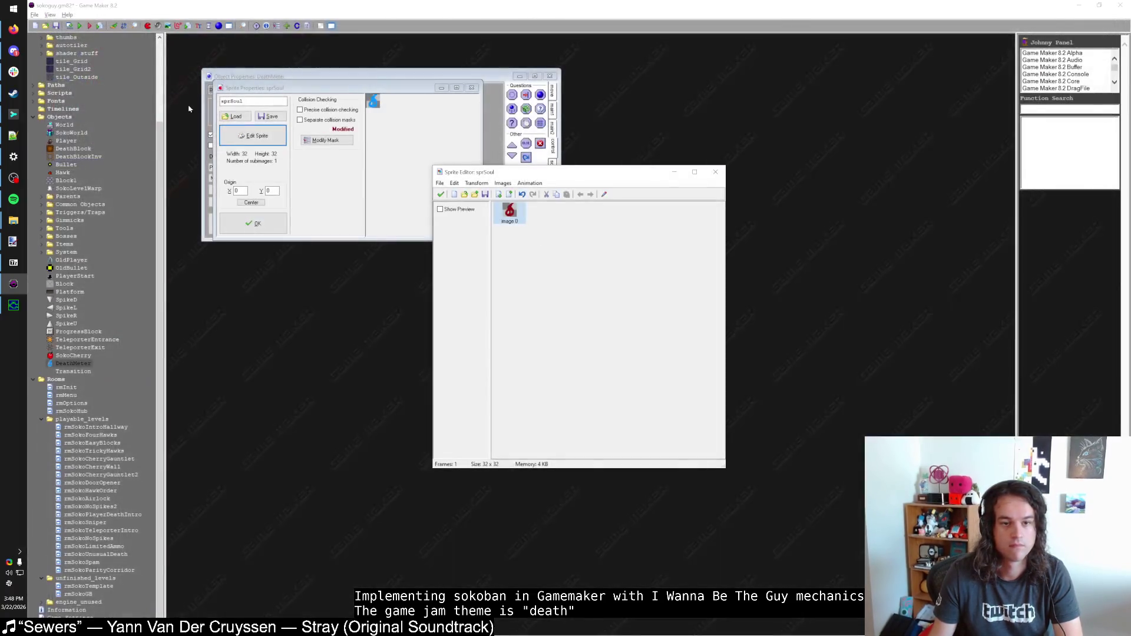
Step: Close the DeathMeter windows and open the sprSokoWarp image for editing
click(443, 196)
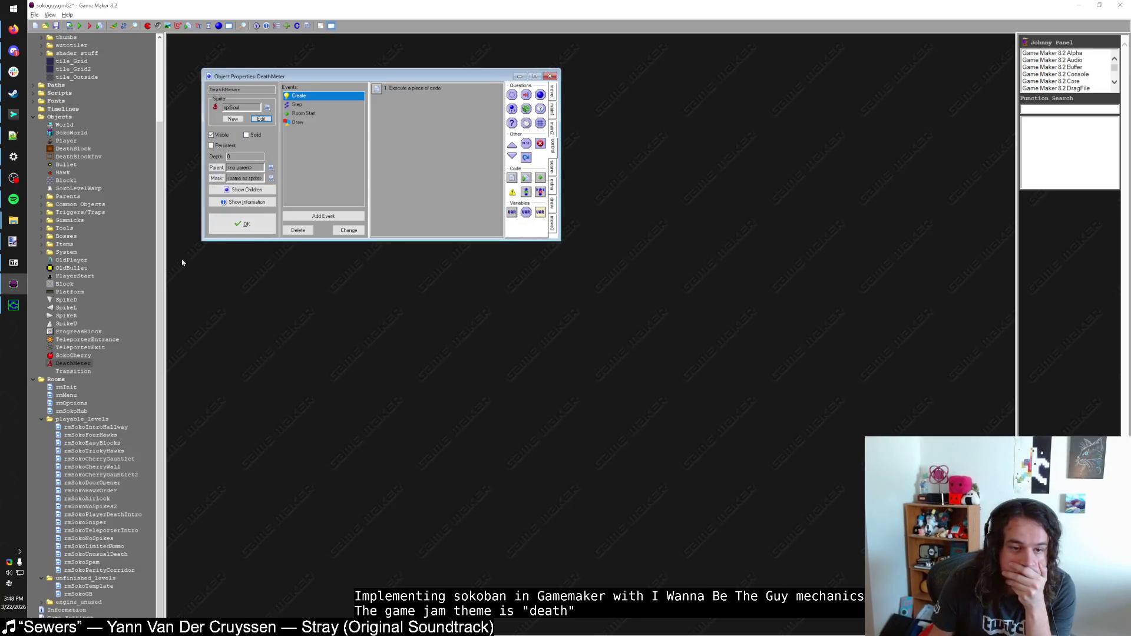
click(252, 227)
scroll(77, 283, up, 4)
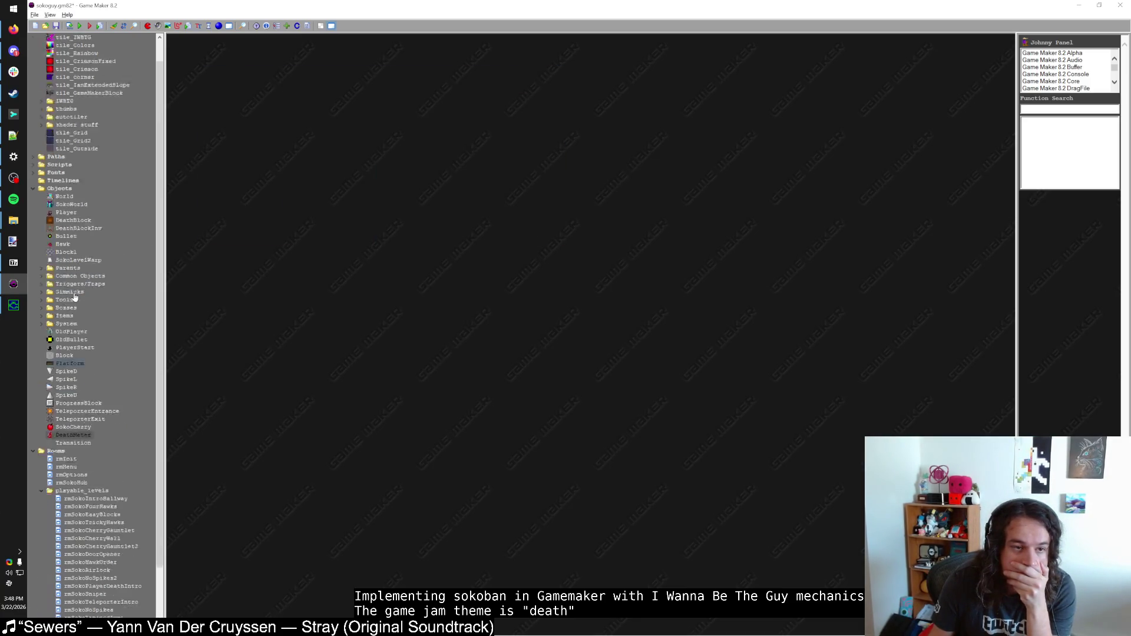
click(34, 37)
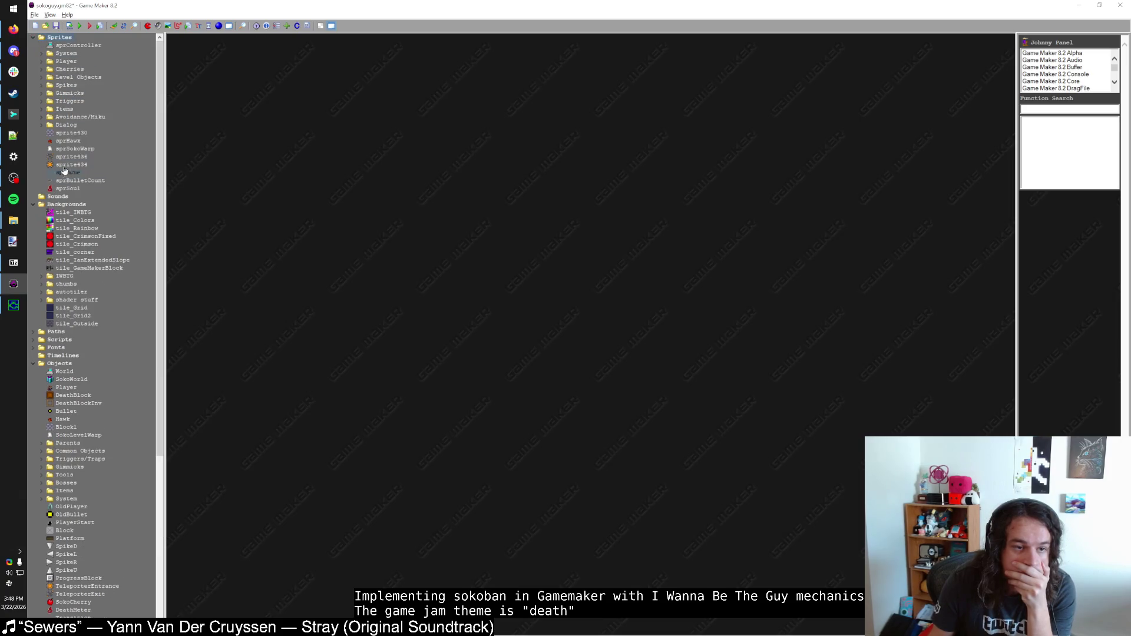
double_click(75, 148)
click(263, 147)
double_click(502, 213)
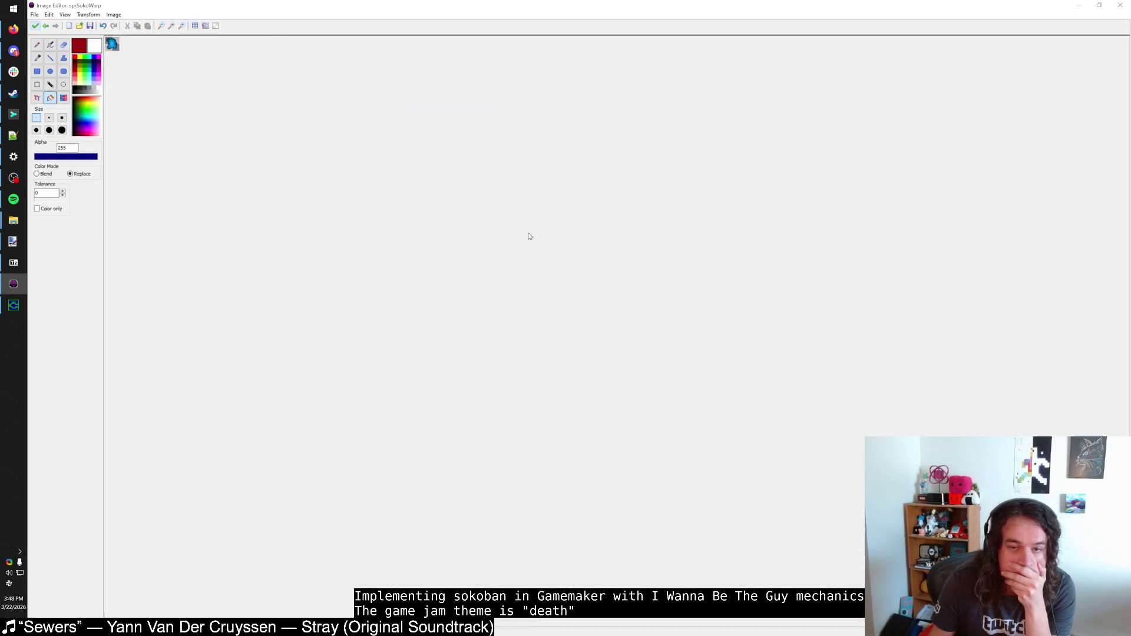
Step: Colorize the warp image red with hue 0
click(114, 15)
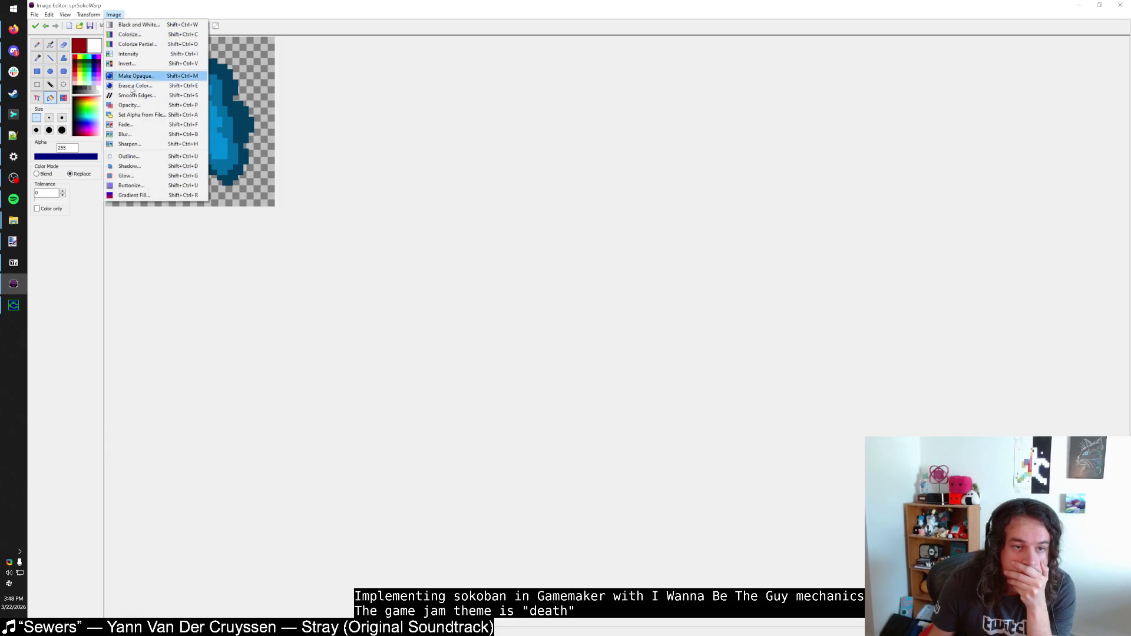
click(134, 34)
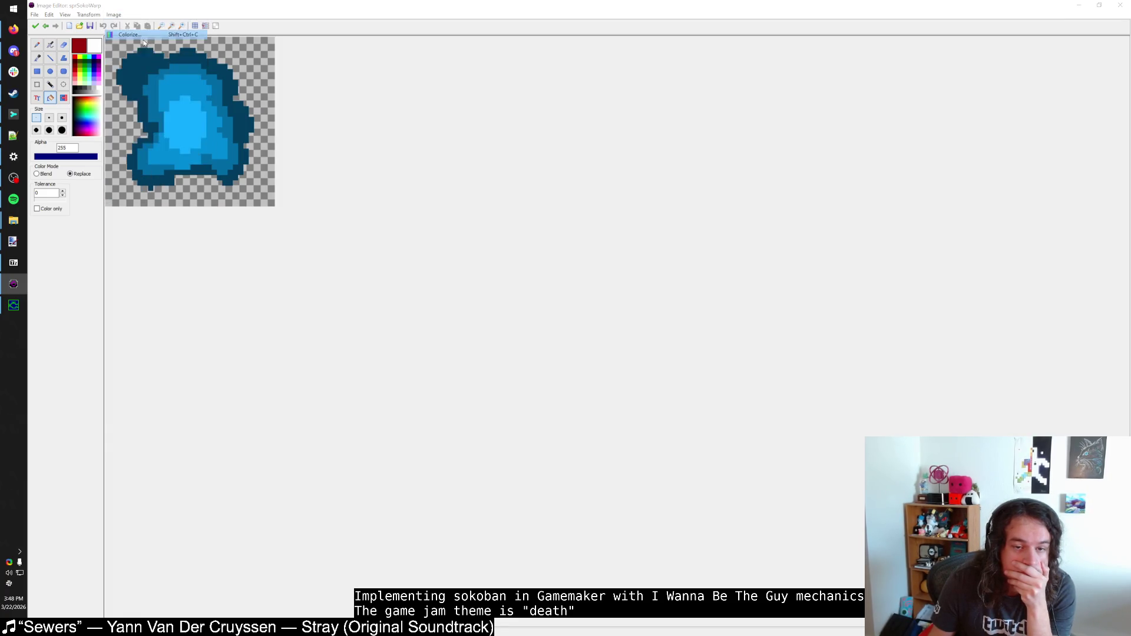
click(532, 376)
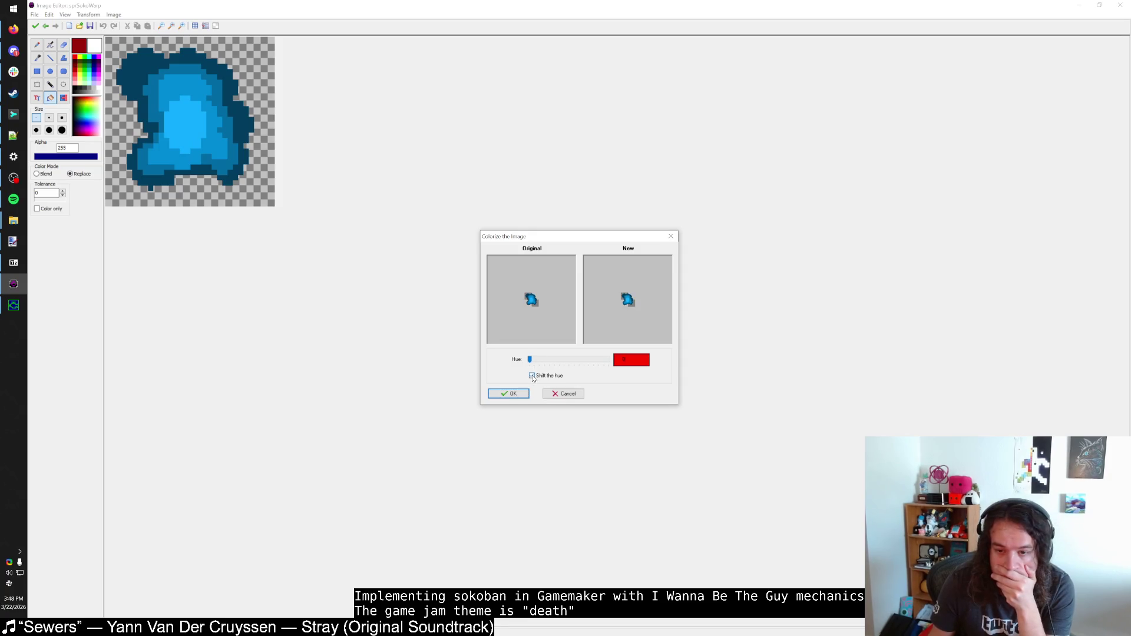
mouse_move(530, 362)
mouse_down()
mouse_move(593, 360)
mouse_move(529, 361)
mouse_up()
click(544, 377)
click(508, 393)
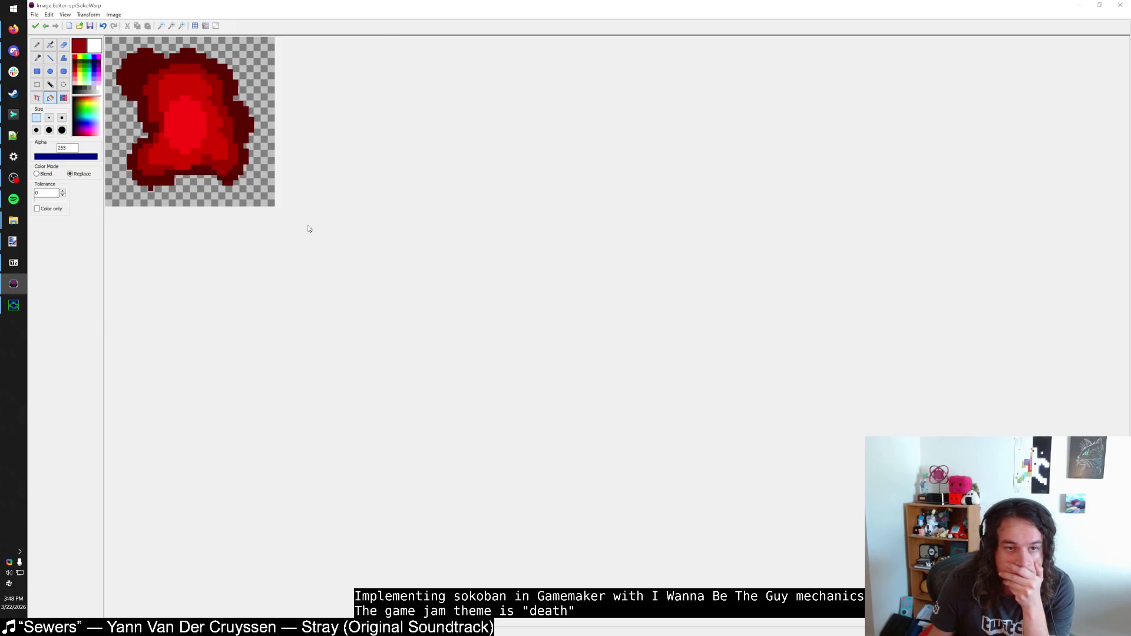
scroll(308, 227, up, 1)
Step: Lower the warp's saturation to 79 via Intensity and accept the sprite
click(114, 14)
click(153, 53)
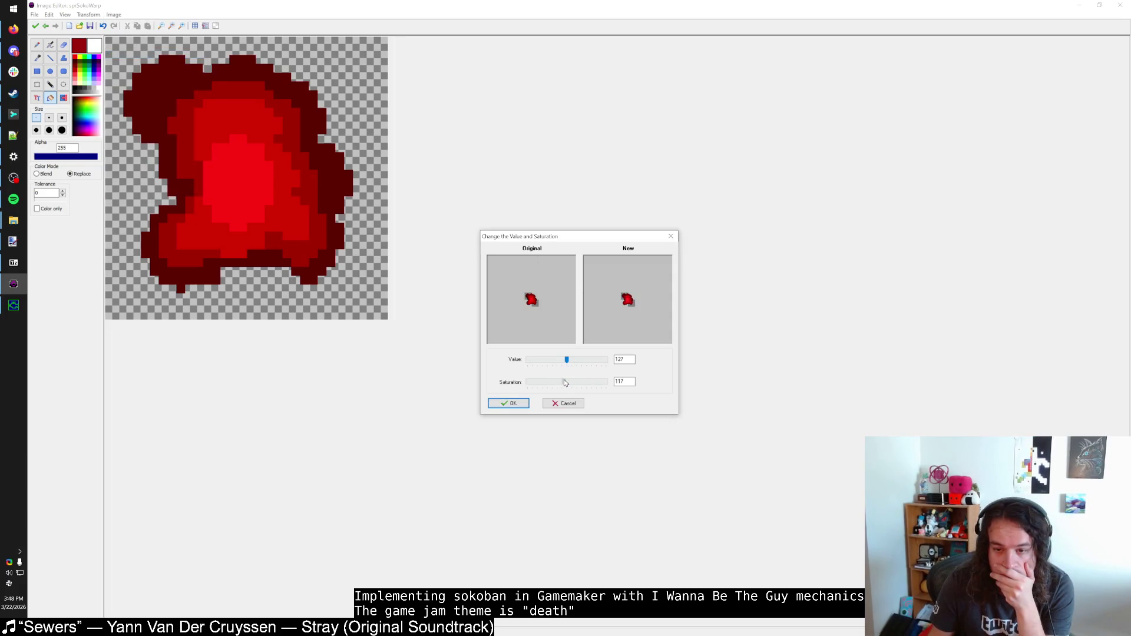
mouse_move(567, 382)
mouse_down()
mouse_move(554, 382)
mouse_move(568, 364)
mouse_up()
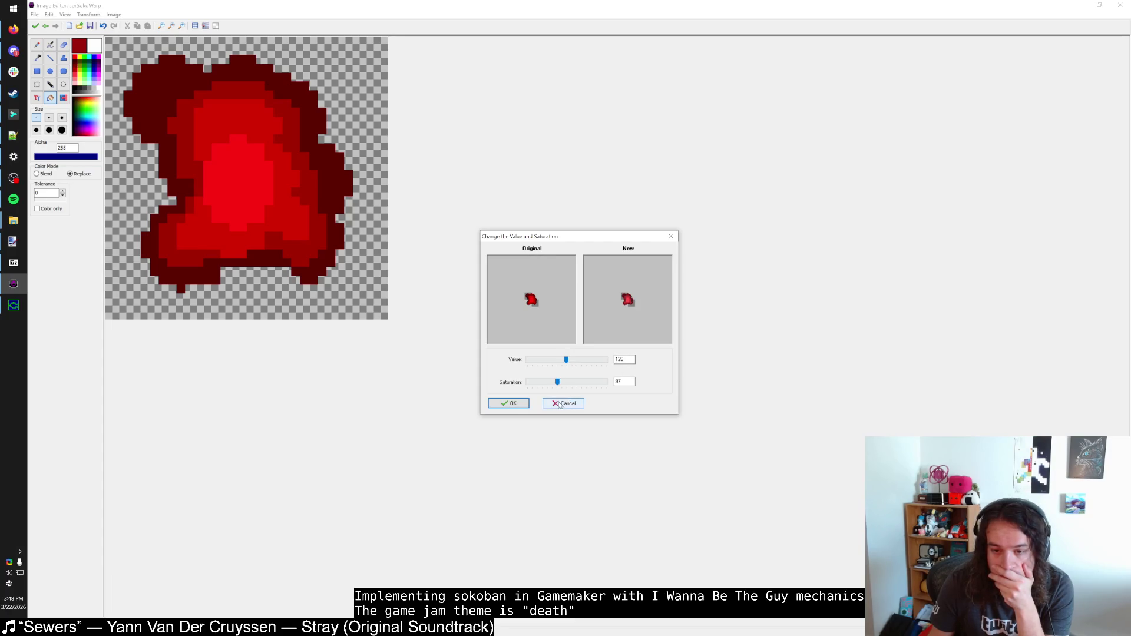
click(510, 402)
scroll(234, 242, down, 3)
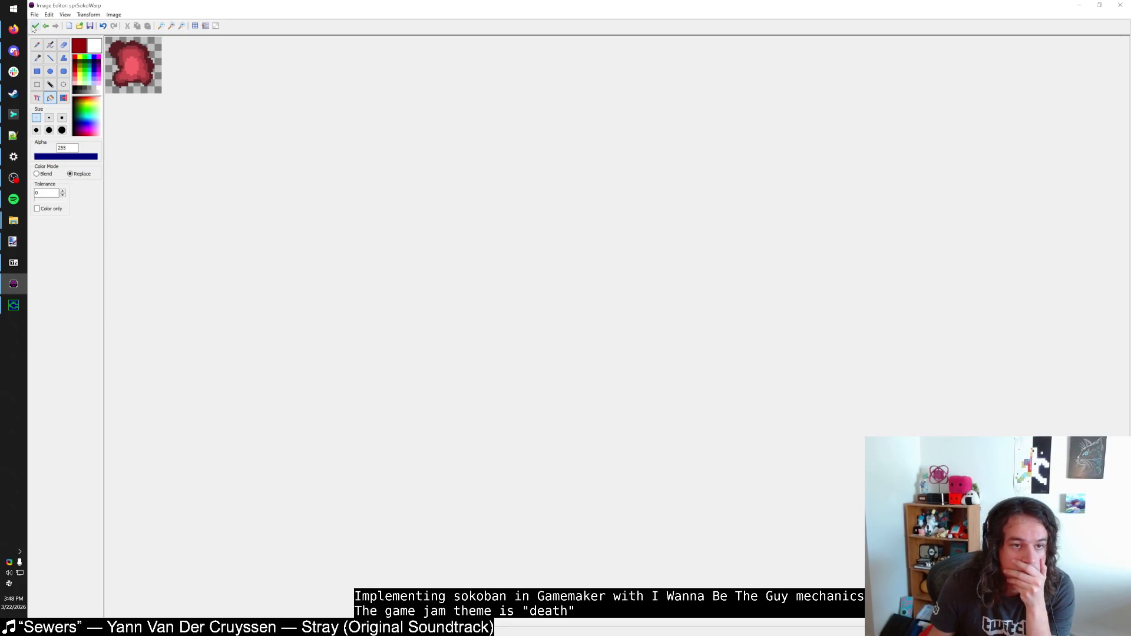
click(34, 26)
click(442, 195)
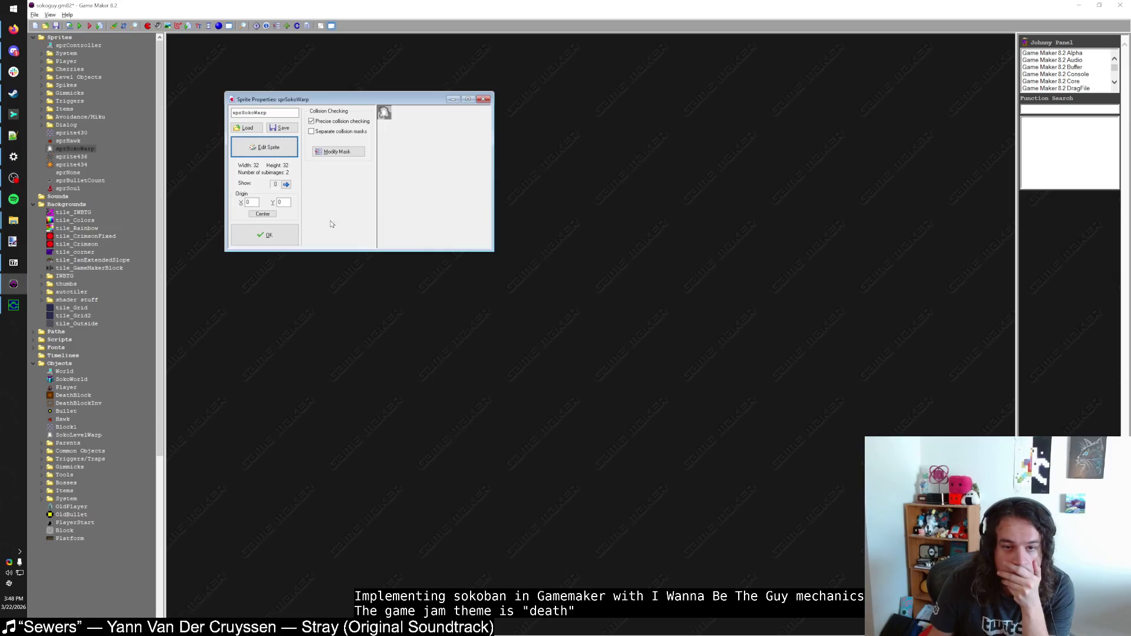
Step: Close the sprSokoWarp properties and set Paint.NET's drawing colour to red
click(274, 239)
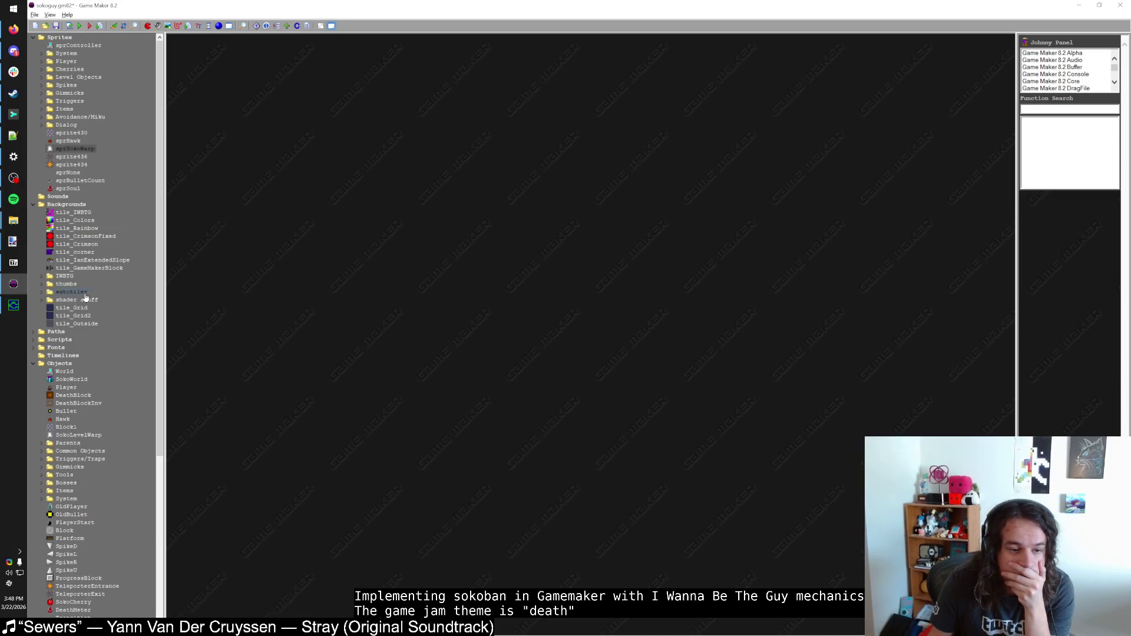
scroll(94, 294, down, 10)
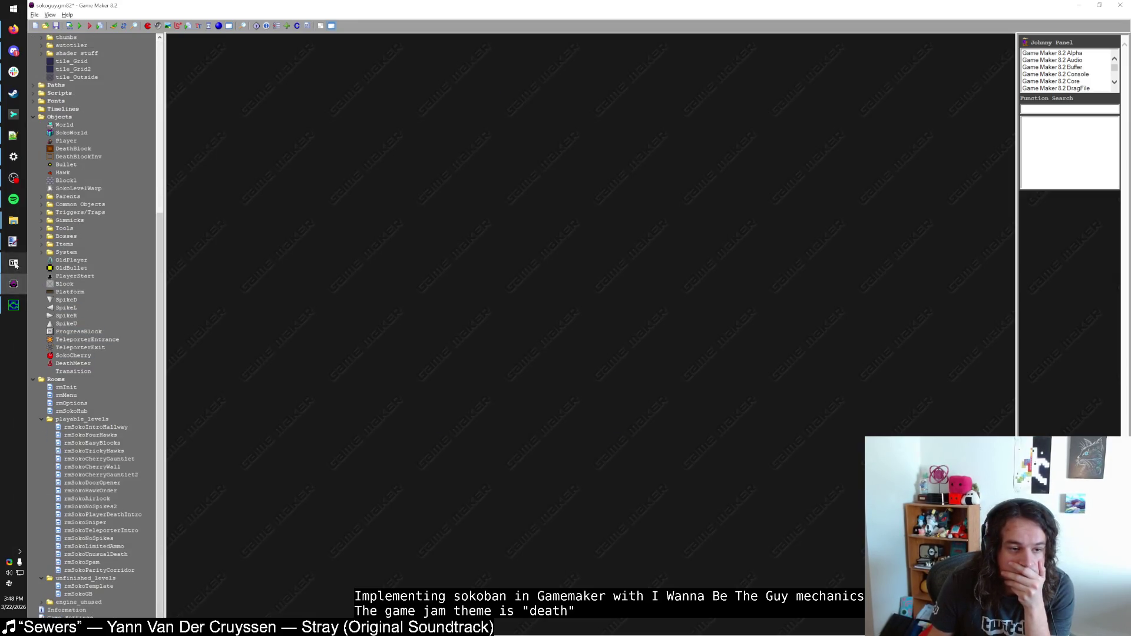
mouse_move(13, 242)
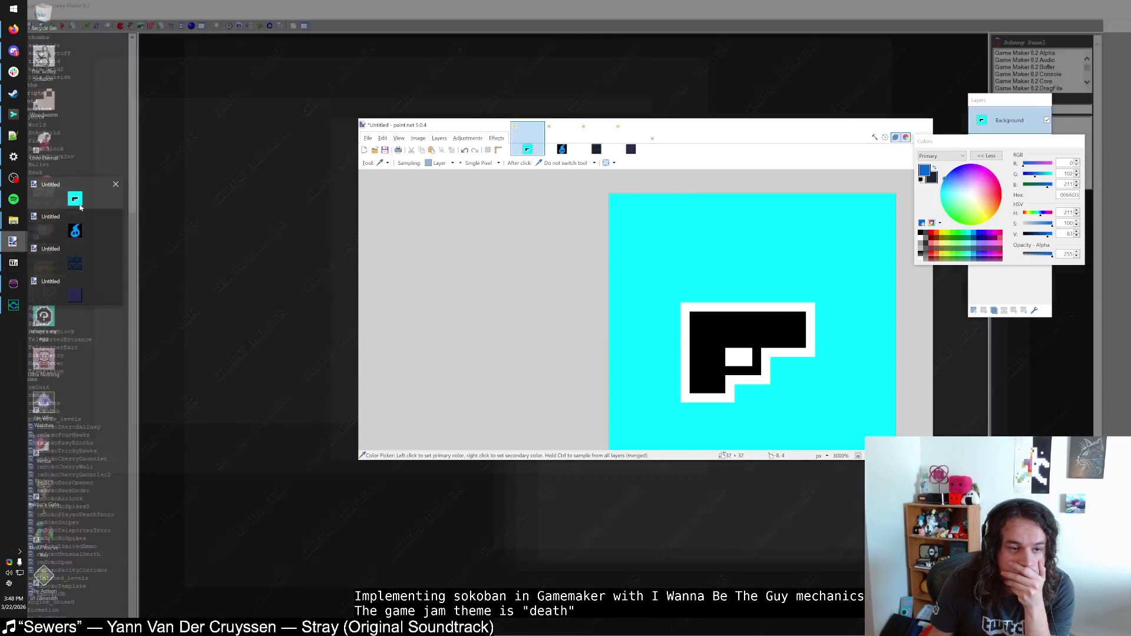
click(75, 200)
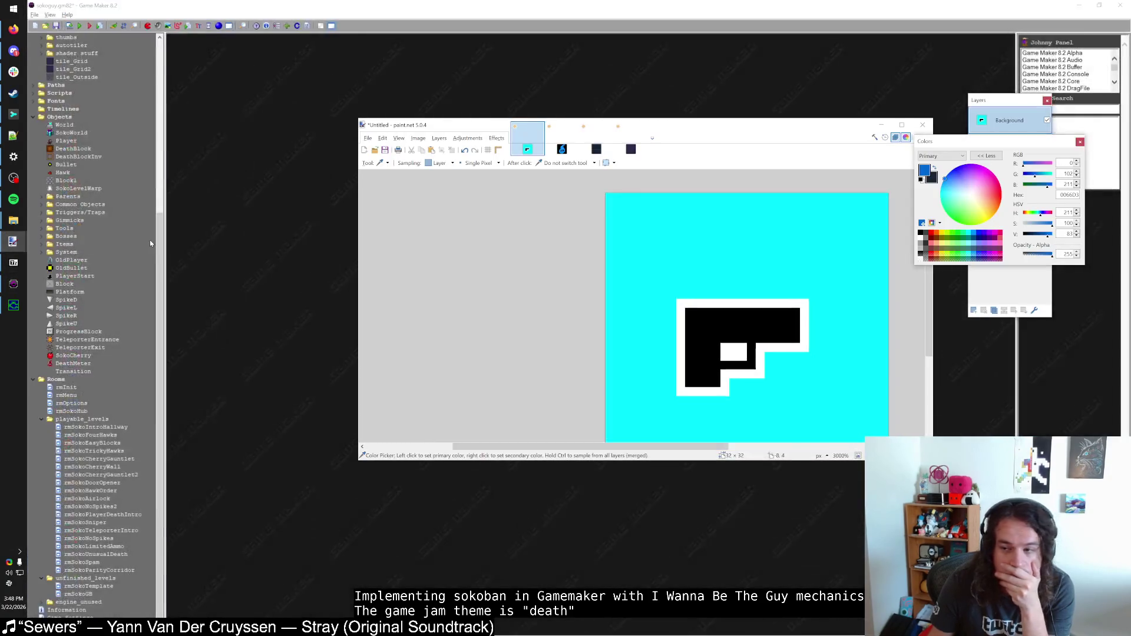
drag(808, 237, 753, 239)
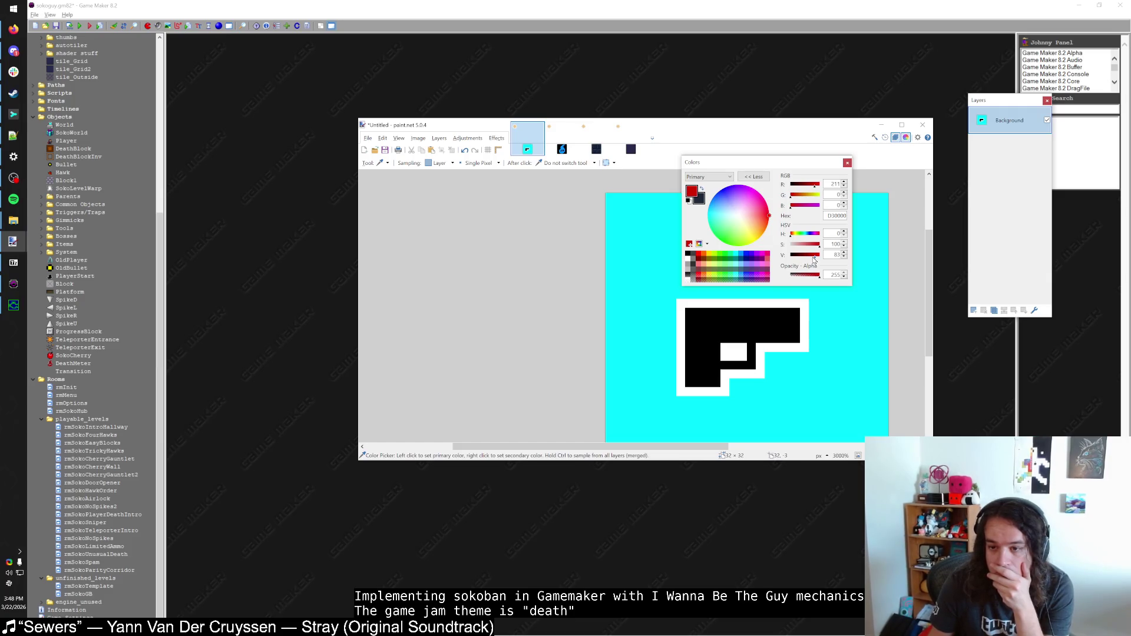
click(97, 292)
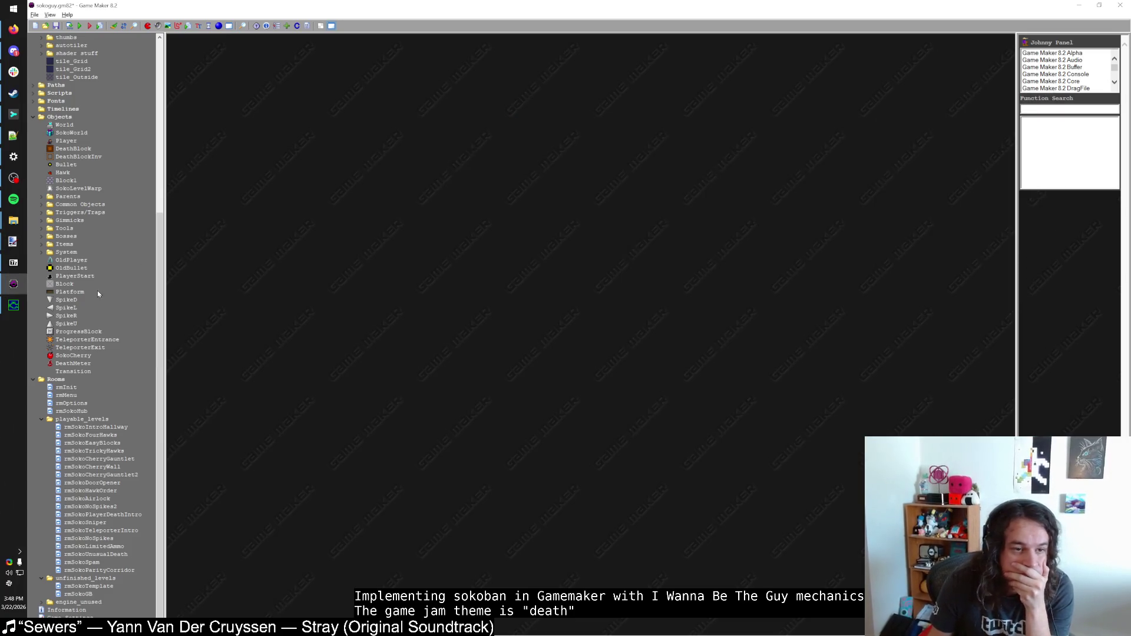
scroll(72, 245, up, 3)
Step: Change ProgressBlock's Draw text colour to make_color_rgb(211, 102, 21) and run the game
double_click(78, 402)
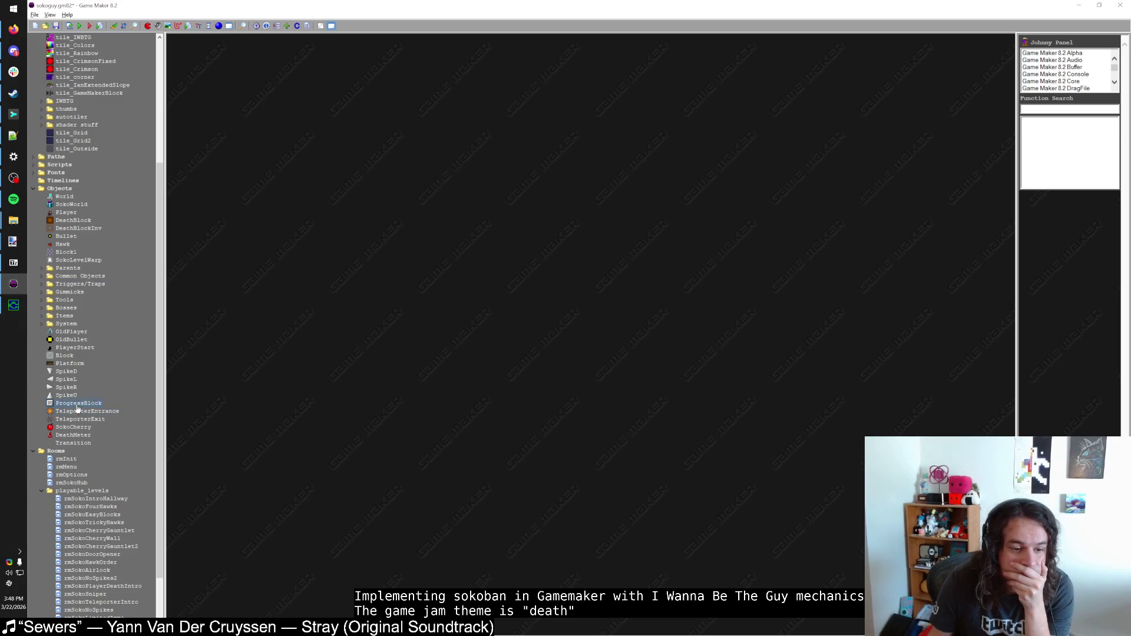
click(357, 157)
double_click(448, 122)
click(460, 179)
text(211, 102, 21)
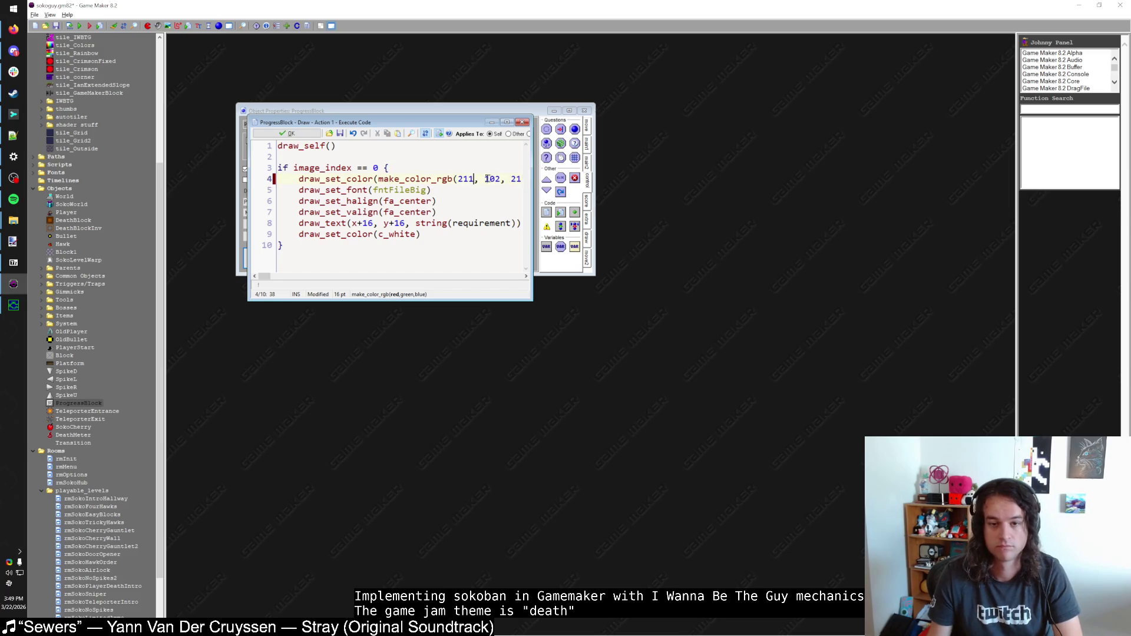
drag(486, 179, 507, 178)
text(0, 0)
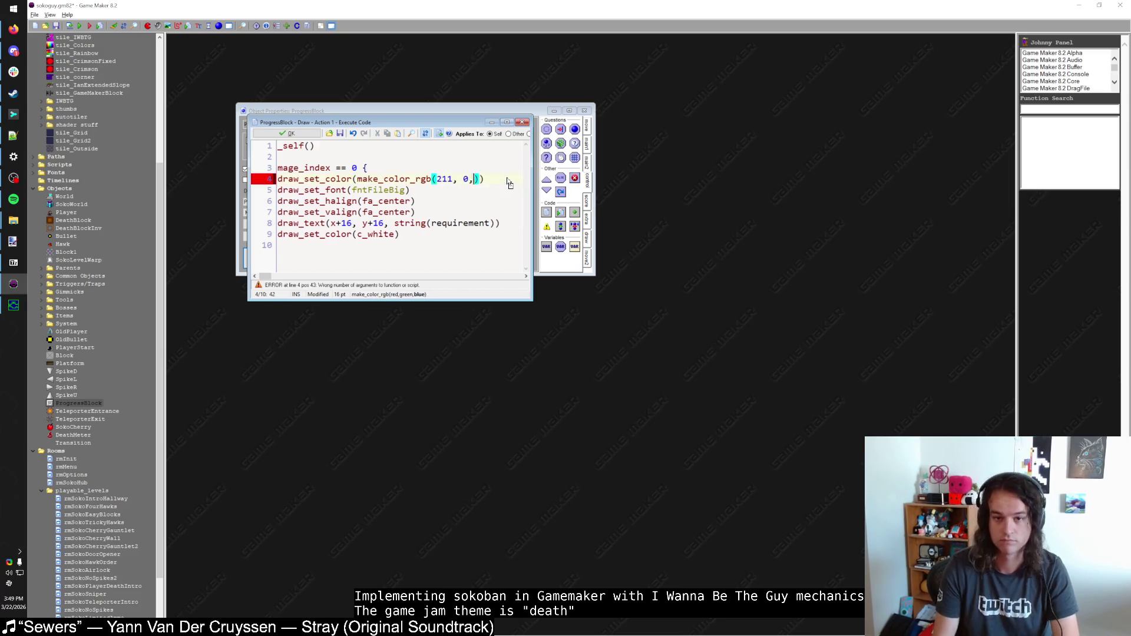
key(F5)
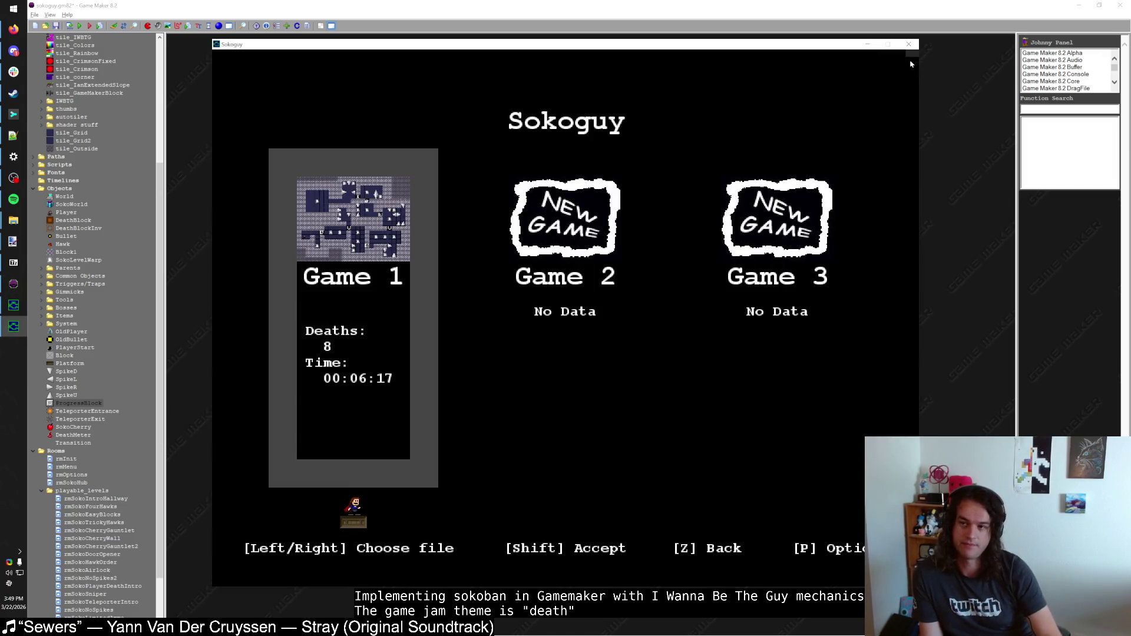
Step: Close the running game and open the Transition object's Draw event code
click(909, 44)
key(ctrl+f)
text(Transi)
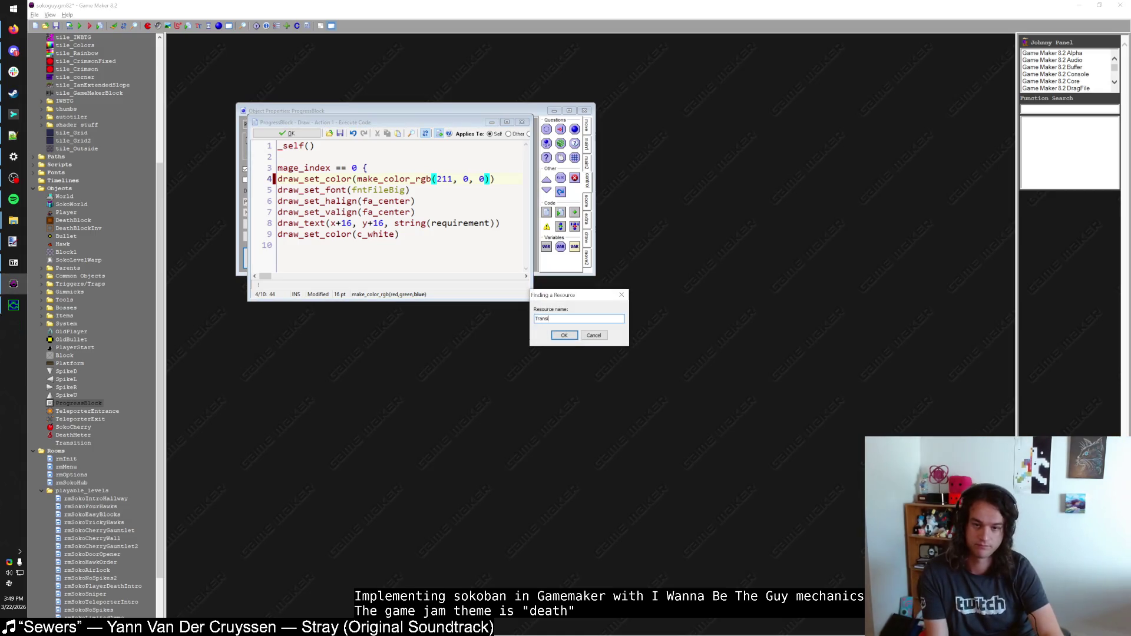
key(Return)
key(Down)
key(Down)
key(Down)
click(456, 151)
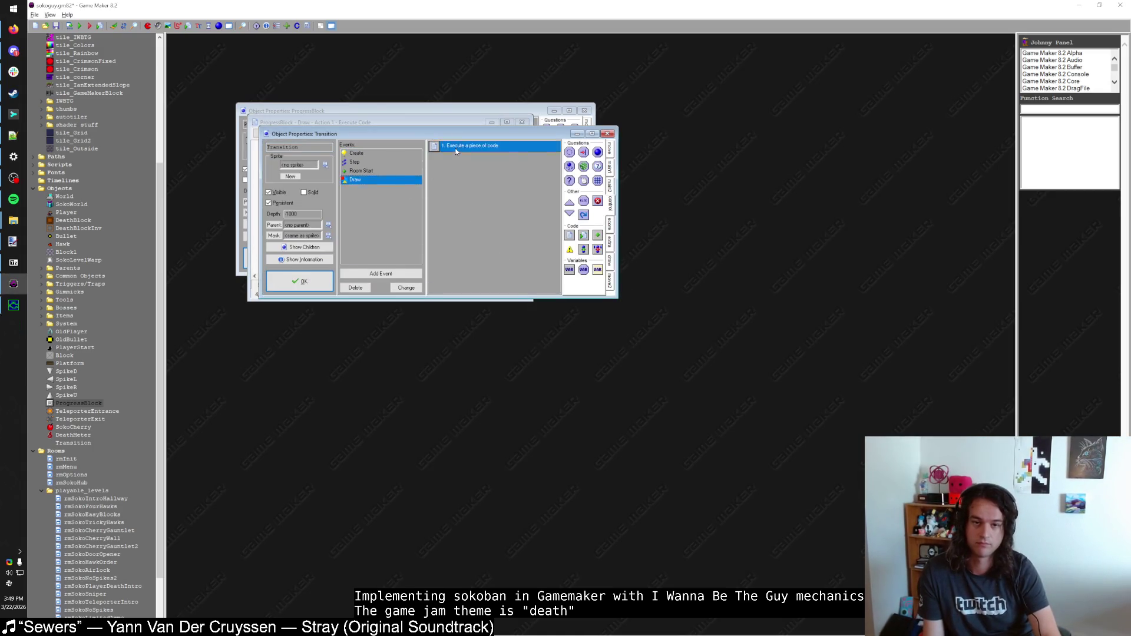
double_click(455, 152)
Step: Replace c_black on line 8 with make_color_rgb(50, 0, 0), checking the dark red in Paint.NET
double_click(404, 246)
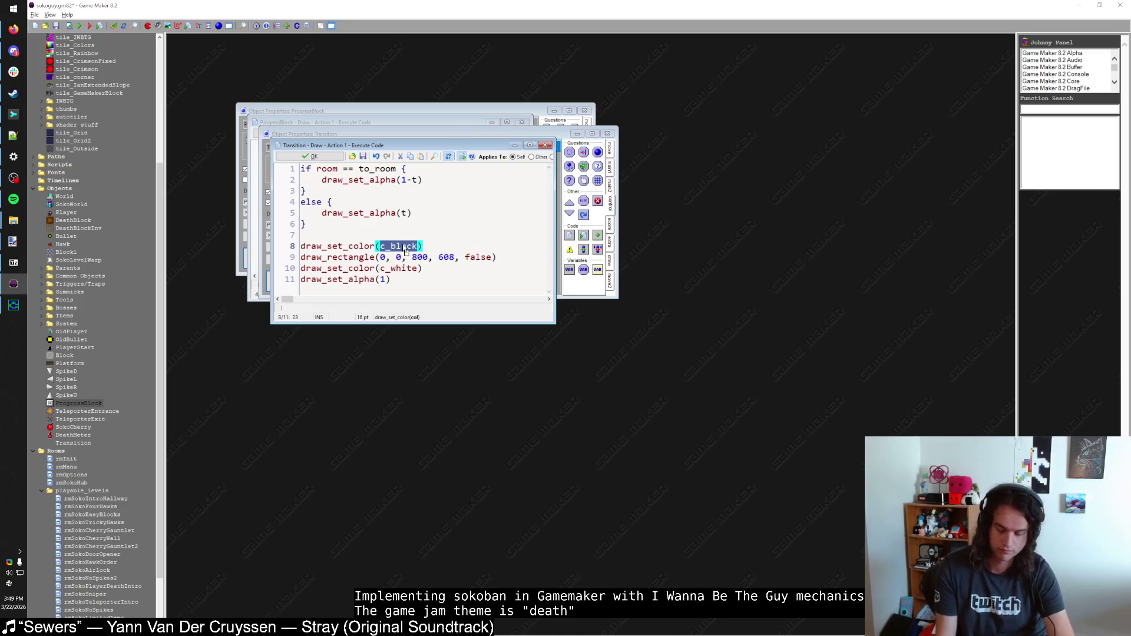
key(alt+Tab)
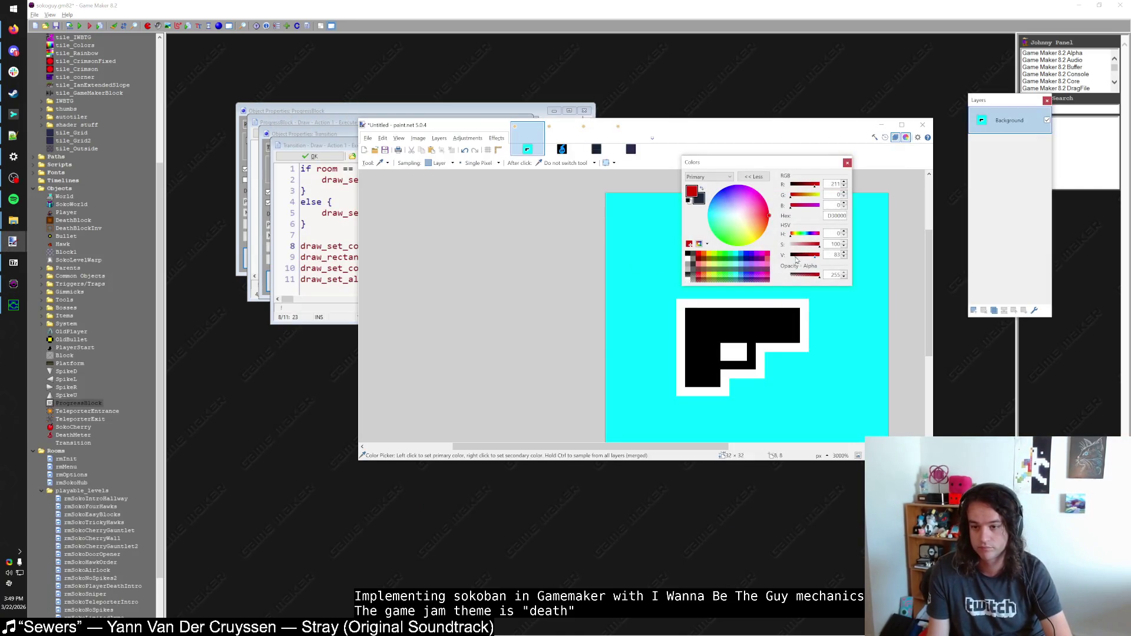
click(795, 259)
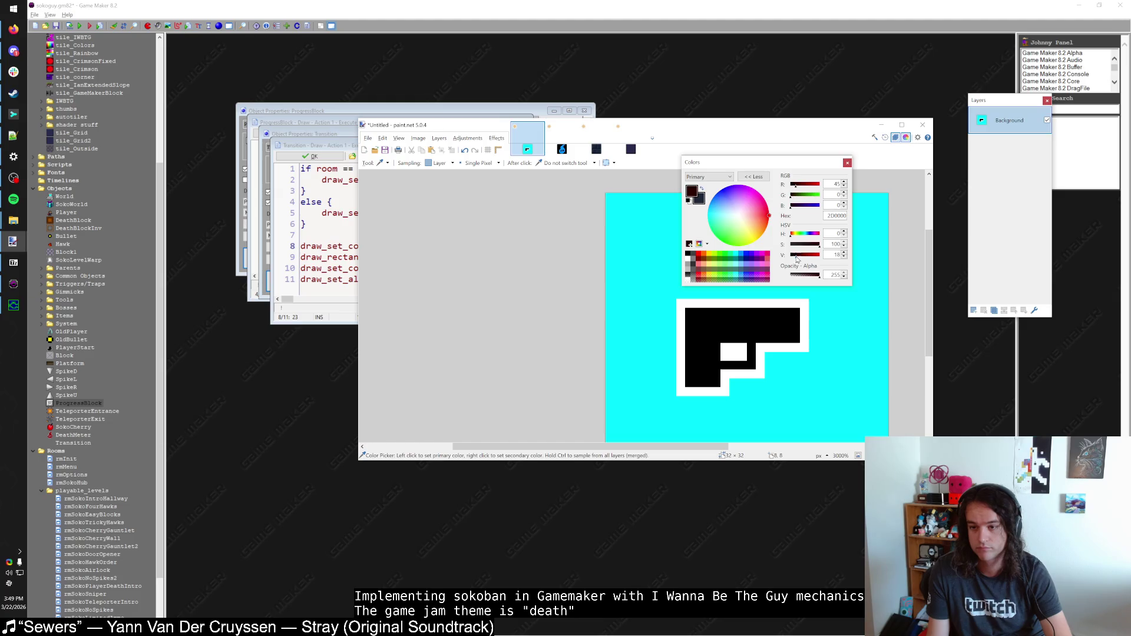
key(alt+Tab)
text(ma)
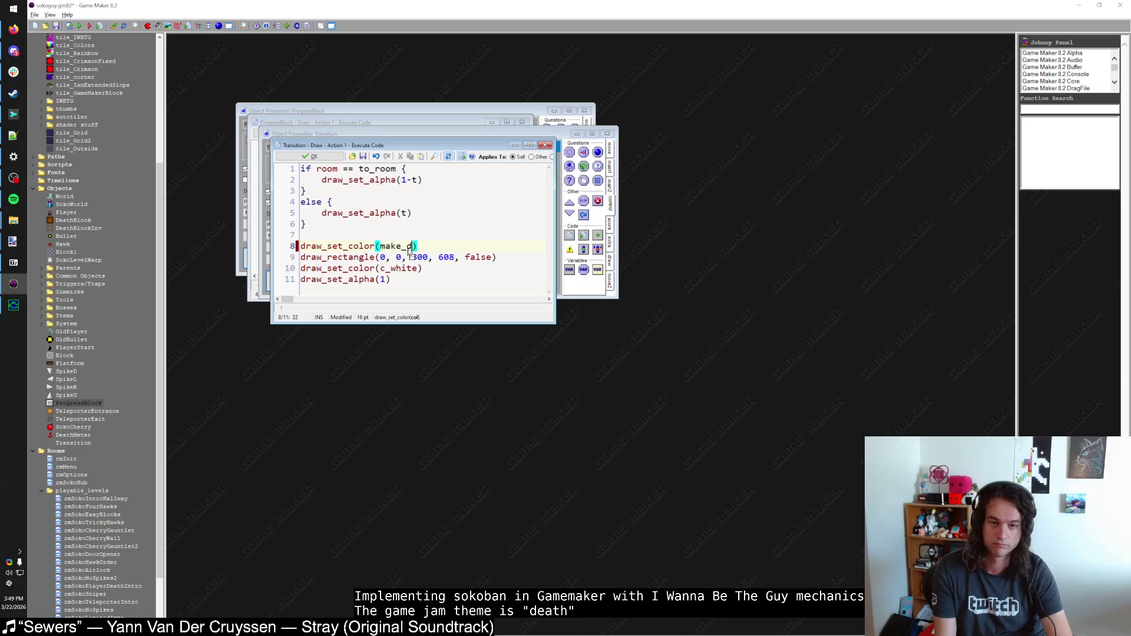
text(or_r)
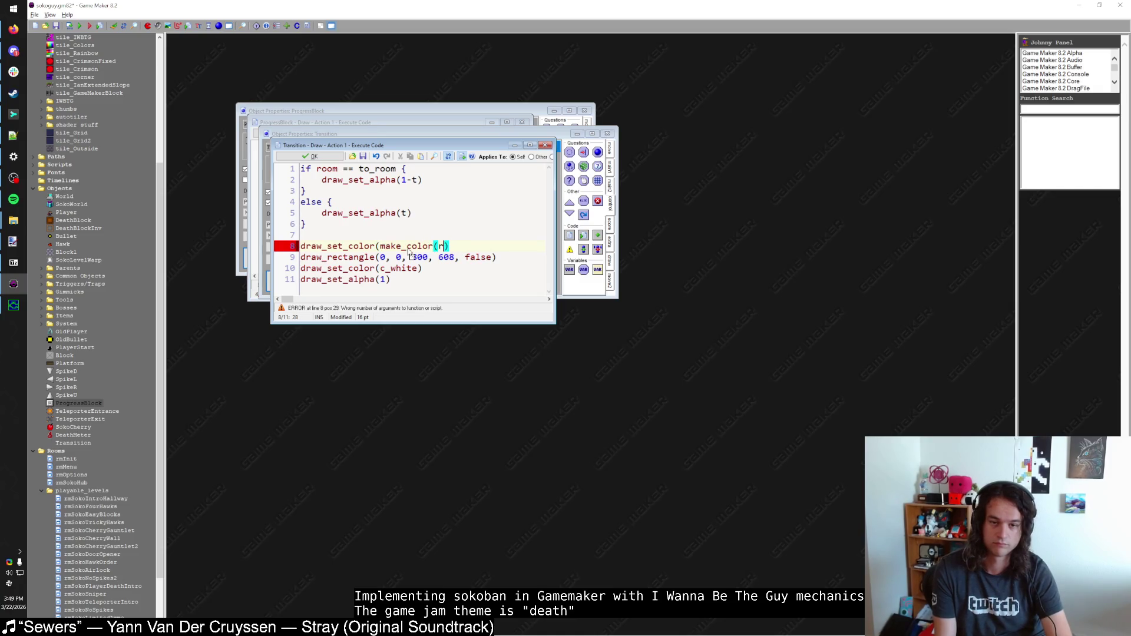
text(gb()
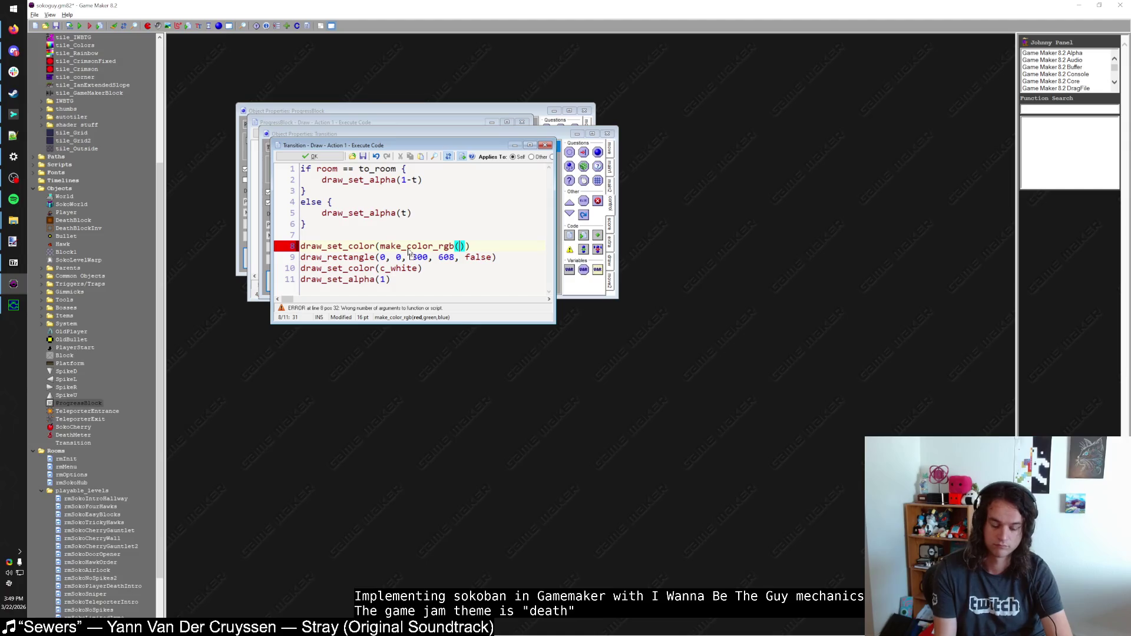
text( 0, 0)
Step: Compare the dark red as a test fill in Paint.NET, undo it, and save the Draw code
key(alt+Tab)
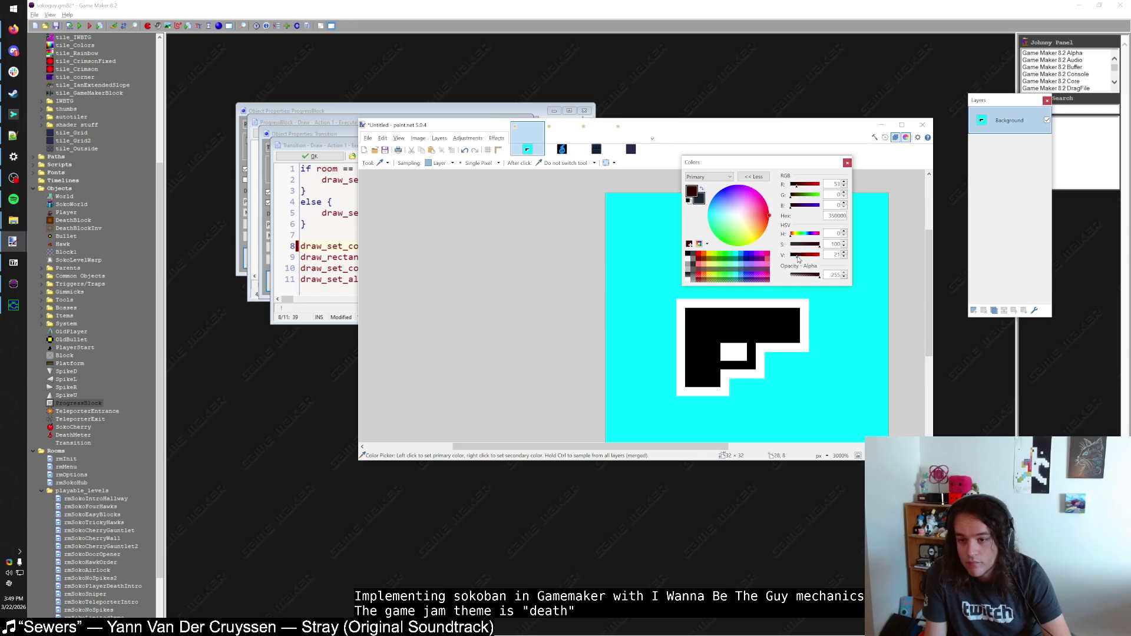
key(f)
click(841, 320)
key(ctrl+z)
key(alt+Tab)
click(515, 278)
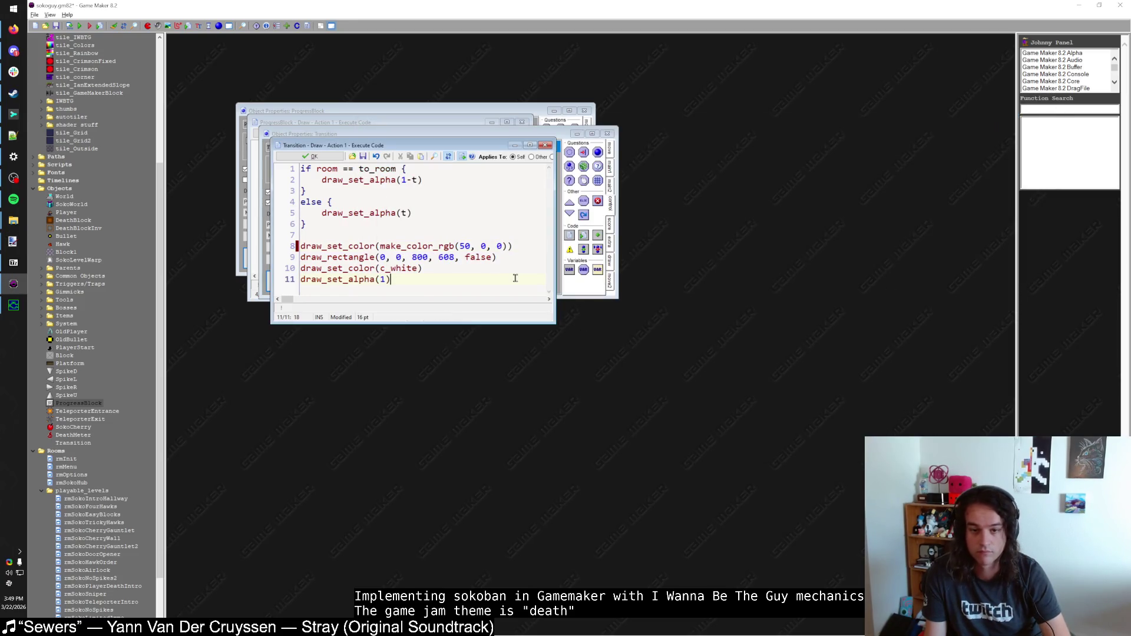
click(301, 155)
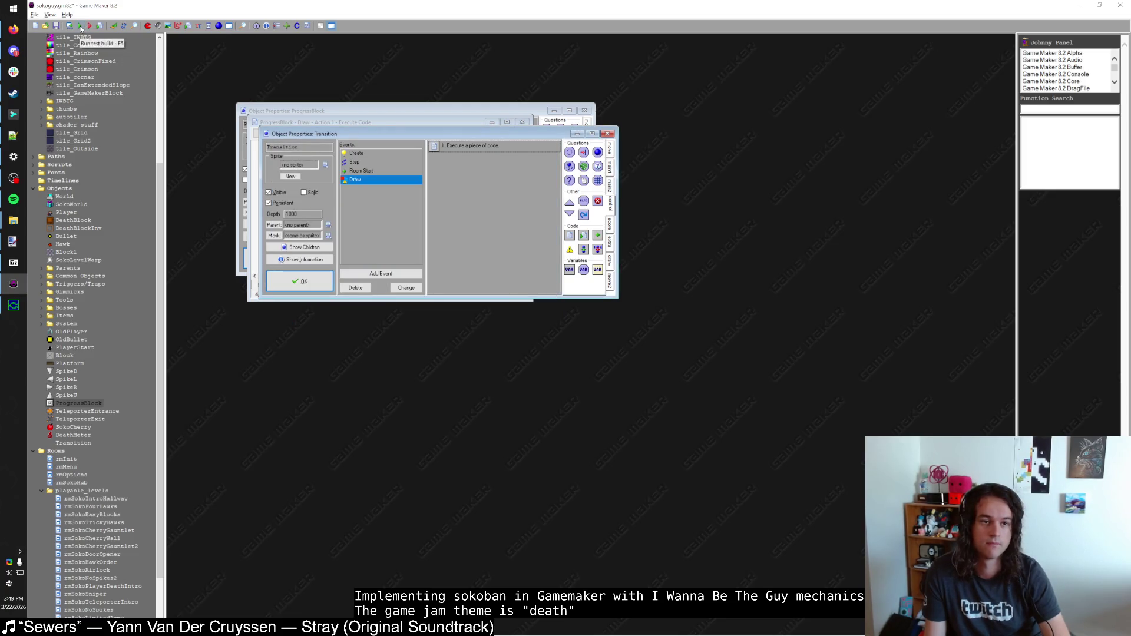
click(81, 26)
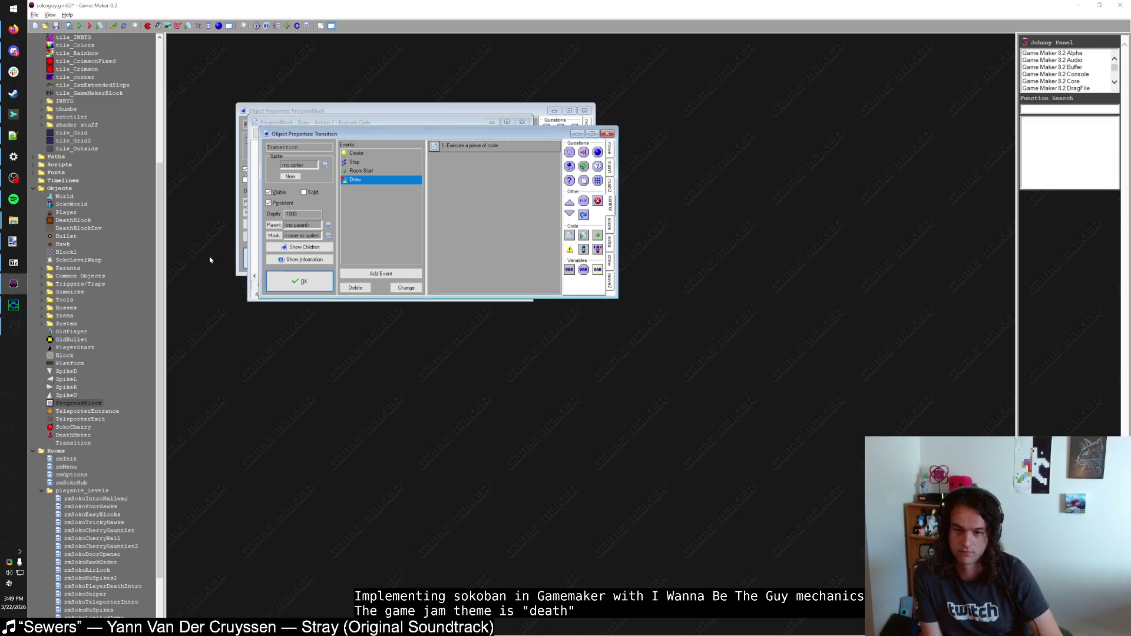
key(shift)
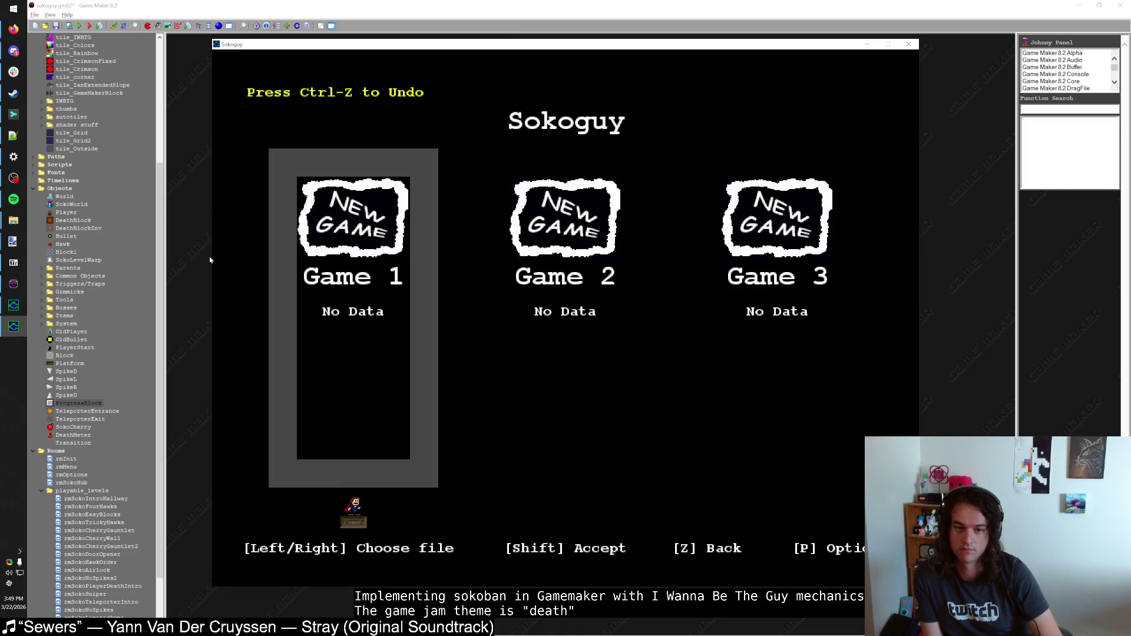
key(shift)
key(Down)
key(Down)
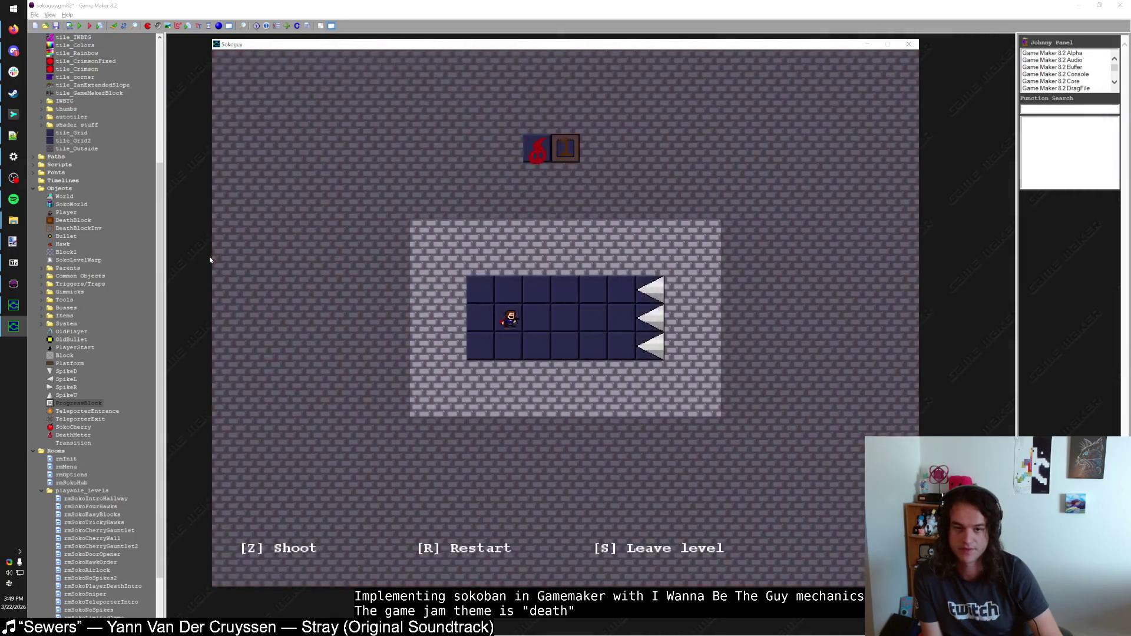
key(alt+Tab)
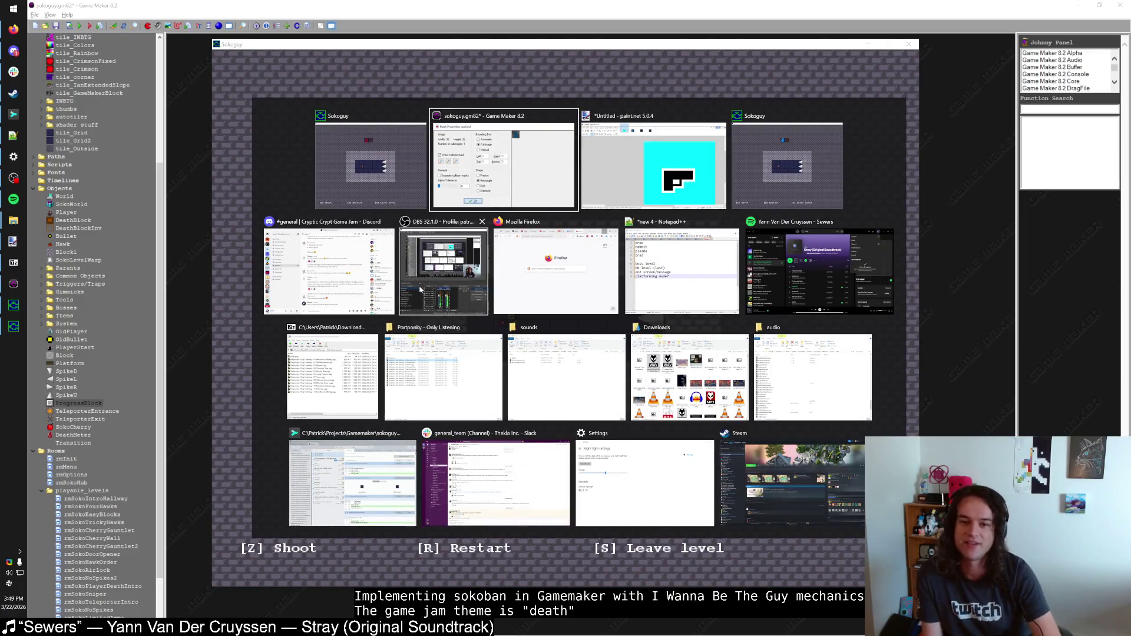
key(Escape)
key(s)
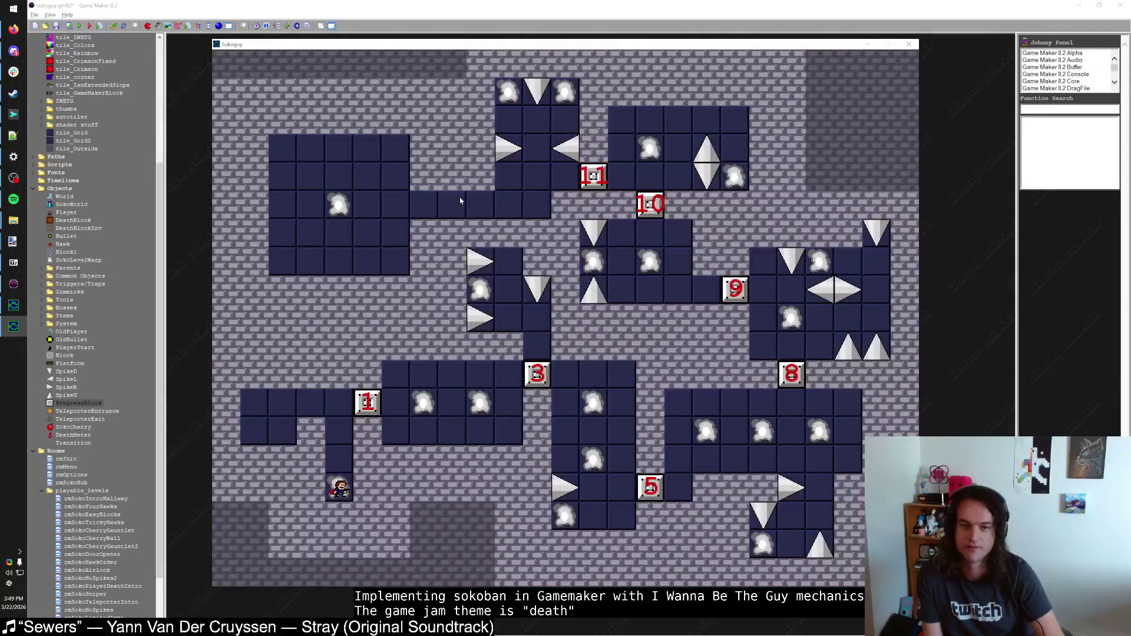
key(Escape)
click(354, 161)
double_click(465, 145)
Step: Save the Step code with line 9 reading 'if t >= 1.2 {' and reopen it to check
scroll(384, 247, down, 1)
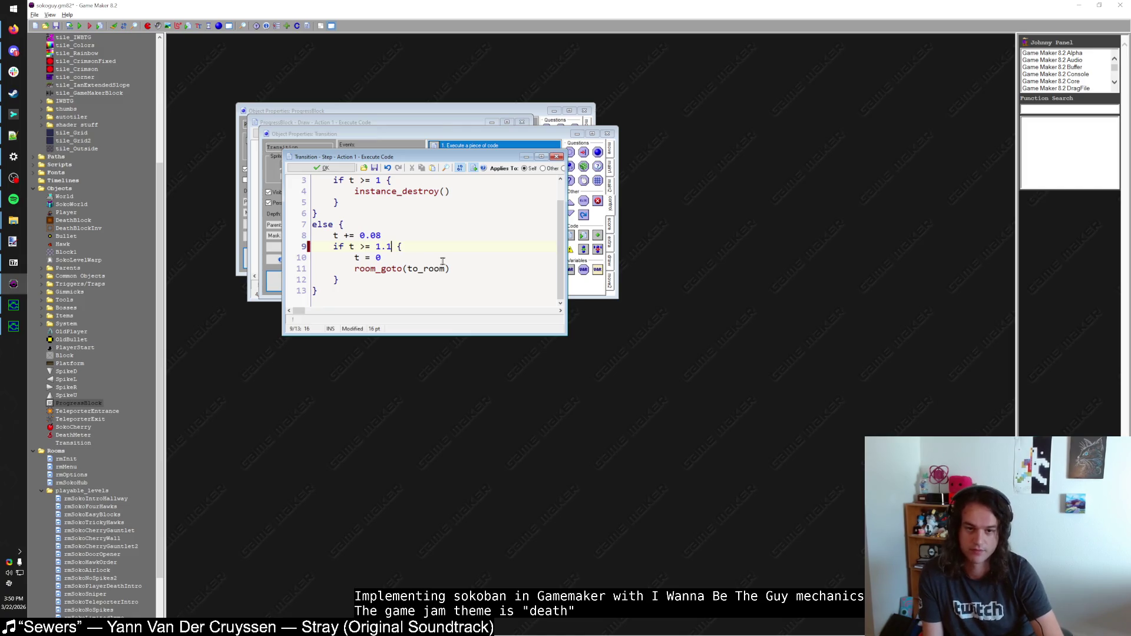
click(322, 168)
click(382, 181)
click(354, 161)
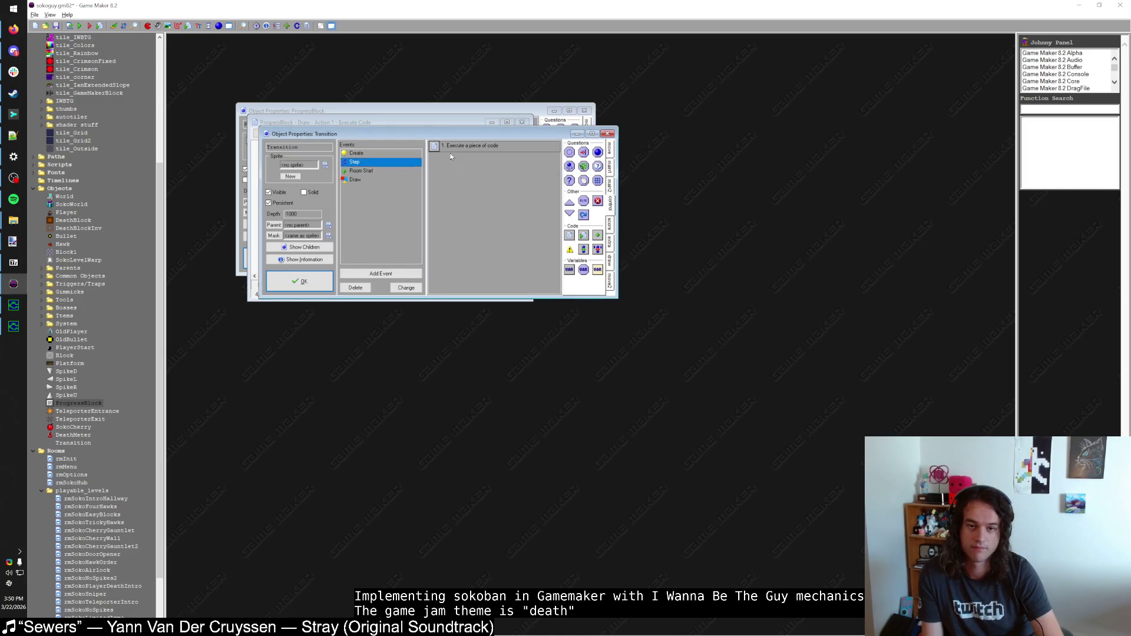
double_click(466, 145)
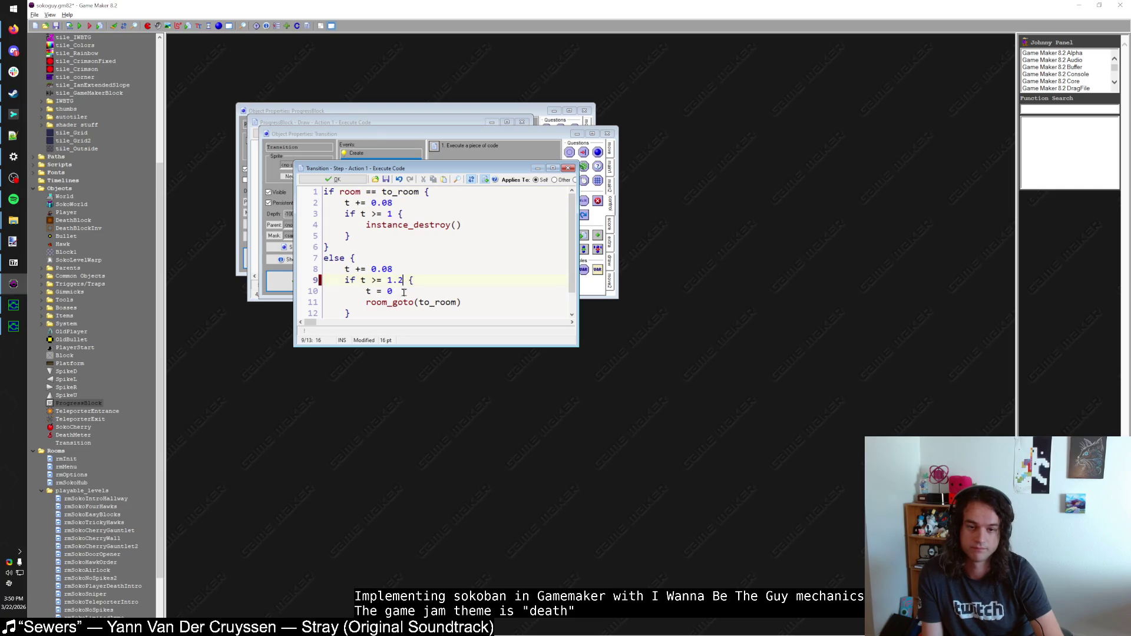
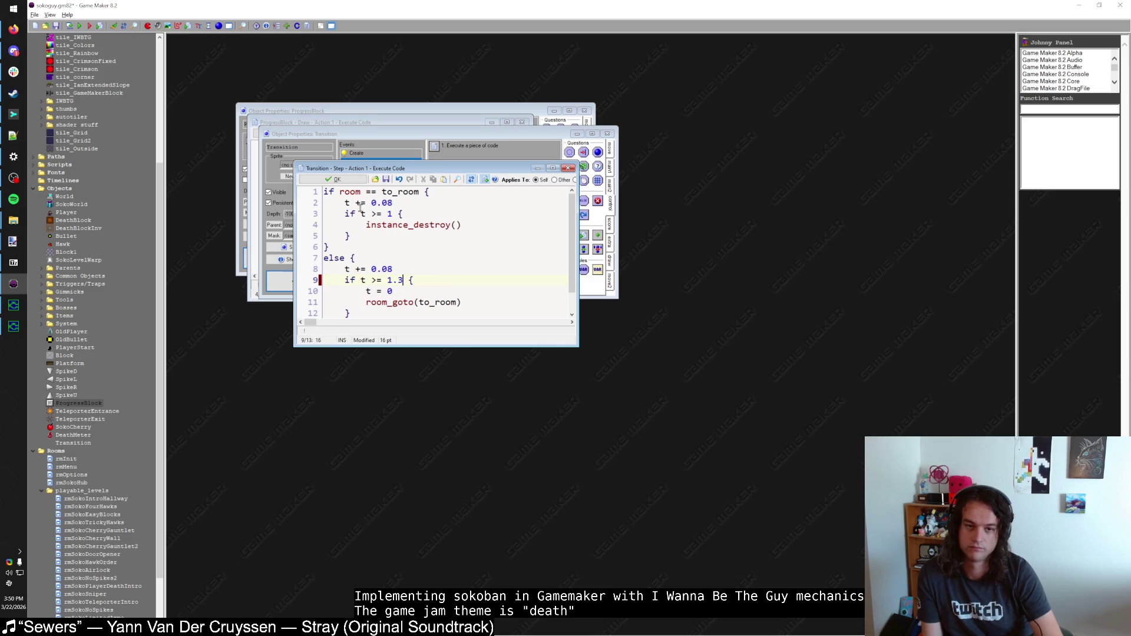
Step: Change the Transition Draw code's fade colour from make_color_rgb(30, 0, 0) to make_color_rgb(30, 10, 10)
click(333, 179)
click(369, 179)
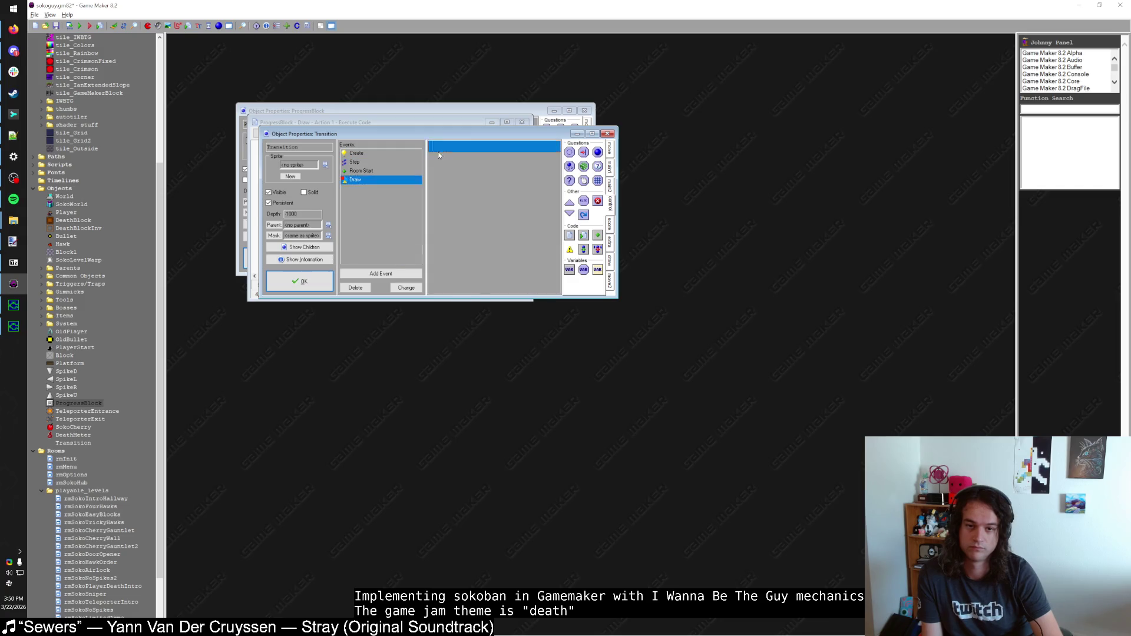
double_click(439, 155)
click(497, 280)
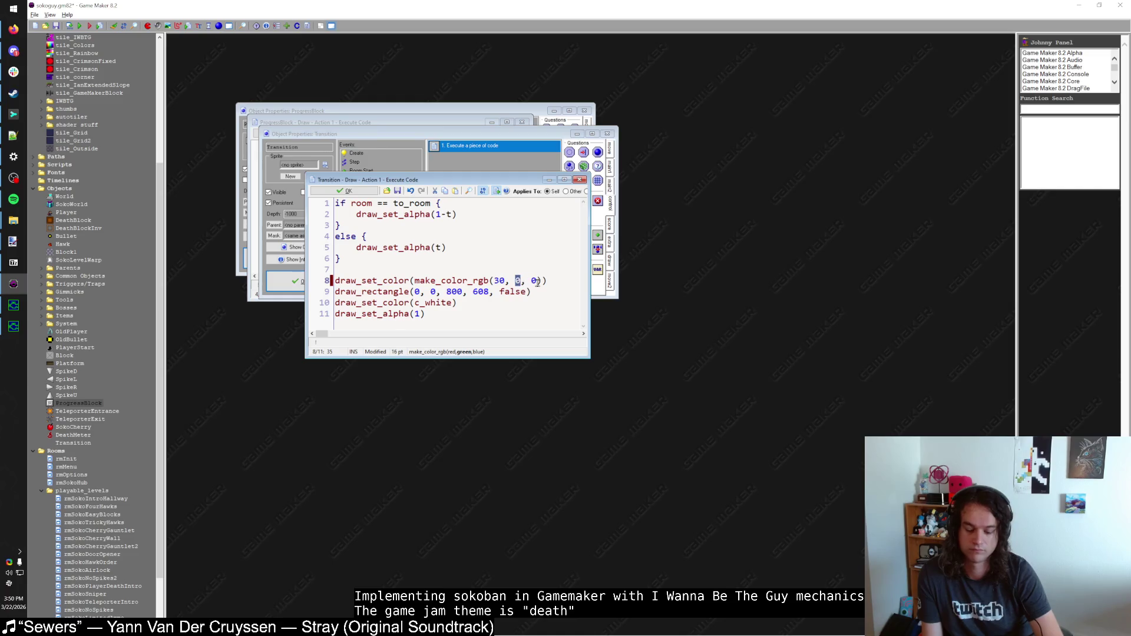
text(1)
key(Right)
key(Right)
key(Right)
text(1)
key(BackSpace)
key(BackSpace)
text(19)
key(BackSpace)
text(0)
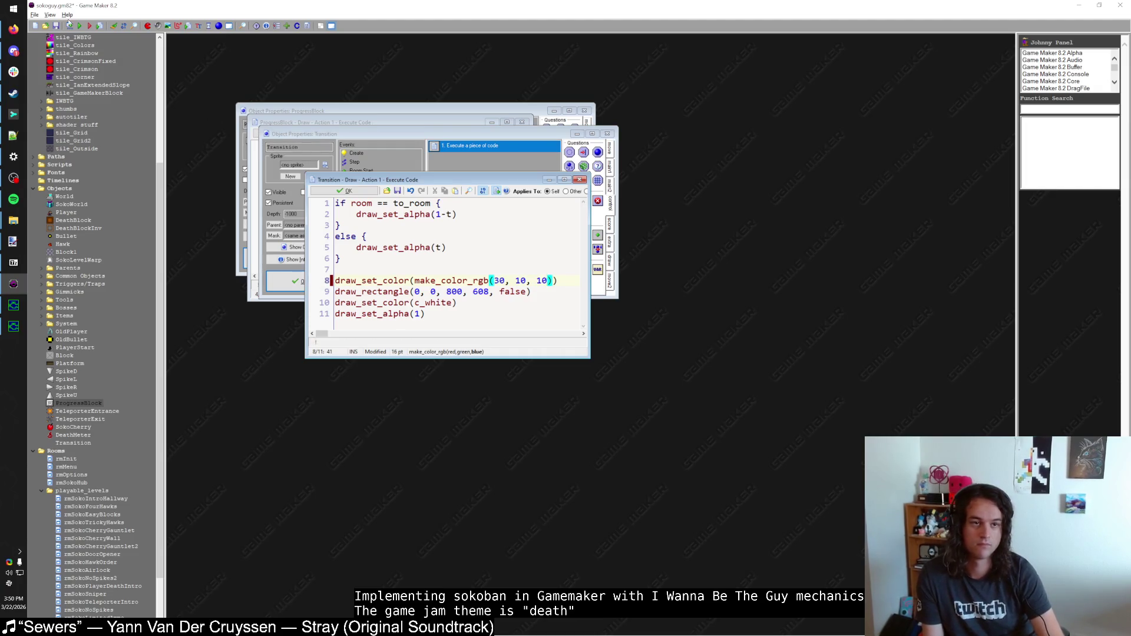
Step: Save the code and launch a test run, starting from the saved game
click(343, 191)
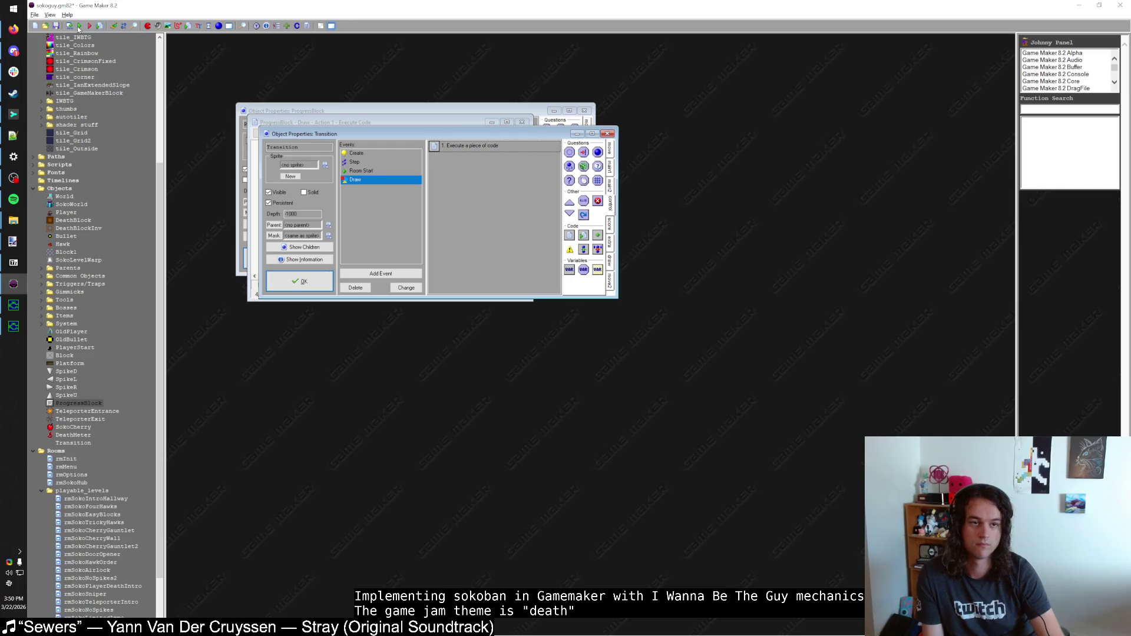
click(79, 27)
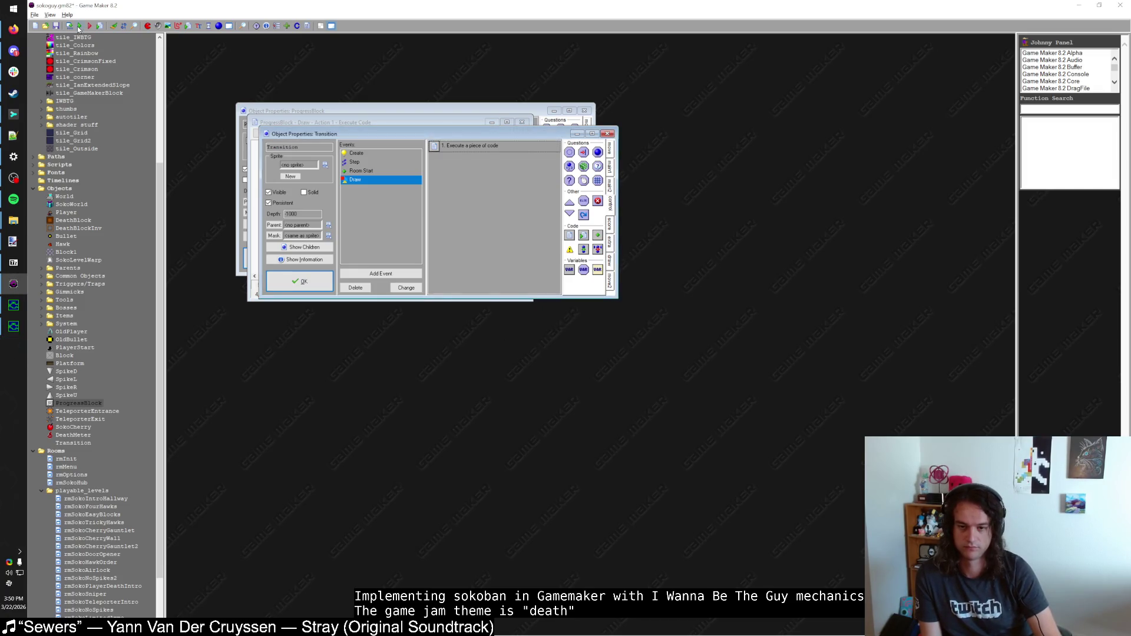
key(shift)
key(shift)
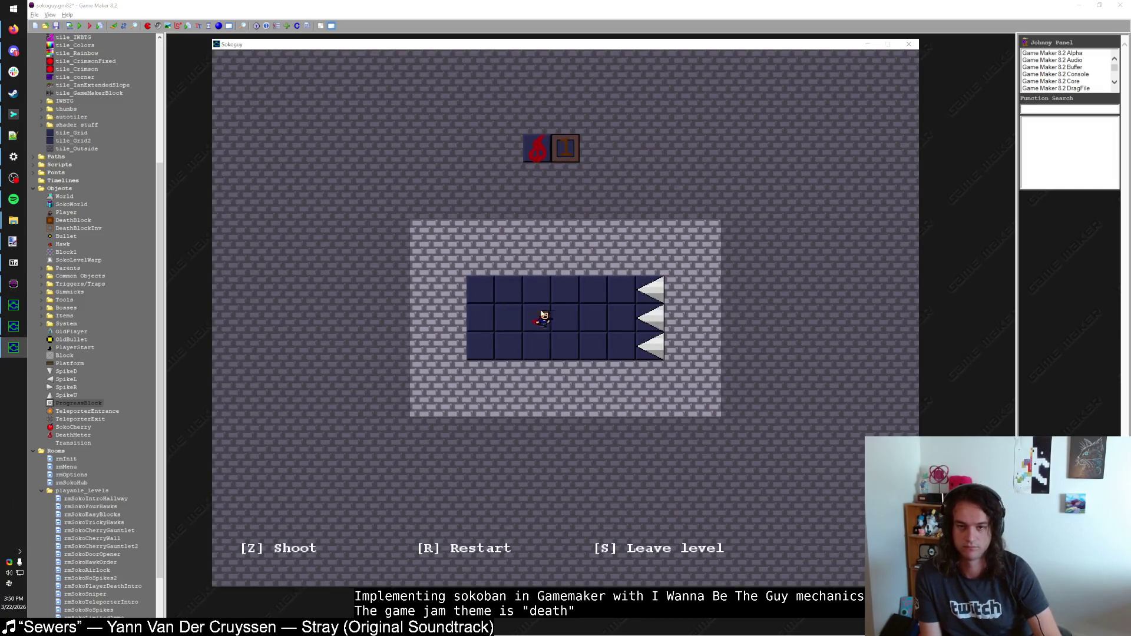
Step: Try a spike level, go back to the hub, then close and relaunch the game with F5
key(Right)
key(s)
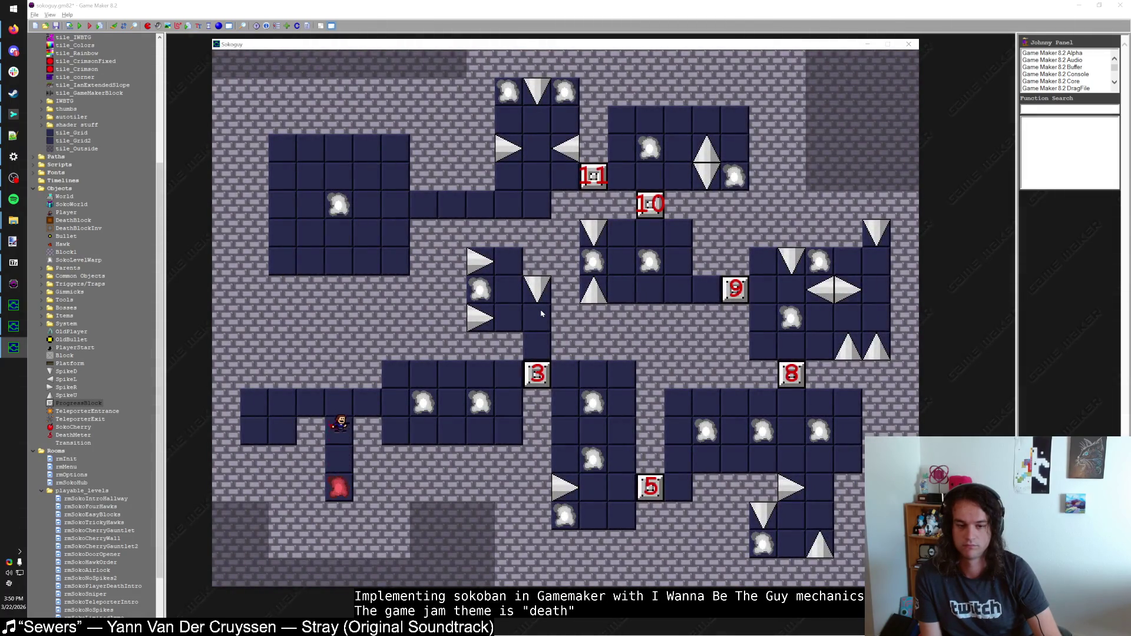
key(shift)
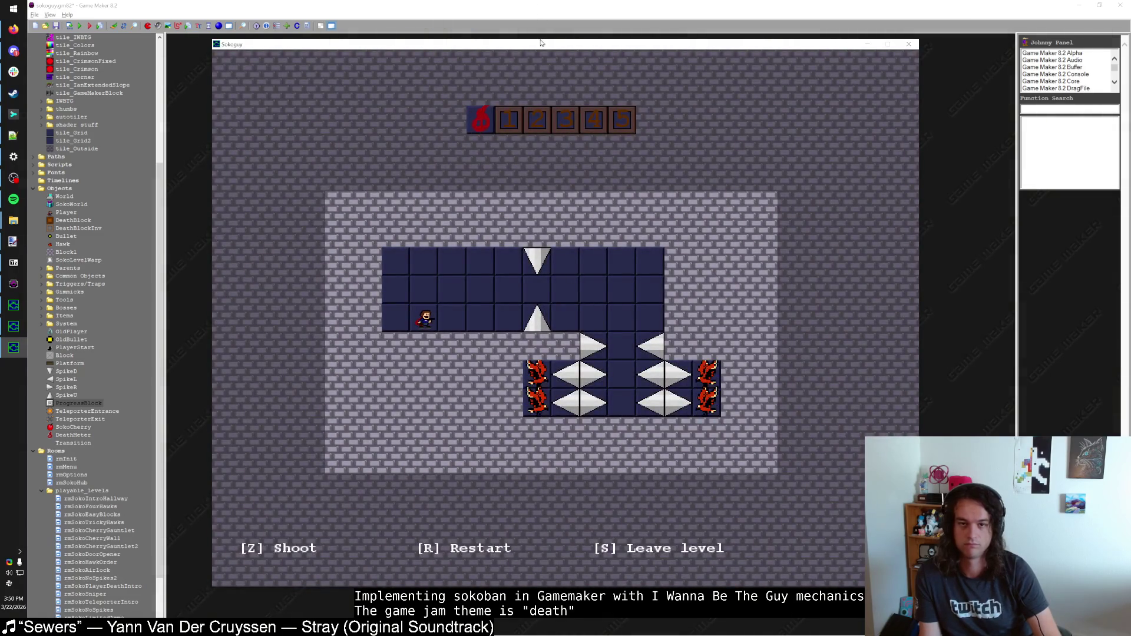
key(Escape)
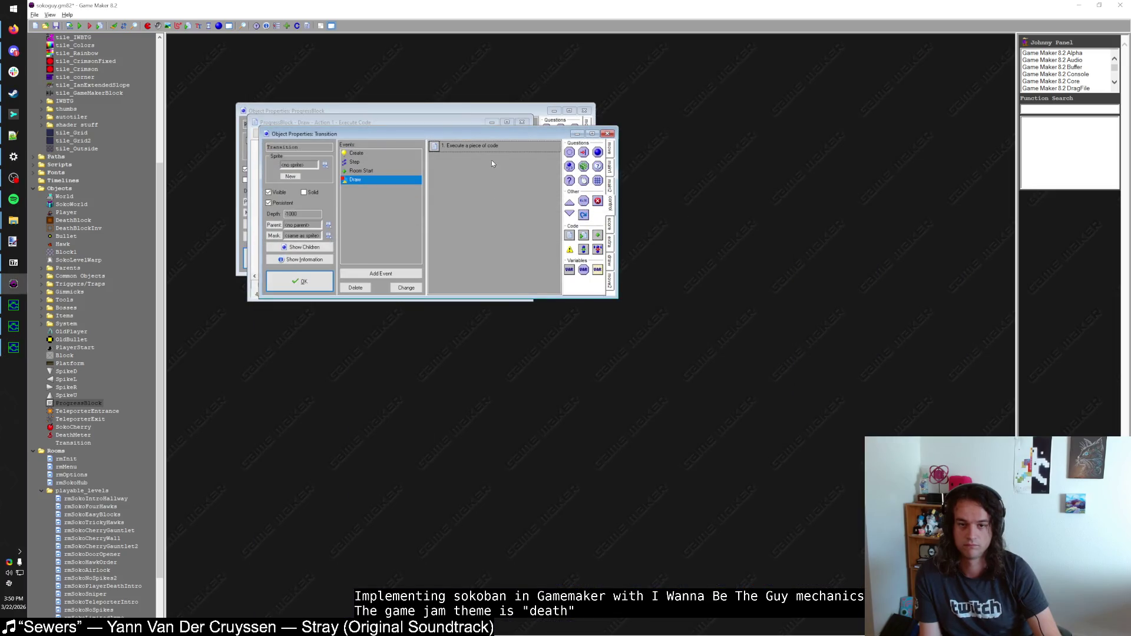
key(F5)
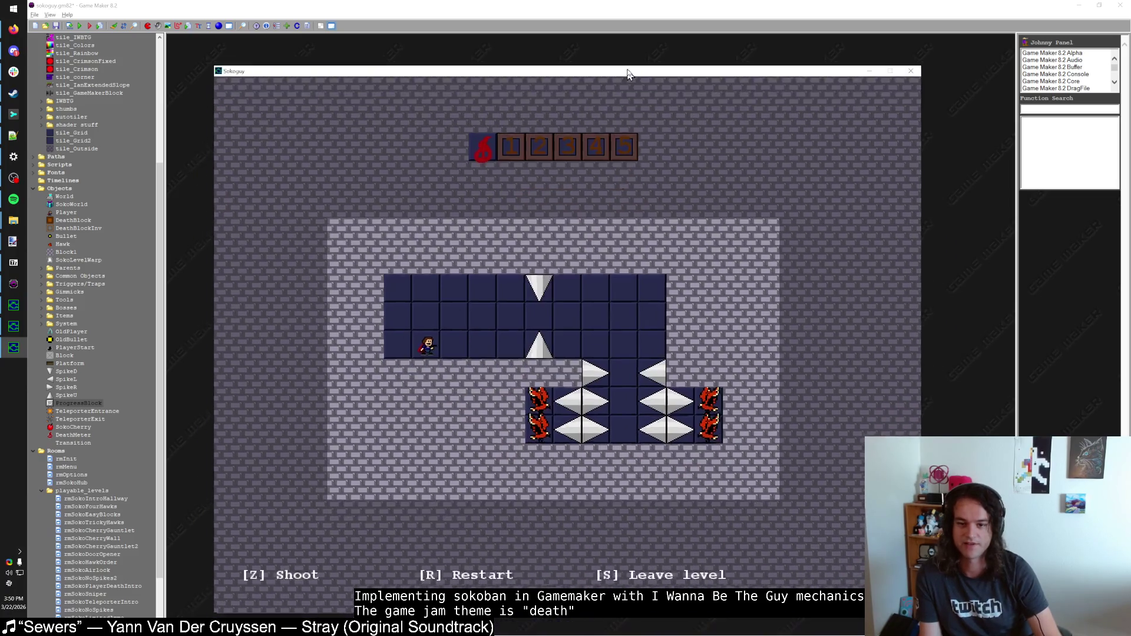
Step: Play the spike level, getting past the spikes and shooting both hawks with Z
key(Right)
key(Right)
key(Right)
key(Right)
key(r)
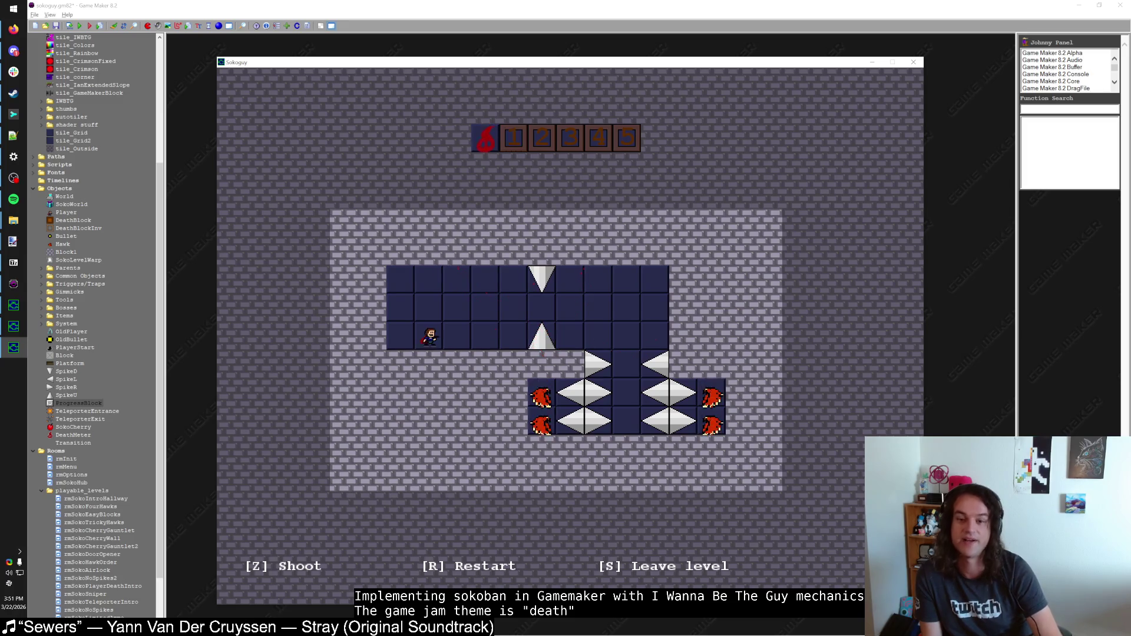
key(Right)
key(Up)
key(Right)
key(Right)
key(Right)
key(Right)
key(Right)
key(Right)
key(Down)
key(Down)
key(Down)
key(z)
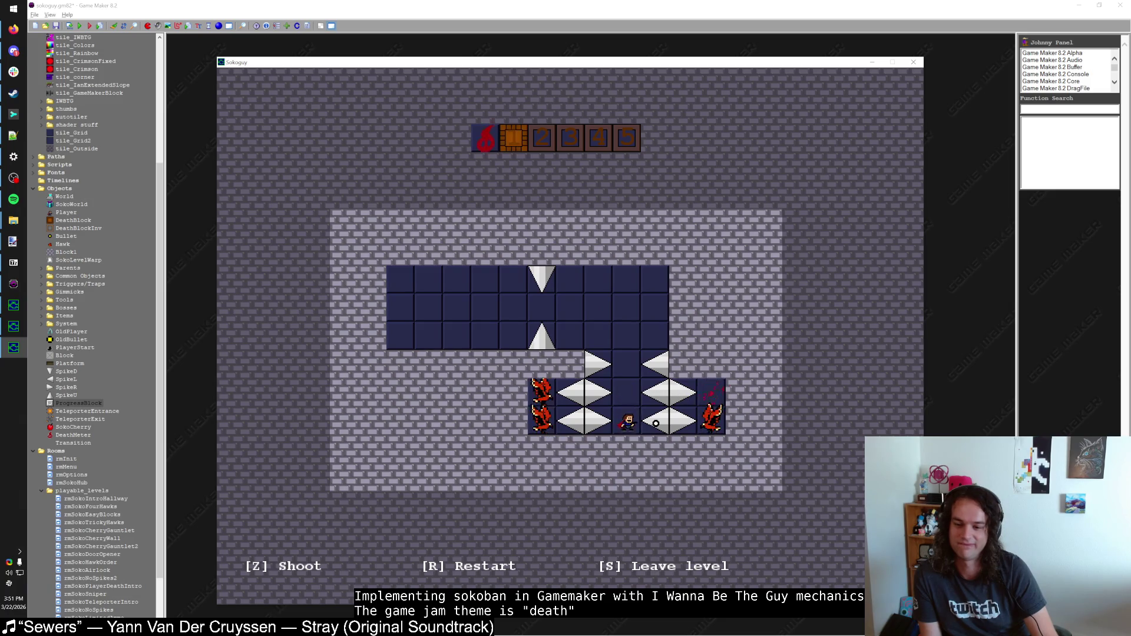
key(Up)
key(Up)
key(Up)
key(Right)
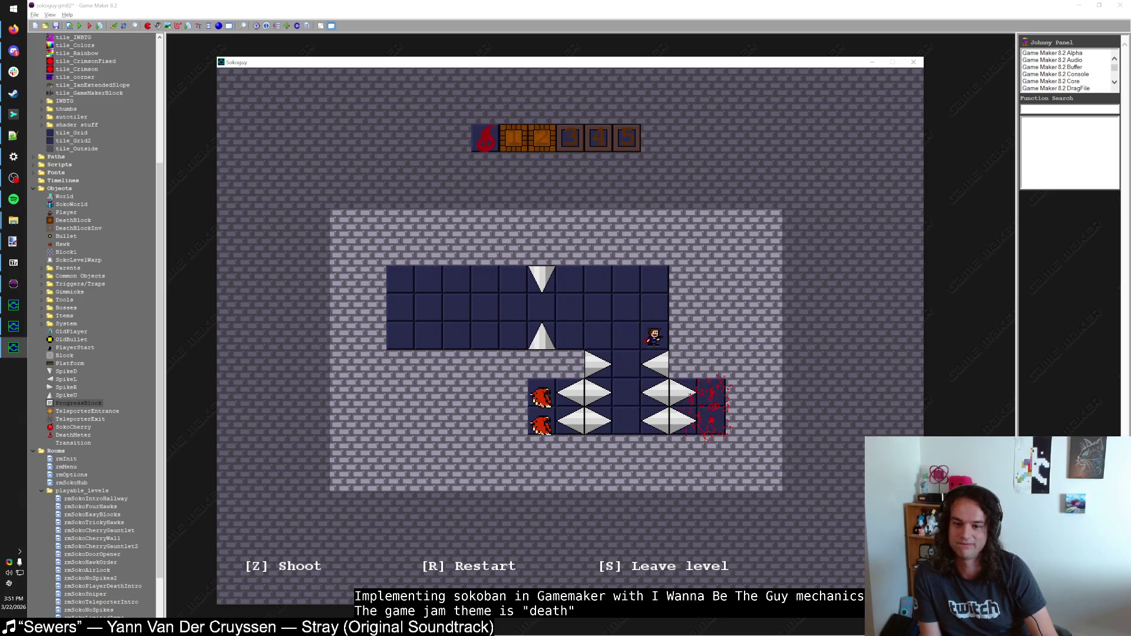
key(Left)
key(Down)
key(Down)
key(Down)
key(z)
key(Up)
key(z)
key(Up)
key(Up)
key(Down)
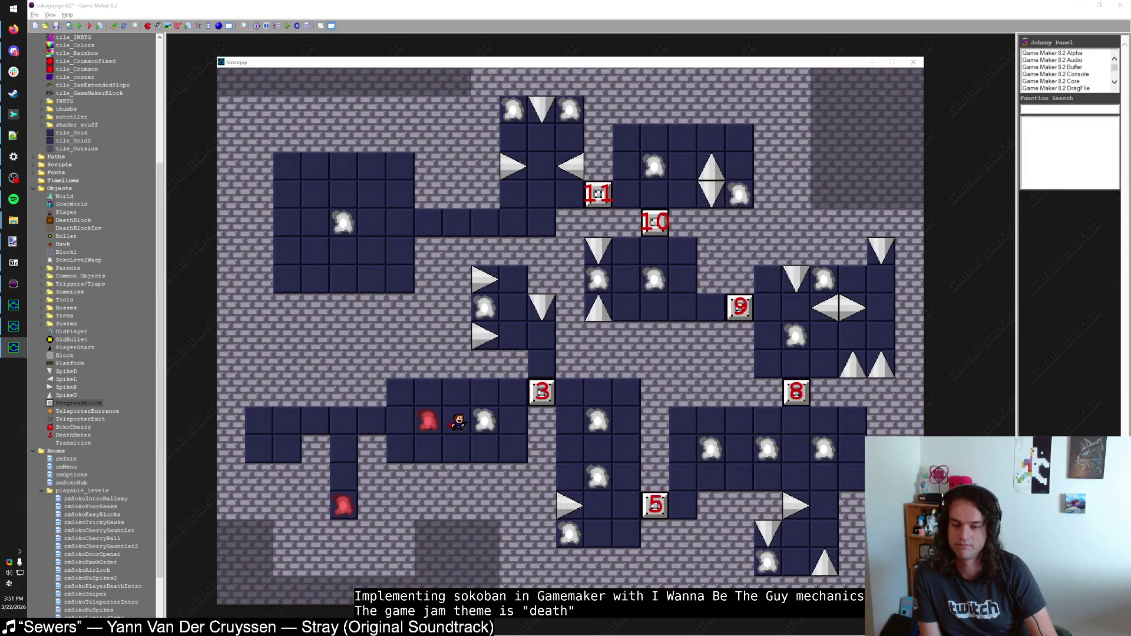
Step: Enter the ice-block level, fire once, return to the hub and take warp 3 into another level
key(Right)
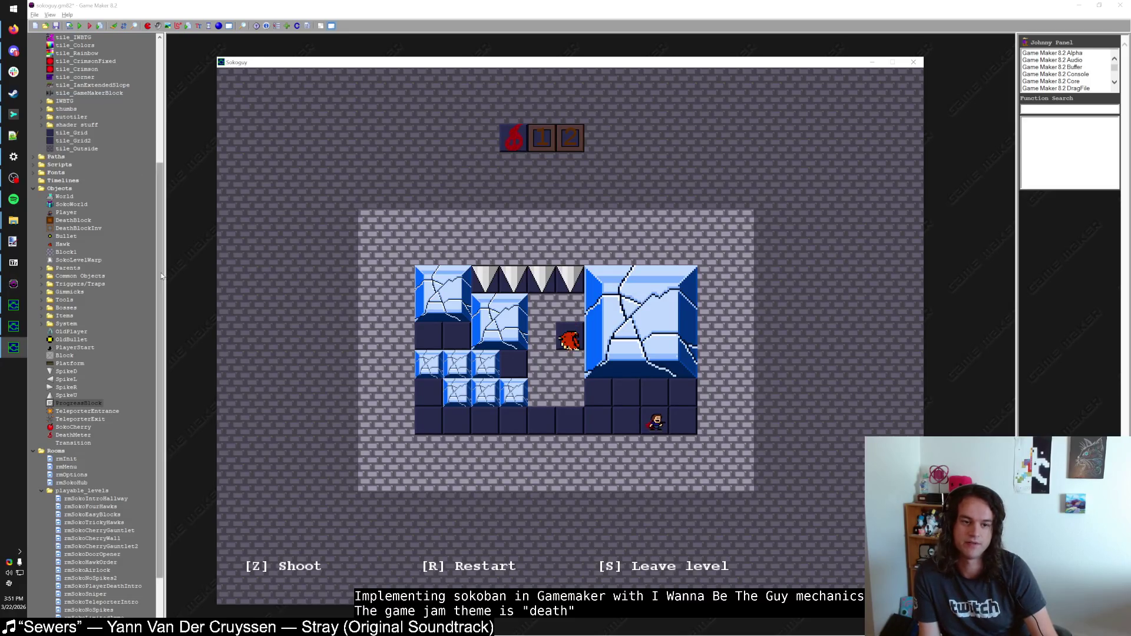
key(z)
key(s)
key(Up)
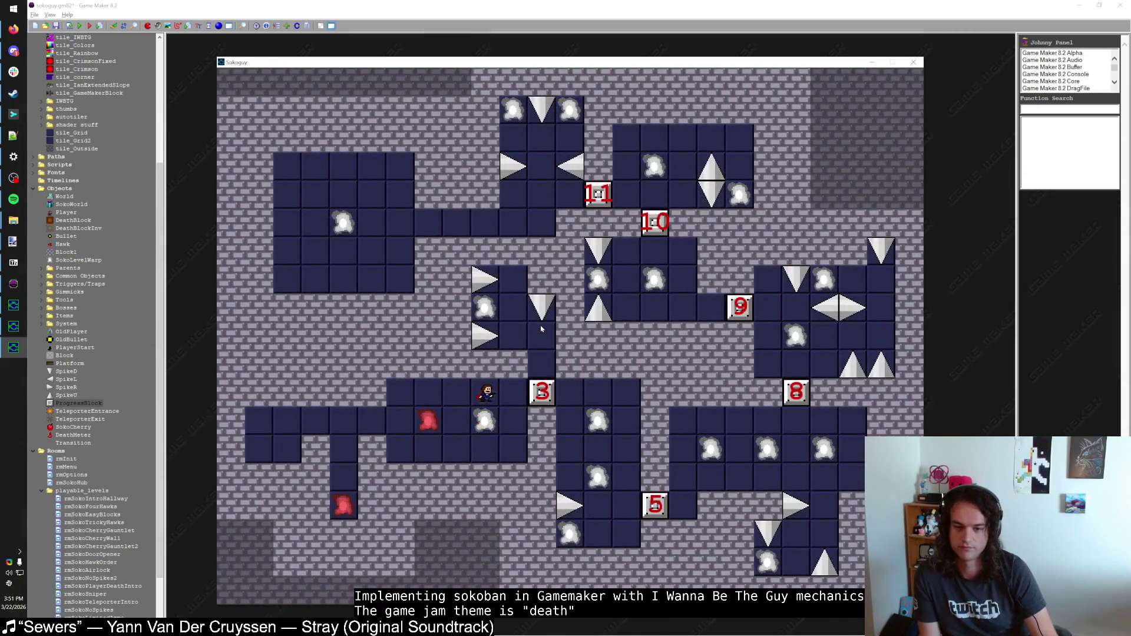
key(Up)
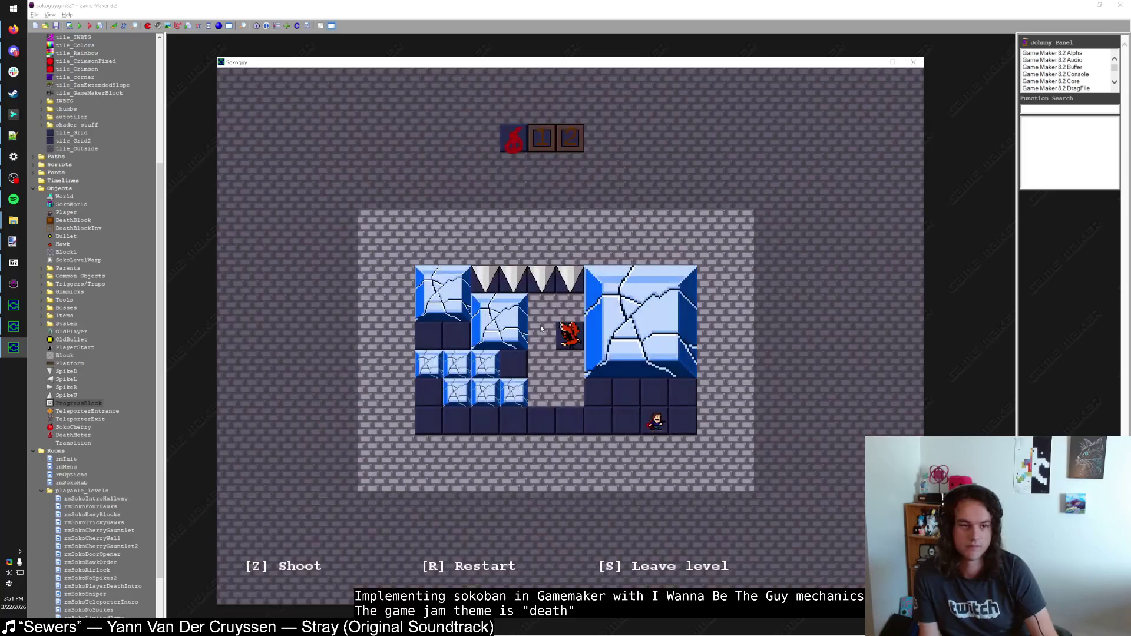
Step: Like the playing song in the music player, then bring the game window back to the front
click(14, 200)
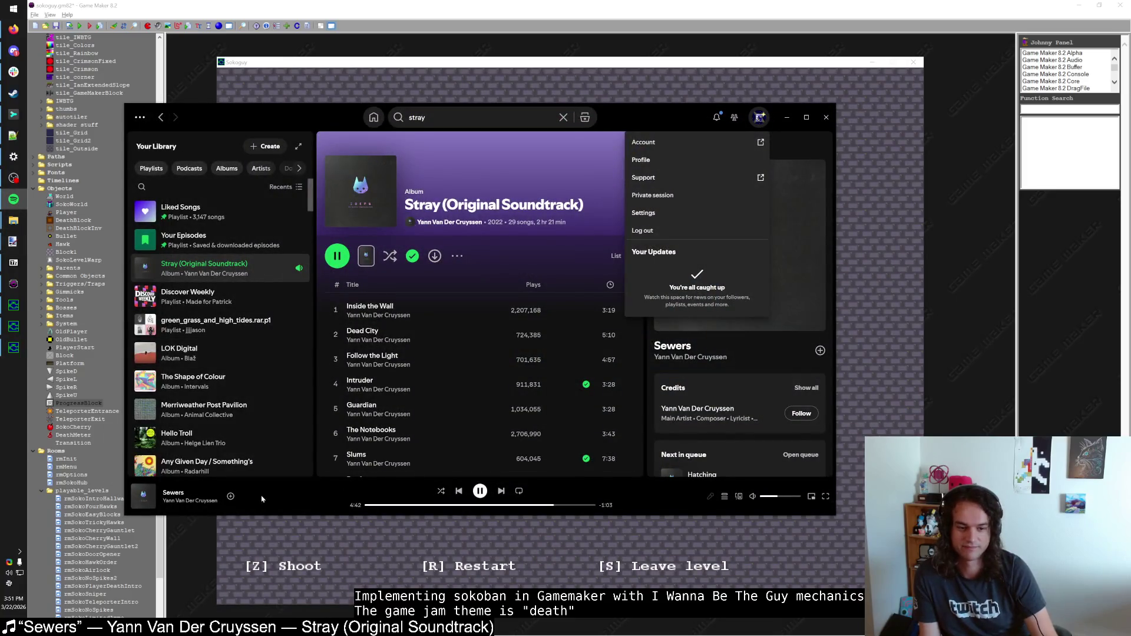
click(231, 495)
drag(453, 66, 426, 55)
key(Left)
key(Left)
key(Left)
key(Left)
Step: Walk around the ice level shattering the small and large ice blocks
key(Up)
key(Right)
key(Right)
key(Right)
key(Up)
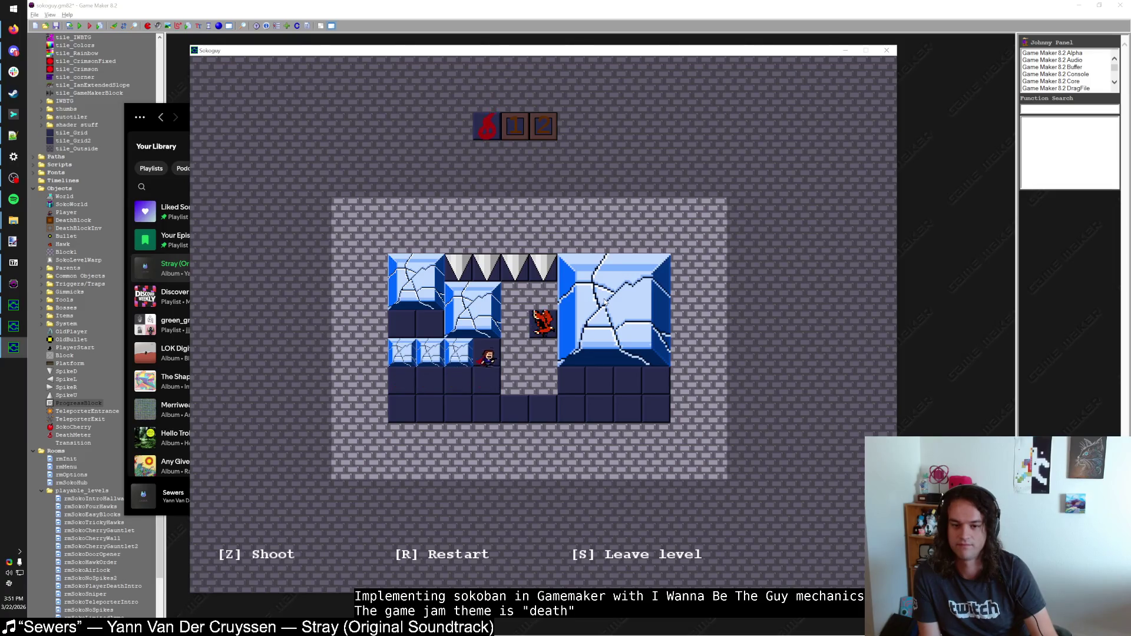
key(Left)
key(Up)
key(Up)
key(Left)
key(Left)
key(Up)
key(Right)
key(Down)
key(Down)
key(Right)
key(Right)
key(Down)
key(Down)
key(Down)
key(Right)
key(Right)
key(Right)
Step: Shoot the hawk beside the player, then walk into the spike
key(Up)
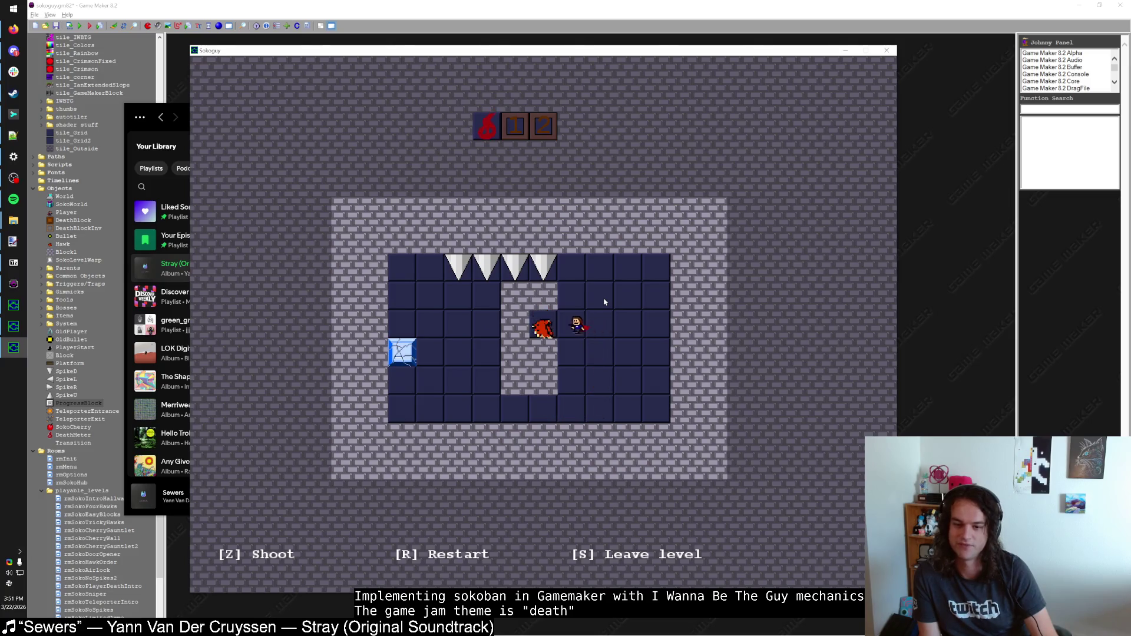
key(z)
key(Up)
key(Left)
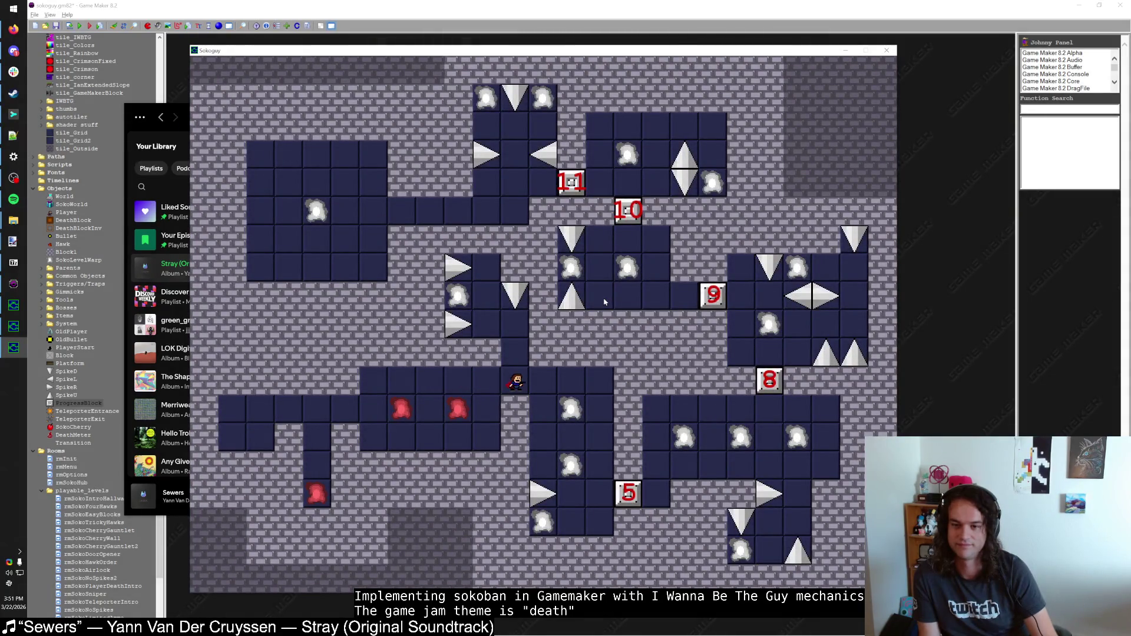
Step: Walk the player through the hub corridors
key(Down)
key(Up)
key(Left)
key(Up)
key(Up)
key(Left)
key(Up)
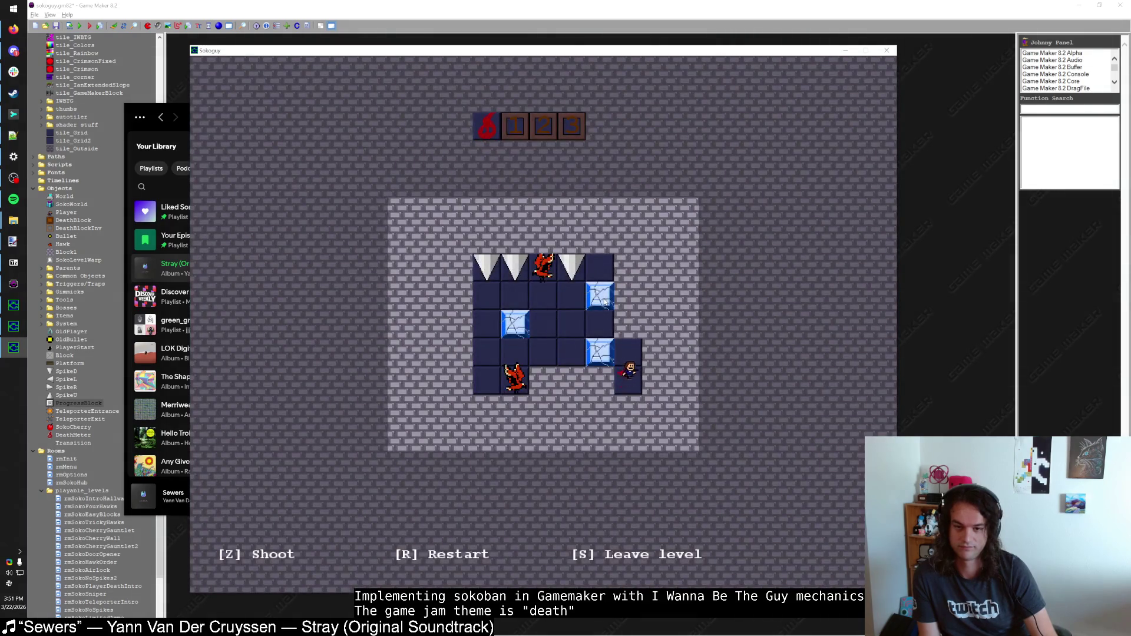
Step: Hop in and out of several small levels, then step onto the warp into the cherry level
key(s)
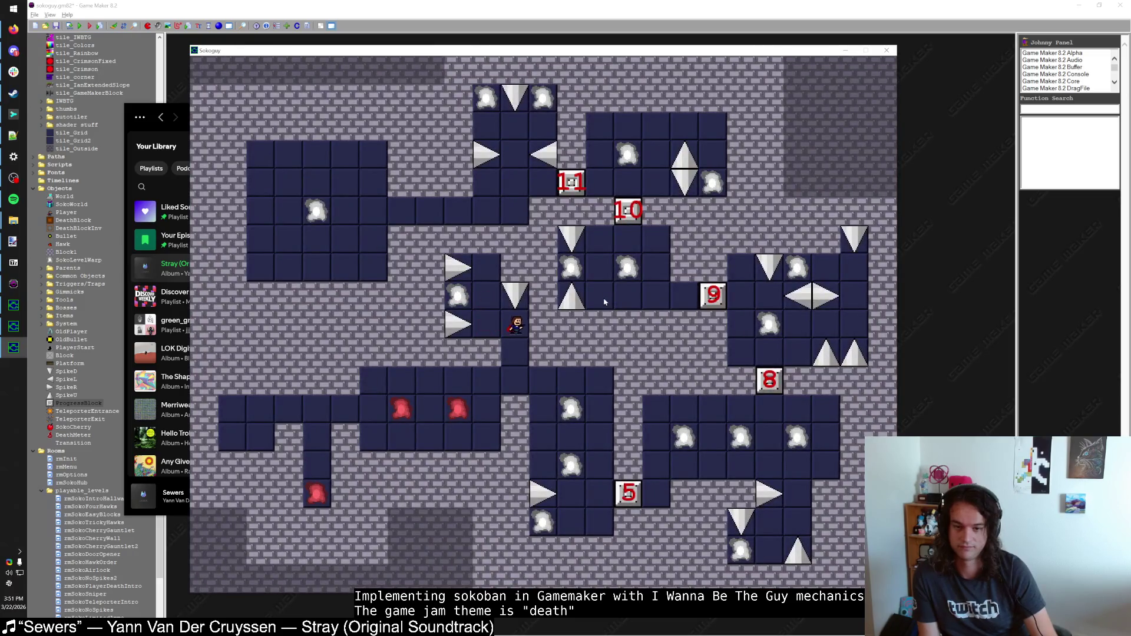
key(Down)
key(s)
key(Up)
key(Left)
key(Left)
key(Left)
key(s)
key(Left)
key(Left)
key(s)
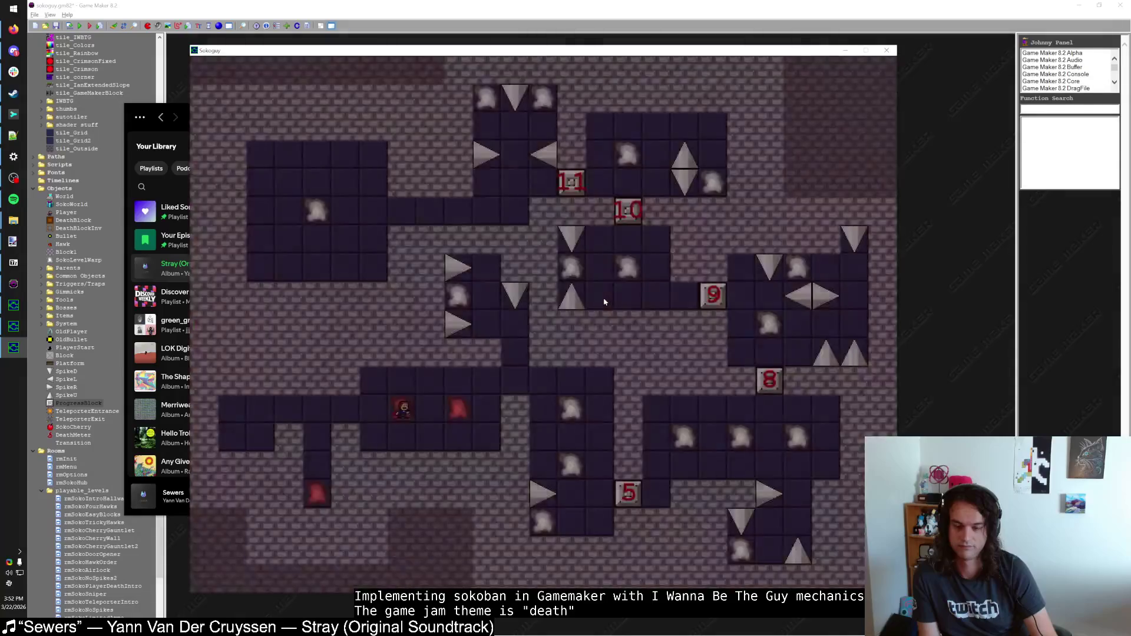
key(Up)
key(Right)
key(Right)
key(Right)
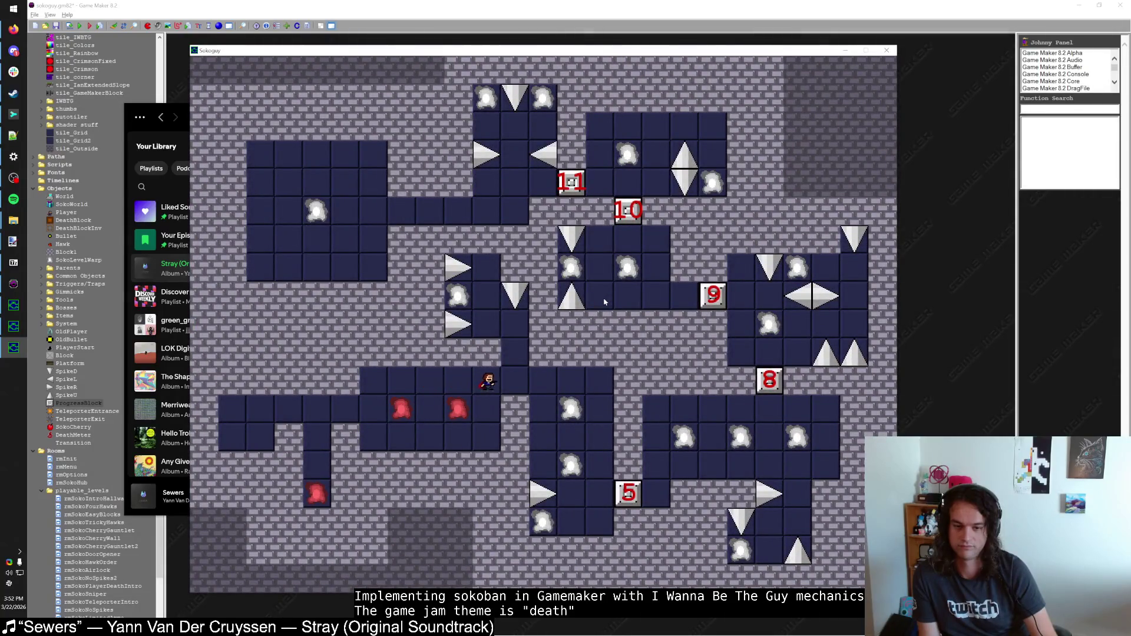
key(Down)
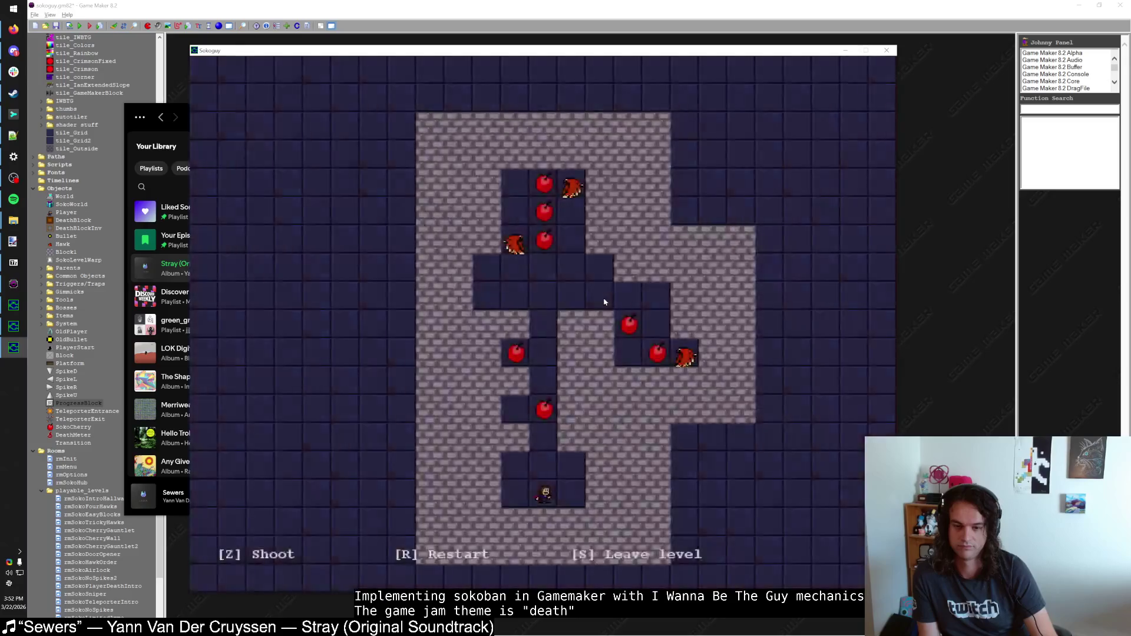
Step: Play the cherry level, shifting cherries, killing the right hawk and shooting at cherries
key(Up)
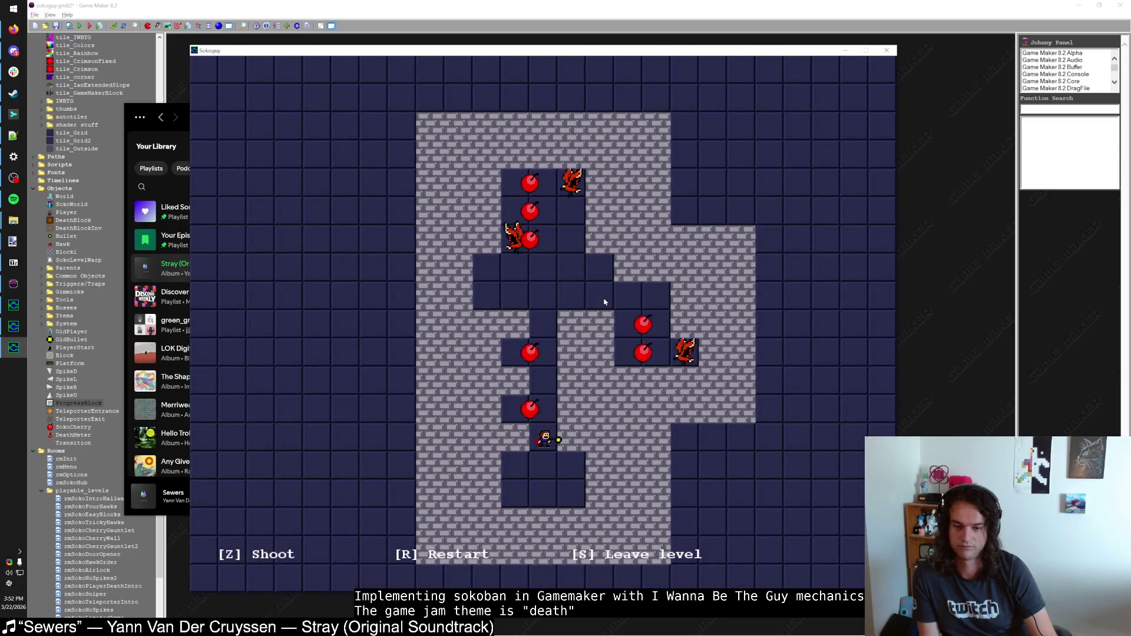
key(Down)
key(Down)
key(Up)
key(Up)
key(Up)
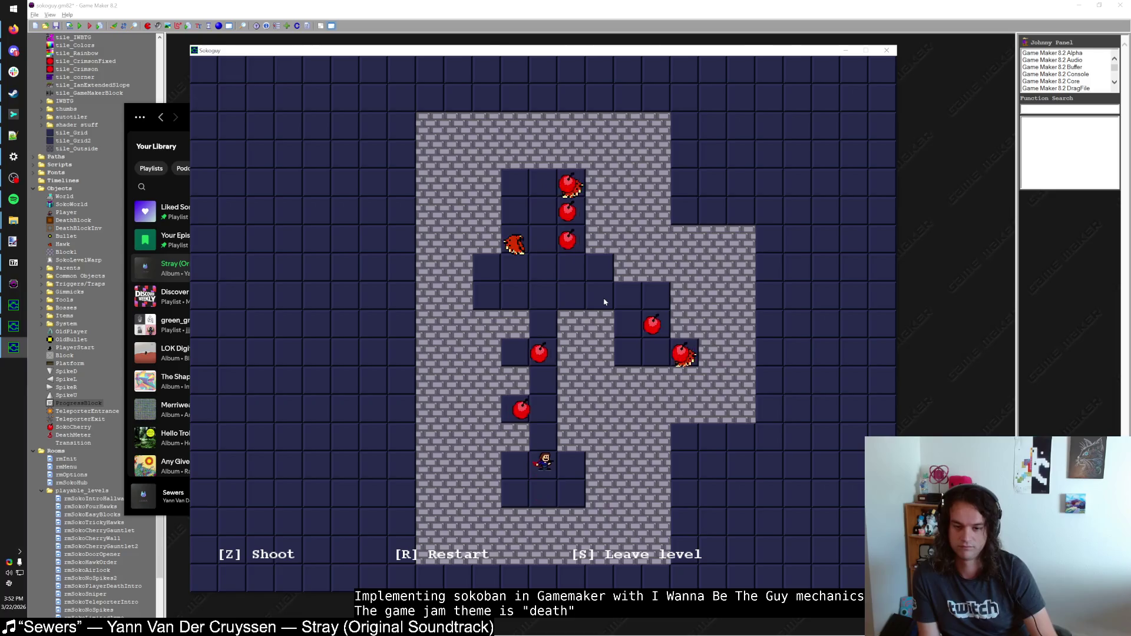
key(Up)
key(Up)
key(Right)
key(Right)
key(Right)
key(Left)
key(Left)
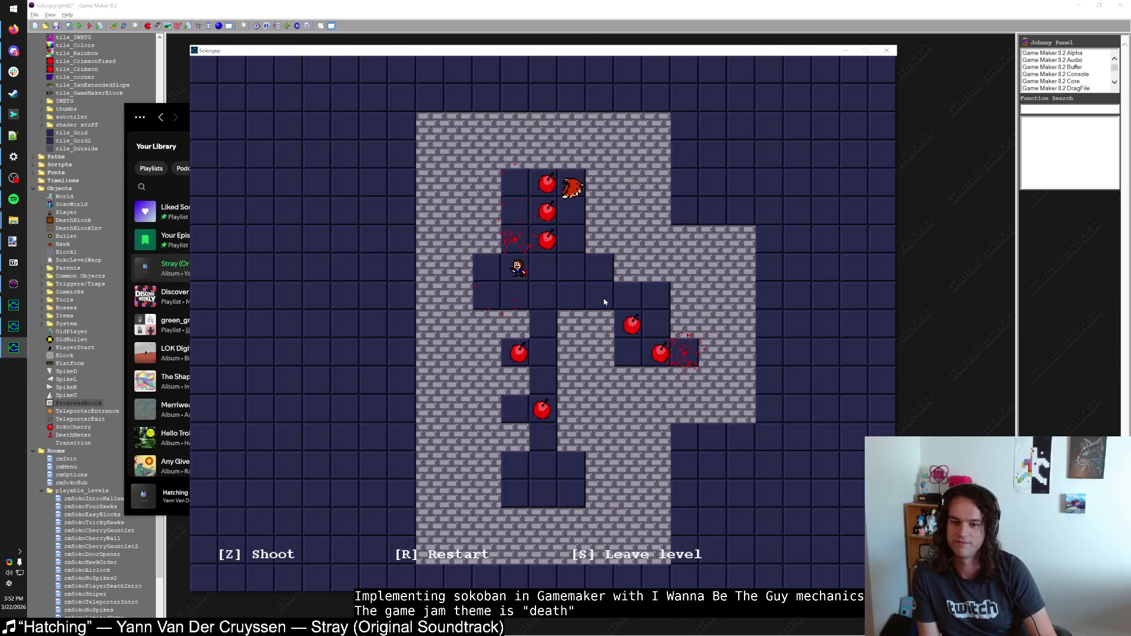
key(Right)
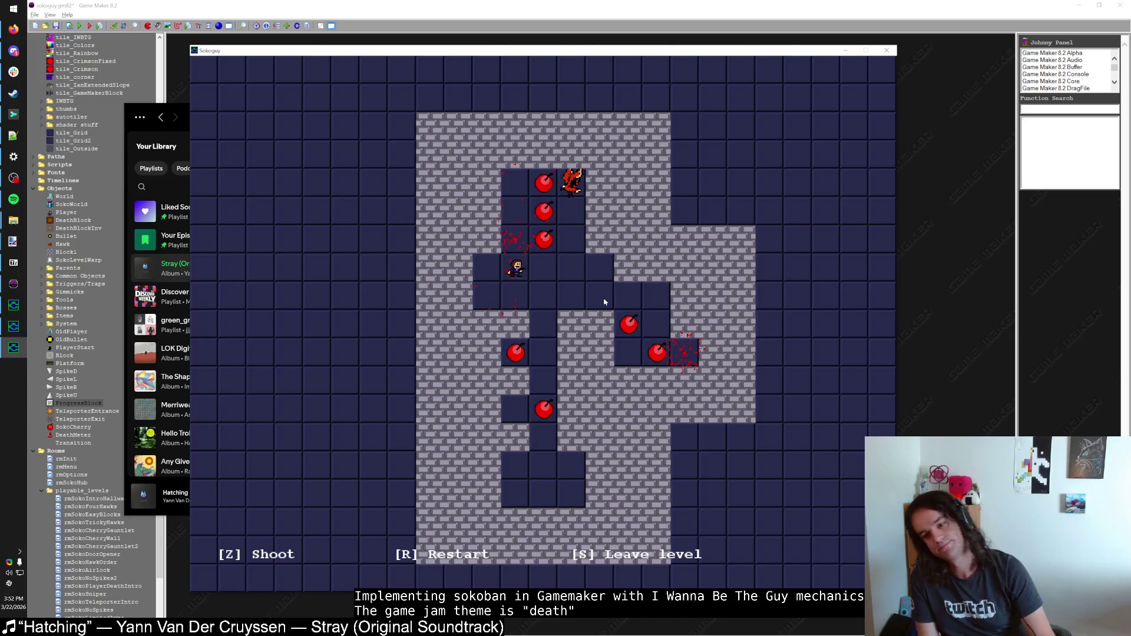
key(Left)
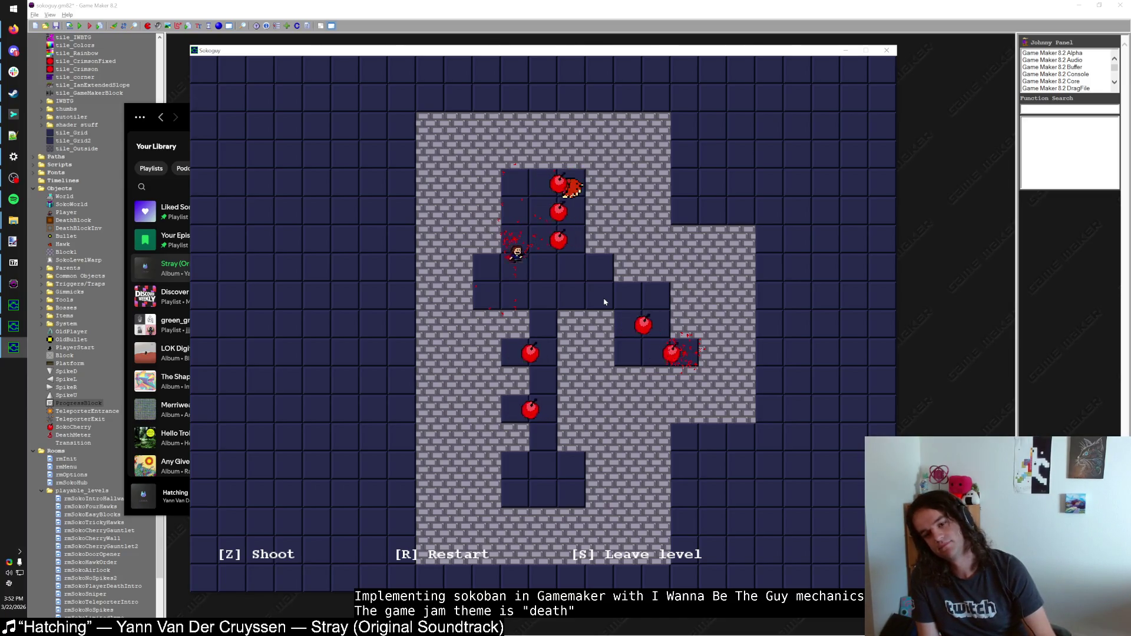
key(Right)
key(z)
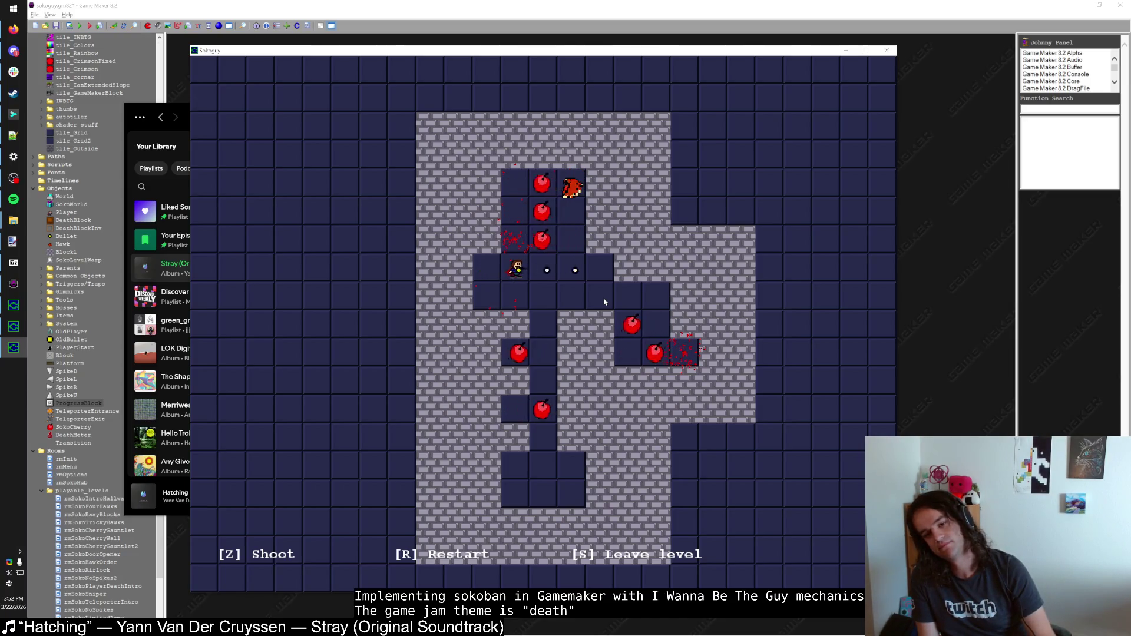
key(Up)
key(Up)
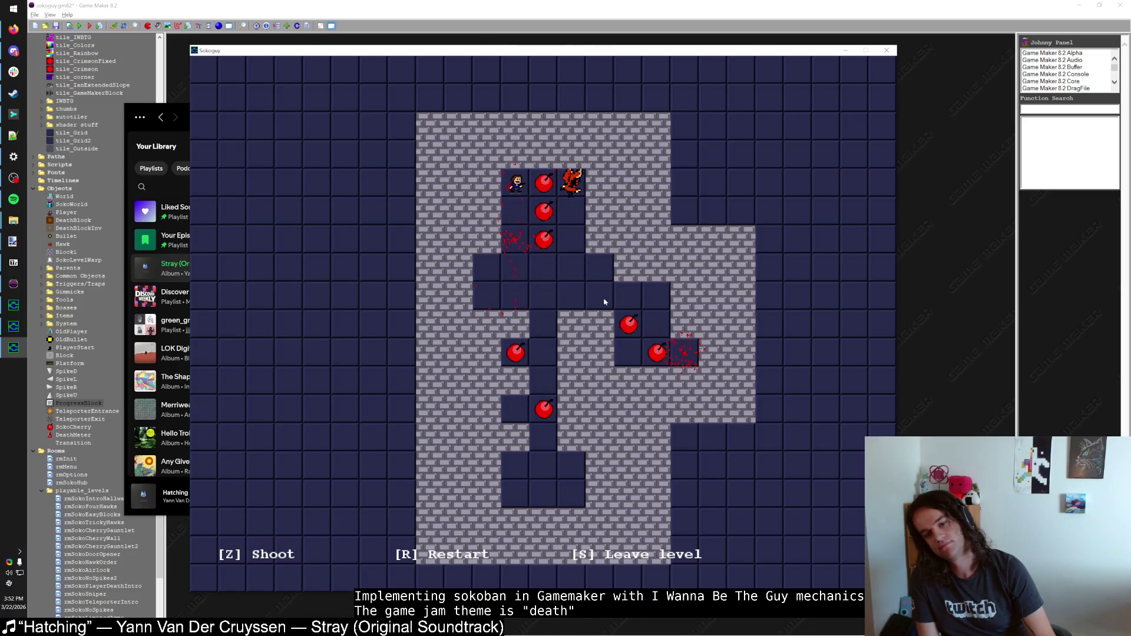
key(Right)
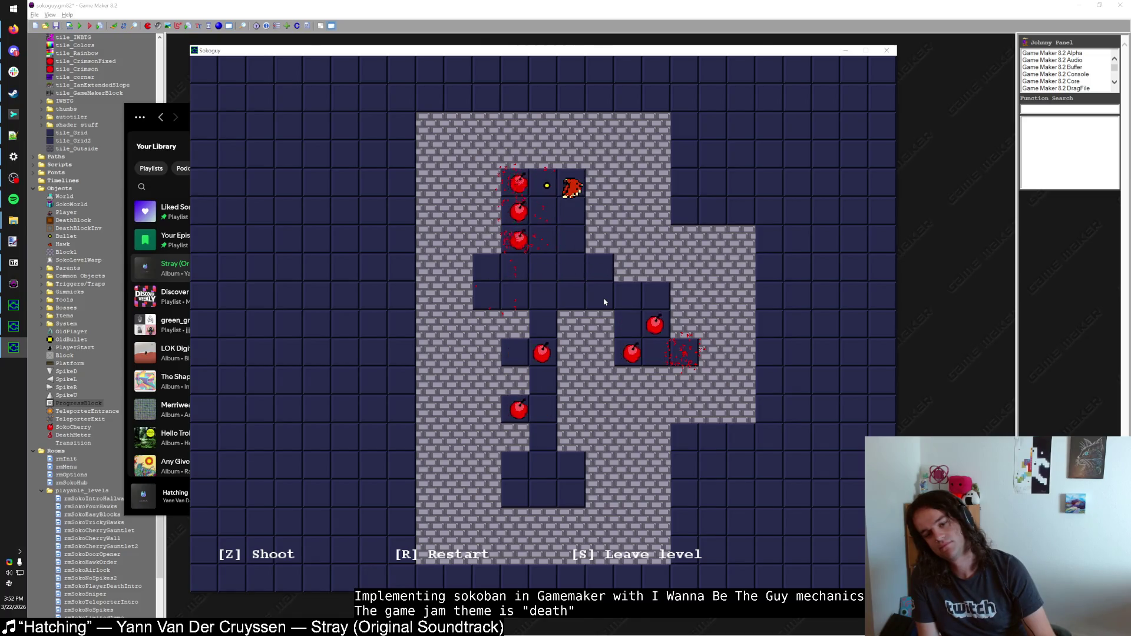
Step: Leave the cherry level and walk past door 5 into the ice-block level
key(s)
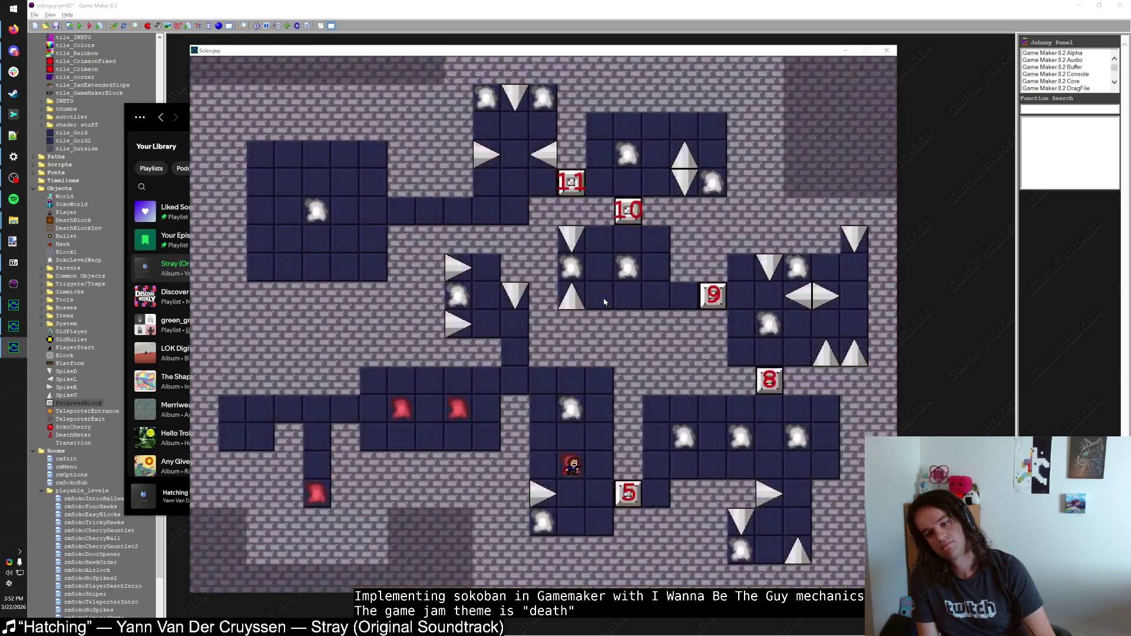
key(Down)
key(Left)
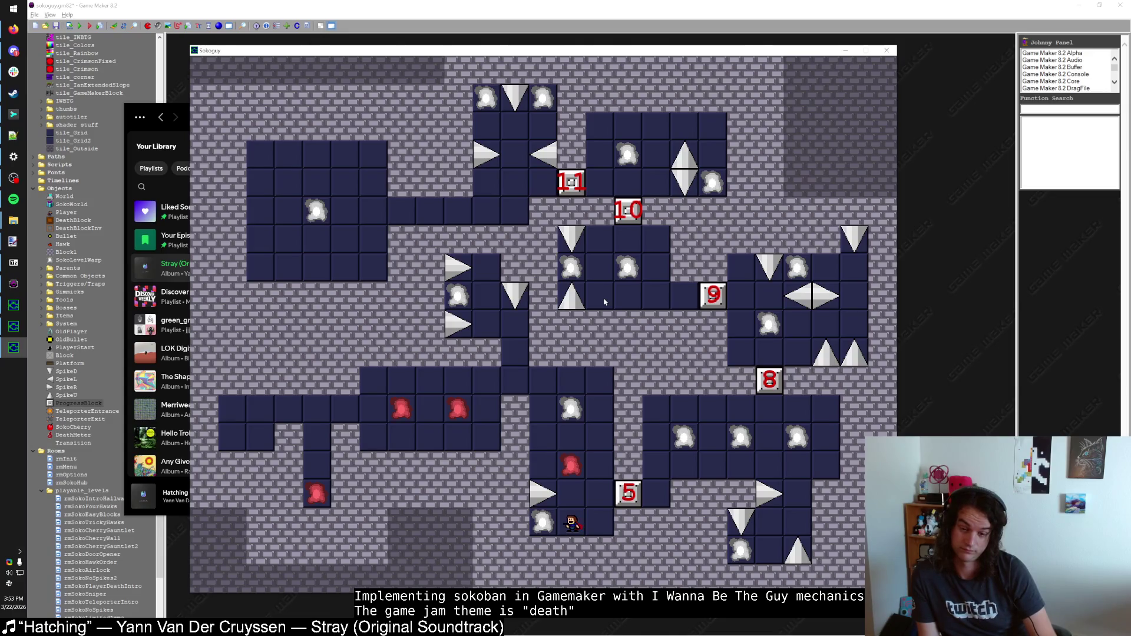
key(Left)
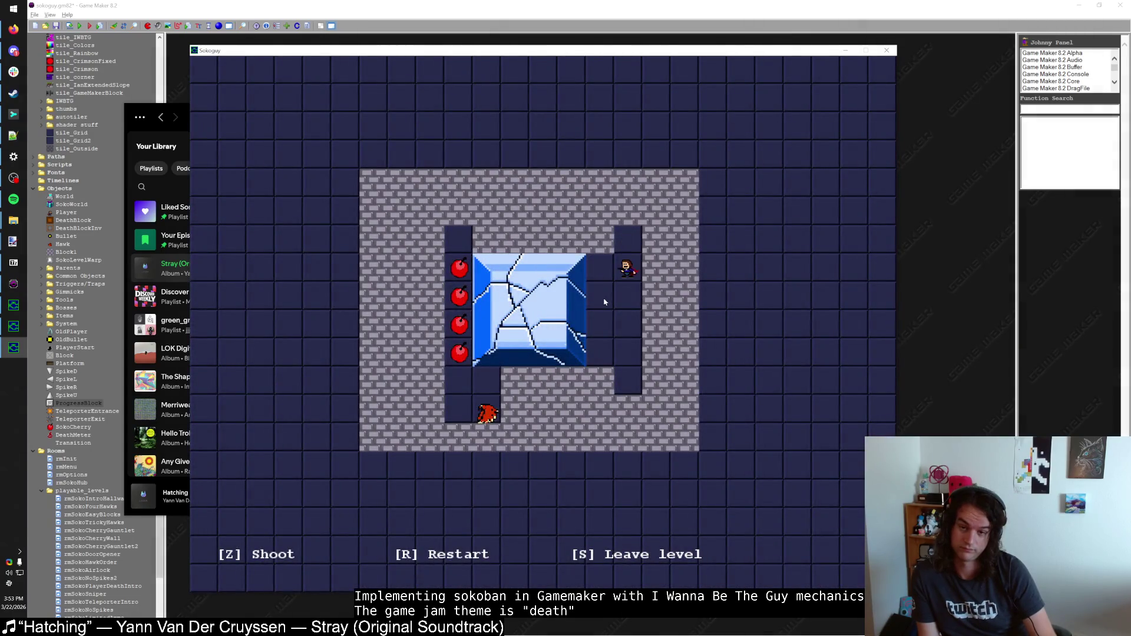
Step: Attempt the ice level, return to the hub through small levels, then enter the spike-and-hawk level
key(Down)
key(Down)
key(Down)
key(z)
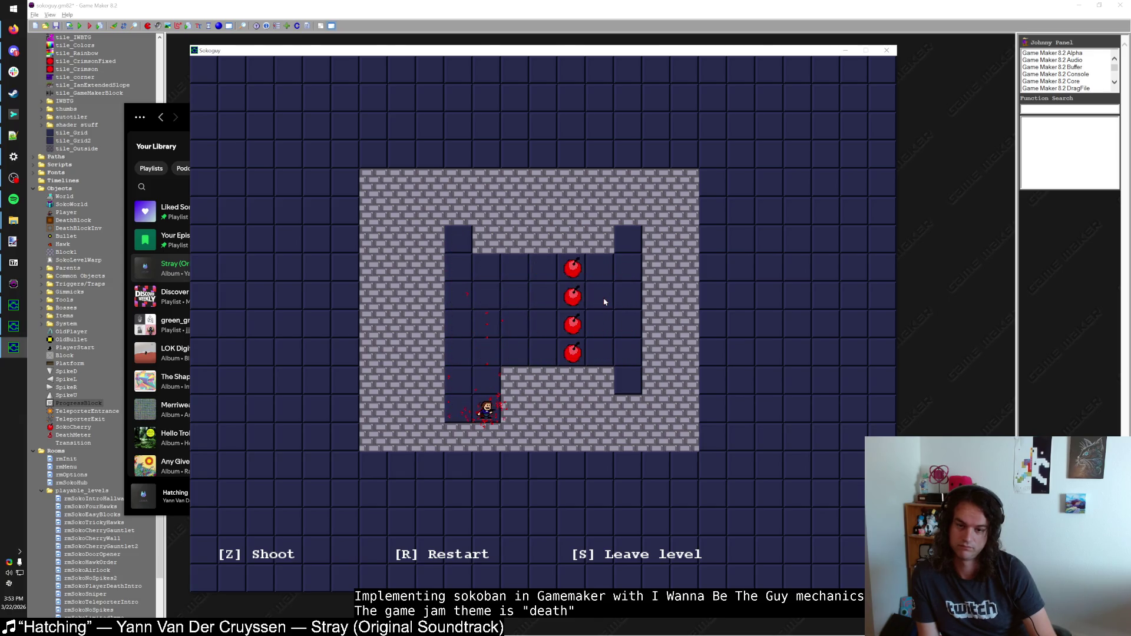
key(s)
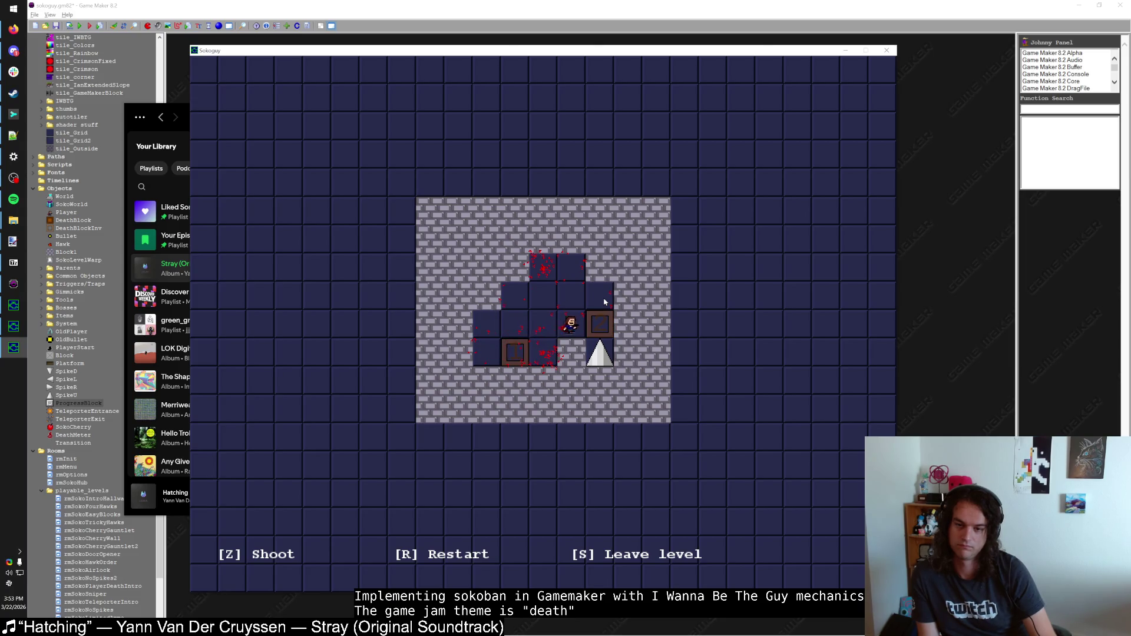
key(s)
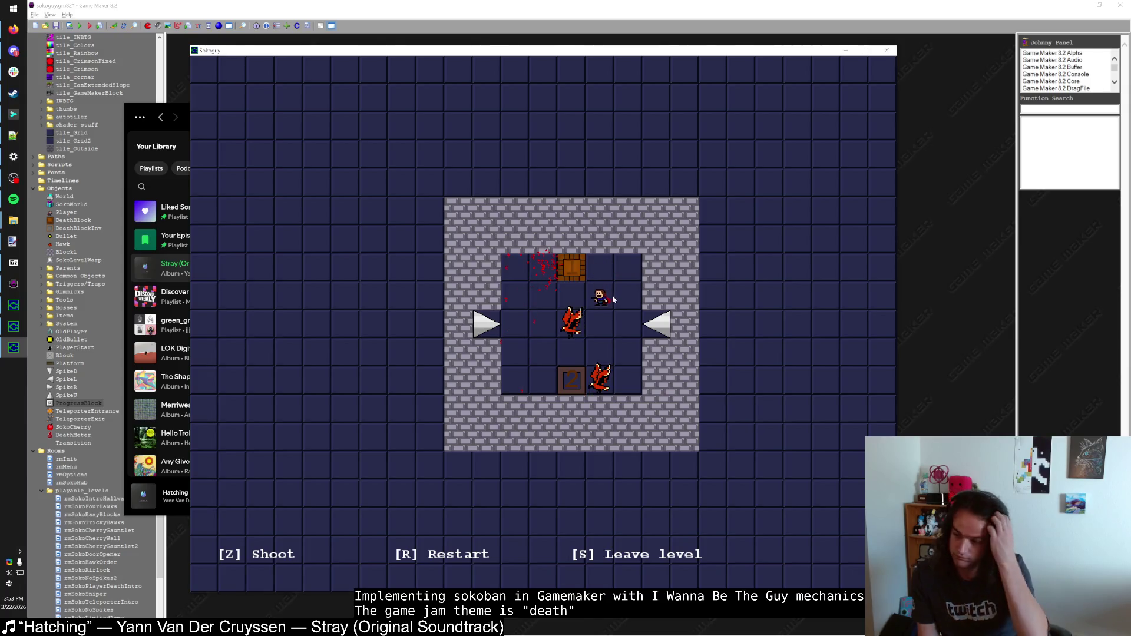
key(Down)
key(Down)
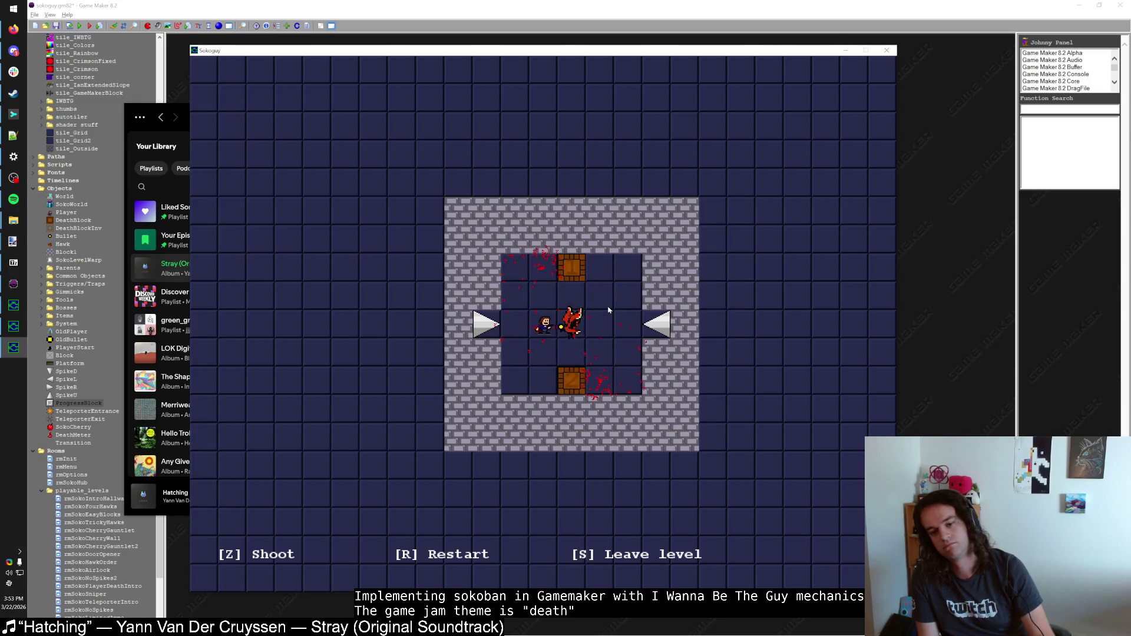
key(s)
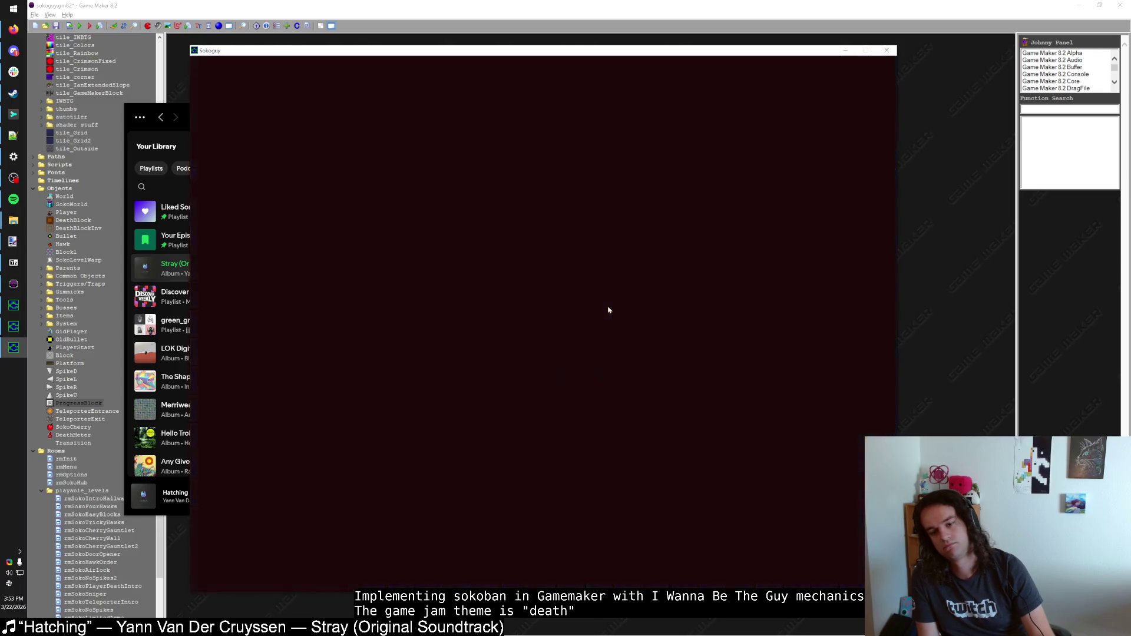
key(Up)
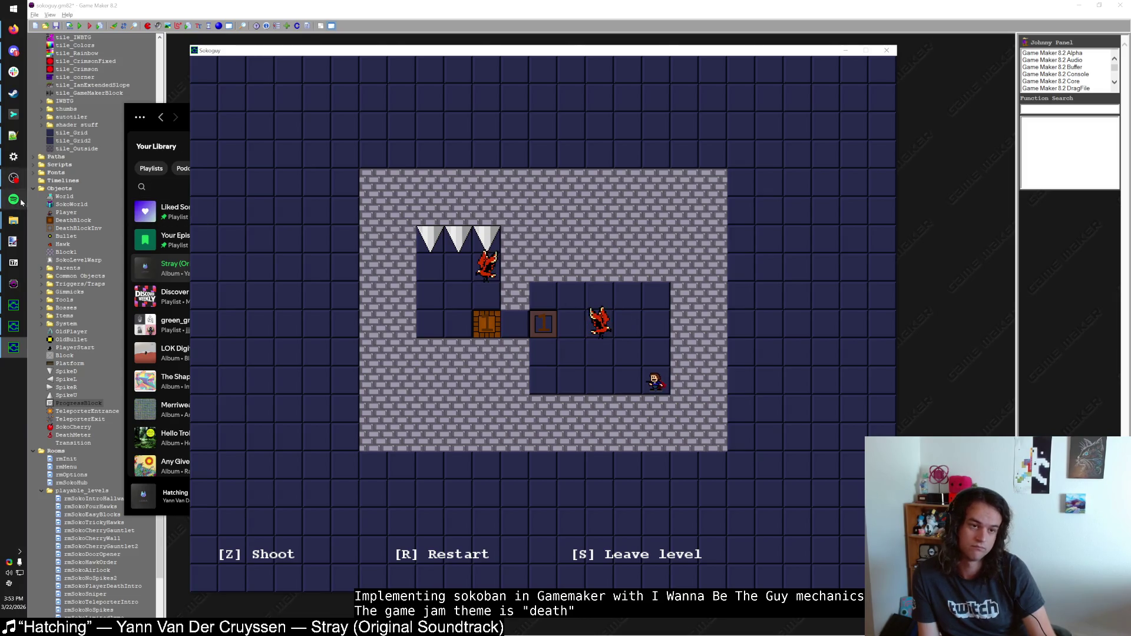
Step: Open a File Explorer window from the Start menu and go into the Misc folder
mouse_move(23, 227)
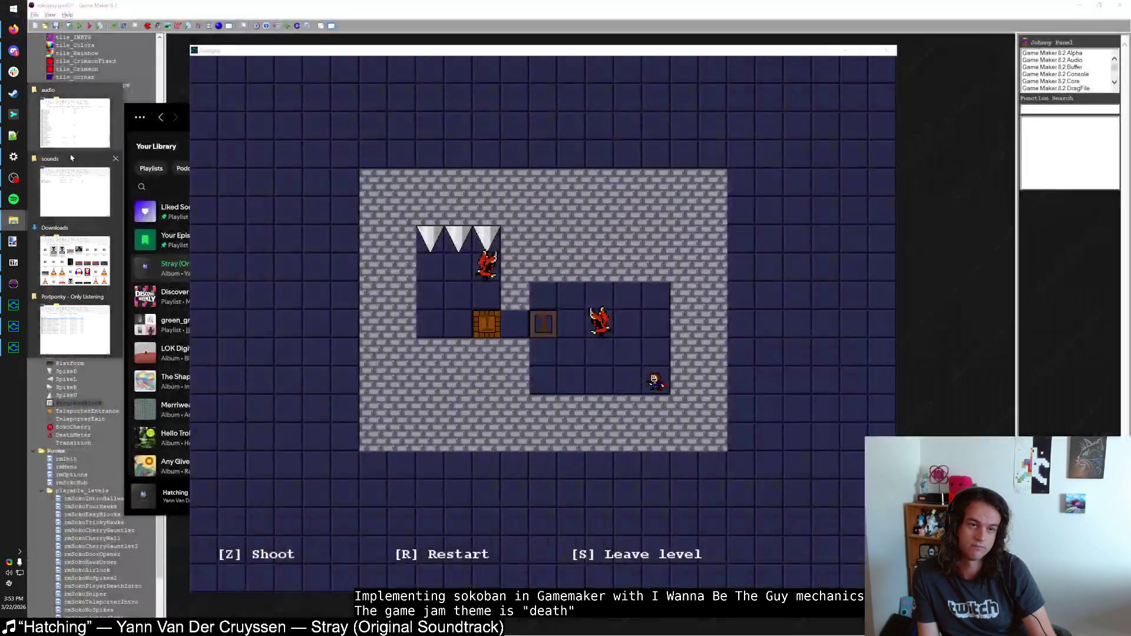
key(super)
click(88, 166)
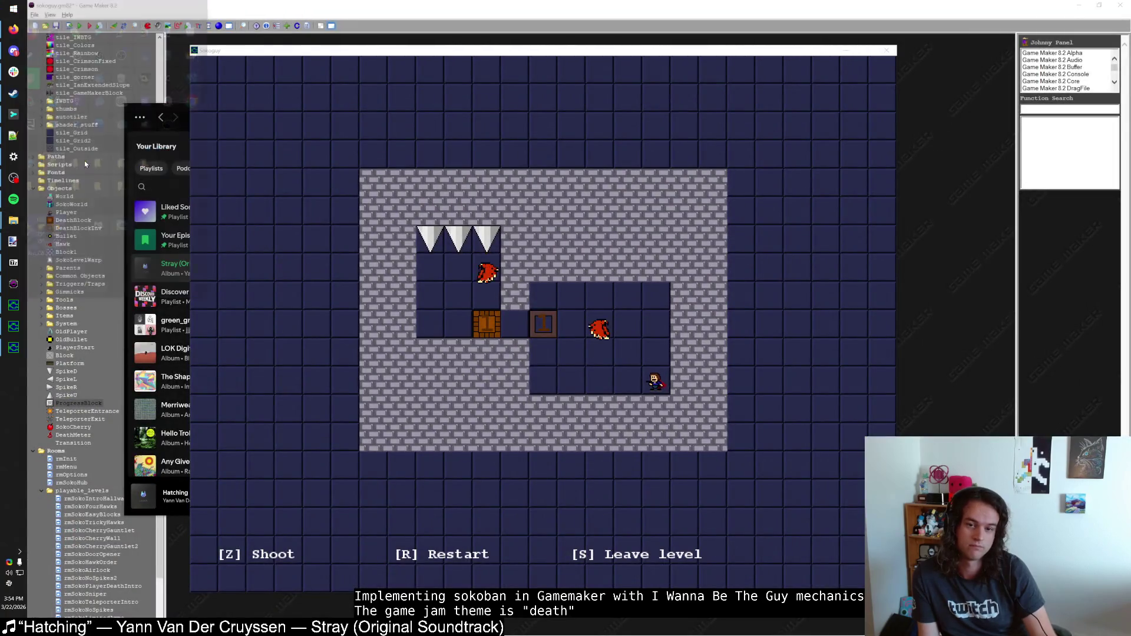
double_click(618, 333)
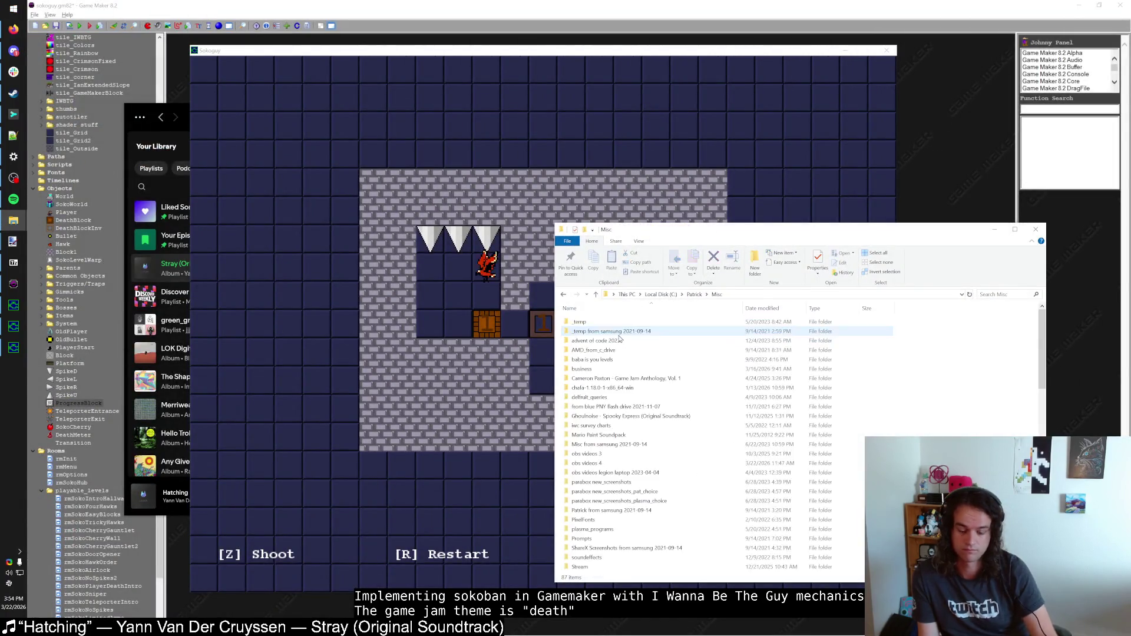
Step: Open the soundeffects folder, widen the Name column and move the window up and left
text(so)
key(Return)
scroll(648, 377, down, 5)
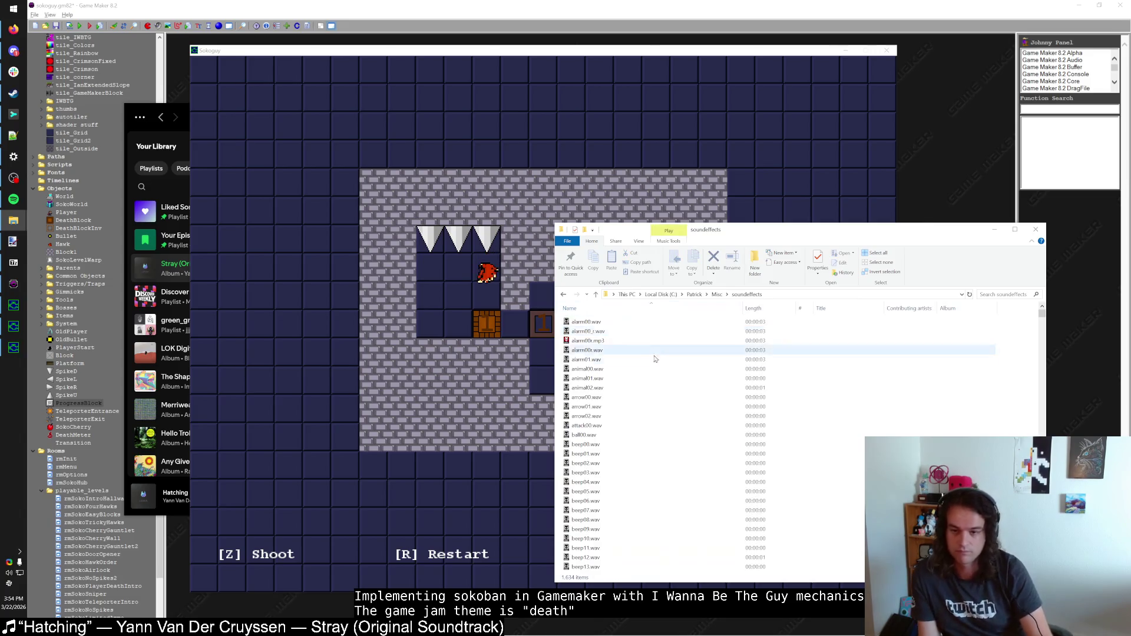
drag(745, 312, 842, 312)
drag(766, 229, 554, 170)
Step: Preview beep12.wav, bosu31.wav and bosu33.wav in foobar2000
double_click(401, 328)
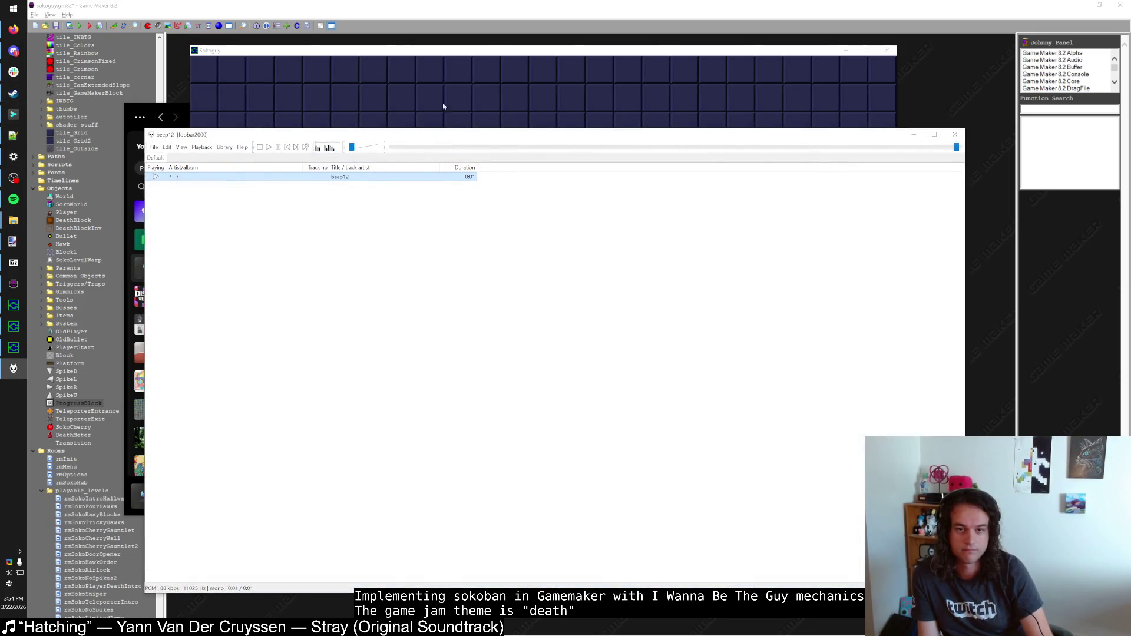
key(alt+Tab)
scroll(399, 359, down, 10)
click(399, 359)
scroll(399, 359, down, 7)
click(395, 368)
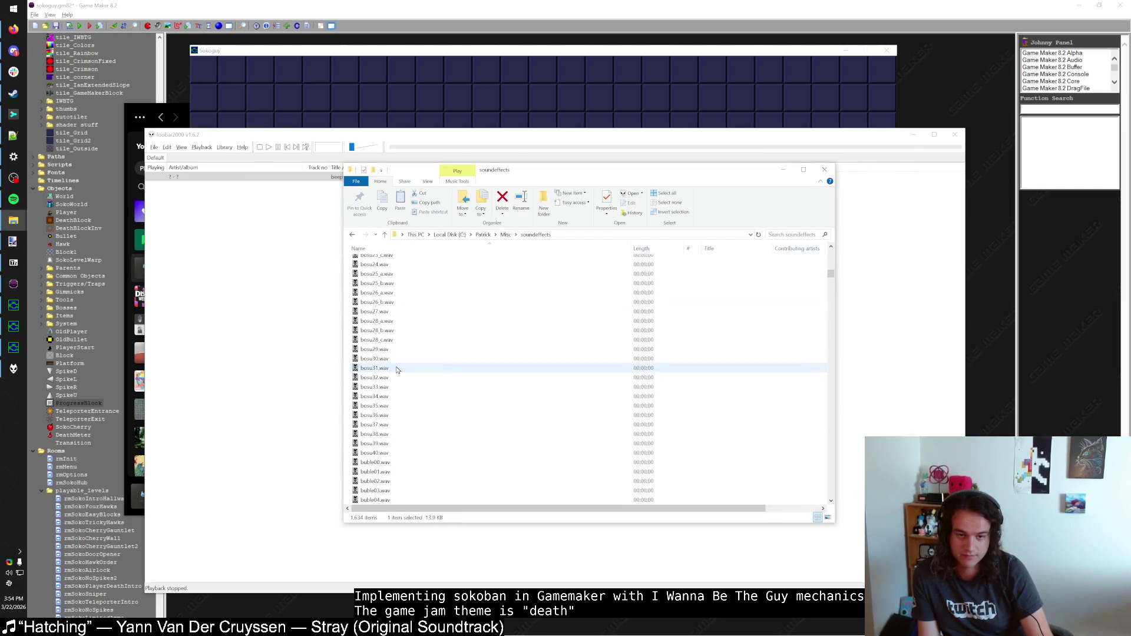
double_click(396, 368)
key(alt+Tab)
double_click(400, 387)
key(alt+Tab)
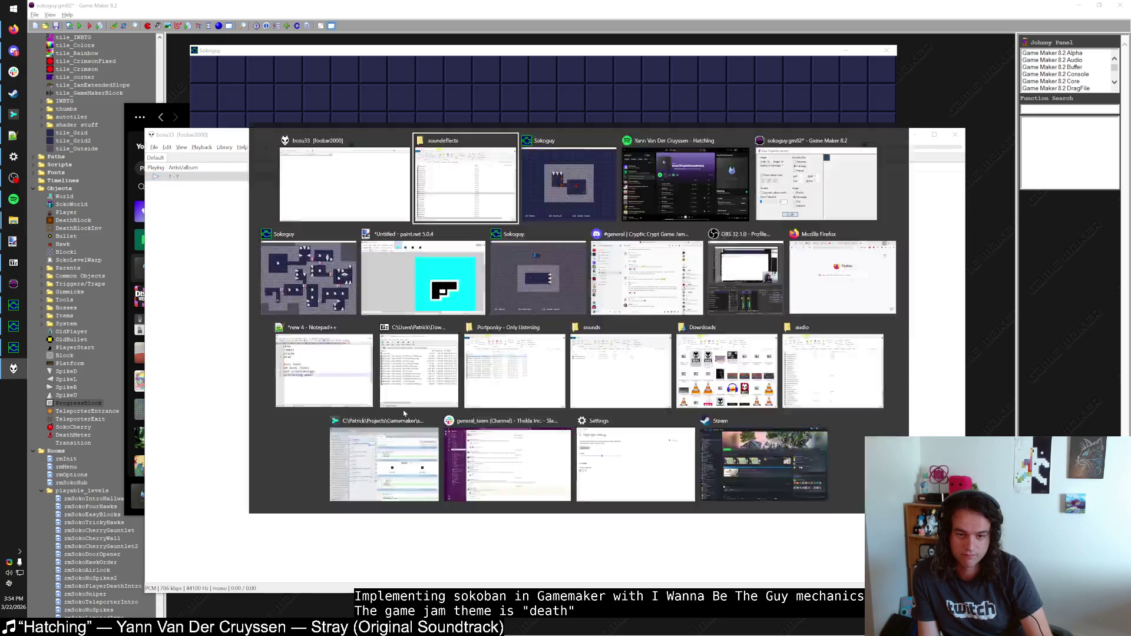
Step: Audition byoro05.wav, close03.wav and chari15_a.wav
scroll(399, 391, down, 5)
click(400, 293)
double_click(400, 293)
key(alt+Tab)
scroll(400, 293, down, 7)
click(403, 378)
scroll(402, 377, down, 7)
double_click(403, 424)
key(alt+Tab)
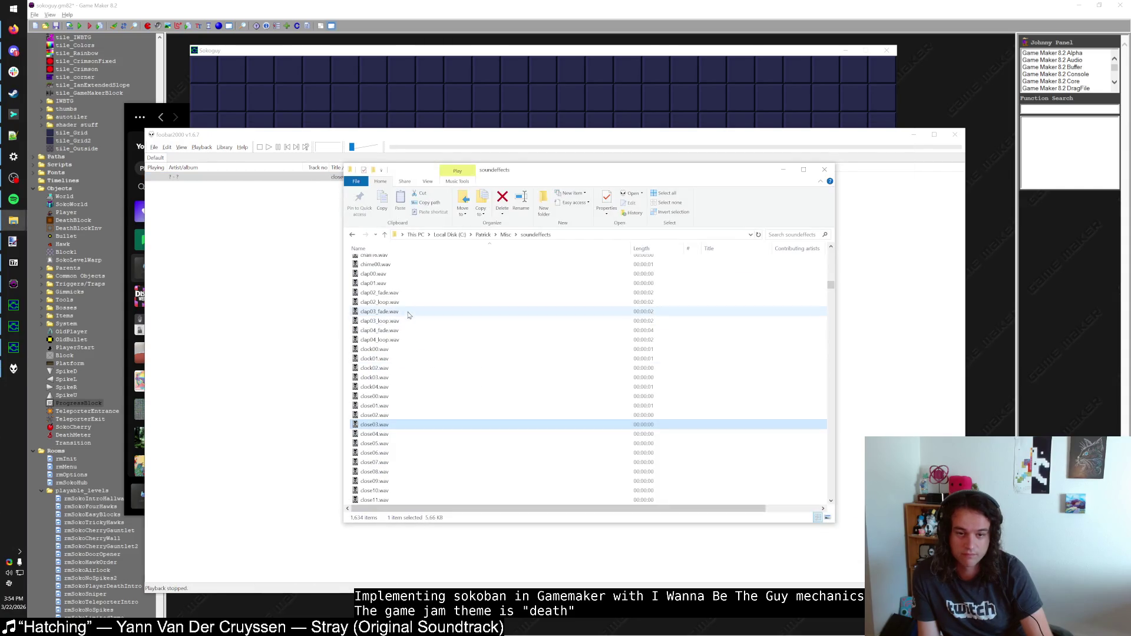
scroll(409, 315, up, 3)
double_click(409, 316)
key(alt+Tab)
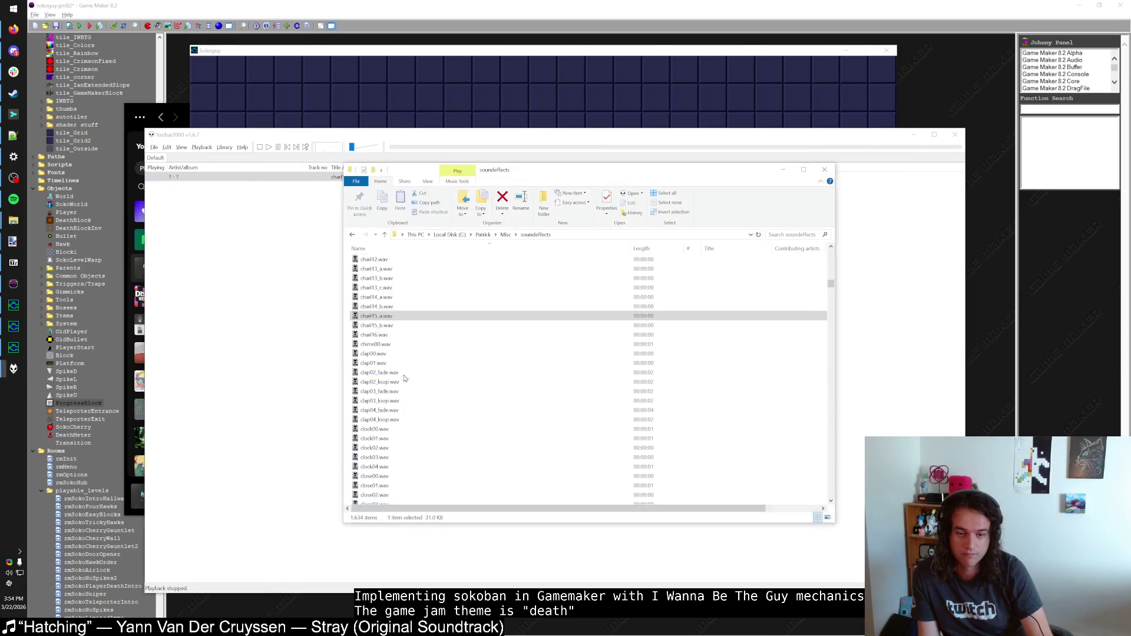
Step: Play gara05.wav and goro01.wav
scroll(407, 380, down, 14)
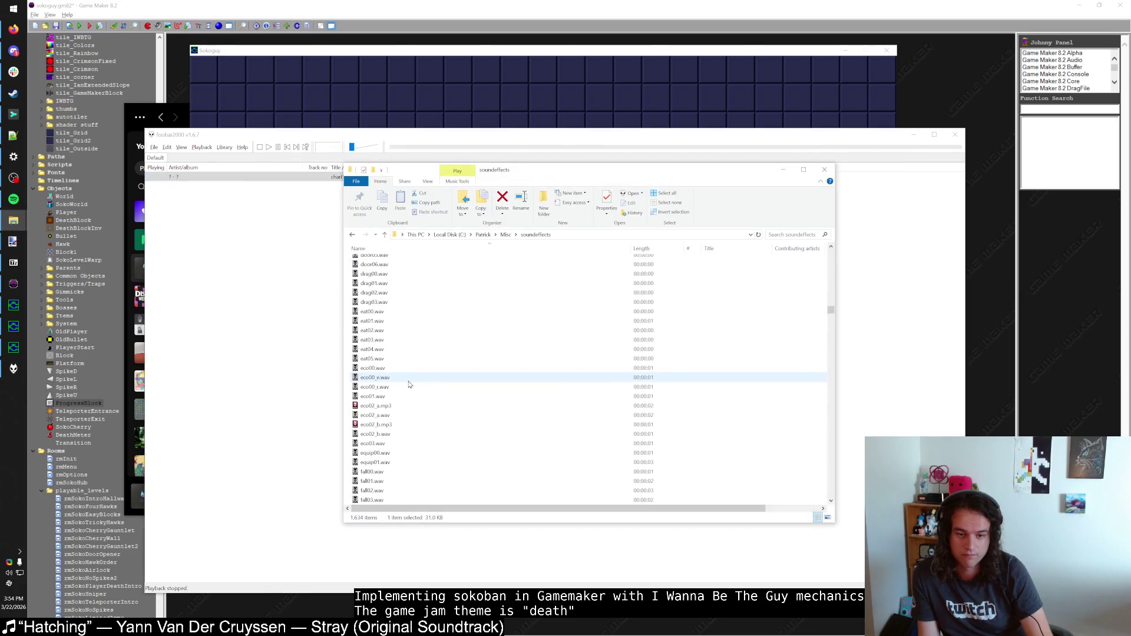
double_click(405, 311)
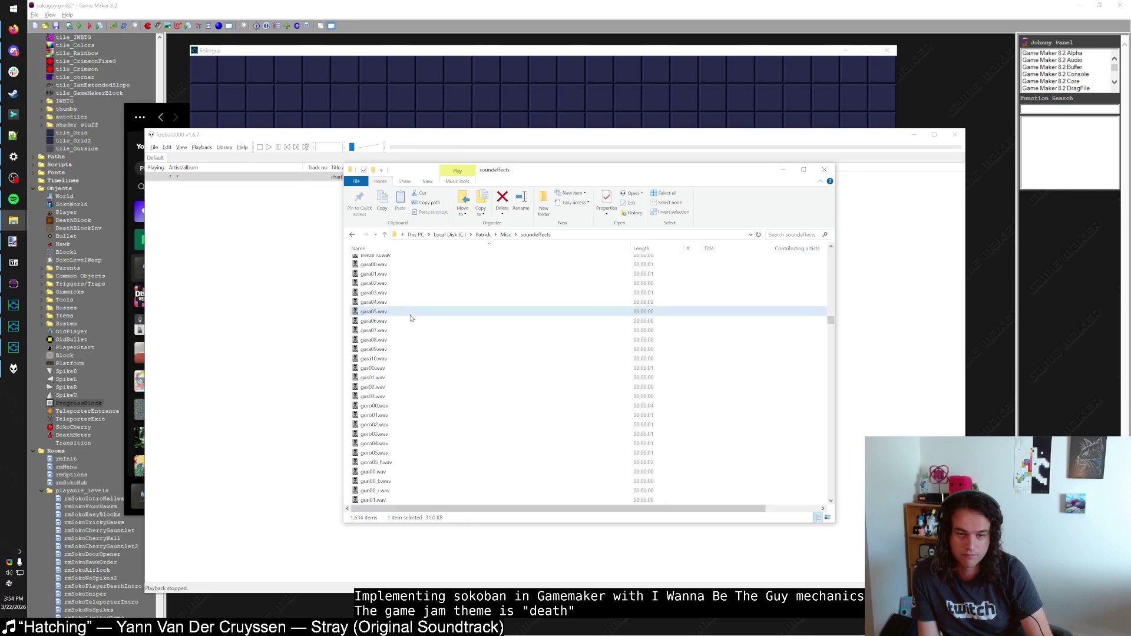
key(alt+Tab)
double_click(402, 414)
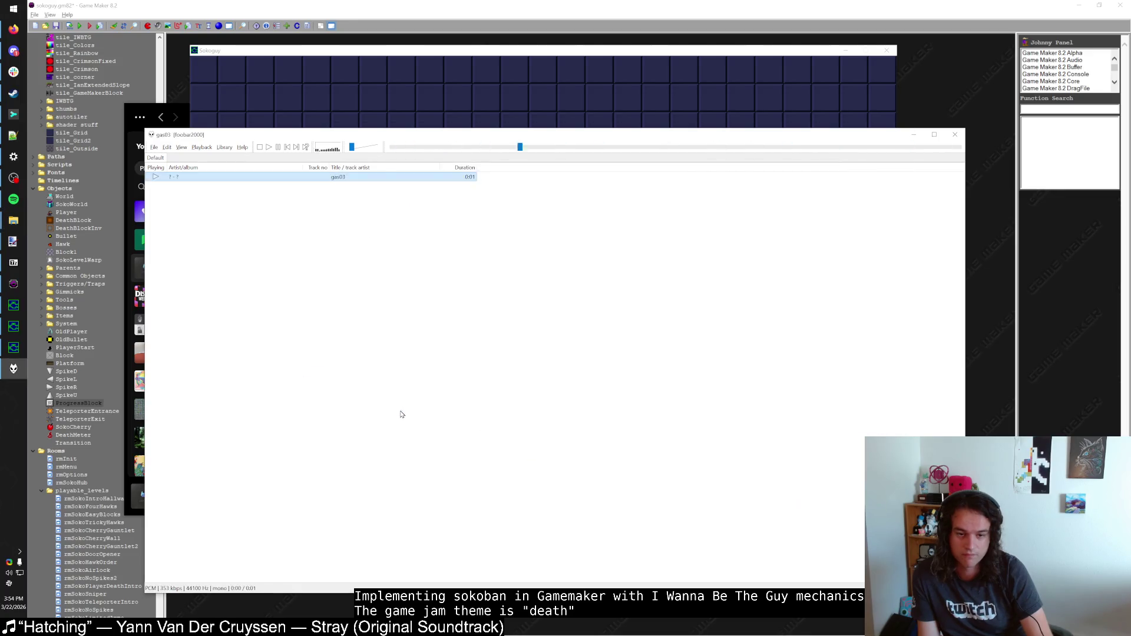
key(alt+Tab)
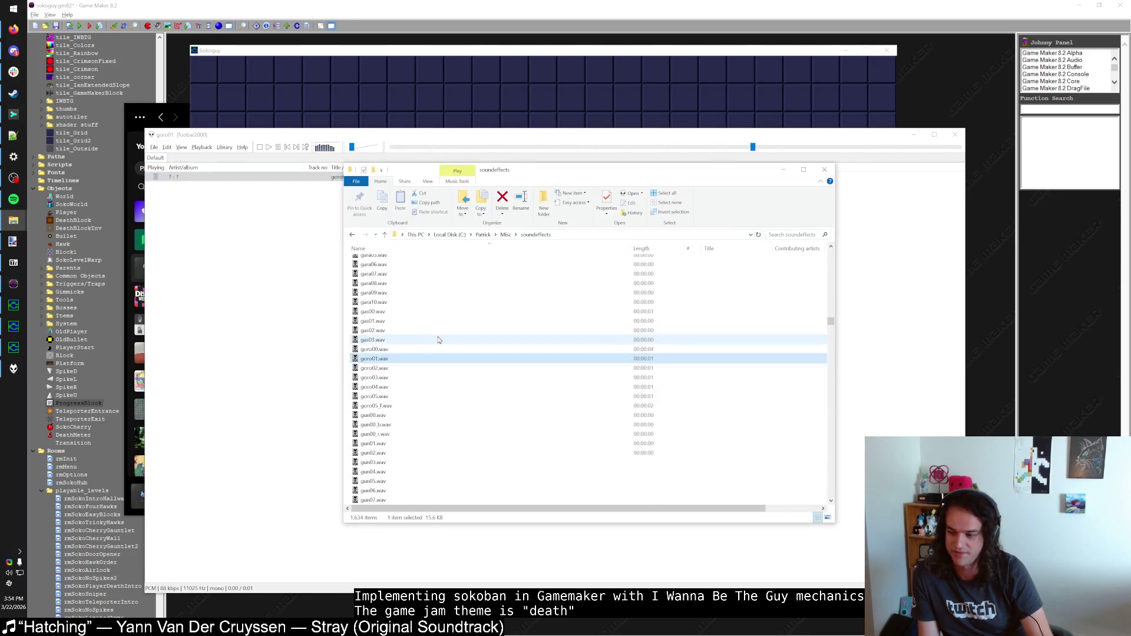
Step: Audition the hit sounds, including hit_p03_c.wav and hit_s08_d.wav
double_click(421, 407)
key(alt+Tab)
scroll(419, 389, down, 7)
double_click(419, 378)
key(alt+Tab)
double_click(420, 380)
key(alt+Tab)
scroll(419, 384, down, 6)
double_click(418, 379)
key(alt+Tab)
scroll(420, 387, down, 16)
scroll(422, 389, up, 4)
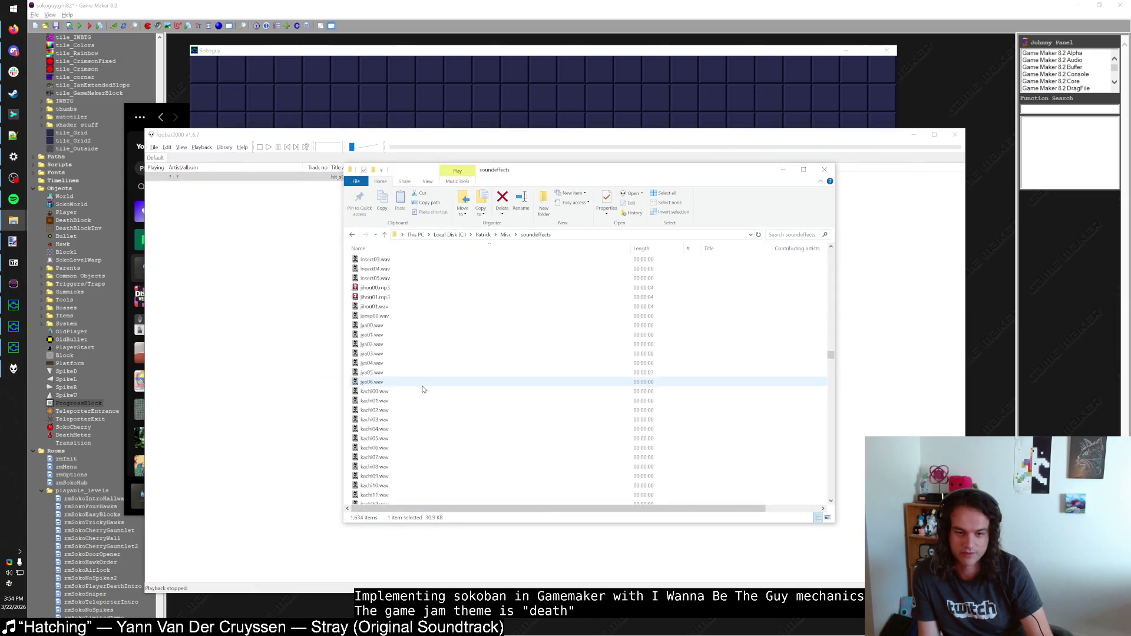
Step: Play insect00, insect01, insect02, insect04 and insect05.wav in turn
double_click(419, 429)
key(alt+Tab)
double_click(419, 439)
key(alt+Tab)
double_click(419, 449)
key(alt+Tab)
double_click(410, 466)
key(alt+Tab)
double_click(408, 476)
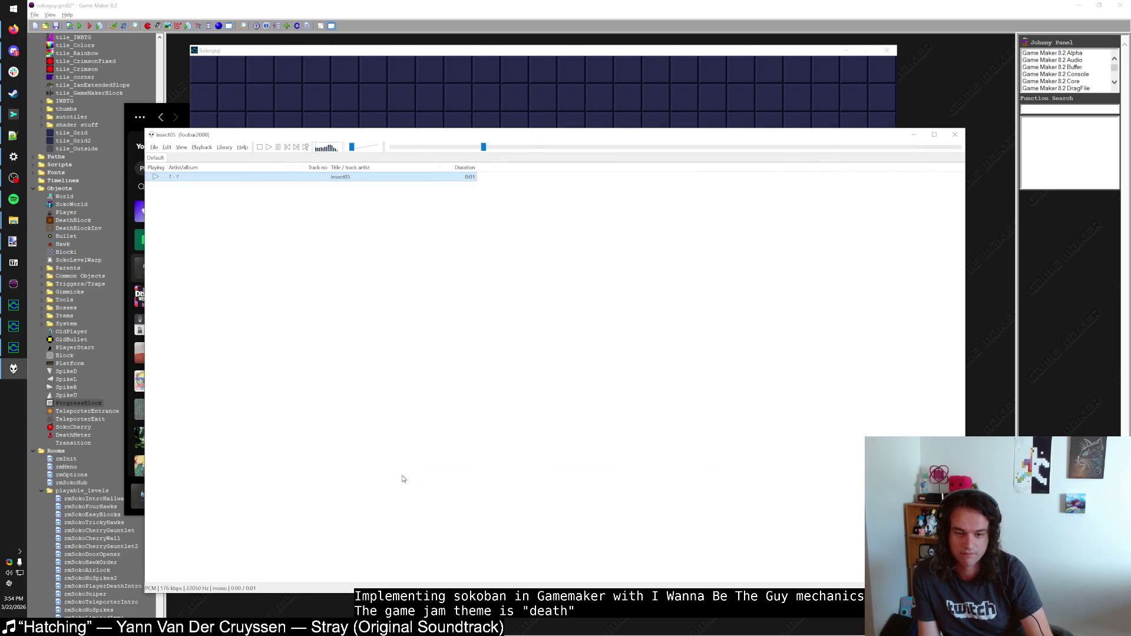
key(alt+Tab)
Step: Audition jump00.wav twice, then jya03.wav and kachi02.wav
scroll(410, 355, down, 5)
double_click(408, 377)
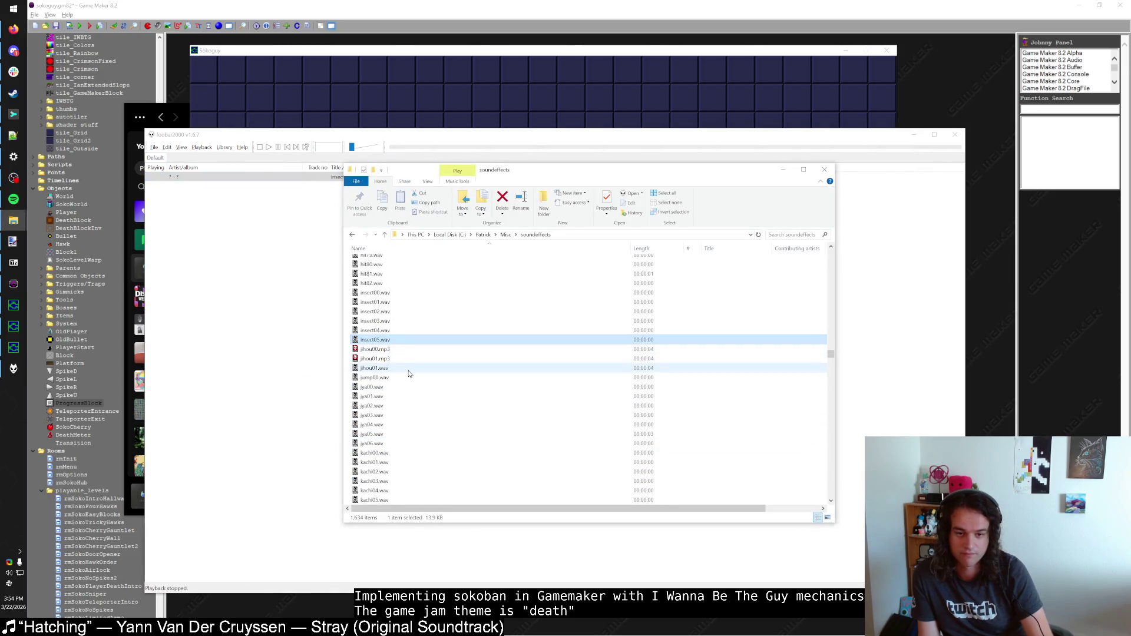
key(alt+Tab)
double_click(408, 378)
key(alt+Tab)
key(Down)
key(Down)
key(Down)
key(Return)
key(alt+Tab)
double_click(402, 416)
key(alt+Tab)
Step: Play mecha02.wav and metal12.wav, then select on10.wav
scroll(404, 430, down, 15)
double_click(408, 425)
key(alt+Tab)
scroll(408, 431, down, 6)
double_click(408, 425)
key(alt+Tab)
scroll(410, 432, down, 15)
click(411, 434)
scroll(411, 434, up, 6)
Step: Audition the noise sounds from noise07.wav through noise17.wav
double_click(413, 351)
key(alt+Tab)
double_click(412, 362)
key(alt+Tab)
double_click(410, 373)
key(alt+Tab)
double_click(410, 382)
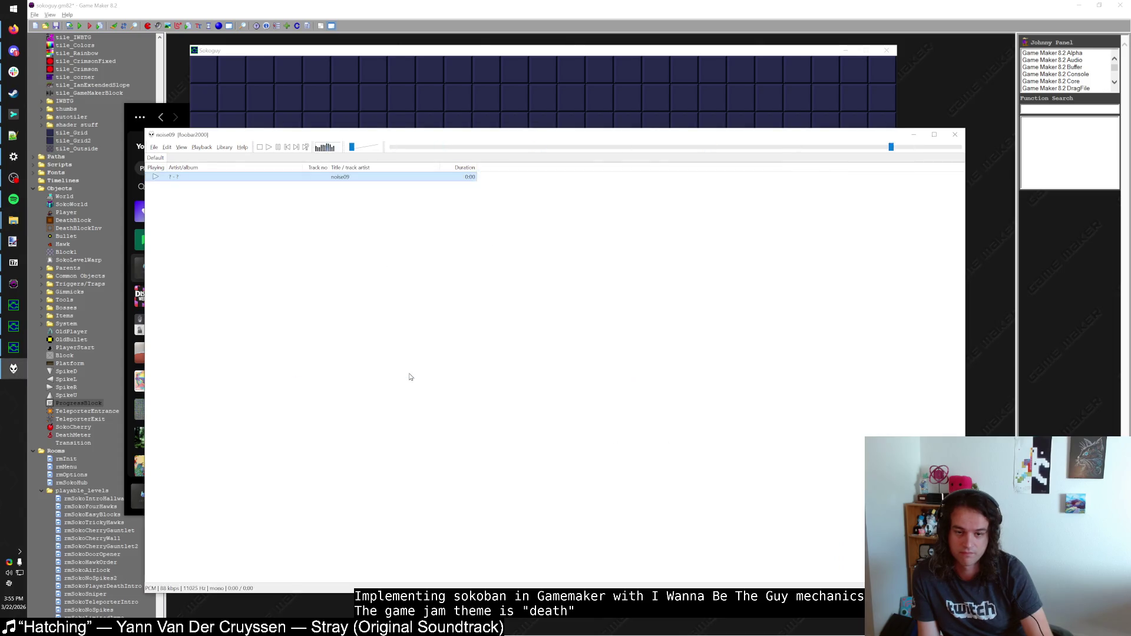
key(alt+Tab)
double_click(410, 392)
key(alt+Tab)
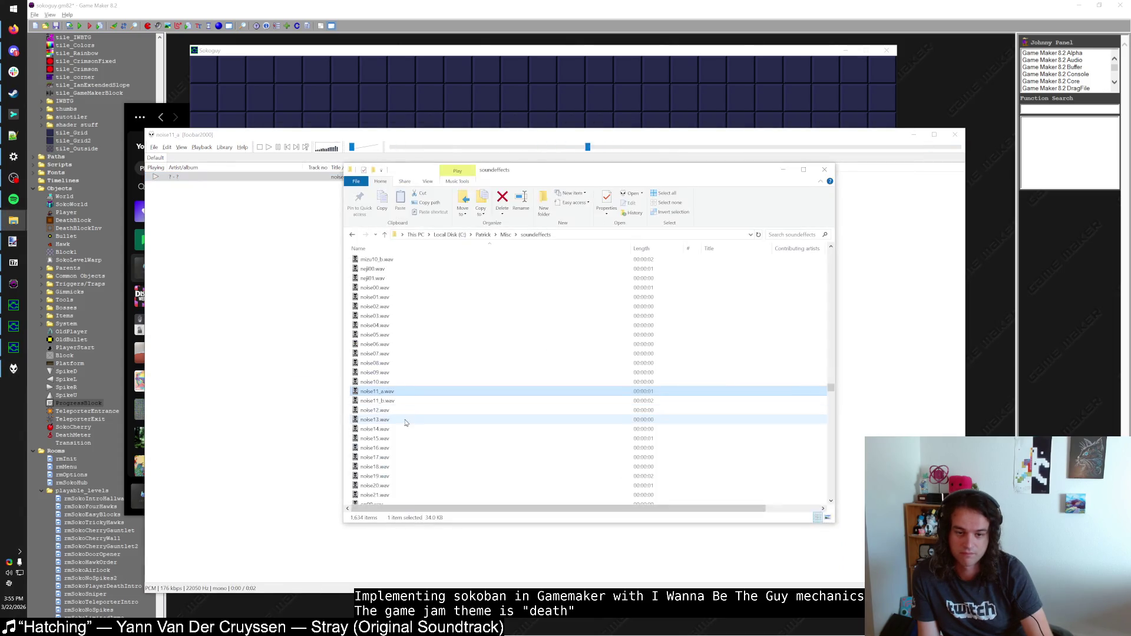
double_click(411, 436)
key(alt+Tab)
double_click(403, 458)
key(alt+Tab)
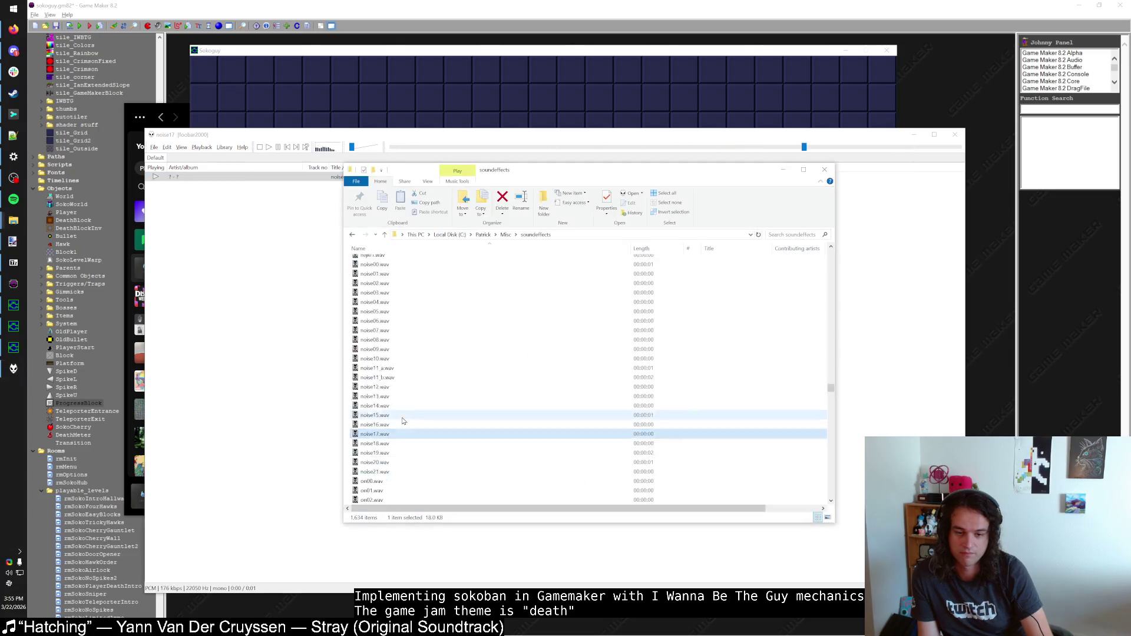
Step: Preview on11.wav and the open sounds, including open13, open01 and open06.wav
double_click(403, 416)
key(alt+Tab)
key(alt+Tab)
double_click(403, 422)
key(alt+Tab)
key(alt+Tab)
double_click(403, 419)
key(alt+Tab)
scroll(403, 403, down, 2)
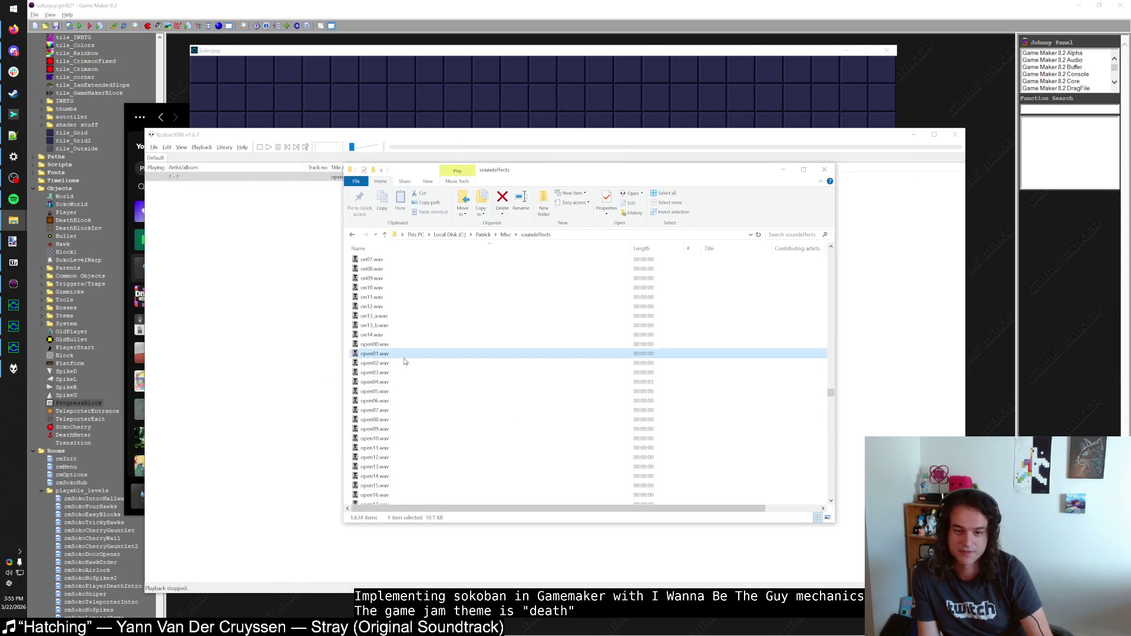
double_click(405, 356)
key(alt+Tab)
key(alt+Tab)
double_click(405, 377)
key(alt+Tab)
key(alt+Tab)
double_click(405, 401)
key(alt+Tab)
Step: Arrange the player and Explorer windows, then audition open12, open34, open51 and open59
mouse_move(964, 592)
mouse_down()
mouse_move(742, 470)
mouse_move(544, 420)
mouse_up()
mouse_move(692, 157)
mouse_down()
mouse_move(846, 159)
mouse_move(891, 175)
mouse_up()
scroll(790, 383, down, 3)
double_click(789, 373)
scroll(701, 380, down, 7)
double_click(631, 382)
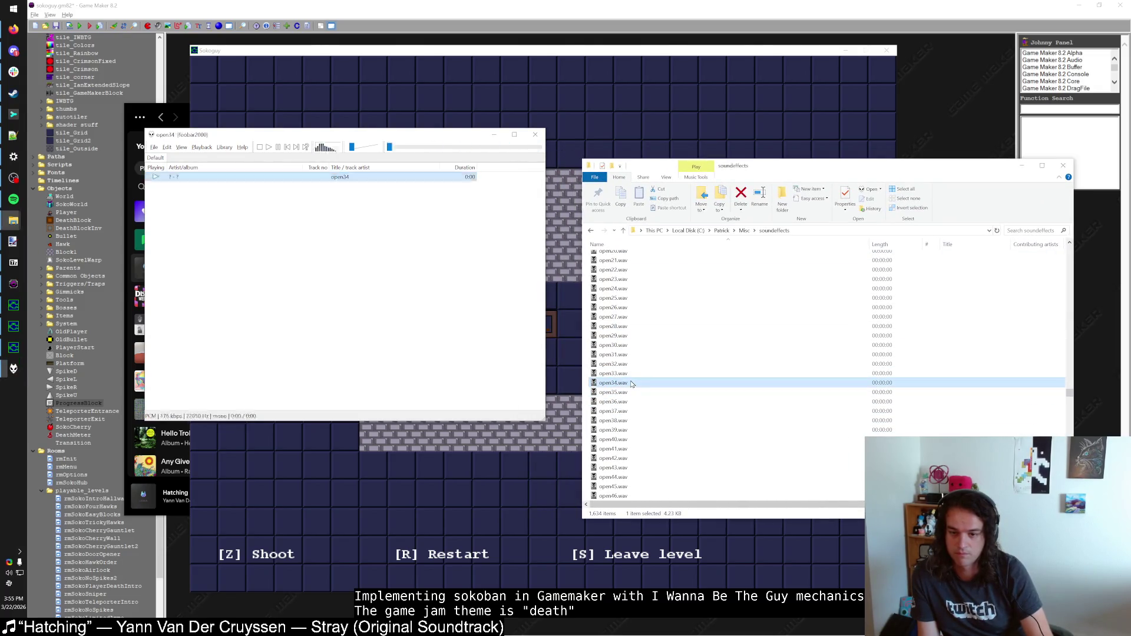
scroll(632, 383, down, 6)
double_click(632, 383)
scroll(632, 390, down, 3)
double_click(632, 344)
double_click(633, 382)
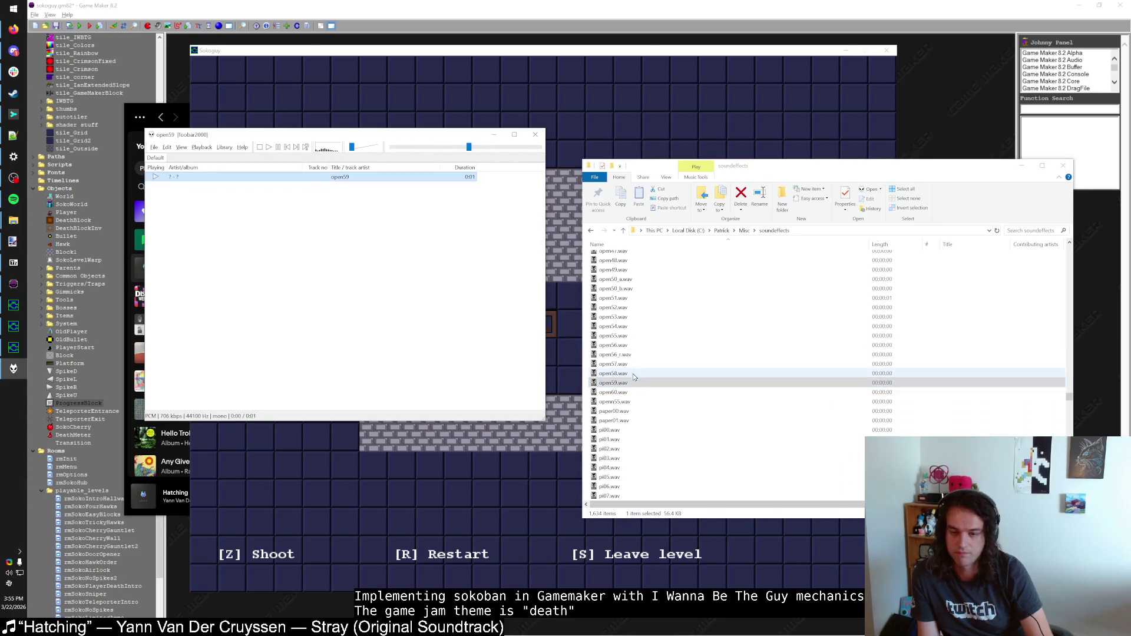
scroll(633, 377, down, 5)
Step: Audition the early pi sound effects, including pi06, pi77, pi79, pi13 and pi29
double_click(632, 345)
scroll(630, 365, down, 7)
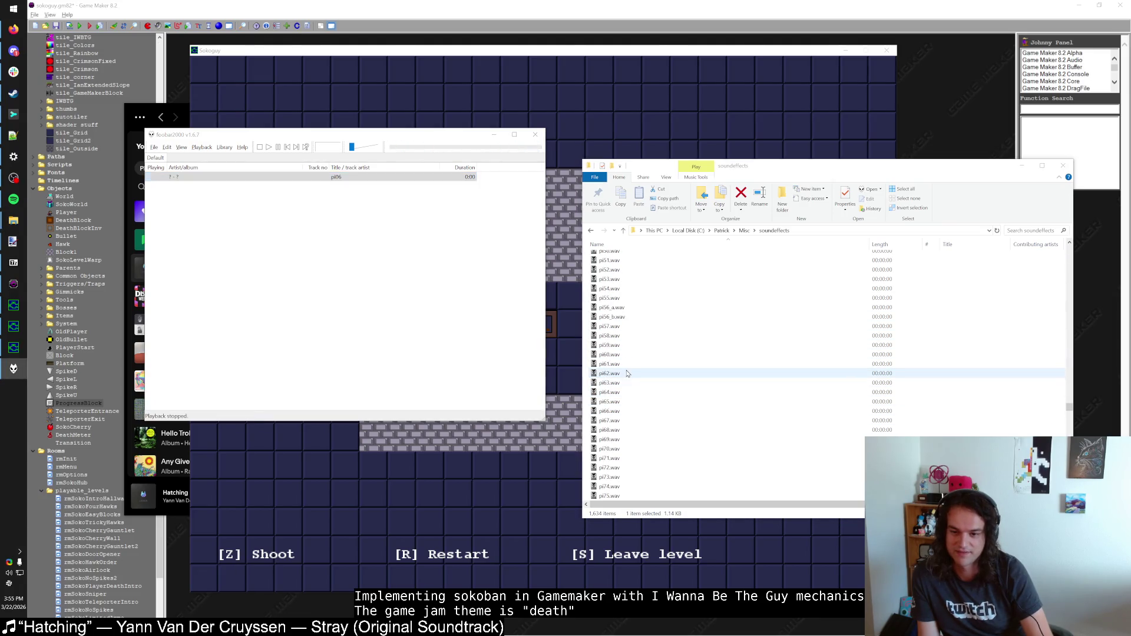
double_click(626, 392)
scroll(626, 393, down, 3)
double_click(625, 383)
double_click(625, 430)
double_click(625, 449)
scroll(626, 442, up, 3)
scroll(628, 437, up, 10)
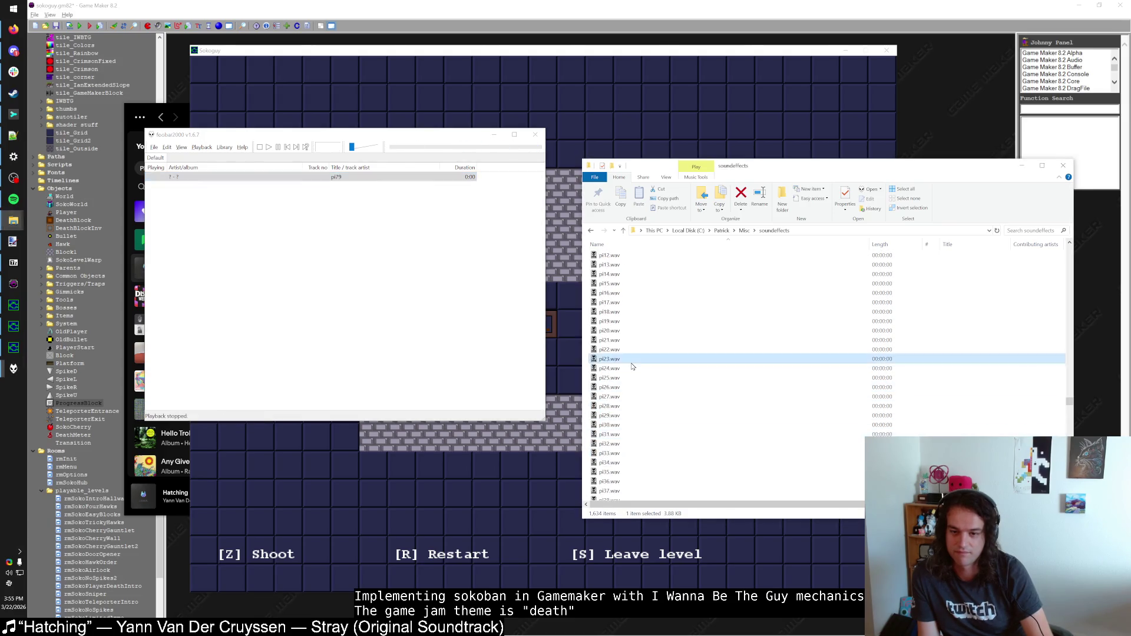
double_click(629, 434)
scroll(631, 437, down, 1)
double_click(631, 436)
double_click(627, 471)
scroll(626, 448, down, 7)
double_click(625, 325)
double_click(624, 363)
double_click(623, 411)
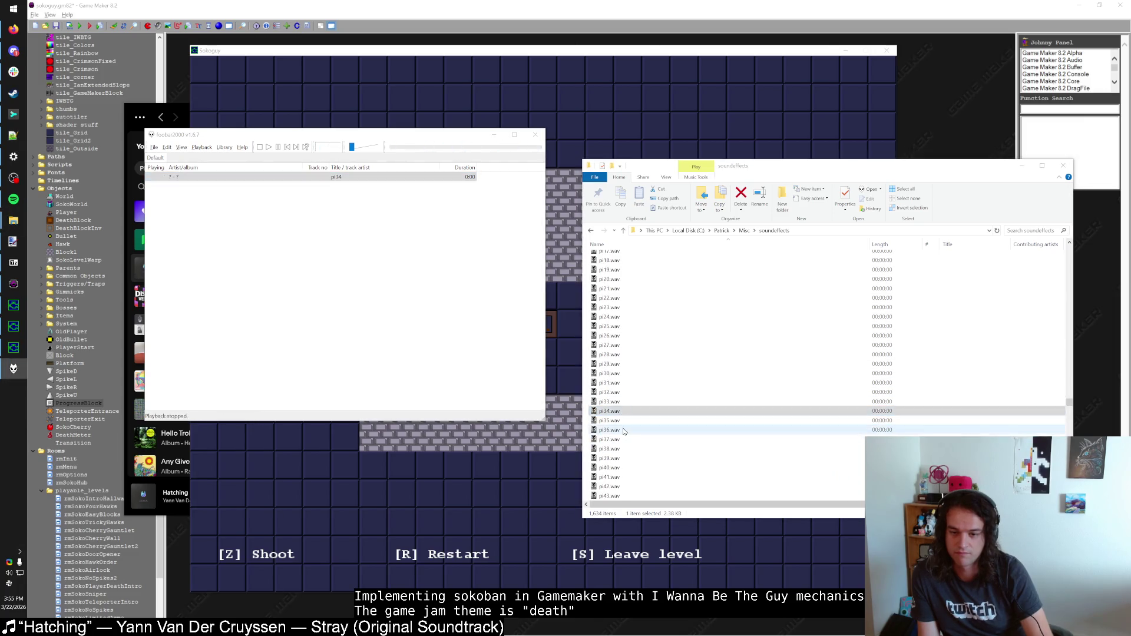
double_click(624, 429)
double_click(625, 449)
Step: Audition the later pi sound effects, including pi41, pi52 and pi77
scroll(624, 436, down, 3)
double_click(624, 392)
double_click(625, 420)
double_click(624, 448)
scroll(624, 436, down, 5)
double_click(624, 354)
double_click(633, 439)
scroll(632, 436, down, 4)
double_click(632, 373)
double_click(633, 345)
scroll(632, 354, down, 5)
double_click(633, 345)
scroll(633, 345, down, 4)
Step: Play power31, then compare power35 and power36 with repeated replays of each
double_click(629, 392)
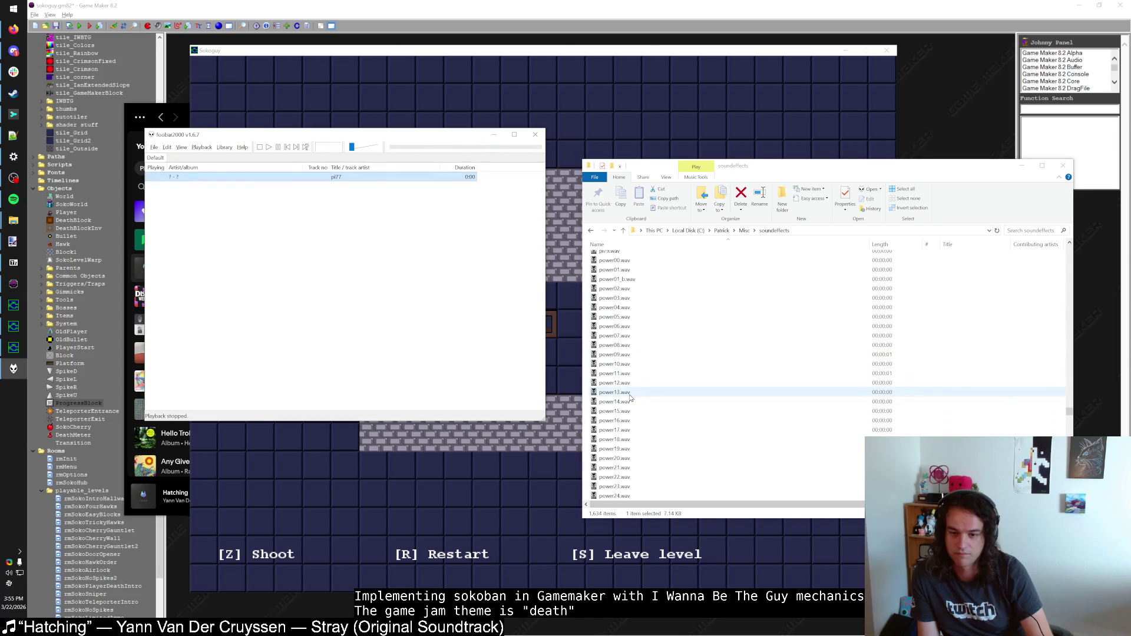
double_click(629, 392)
scroll(630, 391, down, 4)
double_click(635, 317)
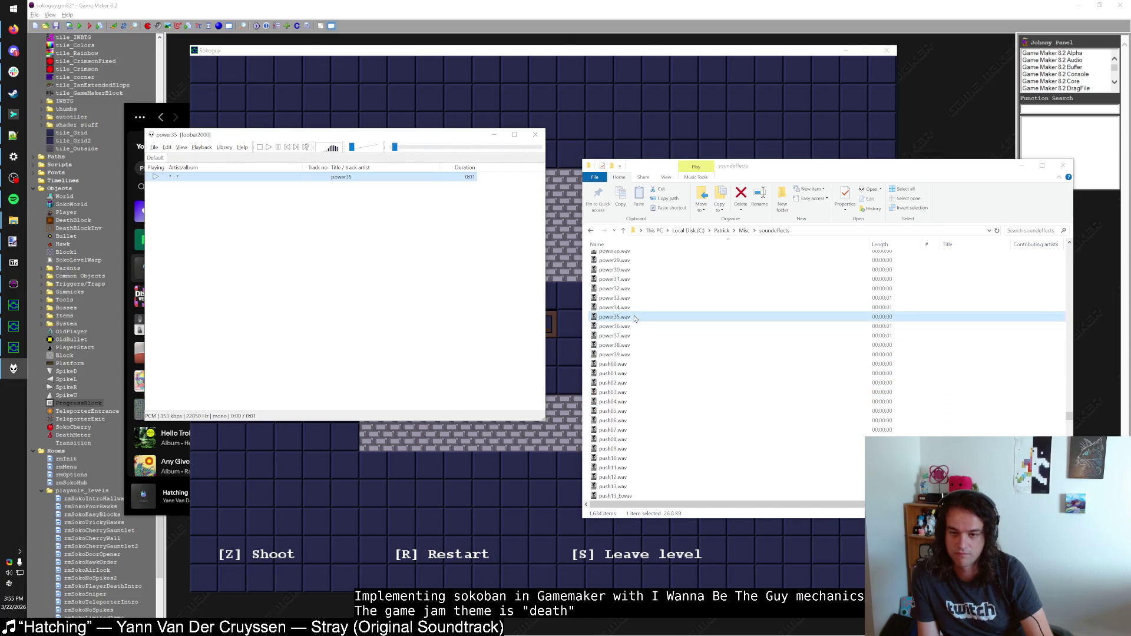
double_click(634, 326)
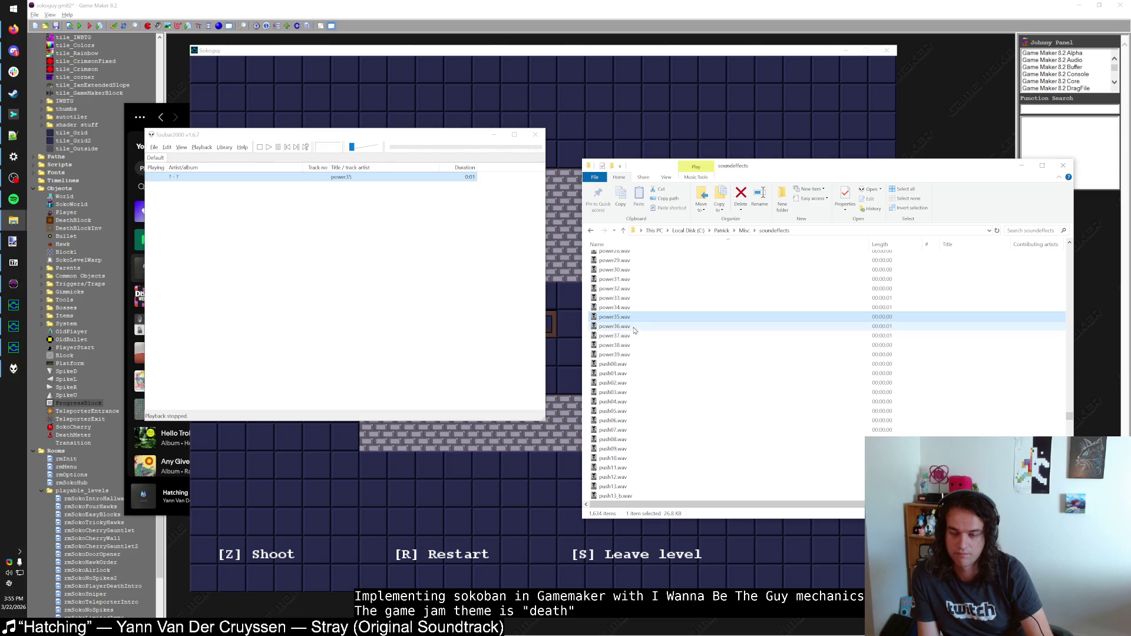
double_click(634, 325)
double_click(630, 328)
double_click(631, 328)
double_click(631, 329)
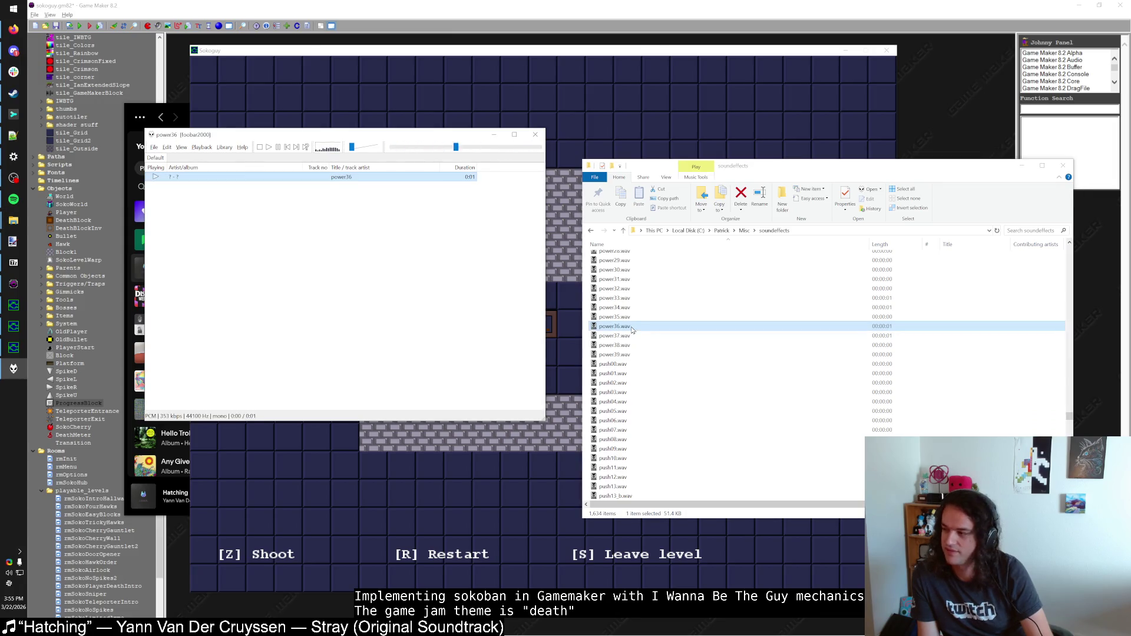
double_click(632, 330)
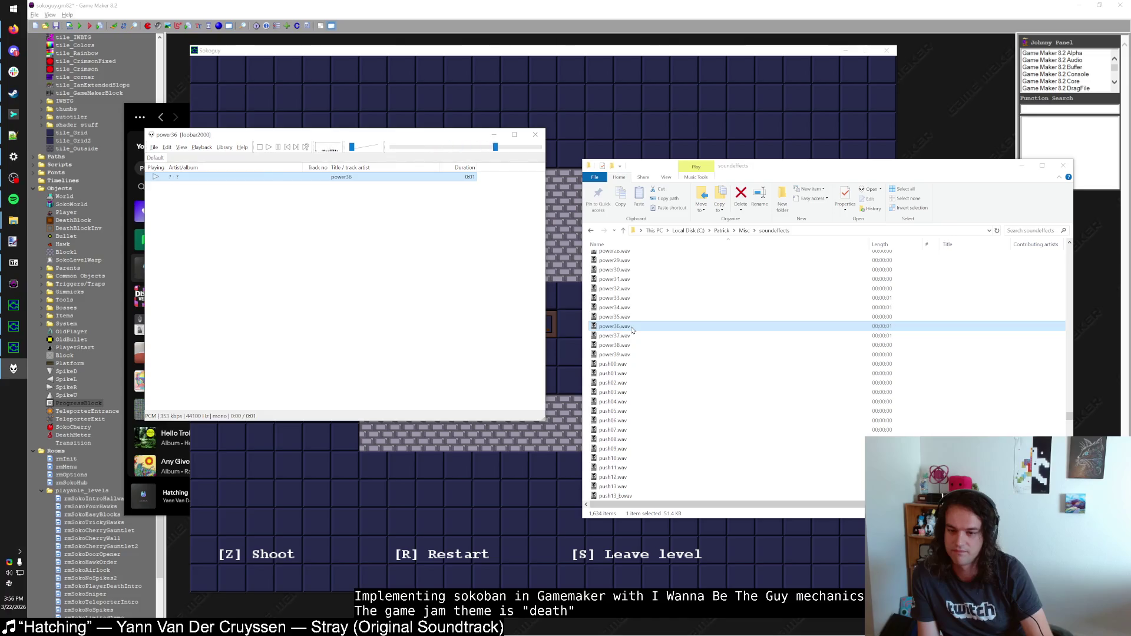
double_click(615, 354)
double_click(635, 318)
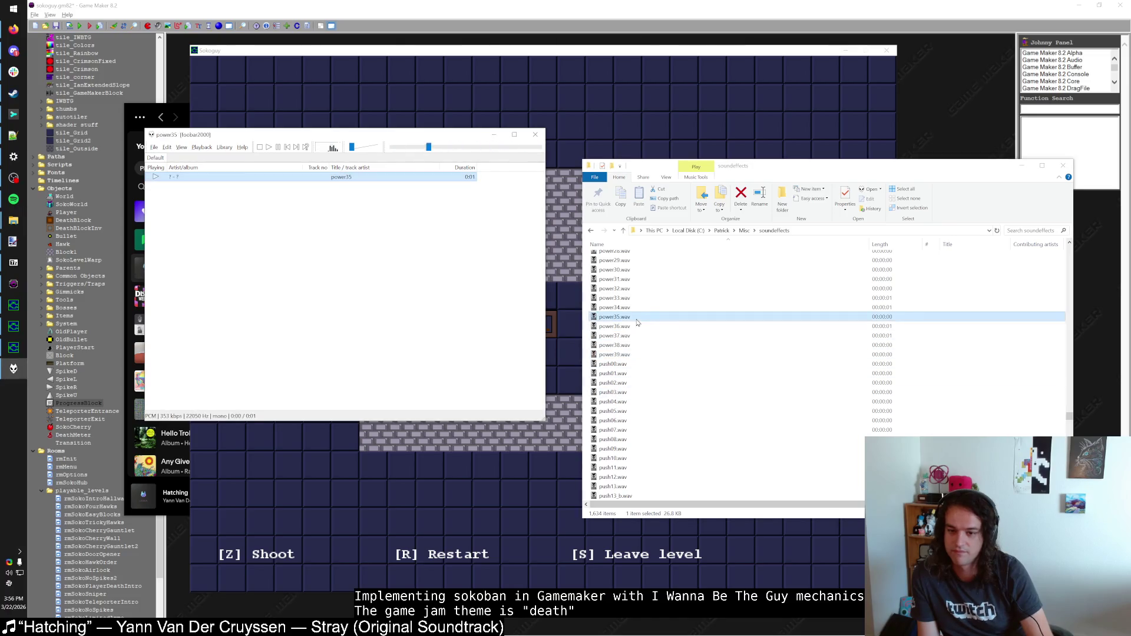
Step: Audition the push sound effects push05, push13 and push57
click(636, 328)
scroll(636, 328, down, 3)
double_click(636, 325)
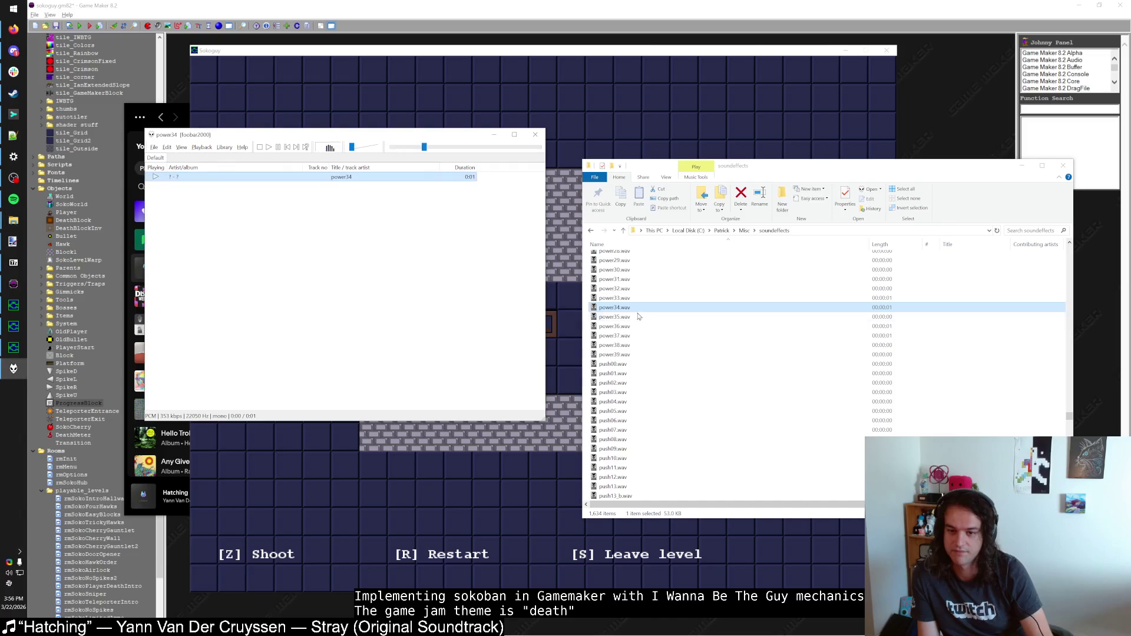
double_click(616, 401)
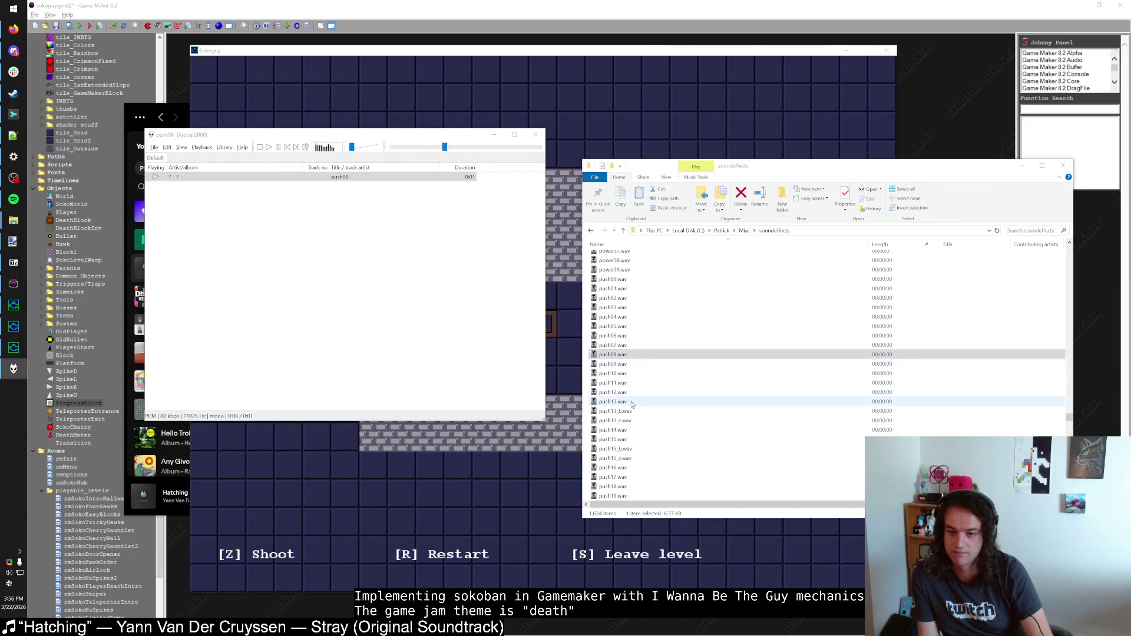
scroll(624, 389, down, 6)
double_click(613, 344)
scroll(626, 365, down, 5)
Step: Audition the early puu sounds, from puu01 through puu06, puu21, puu29 and puu44
click(628, 363)
double_click(628, 364)
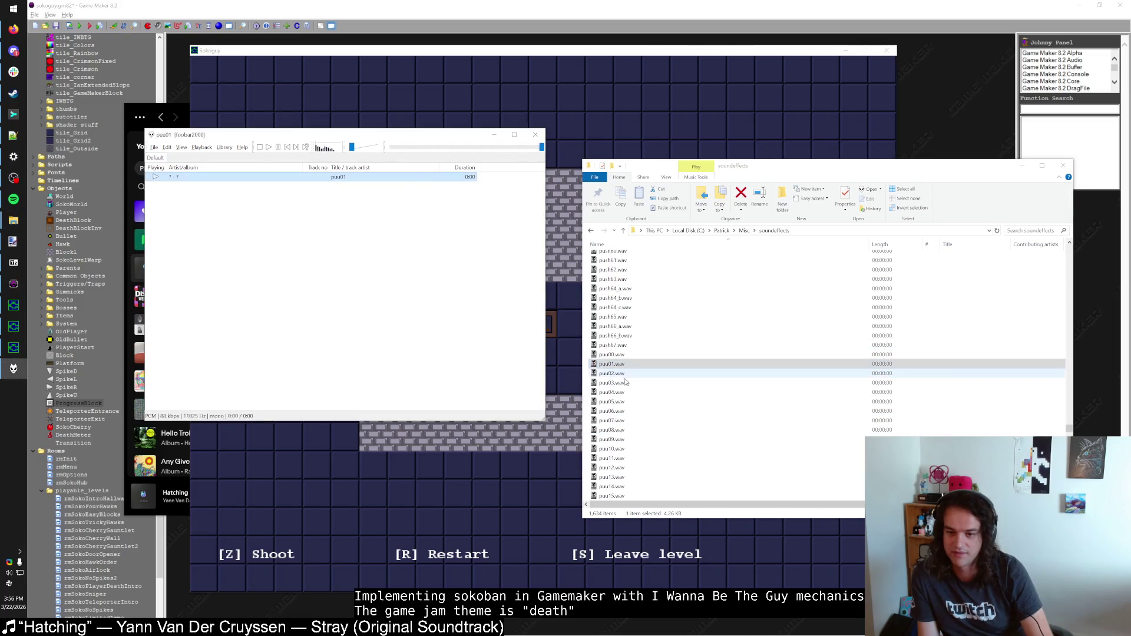
double_click(625, 410)
double_click(612, 430)
scroll(625, 412, down, 4)
double_click(612, 373)
double_click(613, 410)
double_click(618, 439)
scroll(623, 412, down, 3)
double_click(612, 354)
double_click(612, 386)
double_click(612, 413)
double_click(613, 449)
scroll(624, 377, down, 4)
double_click(612, 373)
double_click(612, 420)
scroll(624, 401, down, 4)
double_click(613, 363)
Step: Audition the later puu sounds, including puu51, puu58, puu62, puu75, puu73 and puu87.mp3
scroll(625, 351, down, 3)
double_click(613, 345)
double_click(613, 392)
double_click(612, 430)
double_click(613, 344)
double_click(625, 363)
double_click(629, 411)
double_click(629, 430)
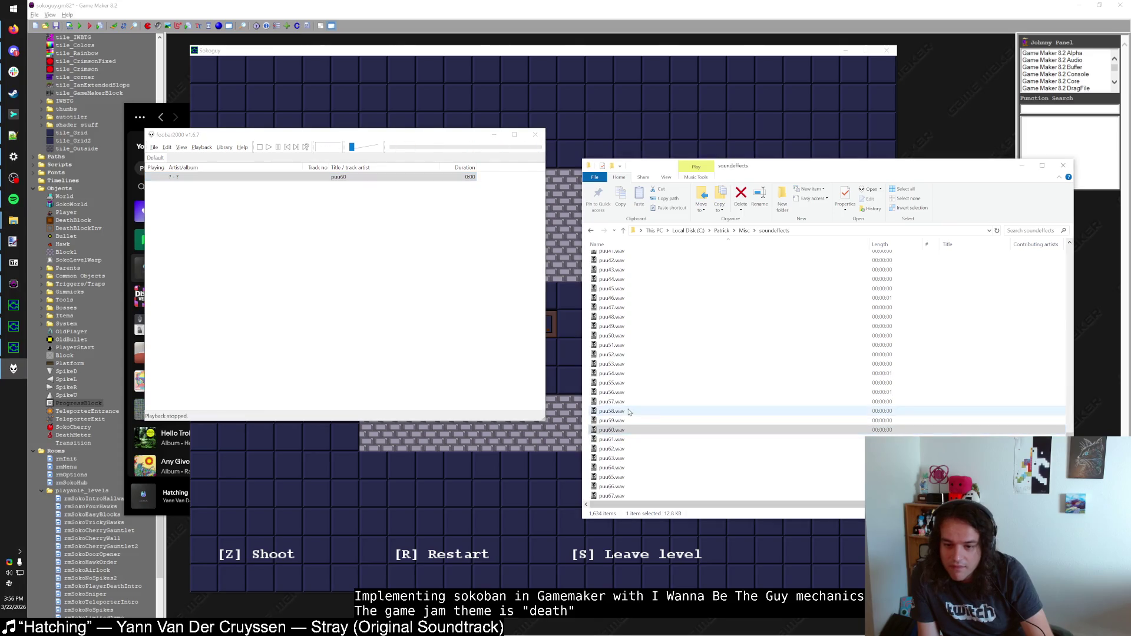
double_click(629, 448)
click(629, 457)
scroll(629, 413, down, 7)
double_click(629, 391)
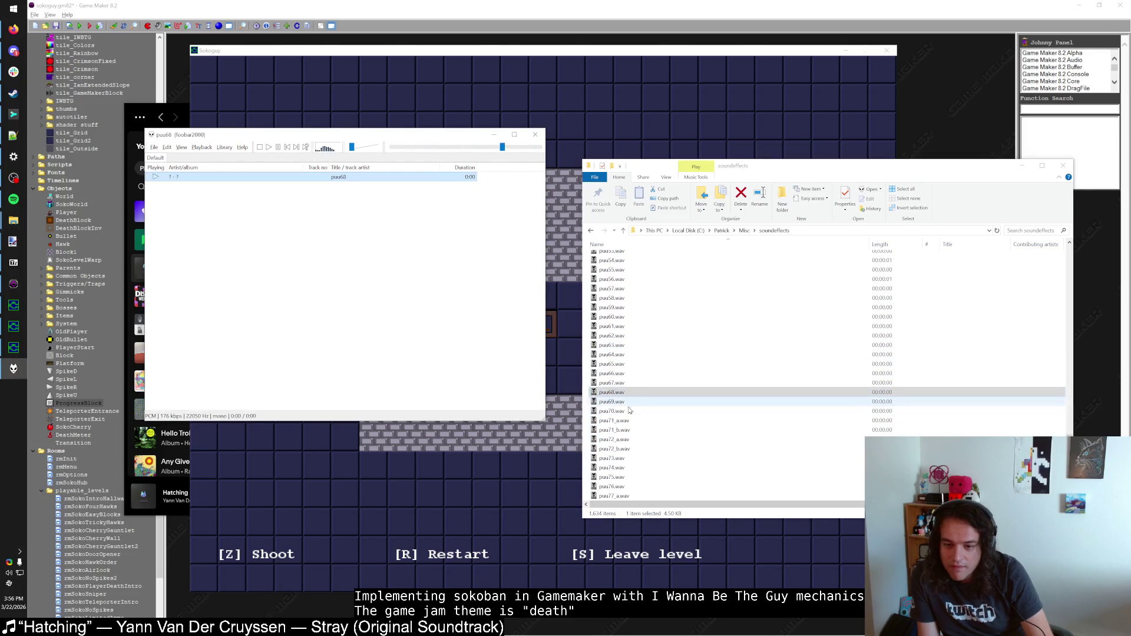
click(629, 373)
double_click(629, 375)
scroll(627, 460, down, 5)
double_click(626, 383)
Step: Audition pyoro15, pyoro49, shoot02, swing19_a and swing30_b
scroll(629, 361, down, 9)
double_click(614, 326)
scroll(629, 434, down, 8)
double_click(624, 434)
scroll(622, 434, down, 8)
click(620, 433)
scroll(622, 433, down, 10)
double_click(614, 363)
scroll(628, 457, down, 2)
scroll(629, 457, down, 15)
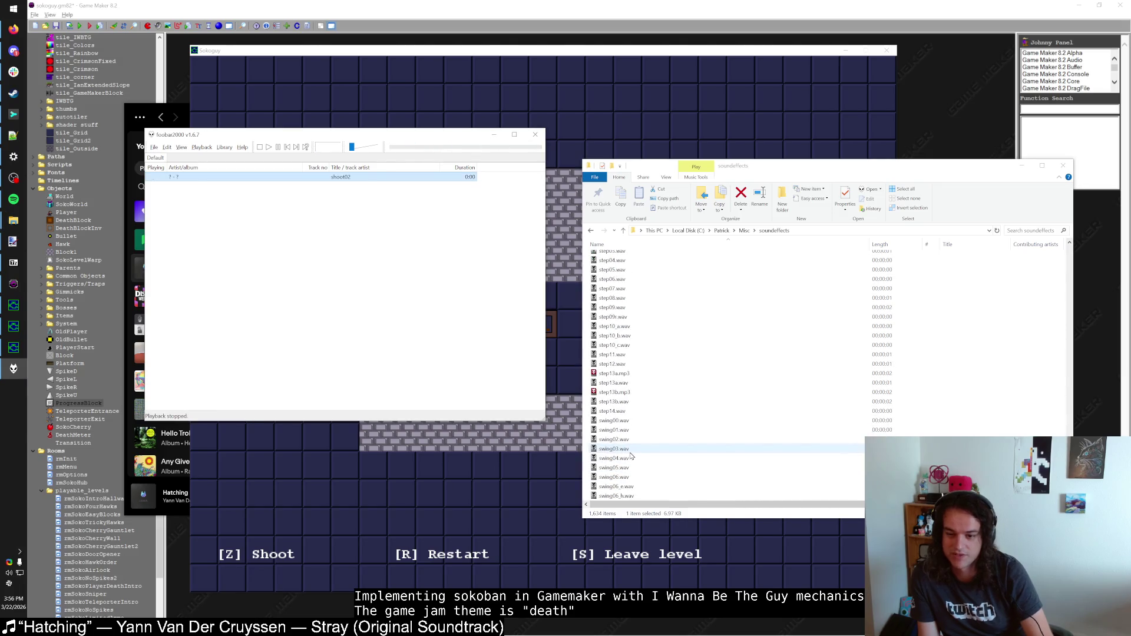
double_click(615, 420)
scroll(624, 399, down, 5)
double_click(616, 467)
scroll(618, 460, down, 10)
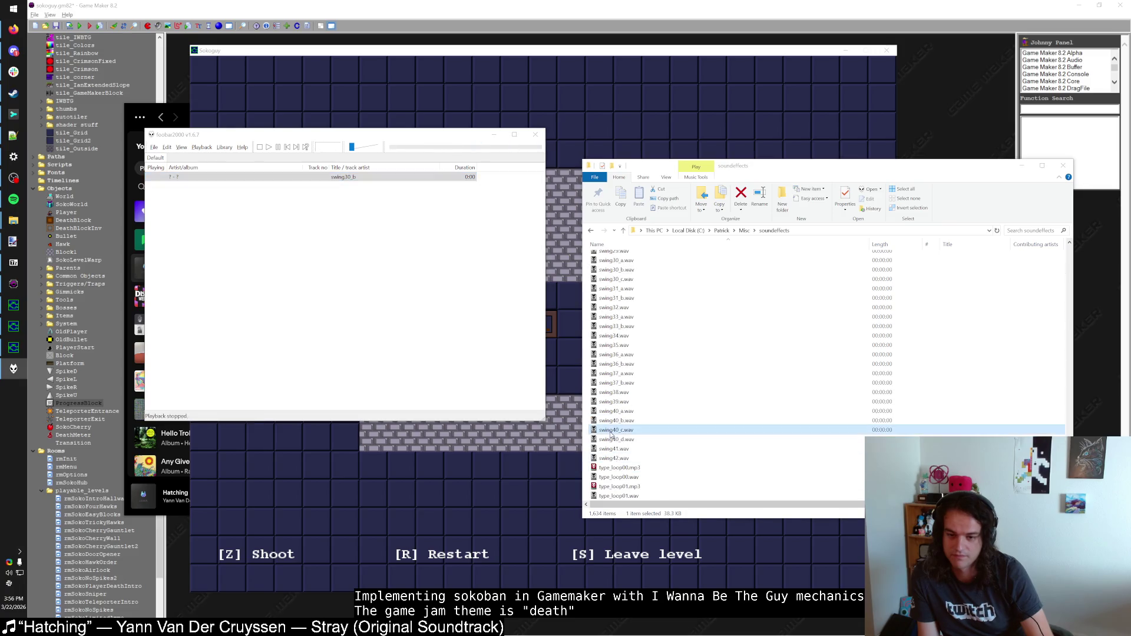
Step: Audition voice009 to voice027, replaying voice011, then replay power36.wav as the final pick
double_click(614, 430)
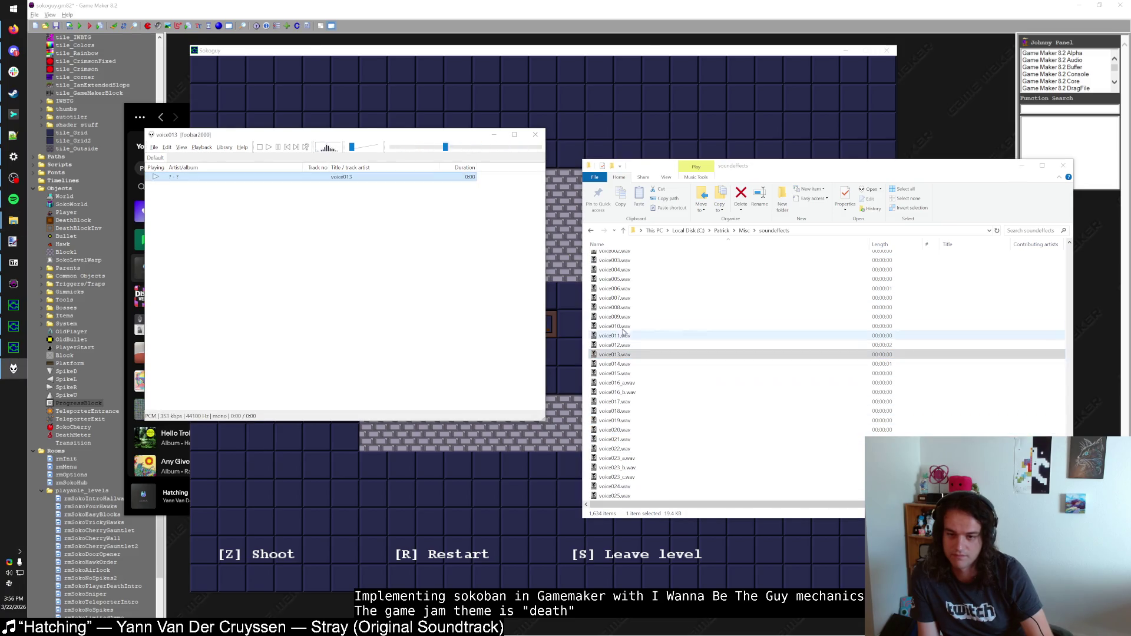
double_click(623, 318)
double_click(618, 326)
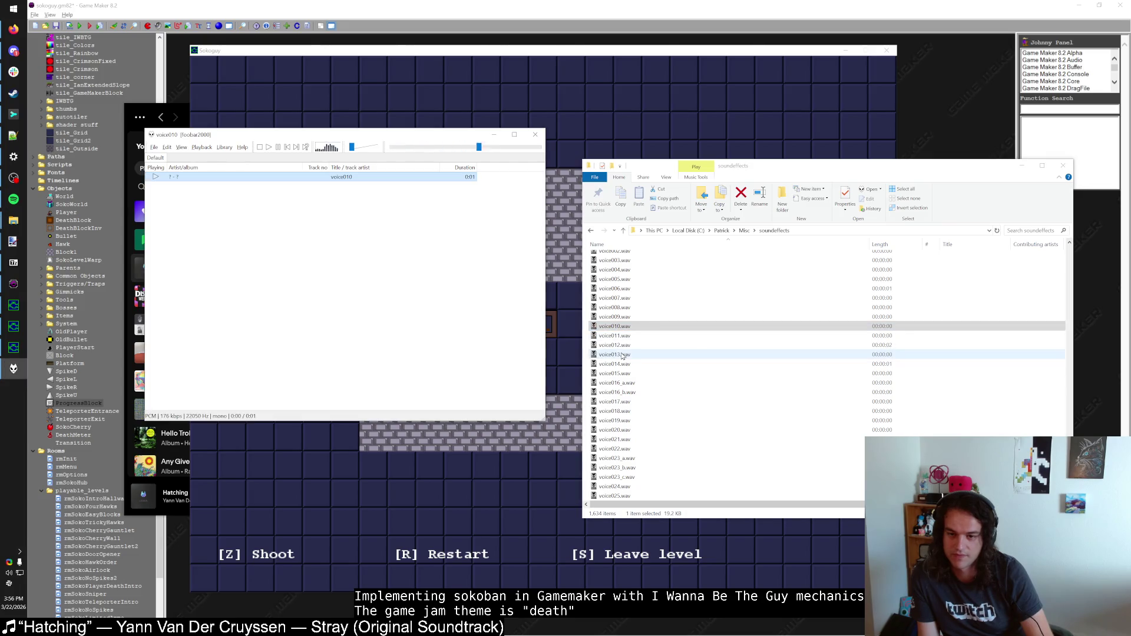
double_click(627, 337)
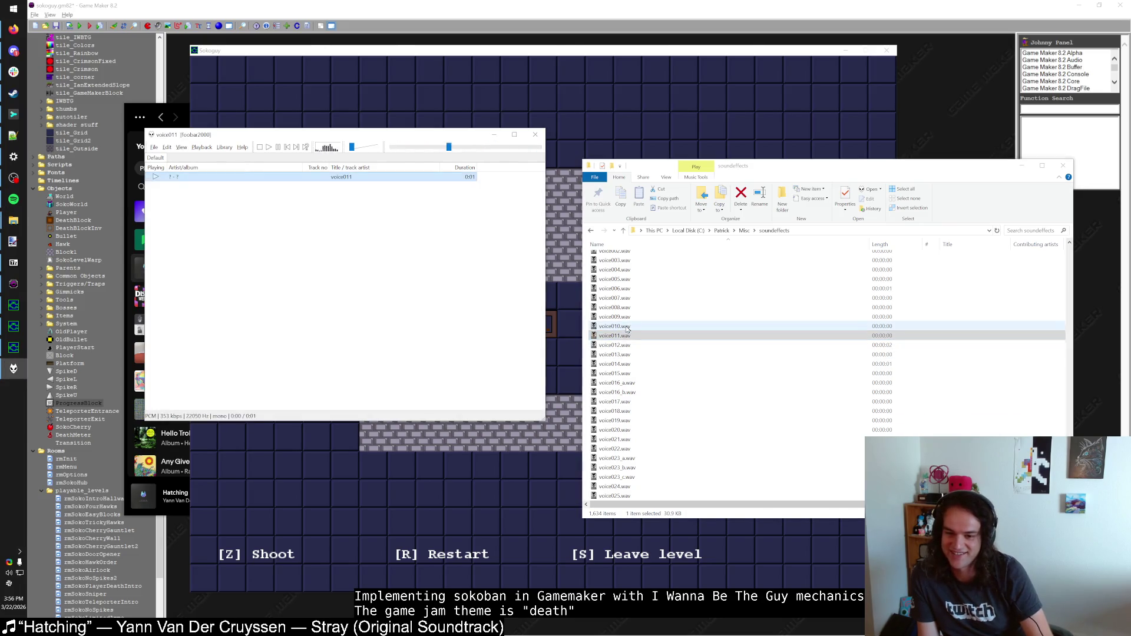
double_click(627, 339)
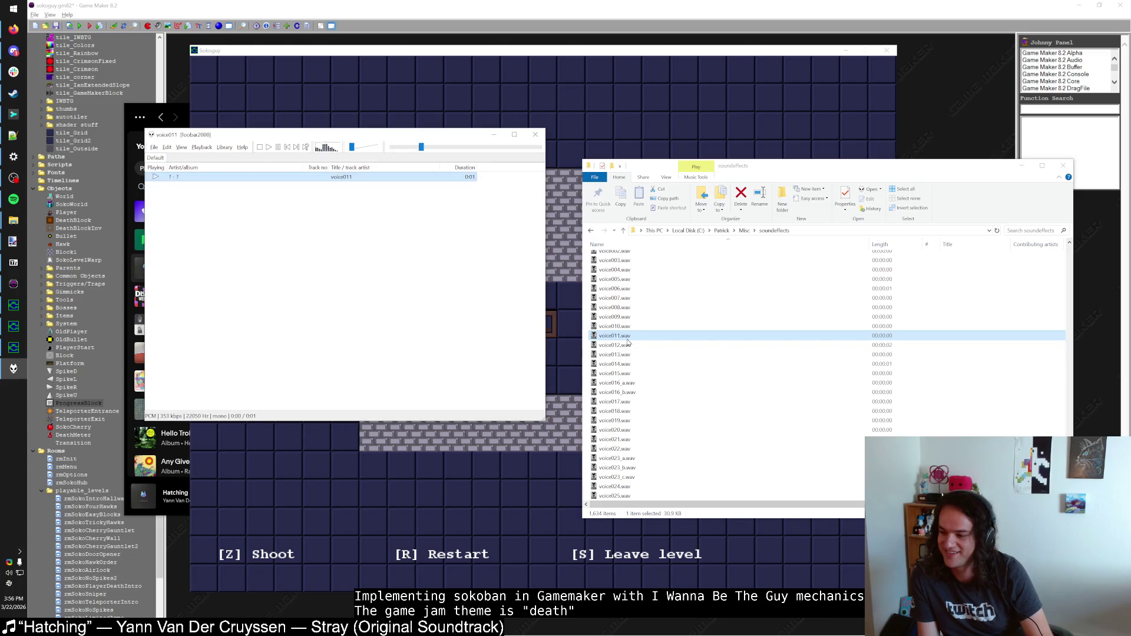
double_click(627, 340)
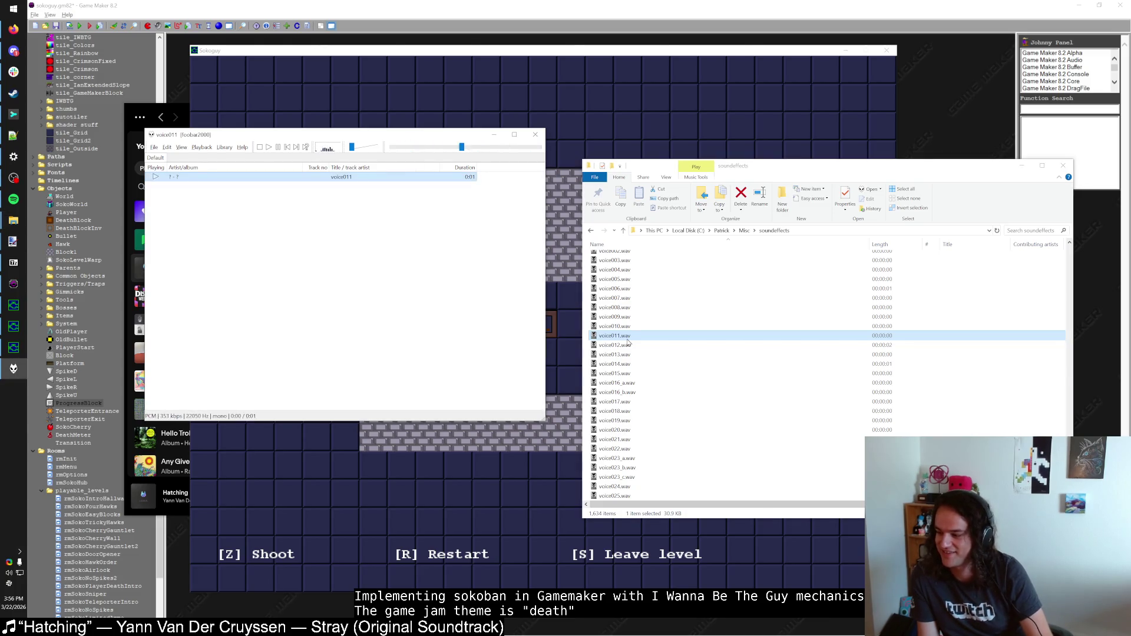
scroll(628, 342, down, 4)
double_click(626, 383)
double_click(626, 411)
scroll(626, 422, down, 8)
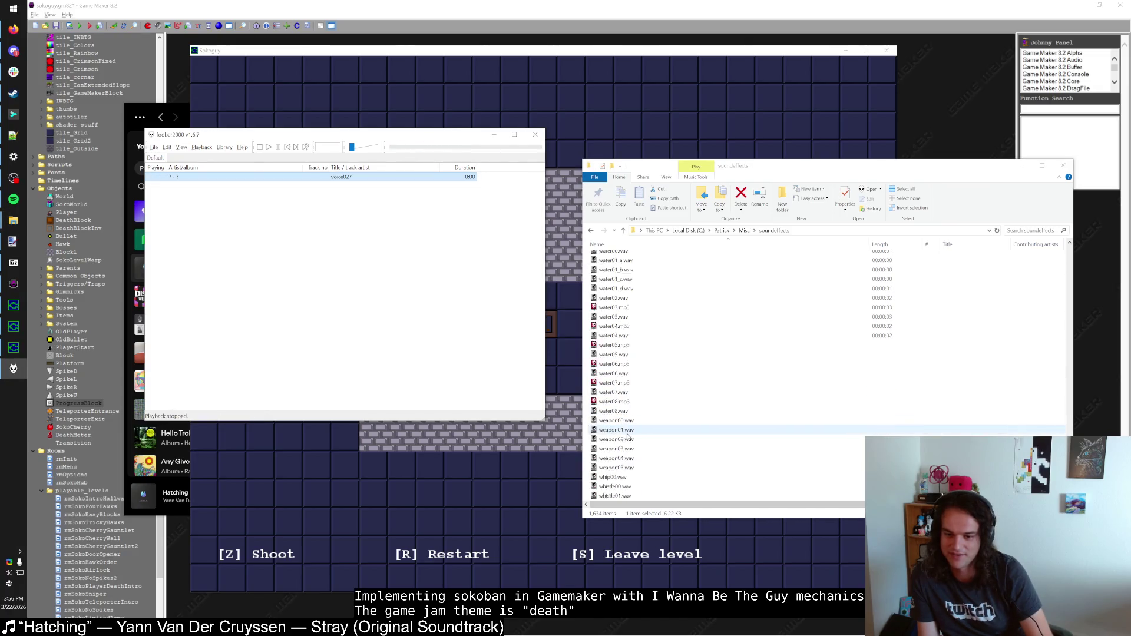
scroll(816, 400, up, 20)
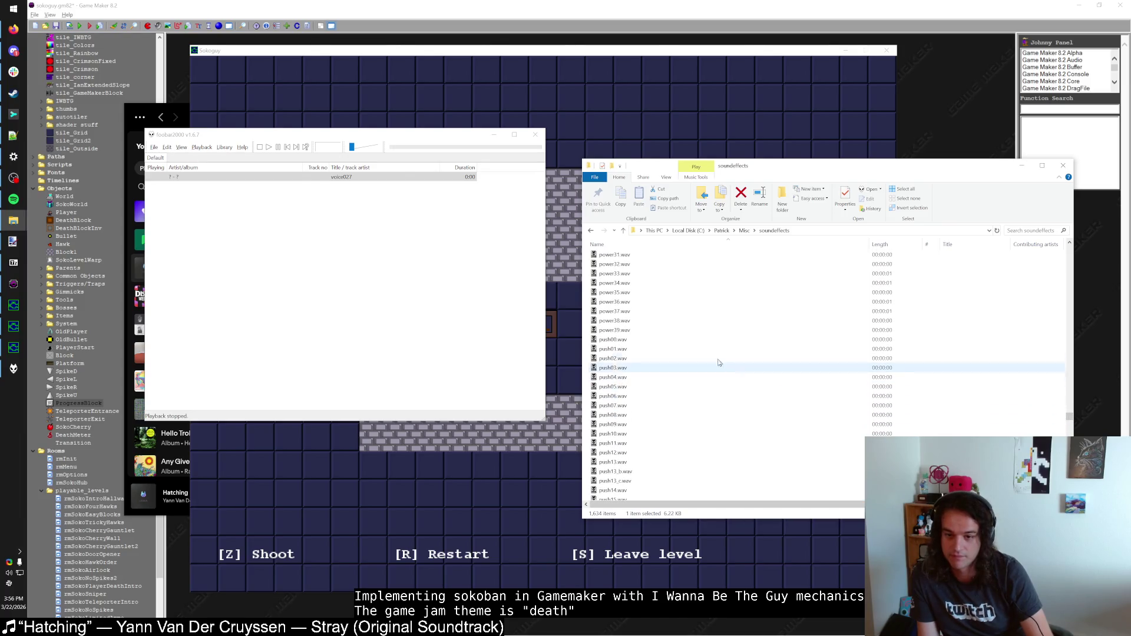
double_click(698, 301)
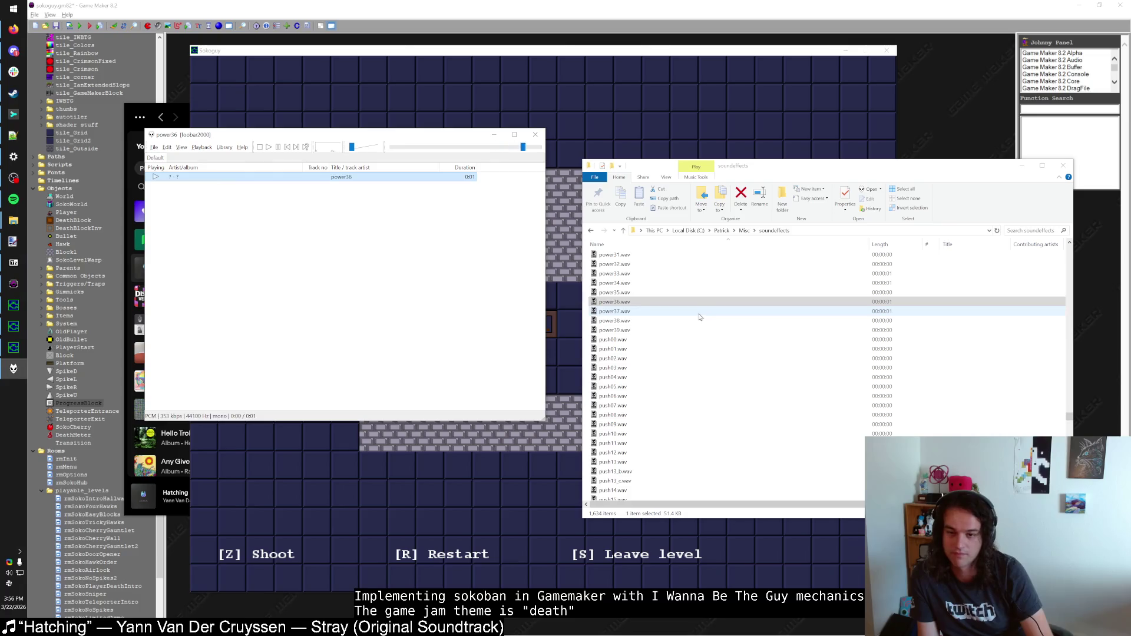
key(alt+Tab)
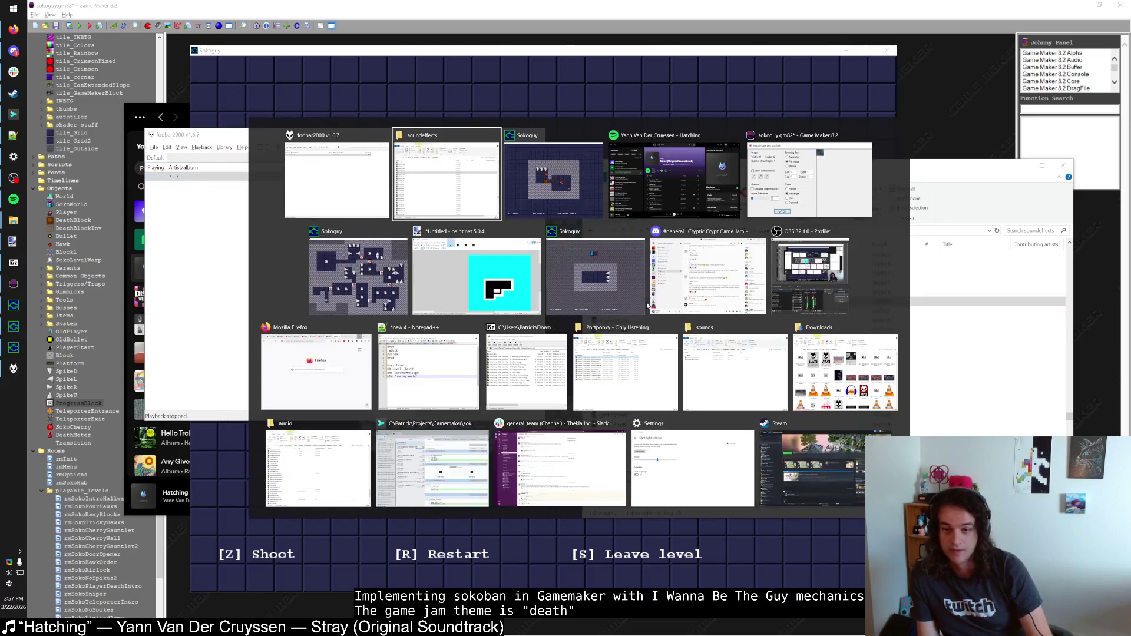
Step: Paste power36.wav into the sokoguy sounds folder as sndPower36.wav, then close the running game
key(alt+Tab)
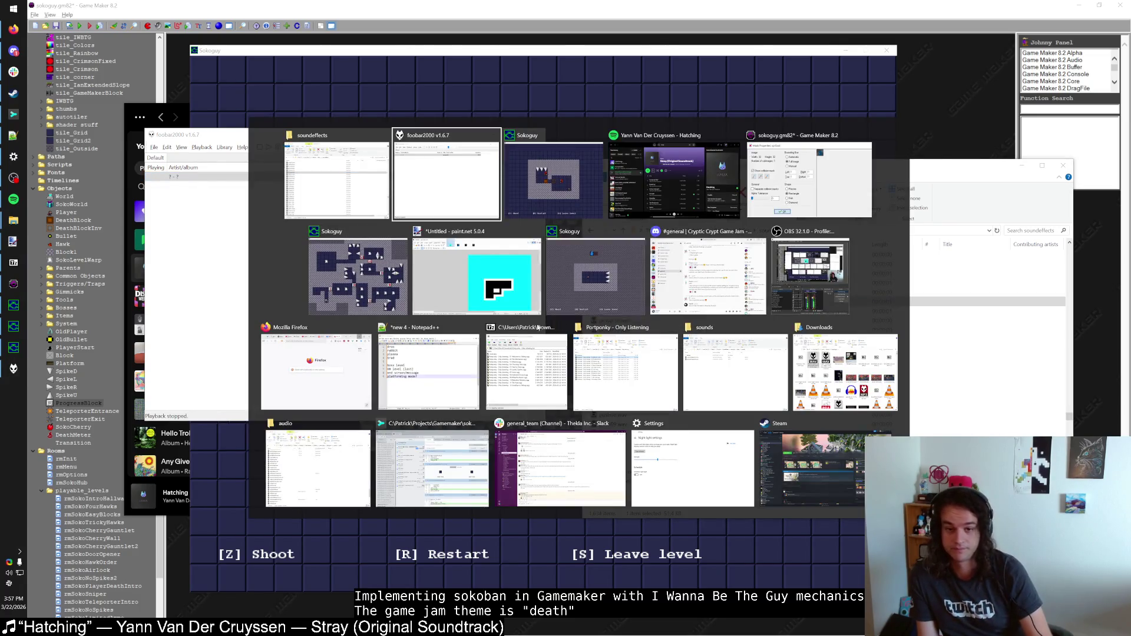
click(320, 456)
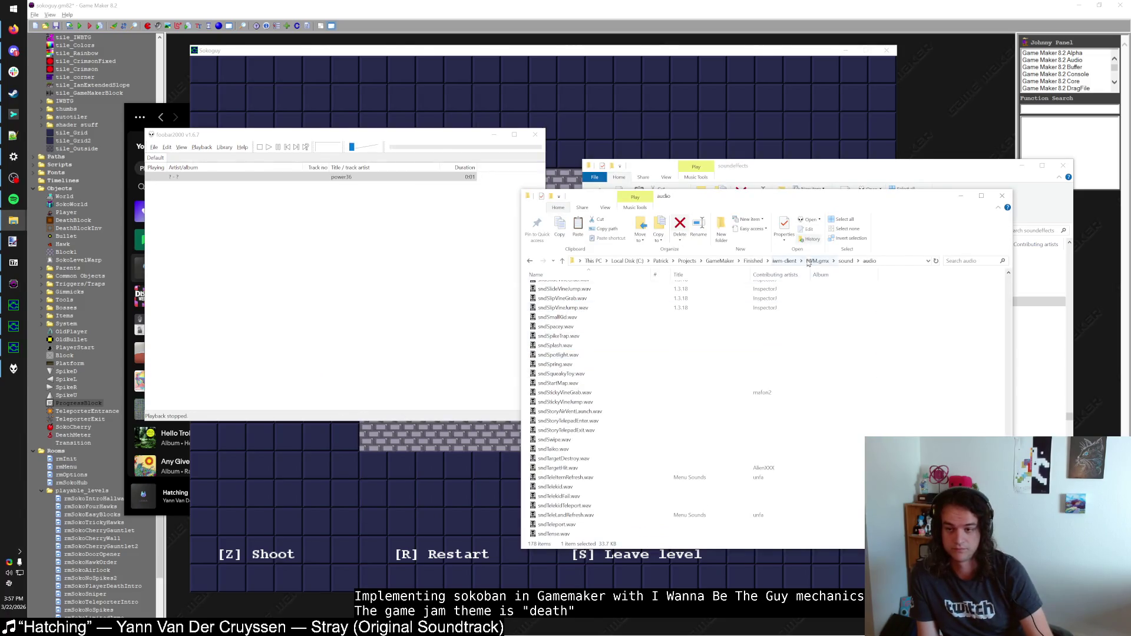
key(alt+Tab)
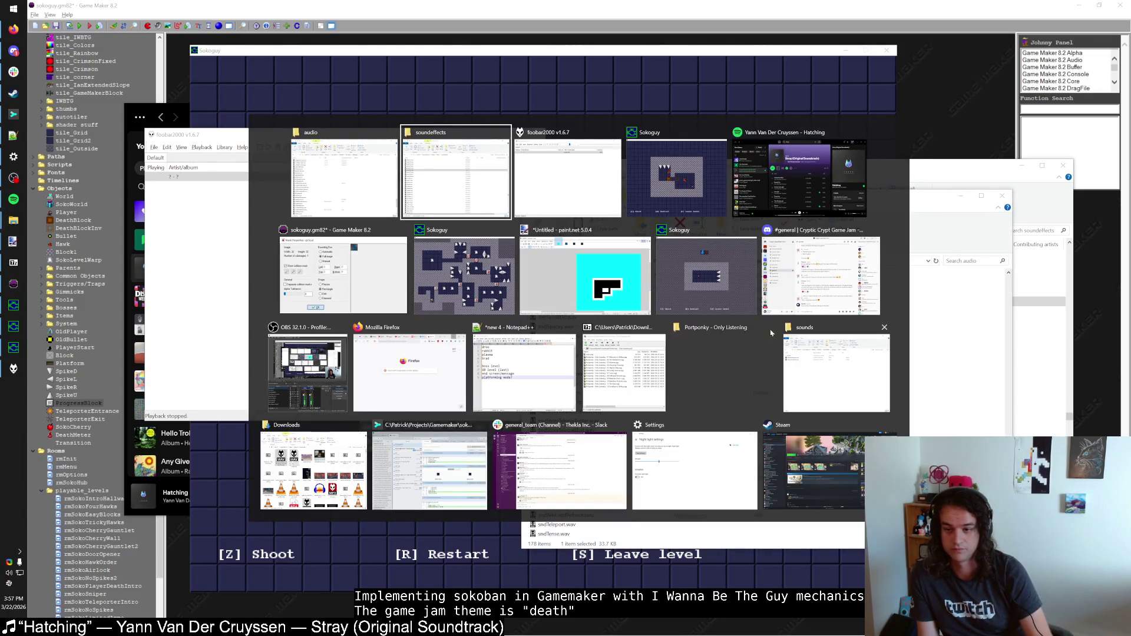
click(836, 371)
key(ctrl+v)
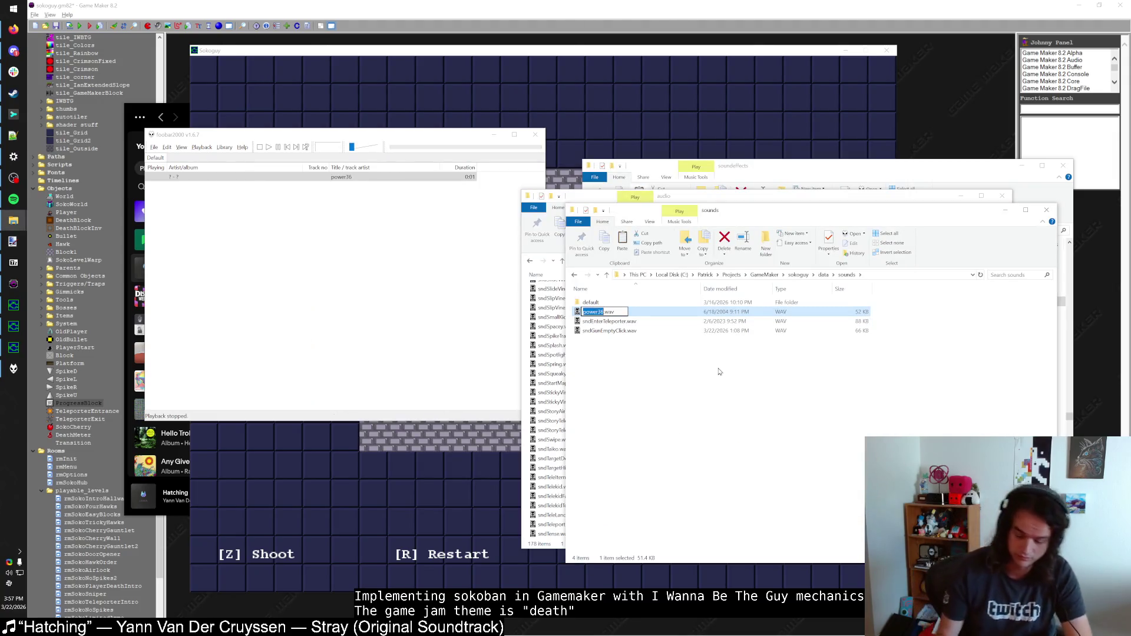
text(sndP)
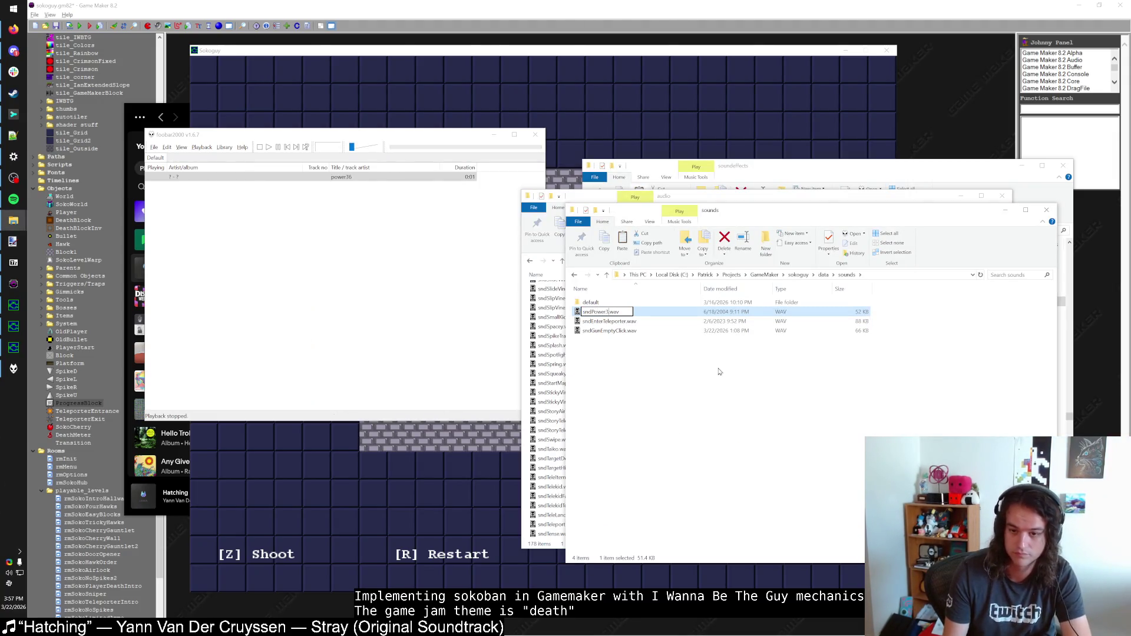
text(6)
key(Return)
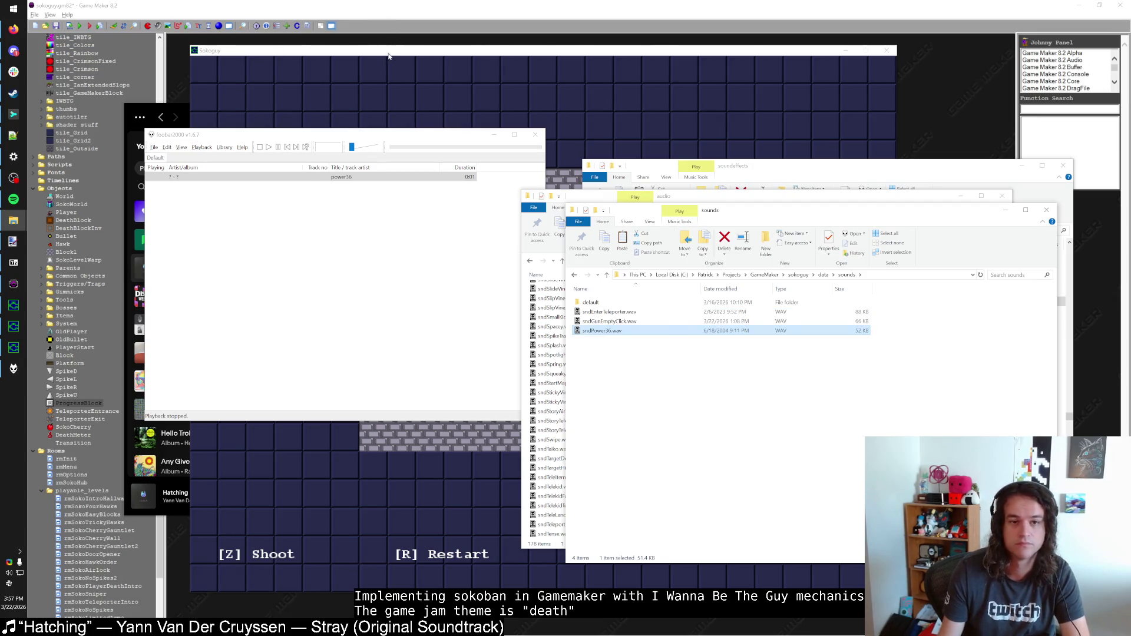
click(388, 56)
key(Escape)
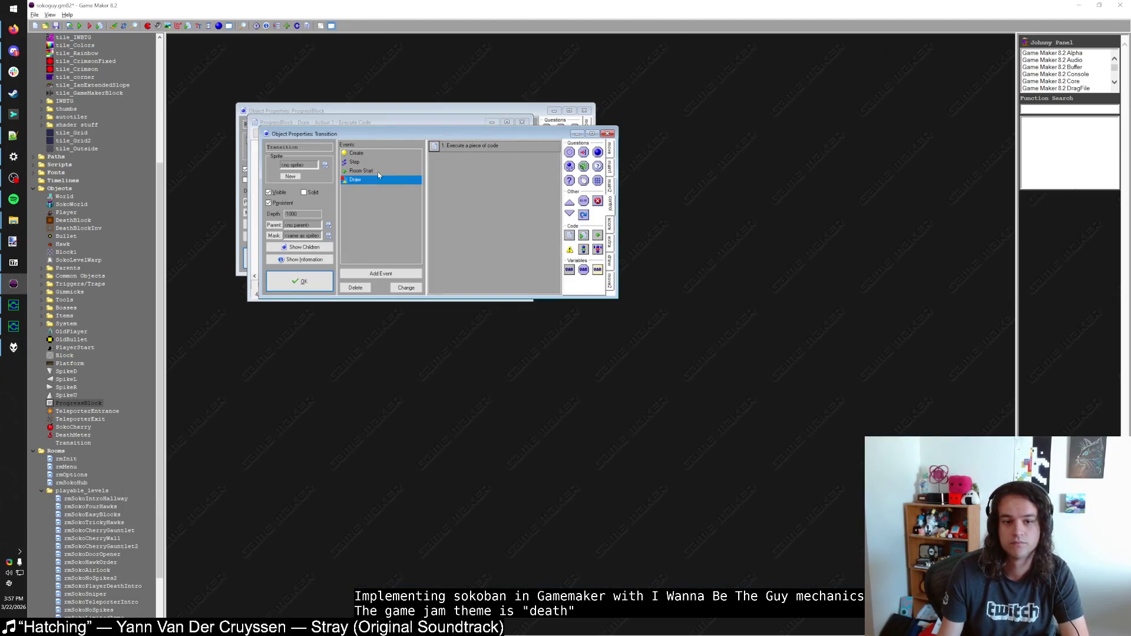
Step: Close the Transition properties, the ProgressBlock draw code and the ProgressBlock properties
click(310, 286)
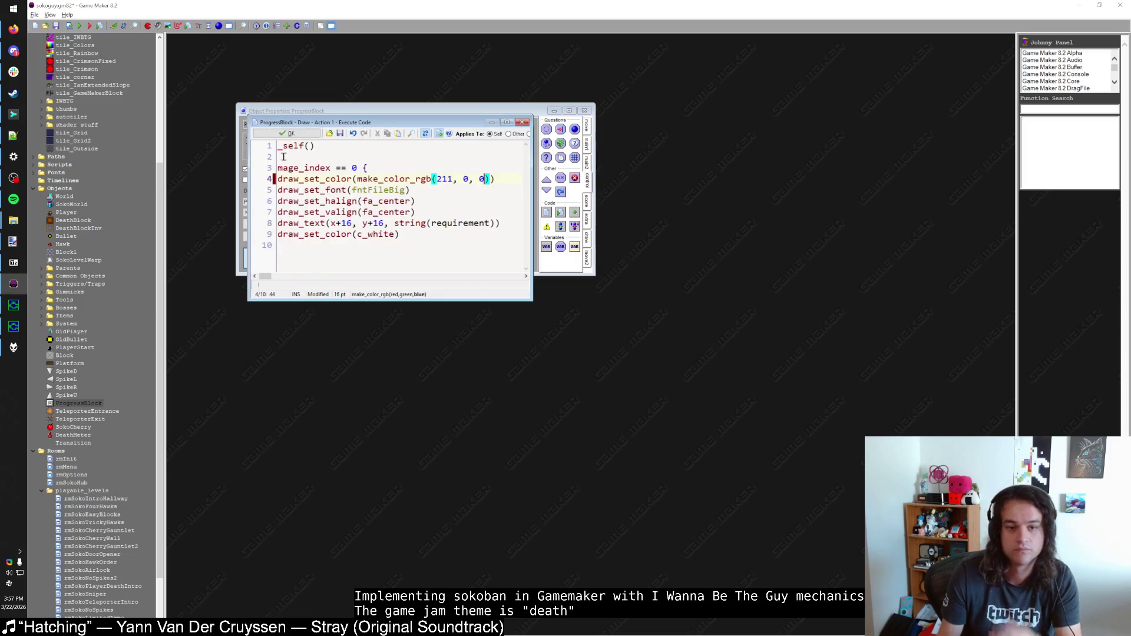
click(269, 135)
click(283, 262)
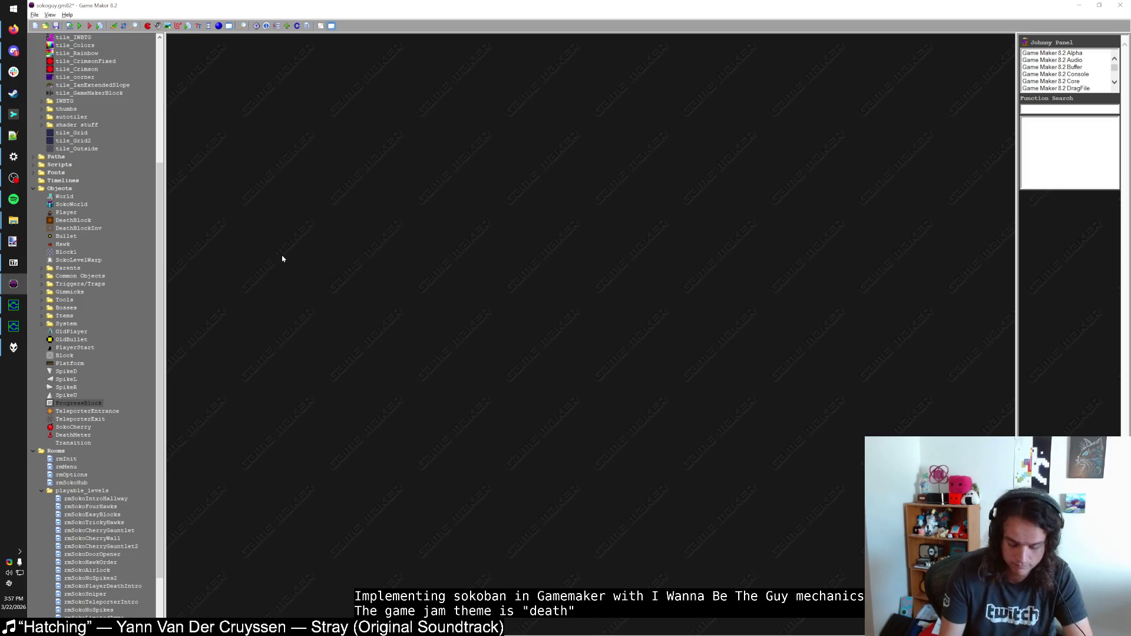
Step: Add sound_play_auto("sndPower36") after ds_map_set in SokoWorld's Step code and run the game
key(ctrl+alt+f)
text(SokoW)
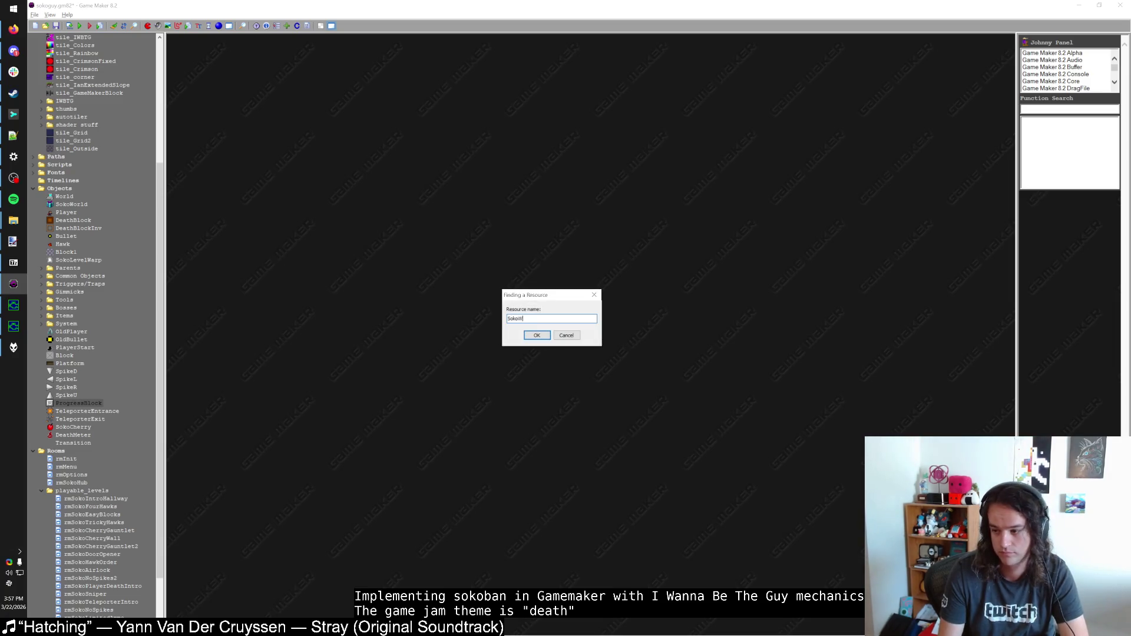
key(Return)
double_click(527, 202)
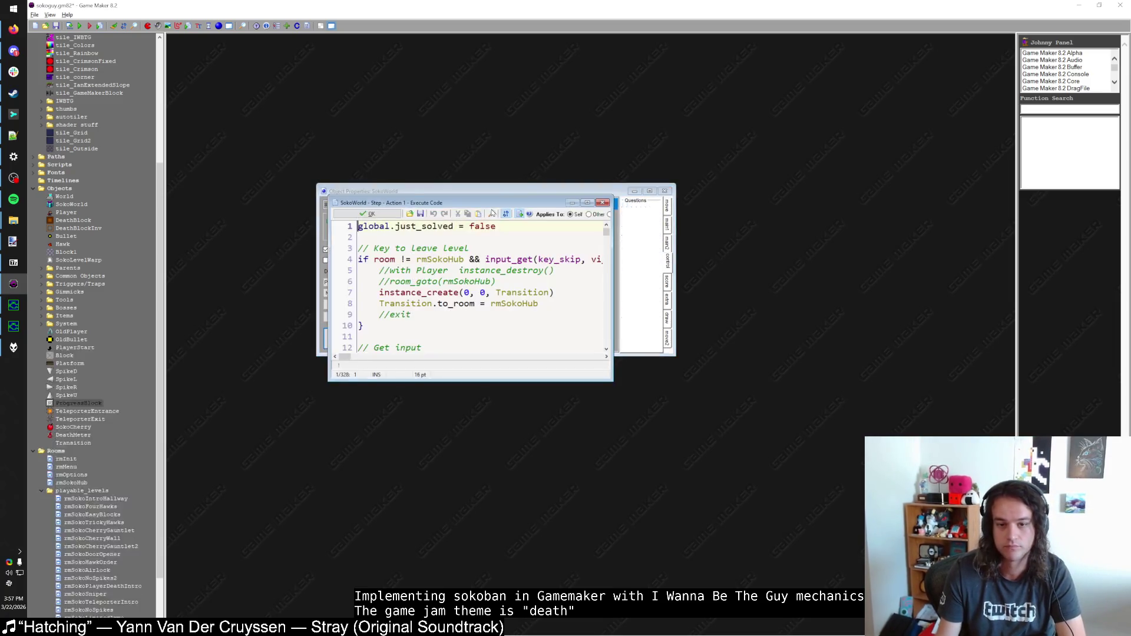
scroll(462, 339, down, 20)
scroll(461, 338, down, 20)
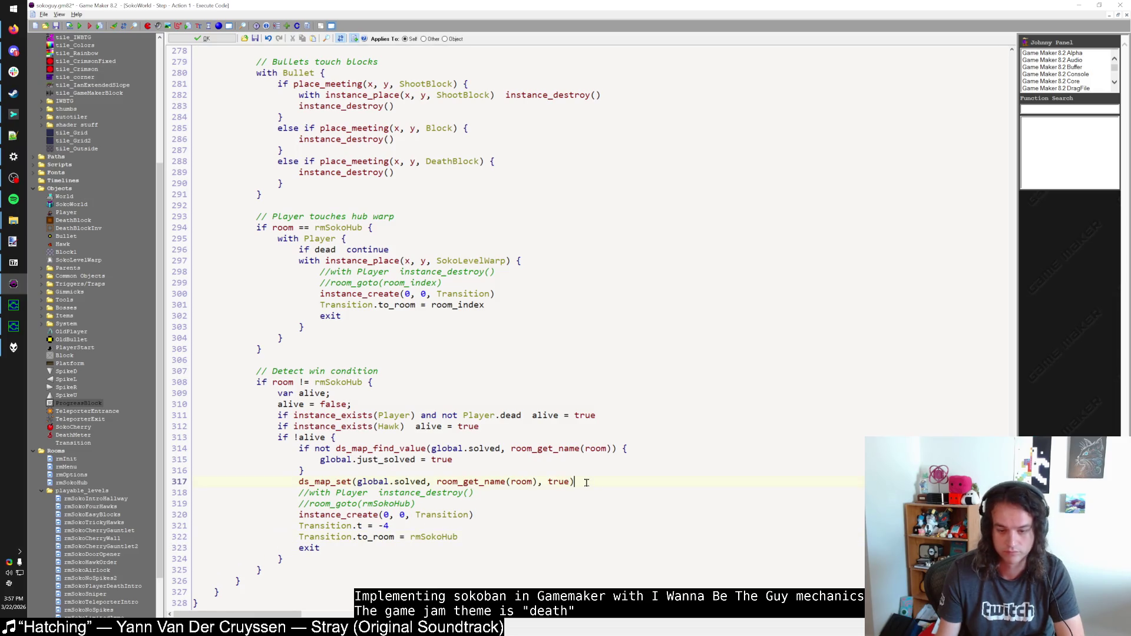
key(Return)
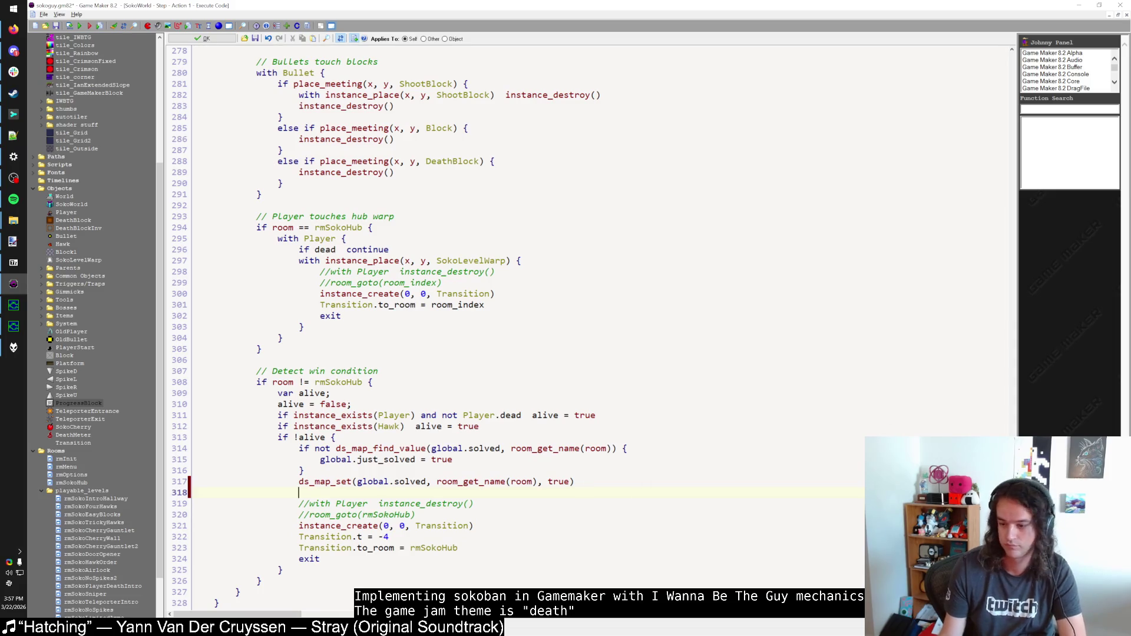
scroll(891, 167, up, 20)
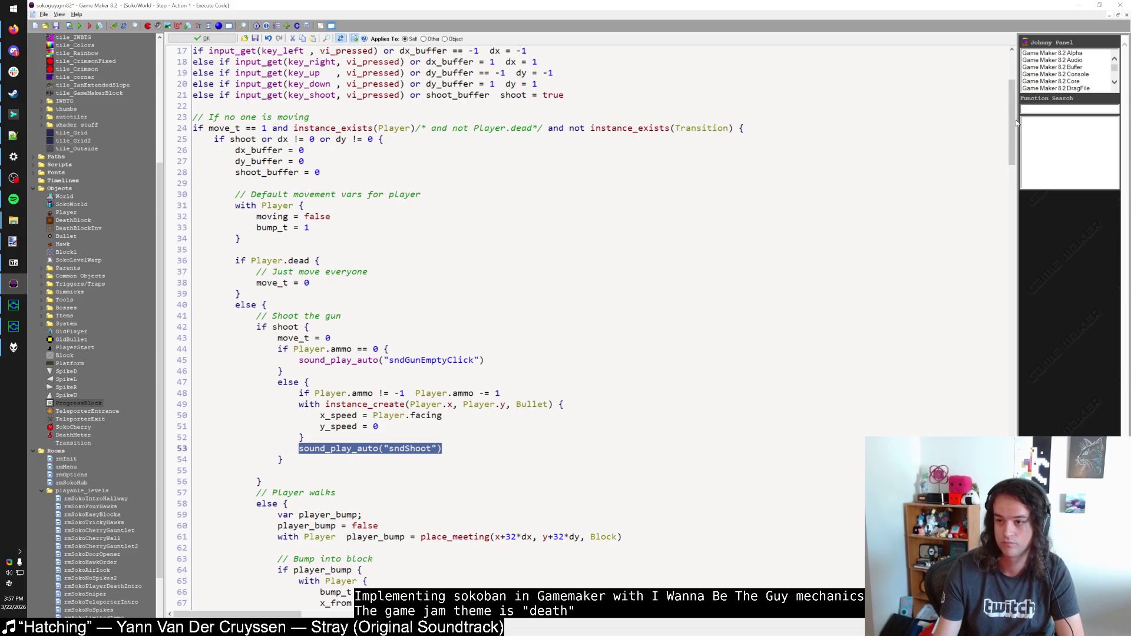
scroll(1015, 122, down, 20)
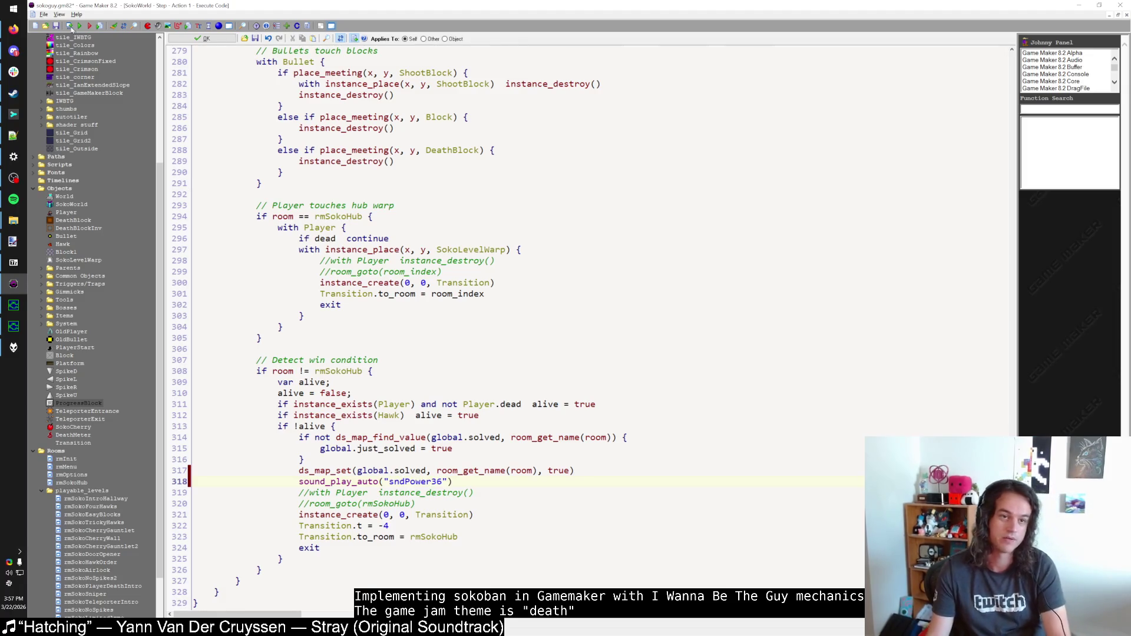
click(13, 345)
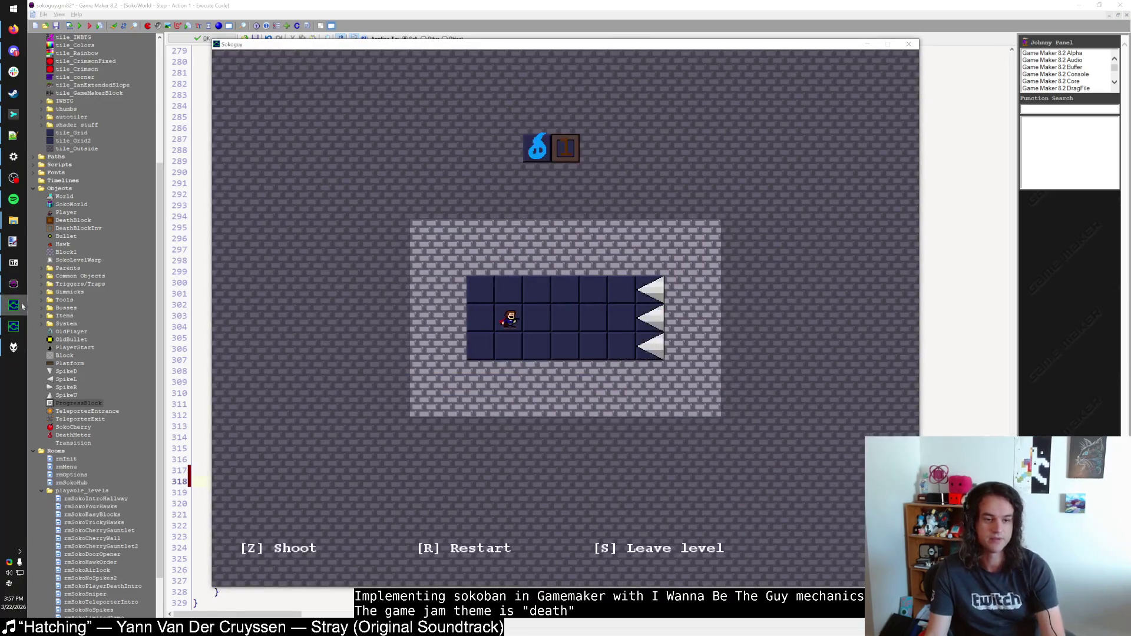
Step: Leave the level, close the Sokoguy game window, and open the rmSokoCherryGauntlet room
key(s)
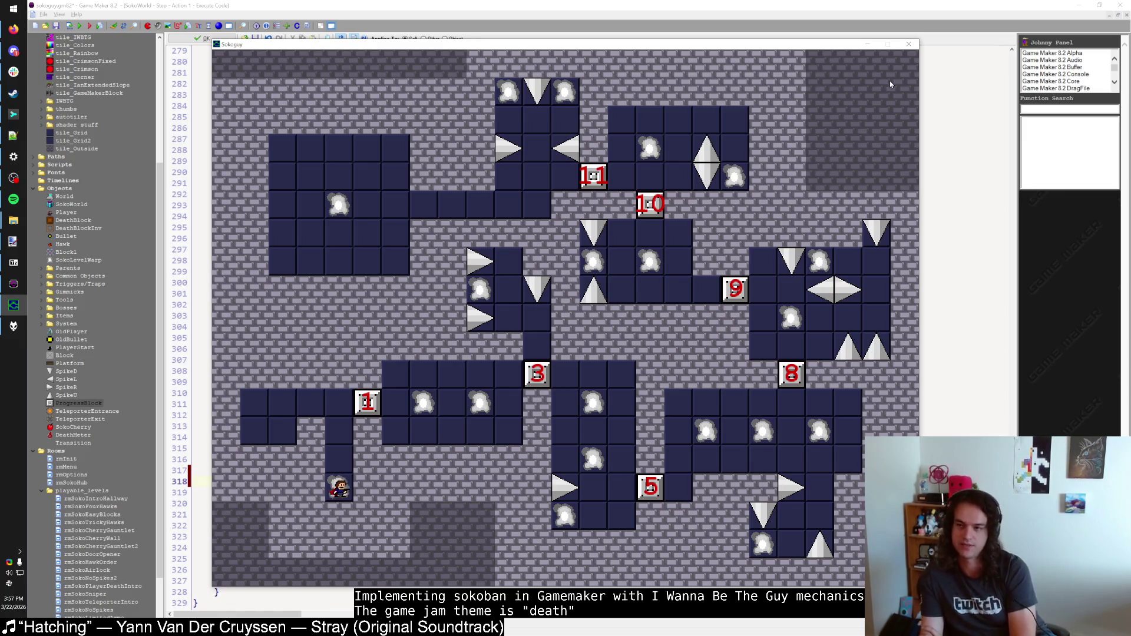
click(909, 45)
scroll(53, 500, down, 3)
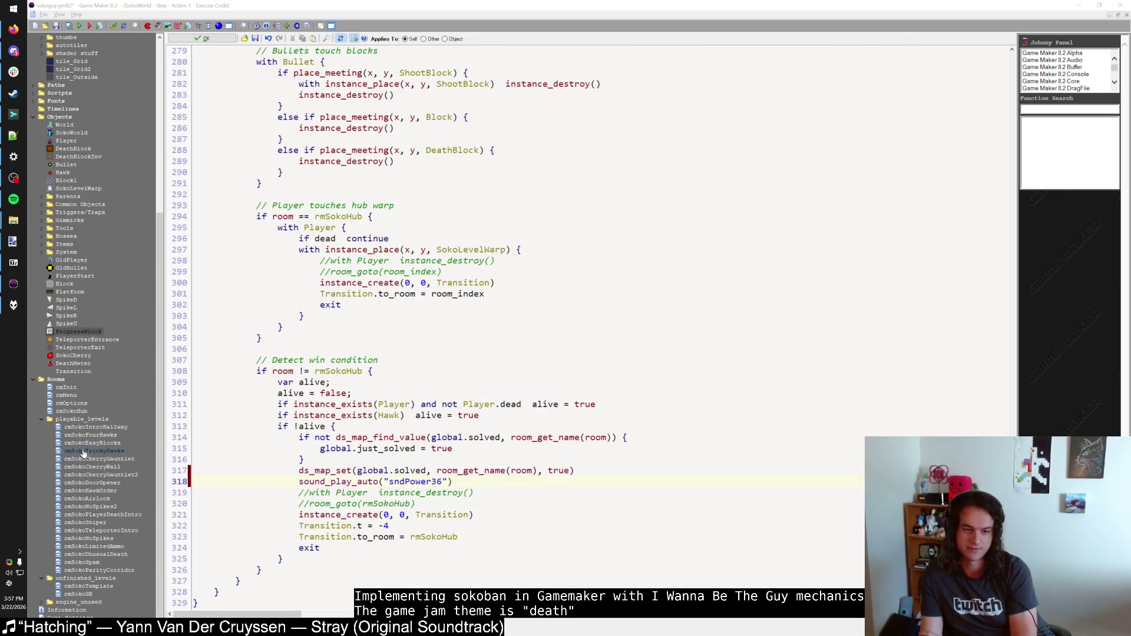
double_click(83, 458)
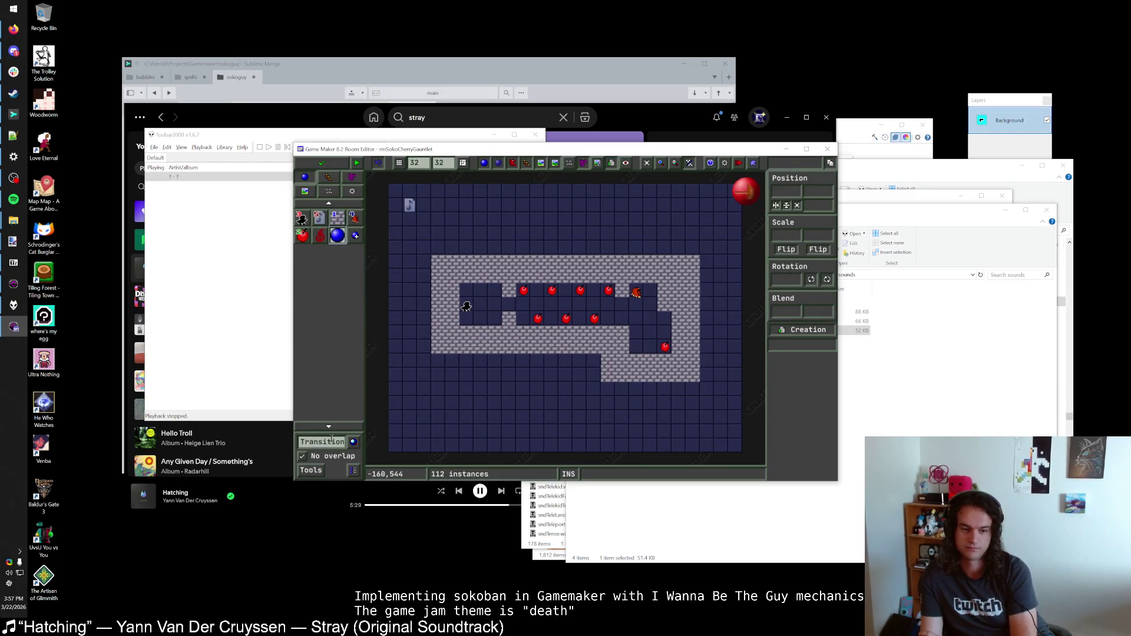
Step: Add the tile_Outside tileset on the room's Tiles tab and maximize the room editor
click(328, 177)
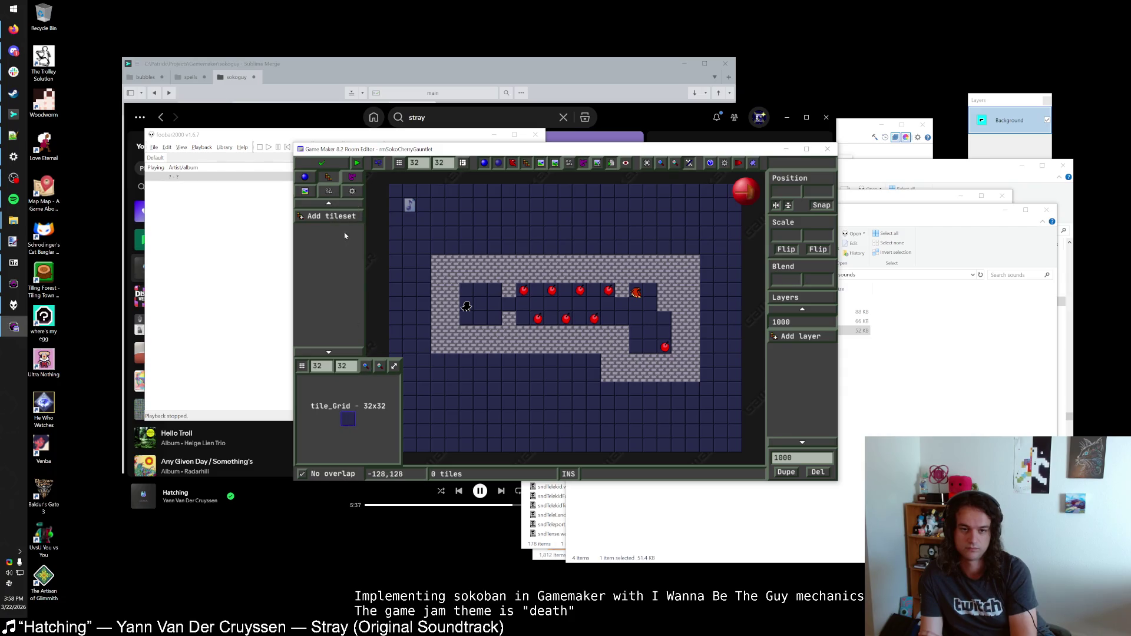
click(342, 217)
click(383, 367)
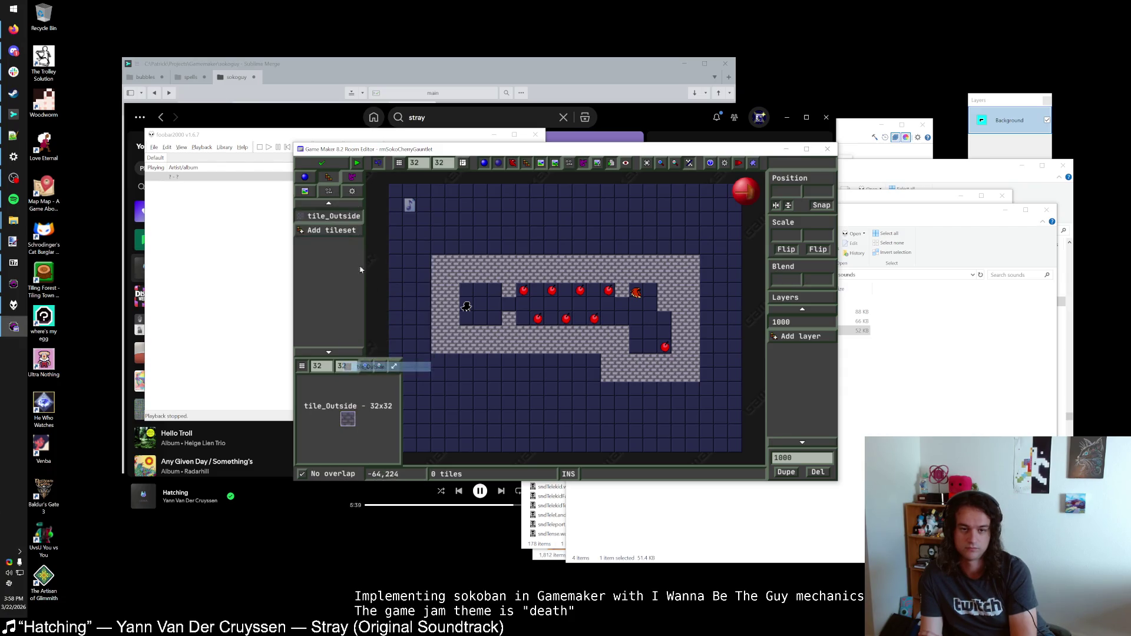
double_click(456, 152)
scroll(436, 283, up, 1)
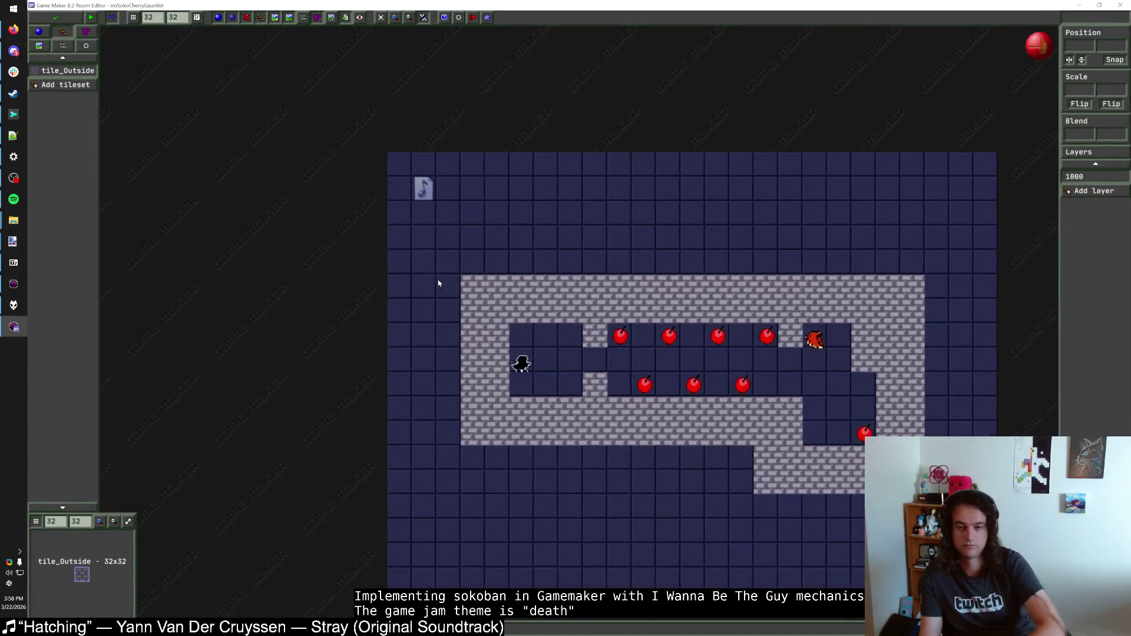
Step: Paint tile_Outside stone along the top strip and down the left and lower areas
drag(440, 262, 902, 258)
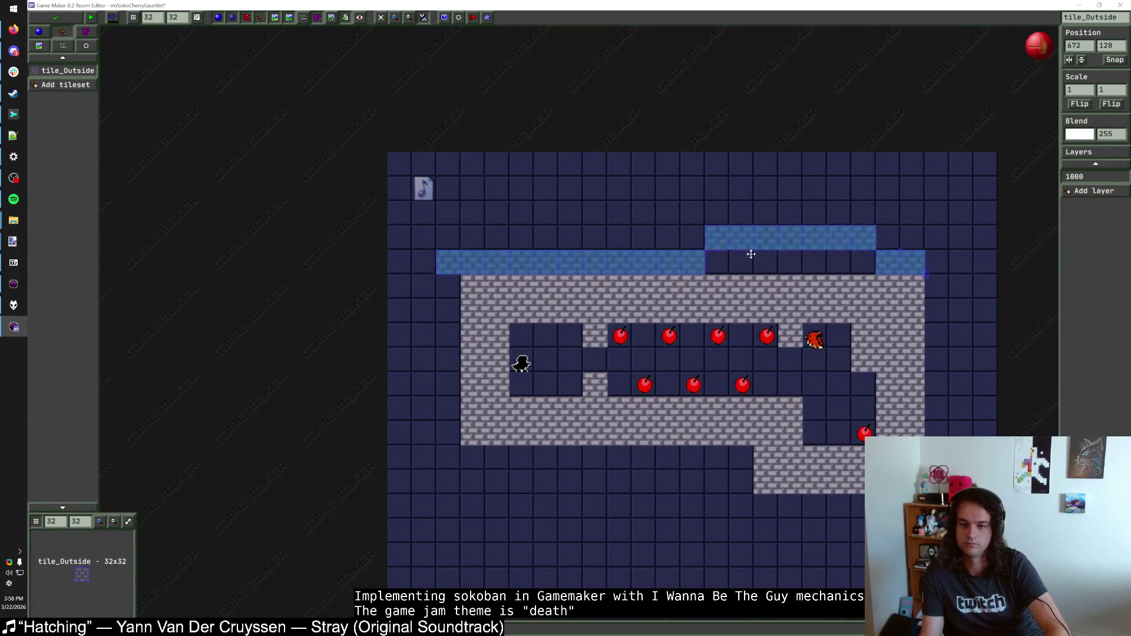
scroll(506, 265, down, 1)
mouse_move(465, 262)
mouse_down()
mouse_move(842, 266)
mouse_move(767, 242)
mouse_move(430, 255)
mouse_move(432, 235)
mouse_move(848, 235)
mouse_move(699, 214)
mouse_move(458, 210)
mouse_move(533, 189)
mouse_move(843, 194)
mouse_move(817, 291)
mouse_up()
mouse_move(817, 373)
mouse_down()
mouse_move(814, 498)
mouse_move(808, 348)
mouse_move(828, 506)
mouse_move(833, 290)
mouse_move(832, 514)
mouse_up()
mouse_move(469, 285)
mouse_down()
mouse_move(464, 474)
mouse_move(428, 505)
mouse_move(440, 277)
mouse_move(435, 498)
mouse_move(459, 471)
mouse_up()
mouse_move(483, 397)
mouse_down()
mouse_move(669, 408)
mouse_move(476, 420)
mouse_up()
mouse_move(477, 425)
mouse_down()
mouse_move(770, 434)
mouse_move(477, 449)
mouse_move(722, 454)
mouse_move(752, 470)
mouse_move(526, 472)
mouse_move(593, 490)
mouse_move(790, 487)
mouse_move(577, 503)
mouse_move(570, 515)
mouse_up()
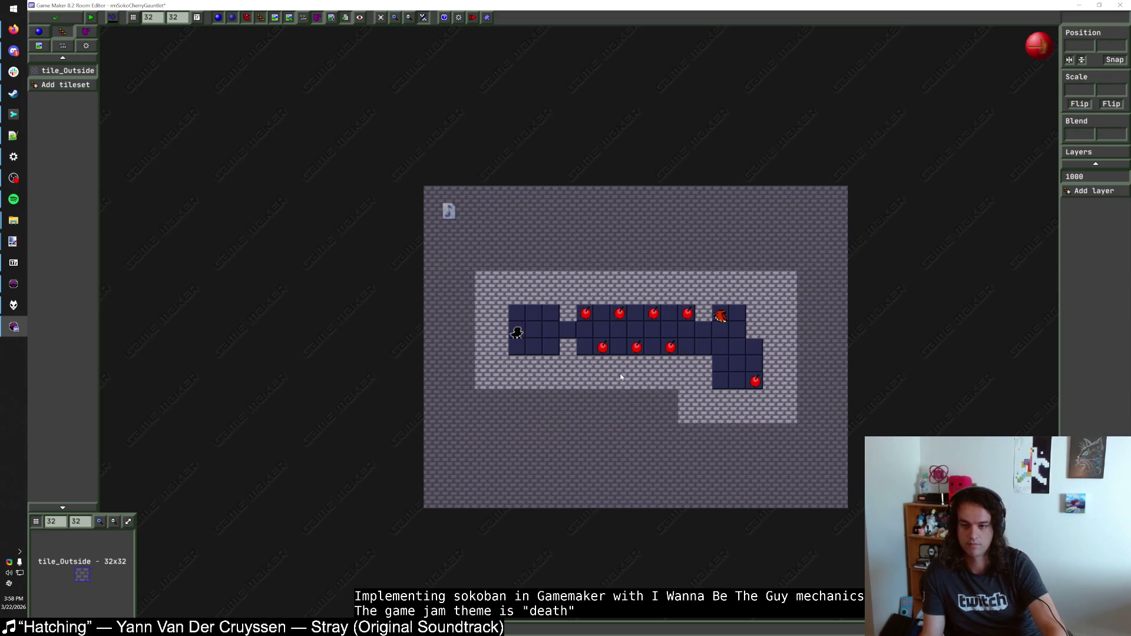
scroll(611, 381, up, 1)
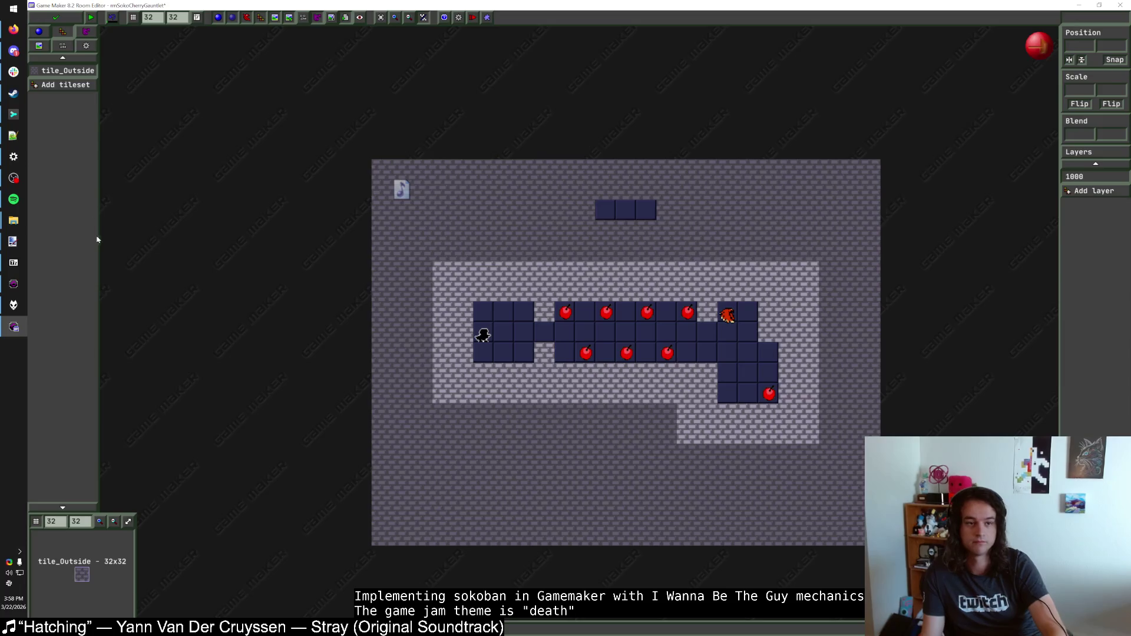
Step: Place a DeathMeter in the dark strip above the level and save the room
click(49, 37)
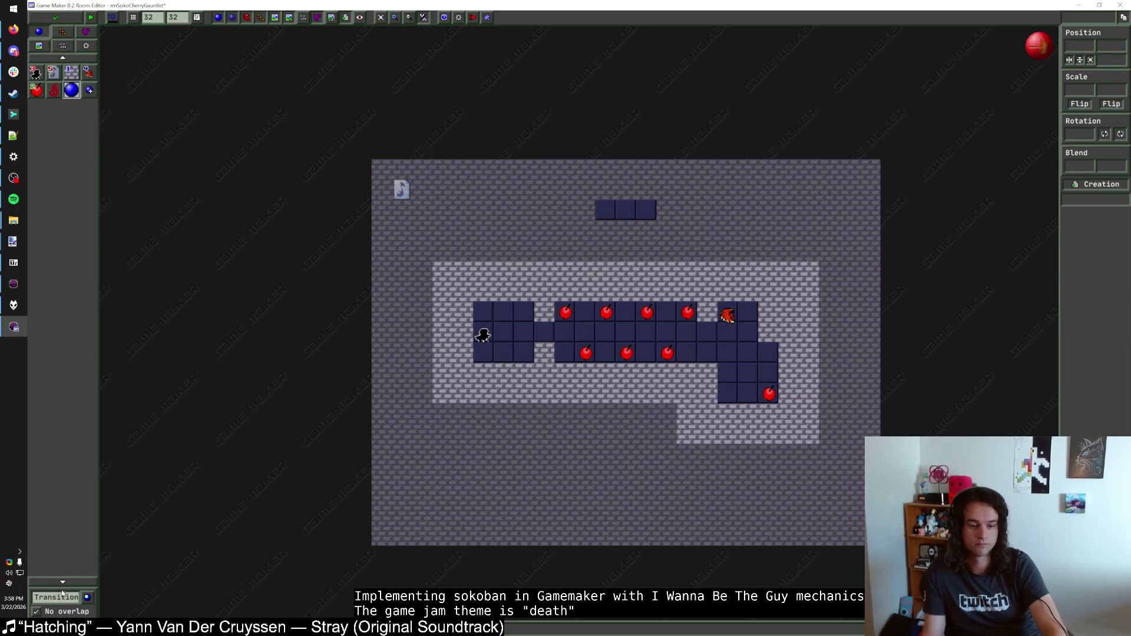
click(62, 596)
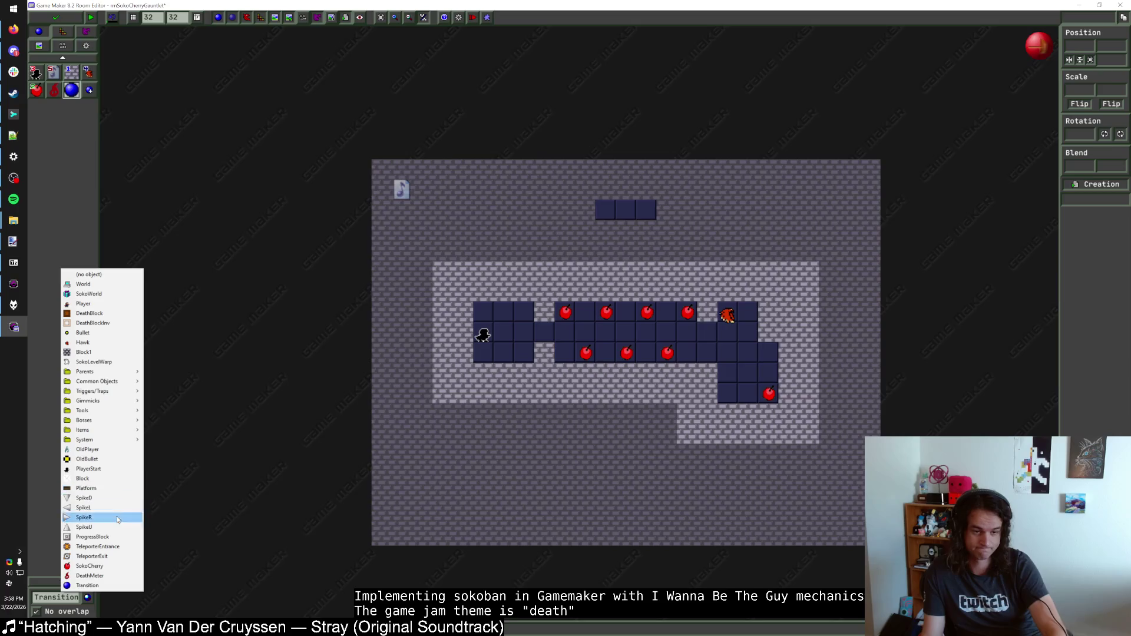
click(89, 575)
click(607, 210)
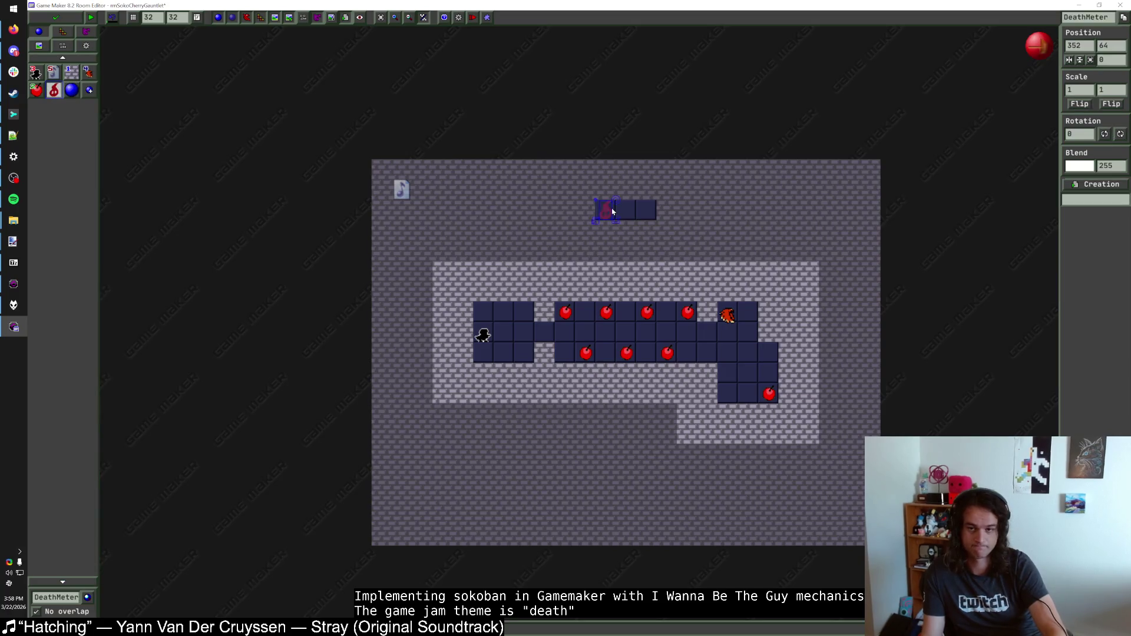
click(69, 20)
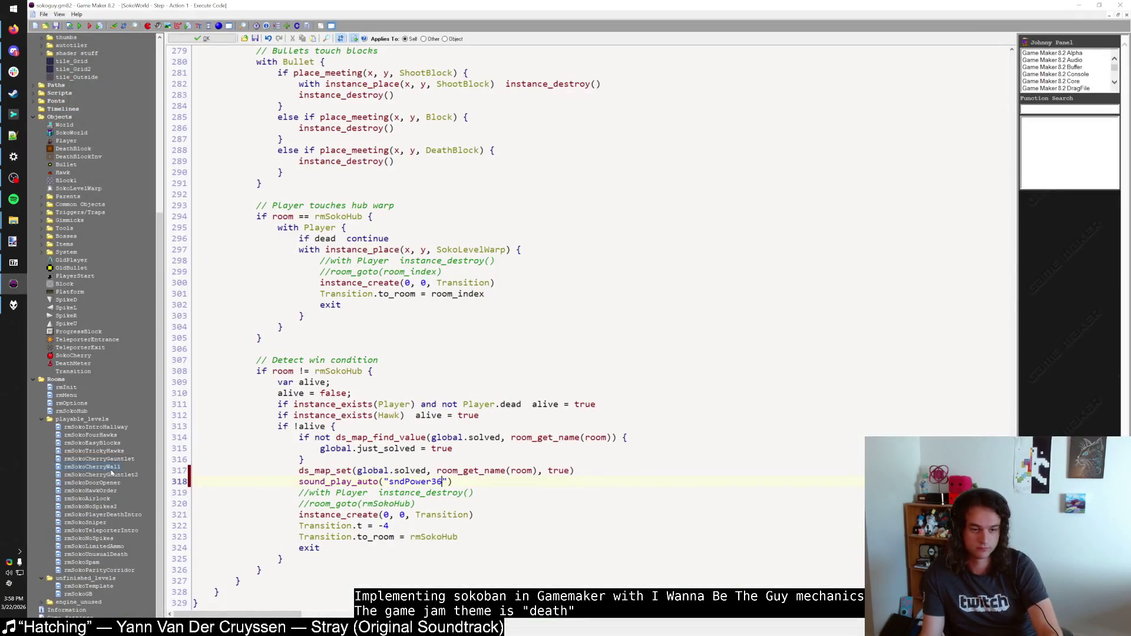
Step: Open rmSokoCherryWall and place a DeathMeter above the level, shifted two cells right
key(F5)
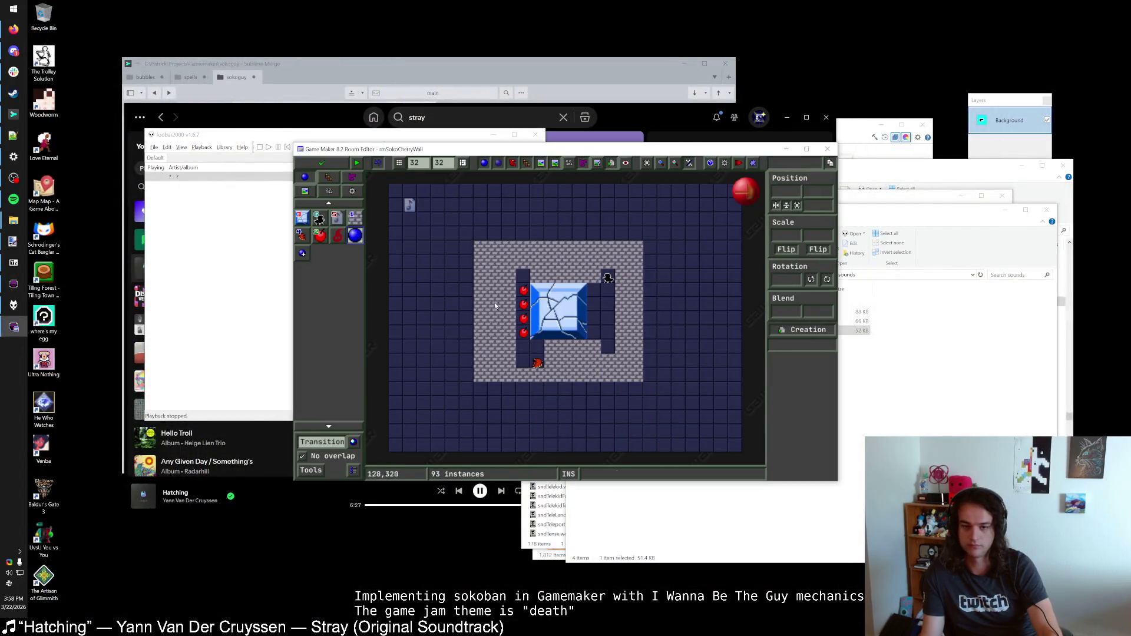
scroll(643, 283, up, 2)
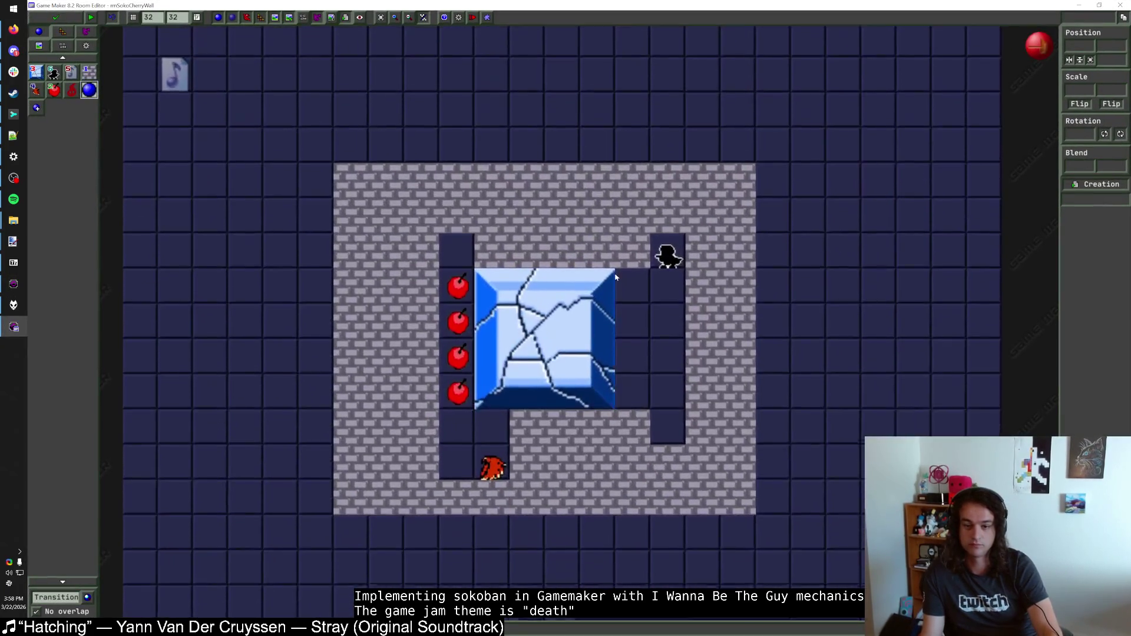
scroll(615, 277, down, 1)
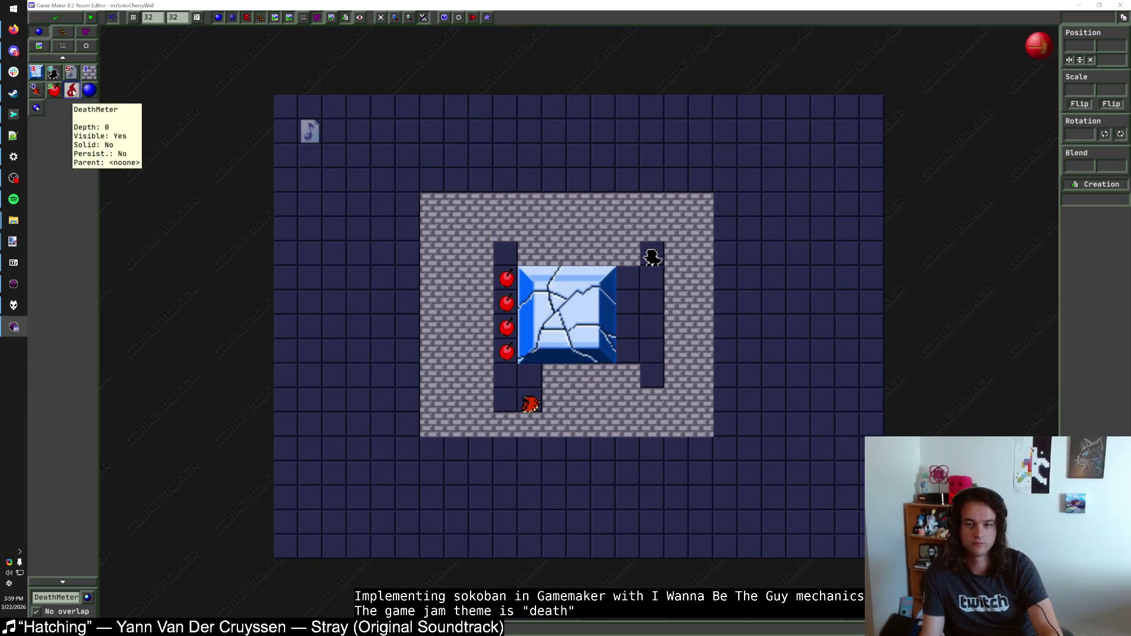
click(527, 157)
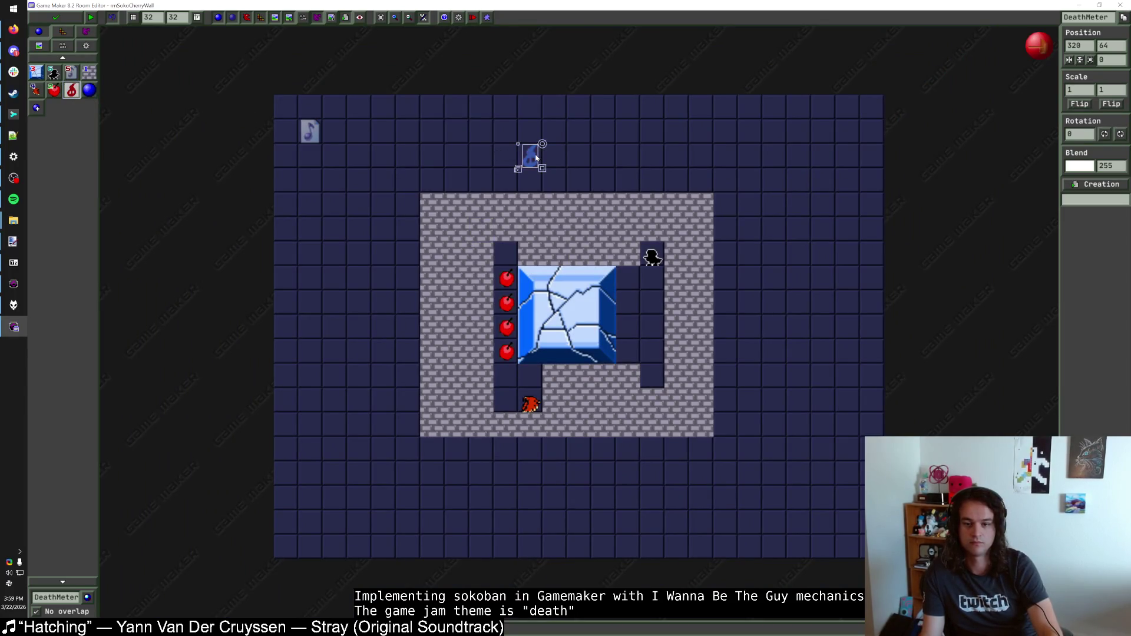
drag(575, 156, 575, 158)
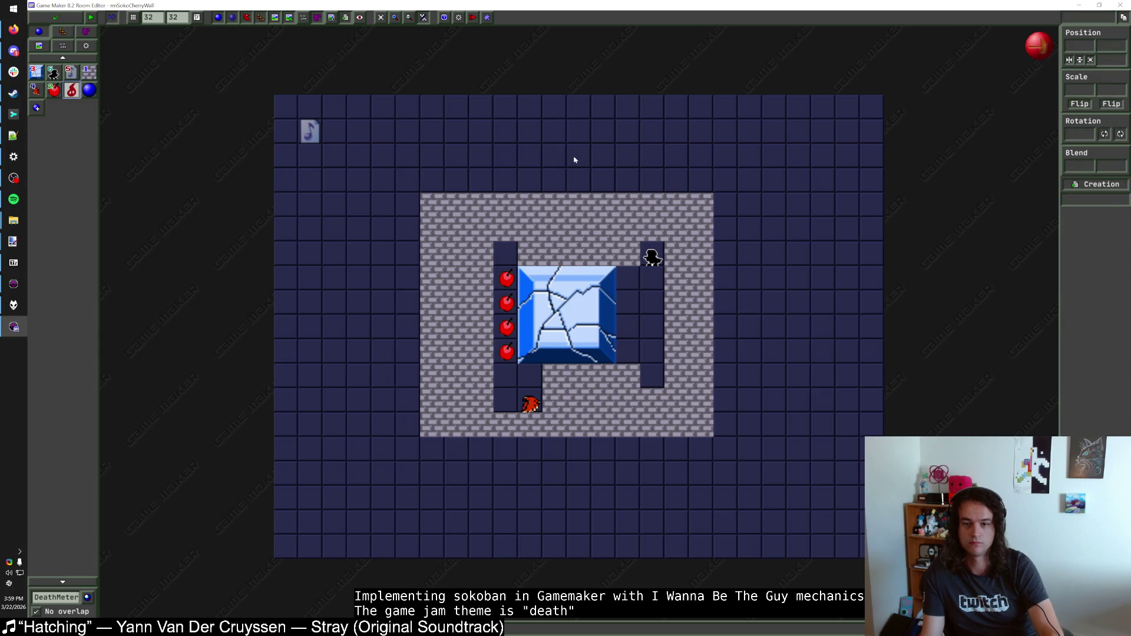
key(Escape)
drag(561, 159, 567, 158)
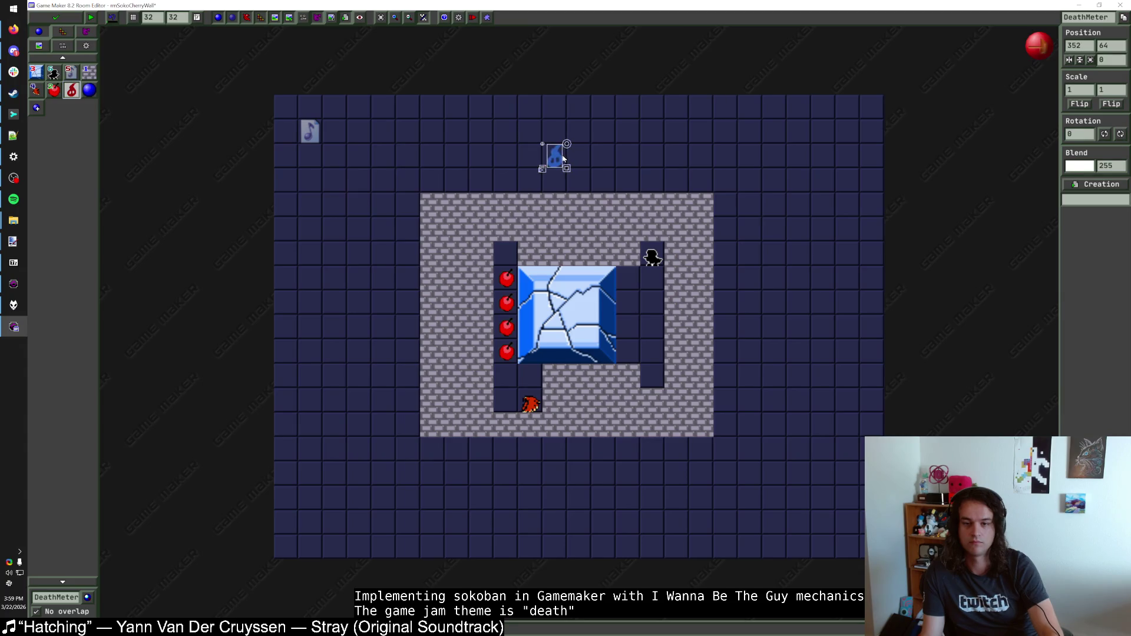
key(Escape)
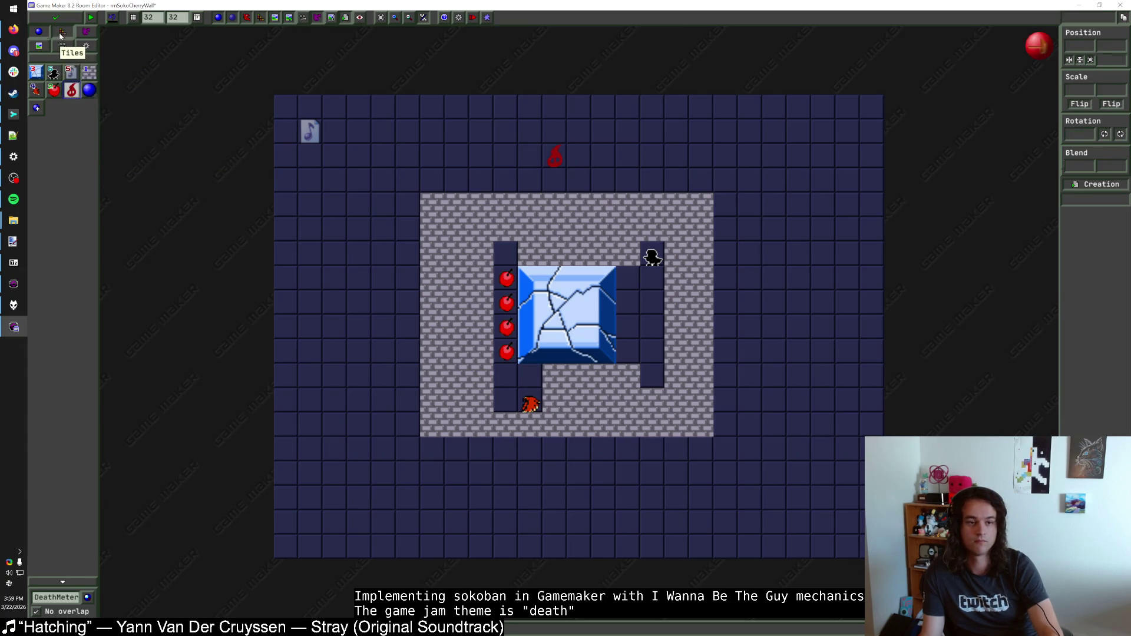
Step: Add the tile_Outside tileset and paint stone across the top, side and bottom rows
click(62, 32)
click(69, 70)
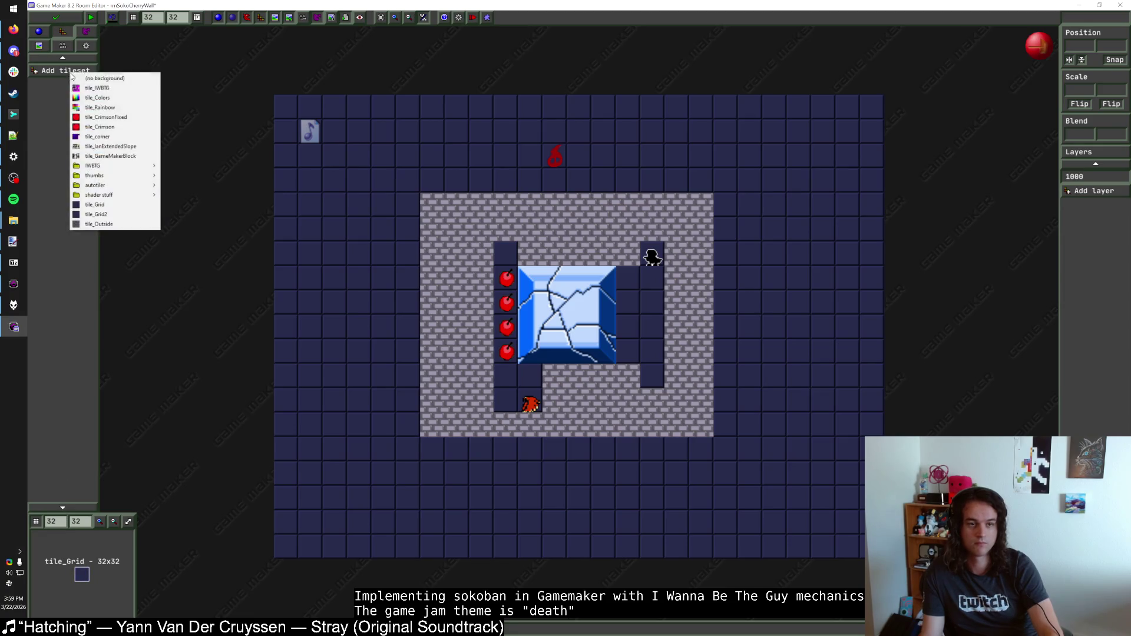
click(123, 224)
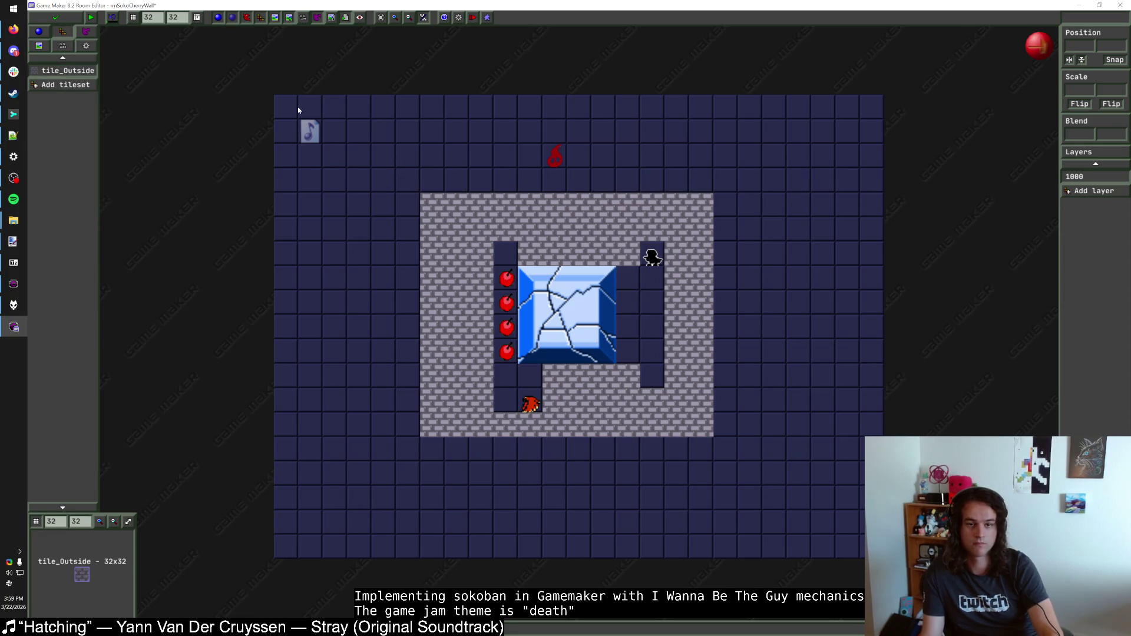
mouse_move(304, 117)
mouse_down()
mouse_move(848, 113)
mouse_move(872, 127)
mouse_move(698, 135)
mouse_move(343, 124)
mouse_move(294, 141)
mouse_up()
mouse_move(289, 154)
mouse_down()
mouse_move(338, 164)
mouse_move(805, 159)
mouse_move(374, 164)
mouse_move(430, 185)
mouse_move(866, 198)
mouse_move(704, 200)
mouse_move(712, 207)
mouse_up()
mouse_move(848, 203)
mouse_down()
mouse_move(863, 210)
mouse_move(729, 229)
mouse_move(878, 260)
mouse_move(732, 294)
mouse_move(858, 316)
mouse_move(736, 330)
mouse_move(874, 361)
mouse_move(727, 379)
mouse_move(873, 404)
mouse_move(730, 431)
mouse_up()
drag(664, 307, 541, 253)
mouse_move(420, 203)
mouse_down()
mouse_move(297, 203)
mouse_move(416, 229)
mouse_move(282, 262)
mouse_move(365, 282)
mouse_move(323, 324)
mouse_move(417, 348)
mouse_move(293, 384)
mouse_move(406, 406)
mouse_move(285, 435)
mouse_up()
mouse_move(286, 449)
mouse_down()
mouse_move(860, 452)
mouse_move(642, 472)
mouse_move(393, 472)
mouse_move(312, 500)
mouse_move(709, 505)
mouse_move(848, 521)
mouse_move(297, 532)
mouse_move(860, 546)
mouse_up()
Step: Save and close rmSokoCherryWall, then open rmSokoCherryGauntlet2
scroll(600, 270, up, 1)
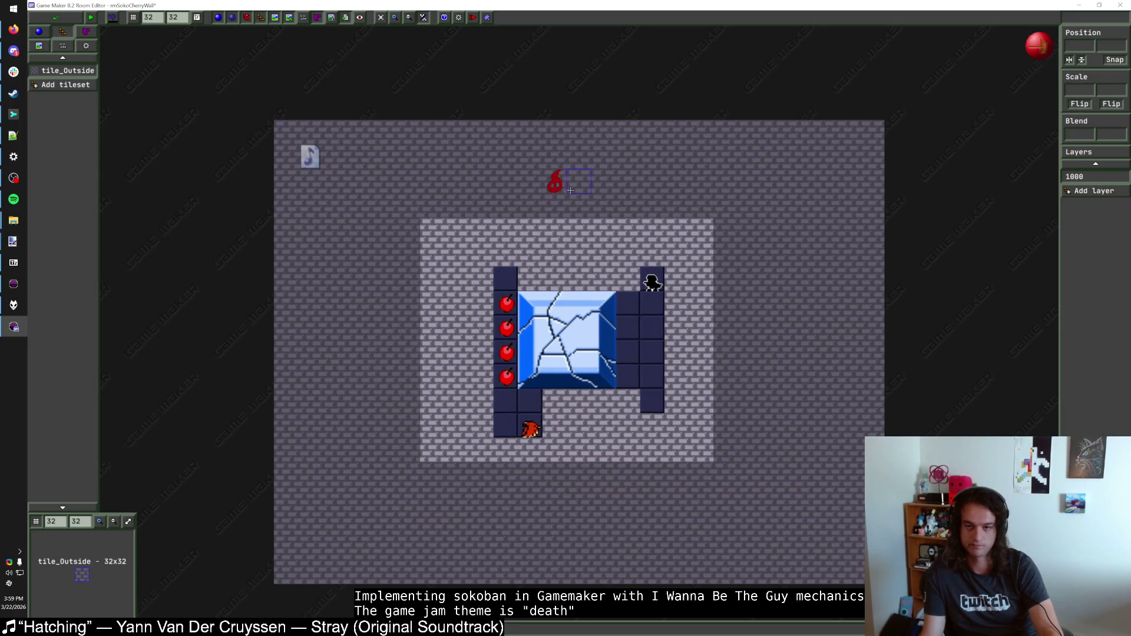
scroll(602, 199, down, 2)
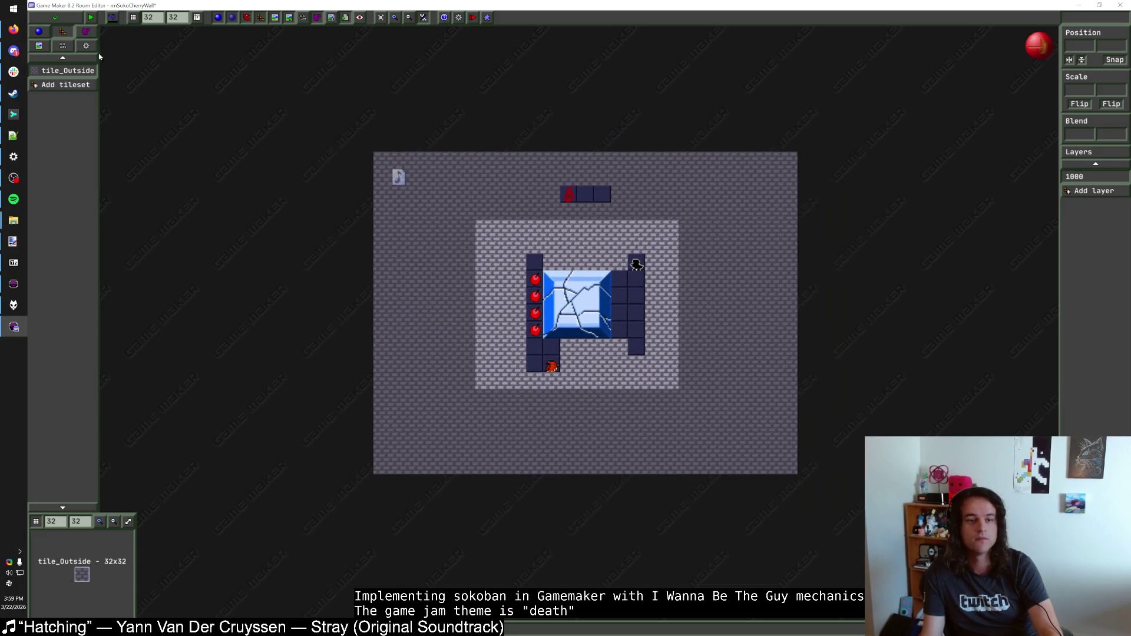
click(65, 21)
double_click(100, 475)
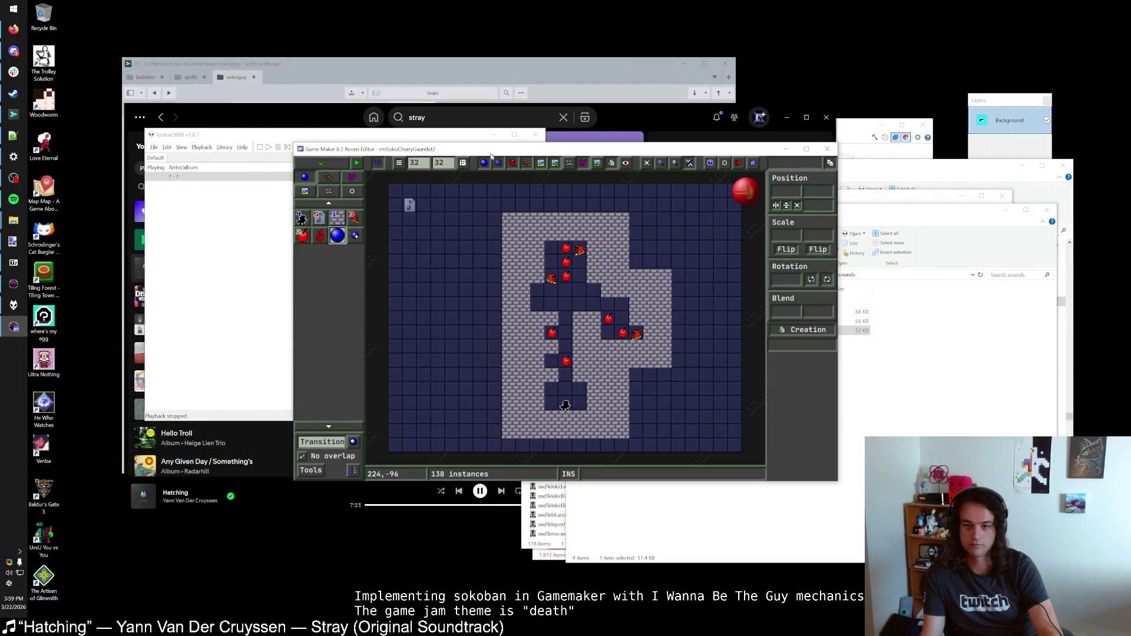
Step: Maximize the room editor and add tile_Outside as the room's tileset
double_click(491, 153)
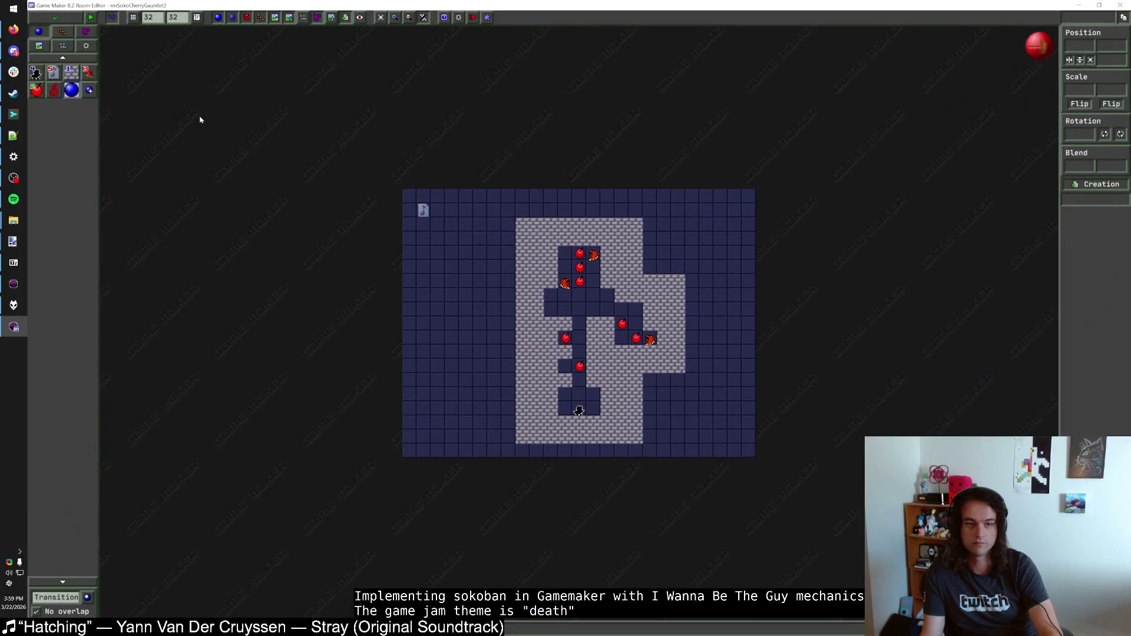
click(66, 46)
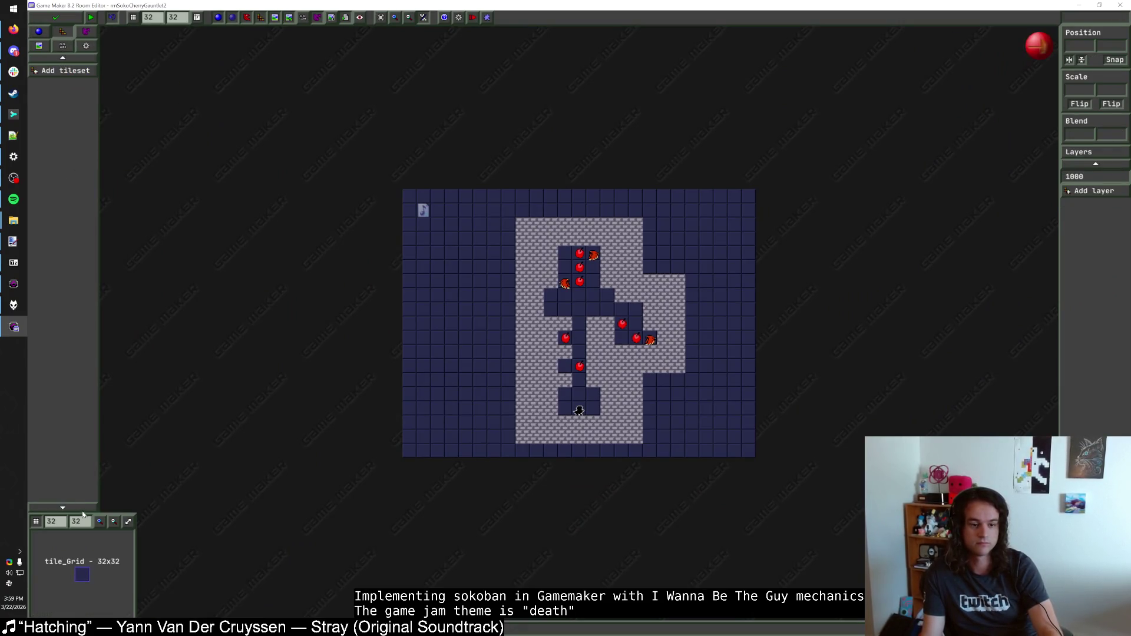
click(78, 90)
click(127, 229)
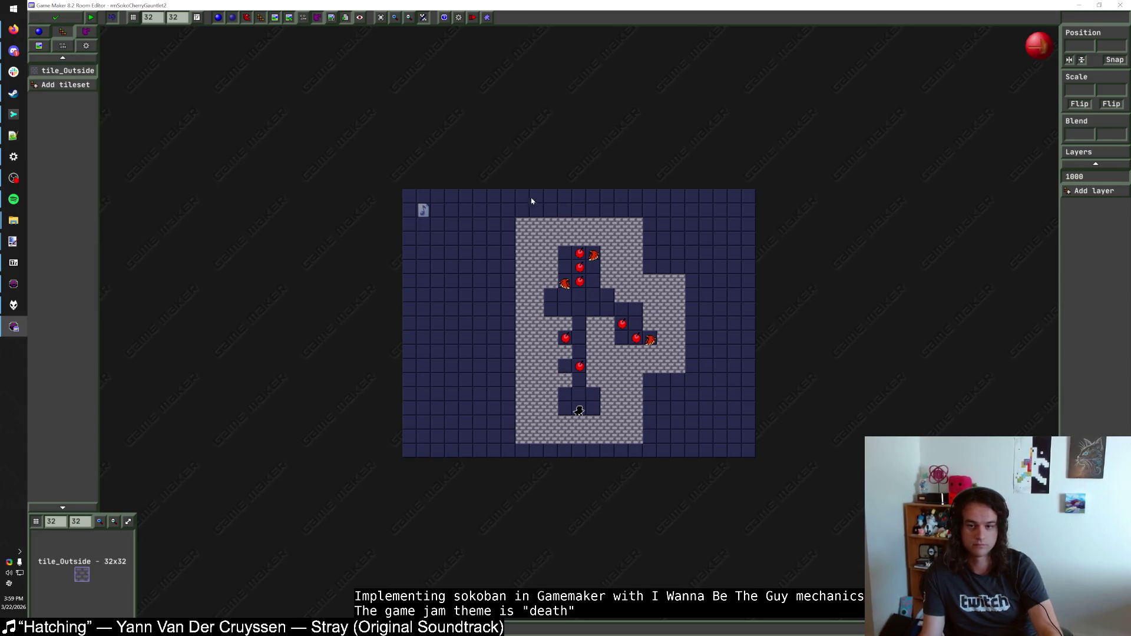
scroll(457, 201, up, 1)
Step: Paint tile_Outside stone over the top rows, right side, bottom rows and left areas
mouse_move(417, 196)
mouse_down()
mouse_move(818, 192)
mouse_move(792, 216)
mouse_move(387, 217)
mouse_up()
mouse_move(732, 240)
mouse_down()
mouse_move(839, 258)
mouse_move(747, 304)
mouse_up()
mouse_move(793, 317)
mouse_down()
mouse_move(881, 344)
mouse_move(812, 363)
mouse_up()
mouse_move(908, 365)
mouse_down()
mouse_move(815, 378)
mouse_move(789, 441)
mouse_up()
mouse_move(730, 456)
mouse_down()
mouse_move(860, 486)
mouse_move(792, 503)
mouse_move(789, 527)
mouse_up()
drag(860, 533, 729, 567)
mouse_move(532, 232)
mouse_down()
mouse_move(400, 236)
mouse_move(512, 252)
mouse_move(427, 279)
mouse_move(523, 295)
mouse_move(391, 303)
mouse_move(523, 321)
mouse_move(388, 353)
mouse_move(530, 399)
mouse_move(494, 416)
mouse_move(499, 448)
mouse_up()
mouse_move(389, 457)
mouse_down()
mouse_move(391, 469)
mouse_move(517, 499)
mouse_move(464, 518)
mouse_move(533, 524)
mouse_up()
mouse_move(386, 539)
mouse_down()
mouse_move(704, 560)
mouse_move(509, 564)
mouse_move(510, 582)
mouse_up()
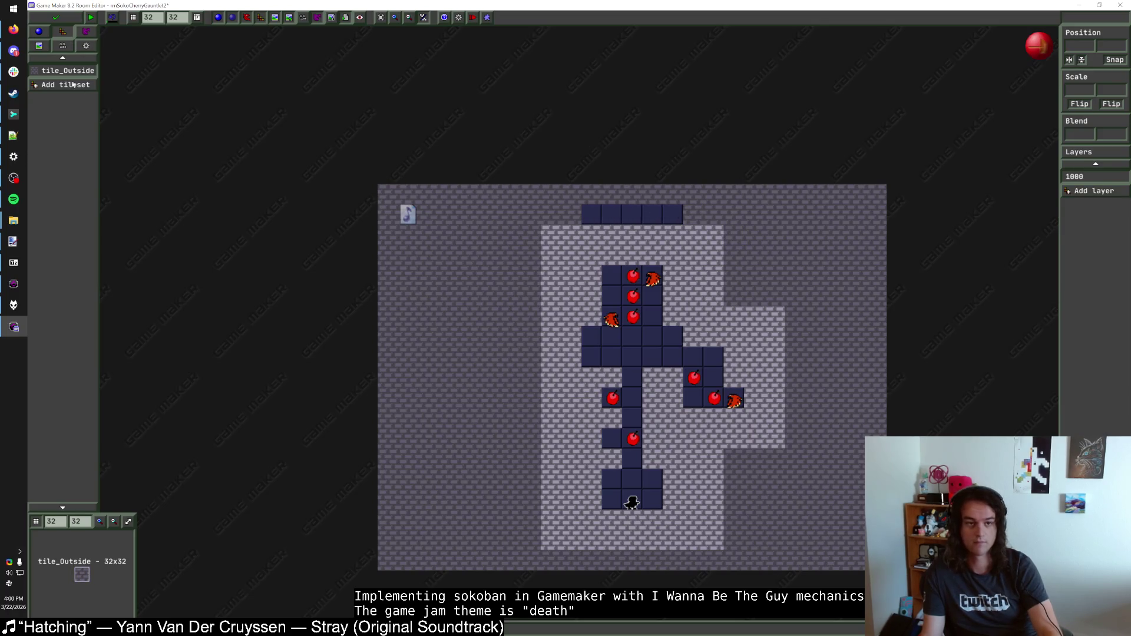
Step: Place a DeathMeter at the top of the room and save it
click(46, 34)
click(54, 90)
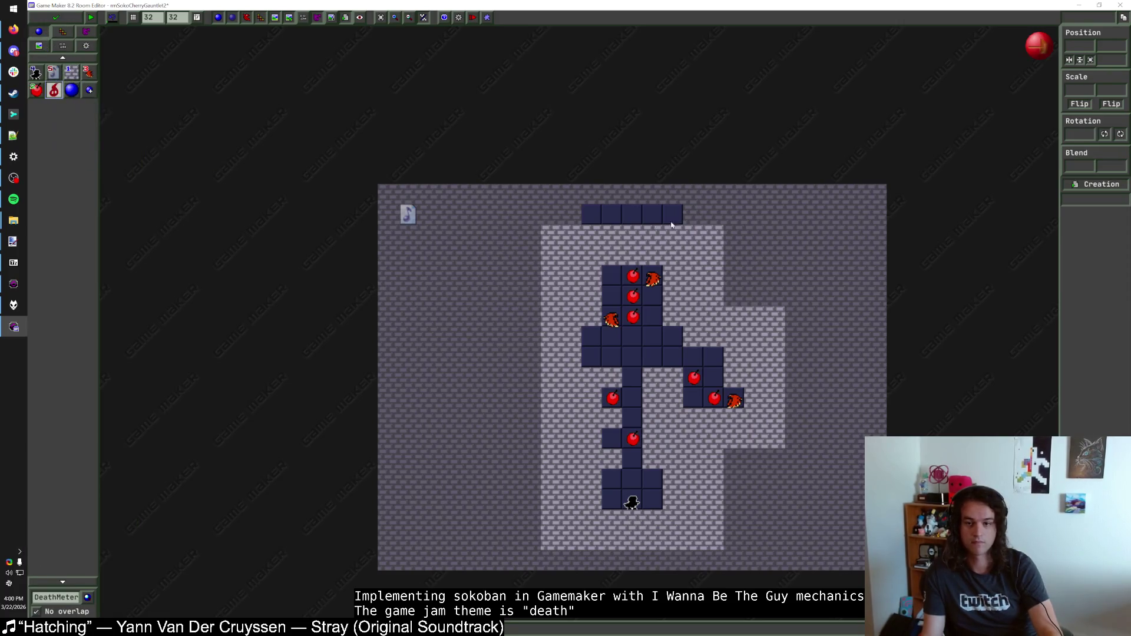
click(591, 214)
click(51, 16)
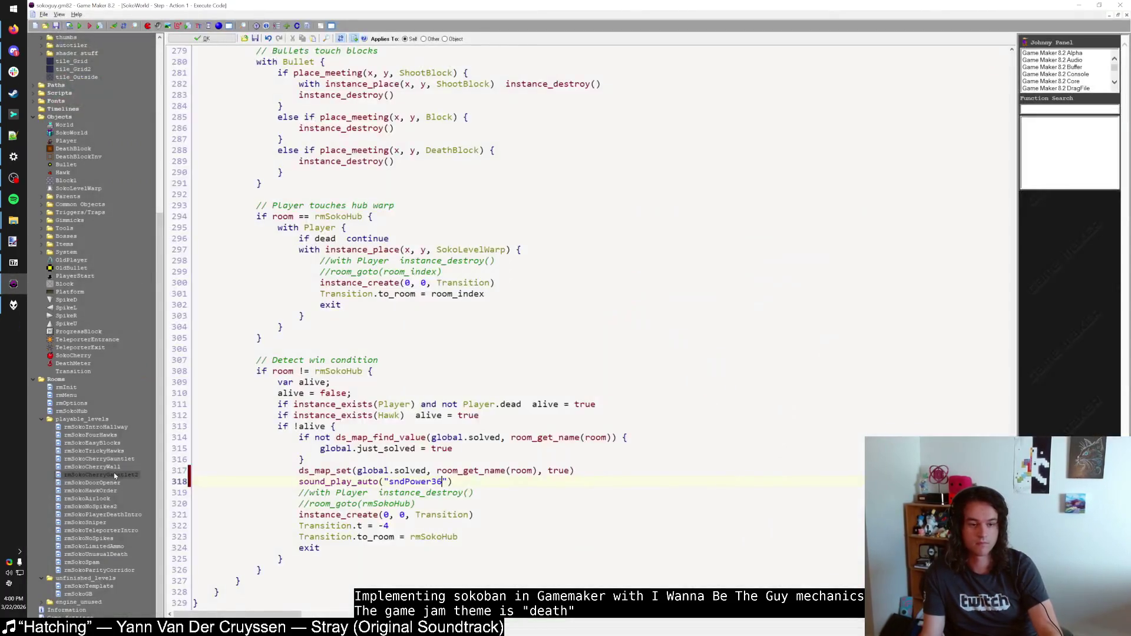
Step: Open rmSokoDoorOpener and place a DeathMeter above the puzzle area
double_click(110, 483)
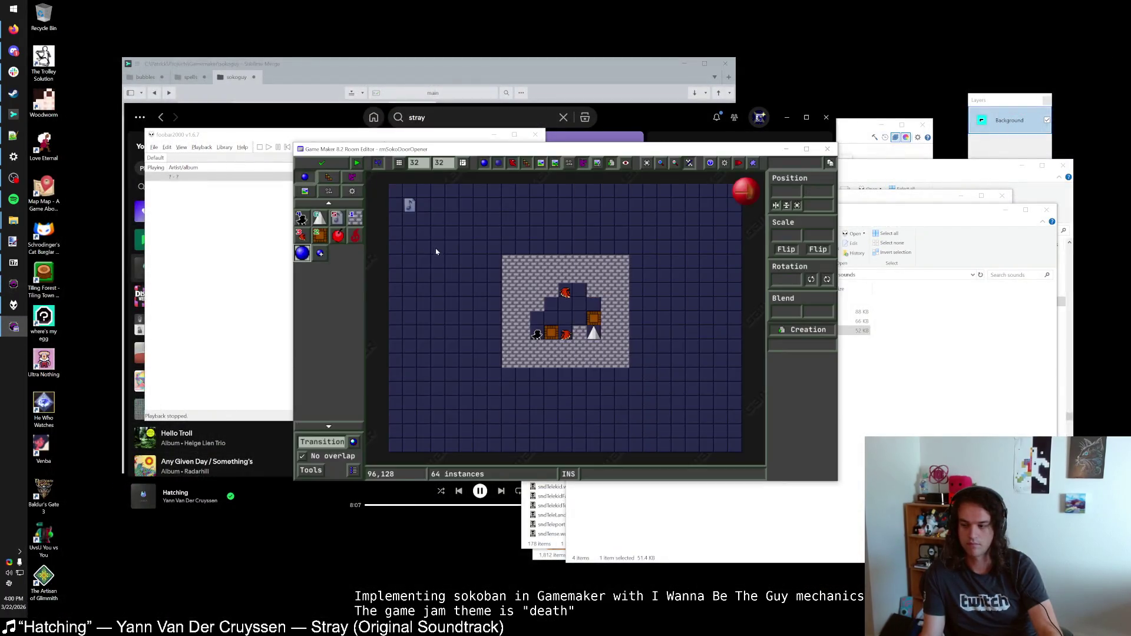
double_click(538, 154)
click(89, 71)
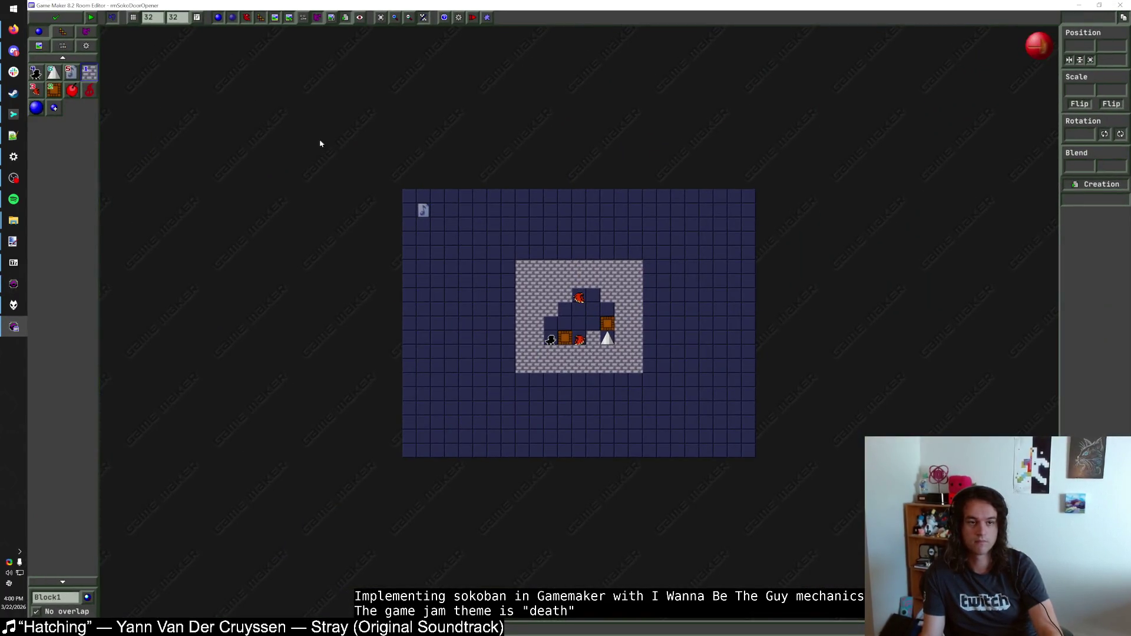
click(90, 89)
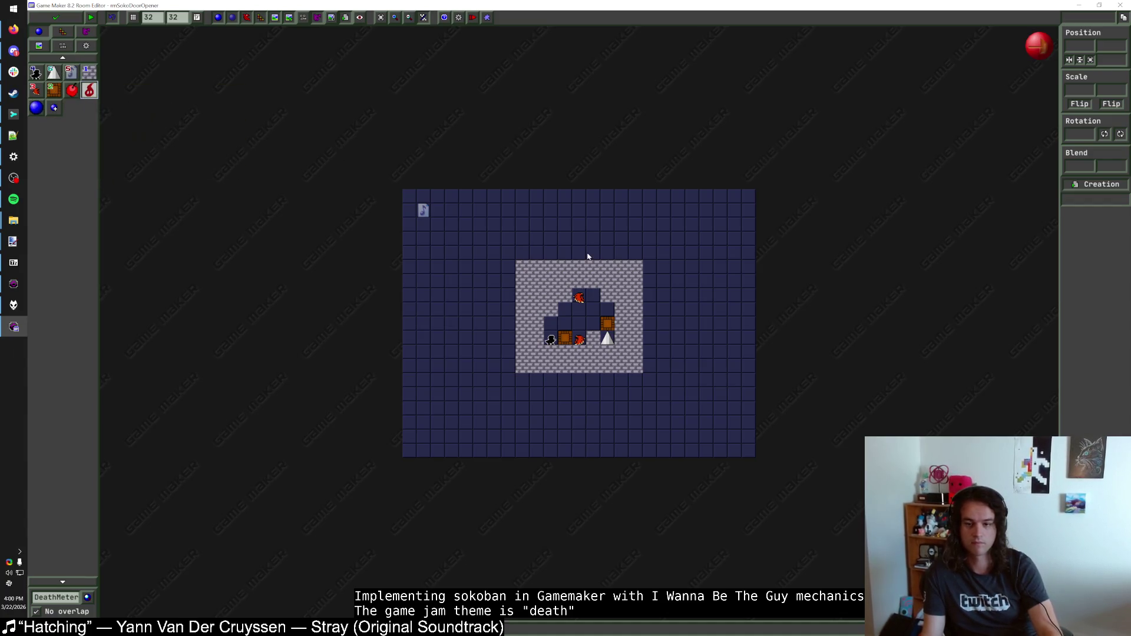
scroll(577, 228, up, 2)
click(557, 229)
key(Escape)
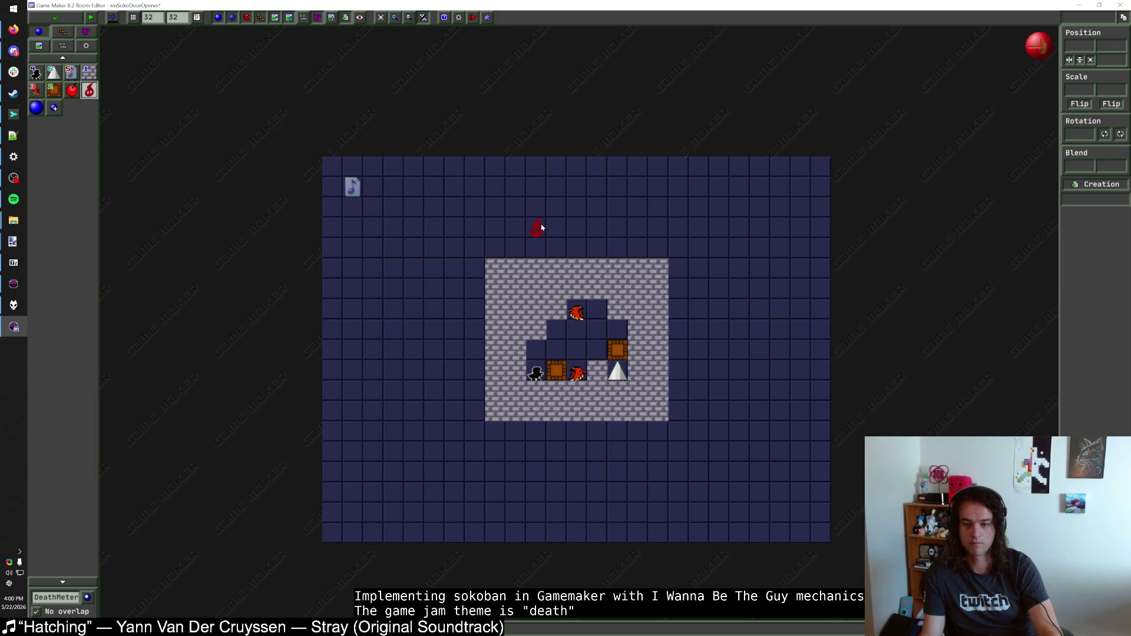
Step: Add the tile_Outside tileset, paint stone around the play area, and save the room
click(63, 31)
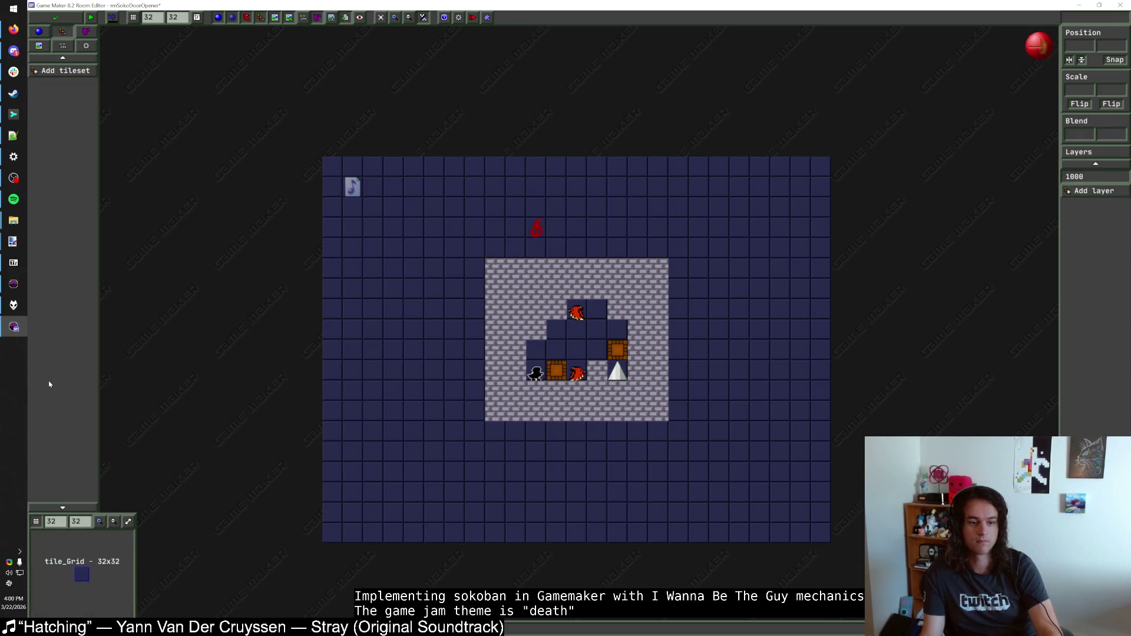
click(65, 71)
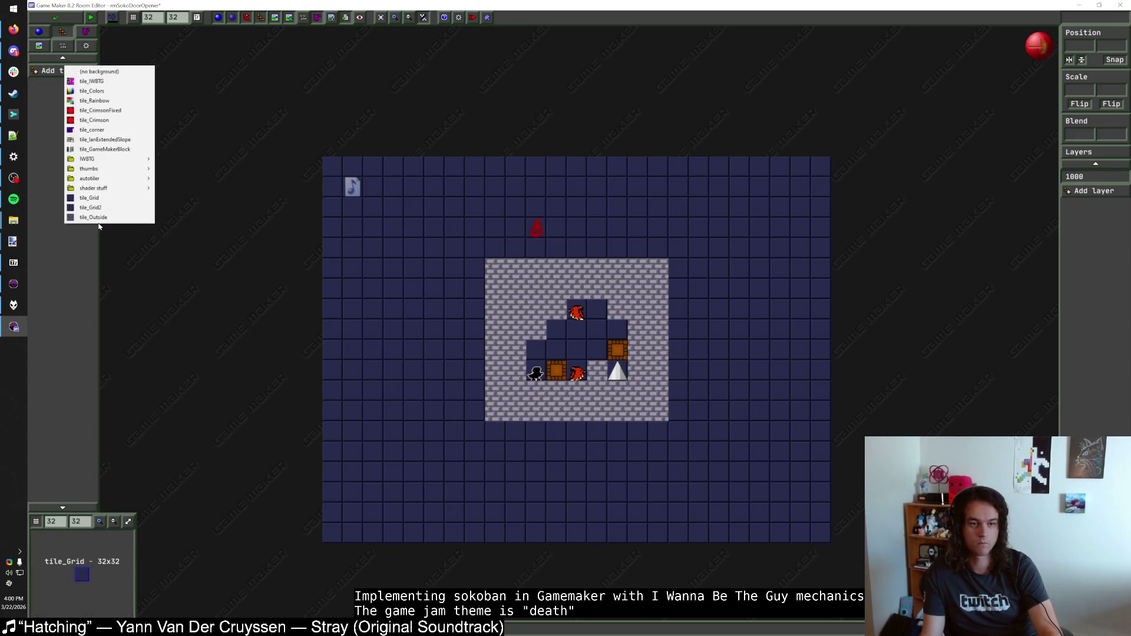
click(99, 218)
mouse_move(352, 175)
mouse_down()
mouse_move(775, 160)
mouse_move(815, 171)
mouse_move(626, 194)
mouse_move(371, 187)
mouse_move(502, 212)
mouse_move(802, 210)
mouse_move(621, 232)
mouse_move(813, 246)
mouse_move(330, 228)
mouse_move(489, 249)
mouse_move(475, 271)
mouse_move(371, 288)
mouse_move(475, 338)
mouse_move(309, 330)
mouse_move(312, 354)
mouse_move(336, 371)
mouse_move(483, 402)
mouse_move(323, 404)
mouse_move(502, 387)
mouse_up()
click(335, 379)
mouse_move(324, 437)
mouse_down()
mouse_move(821, 432)
mouse_move(596, 457)
mouse_move(345, 451)
mouse_move(543, 475)
mouse_move(812, 474)
mouse_move(338, 502)
mouse_move(694, 515)
mouse_move(813, 532)
mouse_move(328, 533)
mouse_up()
mouse_move(678, 268)
mouse_down()
mouse_move(789, 267)
mouse_move(713, 286)
mouse_move(829, 321)
mouse_move(674, 348)
mouse_move(825, 357)
mouse_move(825, 371)
mouse_move(679, 400)
mouse_move(830, 420)
mouse_up()
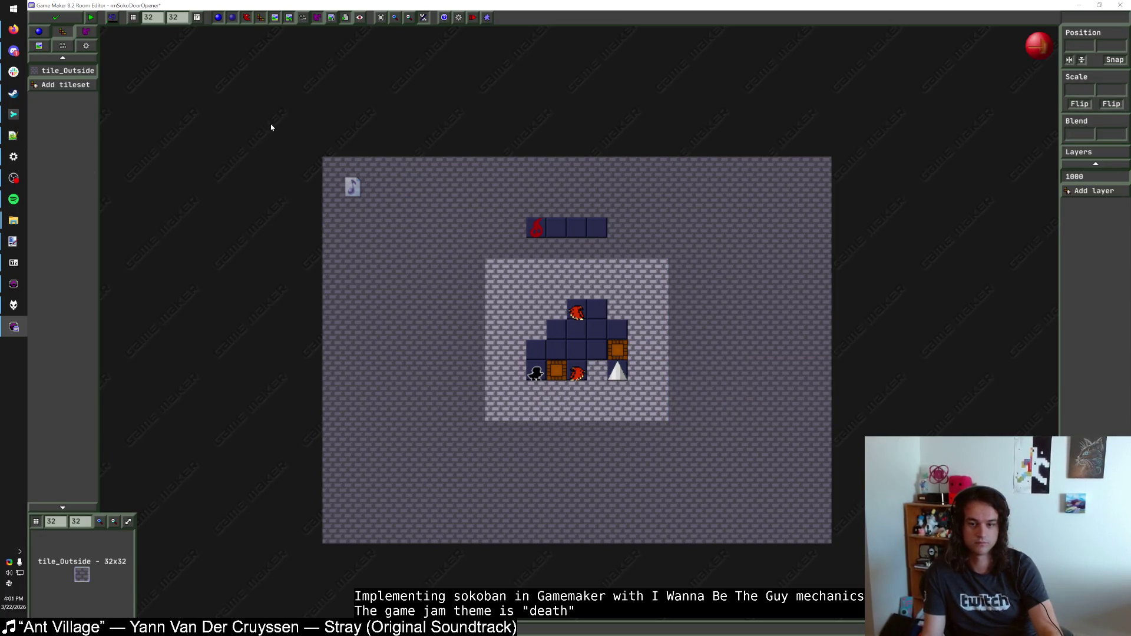
click(54, 22)
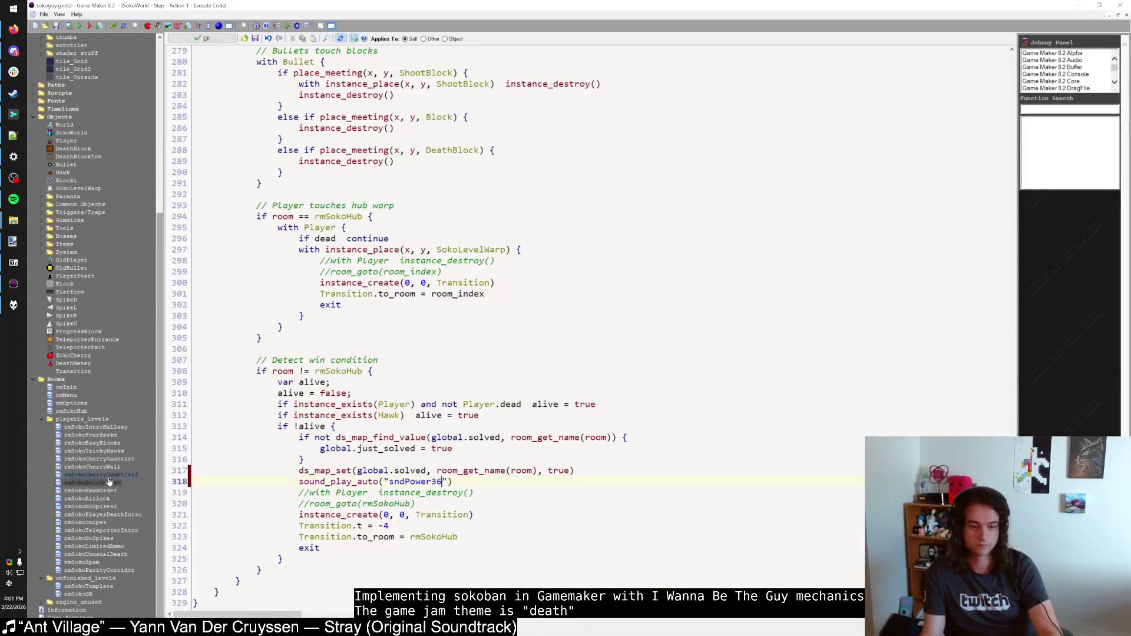
Step: Open rmSokoHawkOrder and move the walled puzzle's objects one cell left
key(F5)
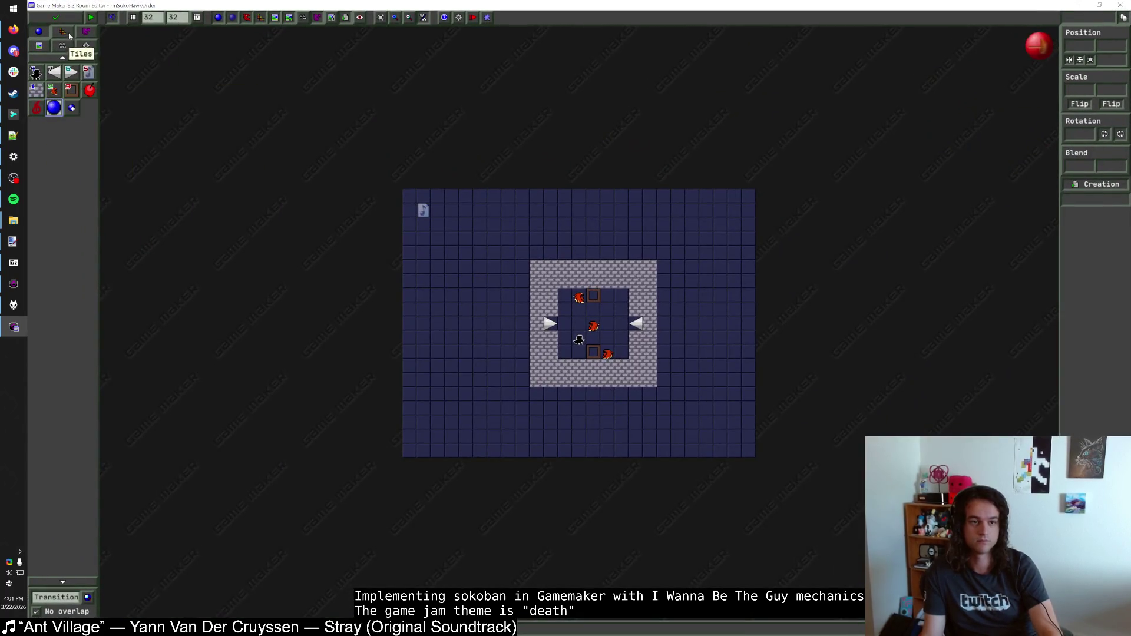
click(62, 31)
drag(409, 196, 750, 196)
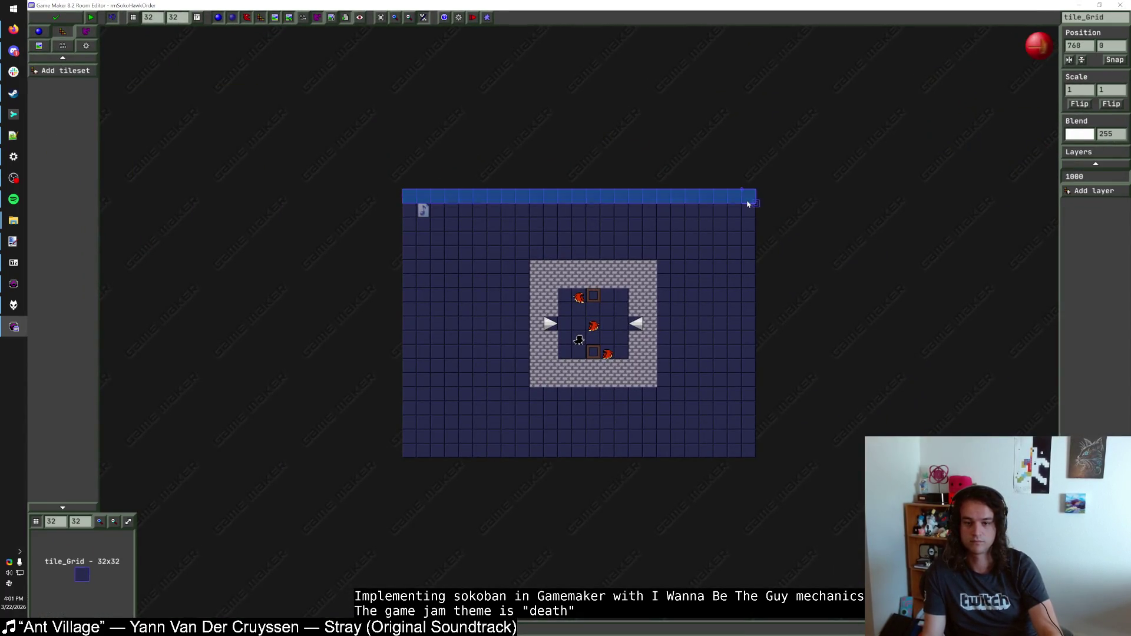
click(471, 235)
click(38, 31)
drag(507, 246, 706, 404)
click(128, 57)
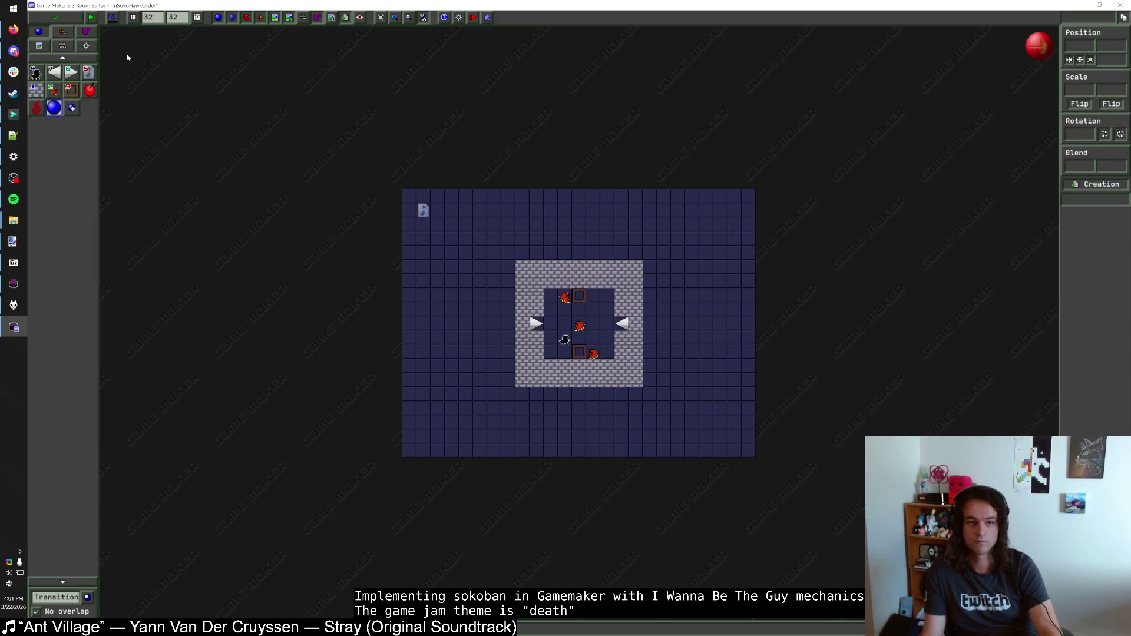
Step: Add the tile_Outside tileset and paint stone over the top four rows
click(63, 31)
drag(407, 202, 752, 208)
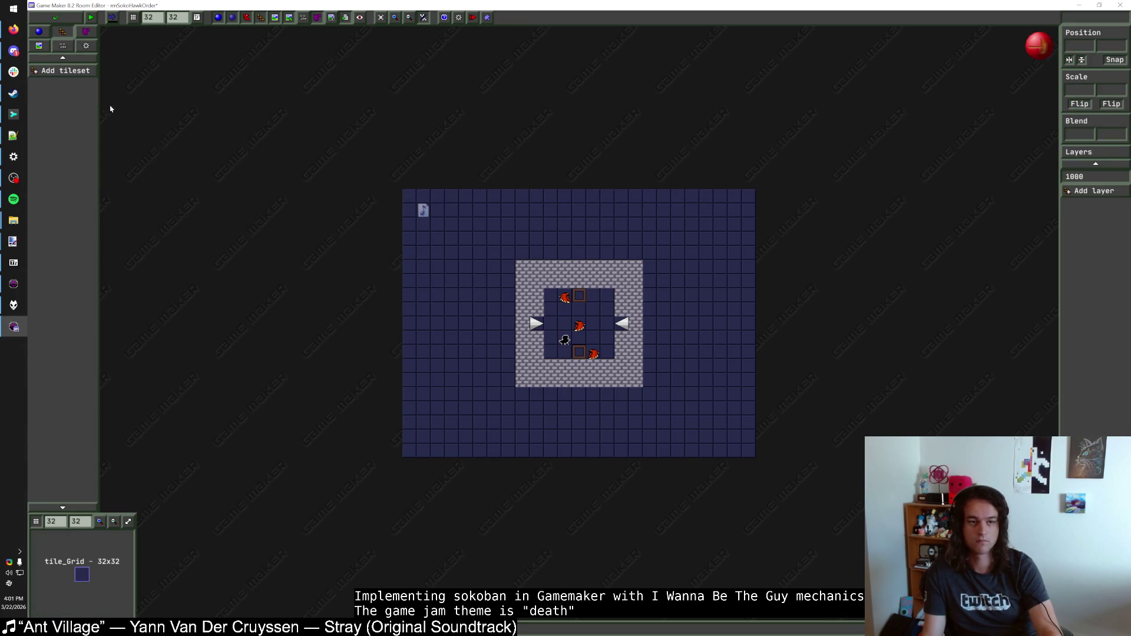
click(79, 73)
click(109, 227)
mouse_move(406, 196)
mouse_down()
mouse_move(674, 197)
mouse_move(462, 215)
mouse_move(422, 206)
mouse_up()
drag(562, 211, 743, 217)
mouse_move(612, 216)
mouse_down()
mouse_move(672, 228)
mouse_move(450, 228)
mouse_move(563, 245)
mouse_move(710, 246)
mouse_move(663, 258)
mouse_move(707, 250)
mouse_move(454, 260)
mouse_move(467, 285)
mouse_move(505, 298)
mouse_move(408, 314)
mouse_move(512, 315)
mouse_move(448, 337)
mouse_move(523, 326)
mouse_up()
Step: Paint stone down the left side, bottom rows and bottom-right, then save the room
click(505, 353)
mouse_move(469, 370)
mouse_down()
mouse_move(411, 394)
mouse_move(733, 395)
mouse_move(740, 404)
mouse_up()
mouse_move(406, 396)
mouse_down()
mouse_move(406, 406)
mouse_move(747, 435)
mouse_up()
mouse_move(417, 442)
mouse_down()
mouse_move(454, 449)
mouse_move(444, 436)
mouse_move(438, 453)
mouse_move(754, 445)
mouse_up()
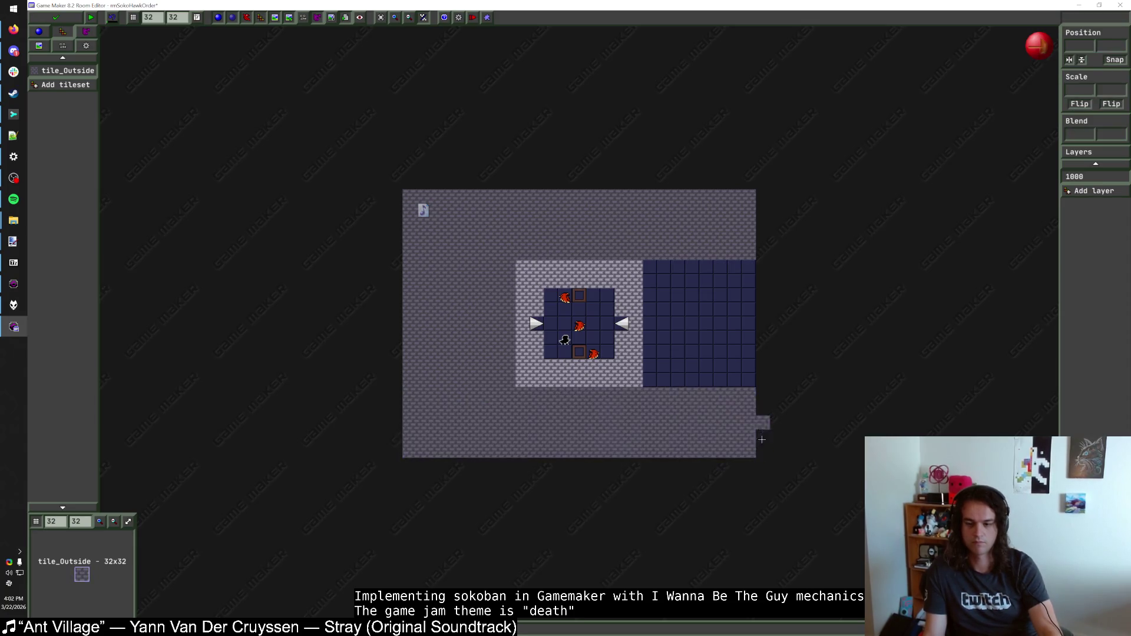
mouse_move(750, 382)
mouse_down()
mouse_move(651, 376)
mouse_move(740, 352)
mouse_move(675, 338)
mouse_move(657, 310)
mouse_move(703, 306)
mouse_move(695, 310)
mouse_move(697, 285)
mouse_move(715, 267)
mouse_move(652, 266)
mouse_up()
click(73, 17)
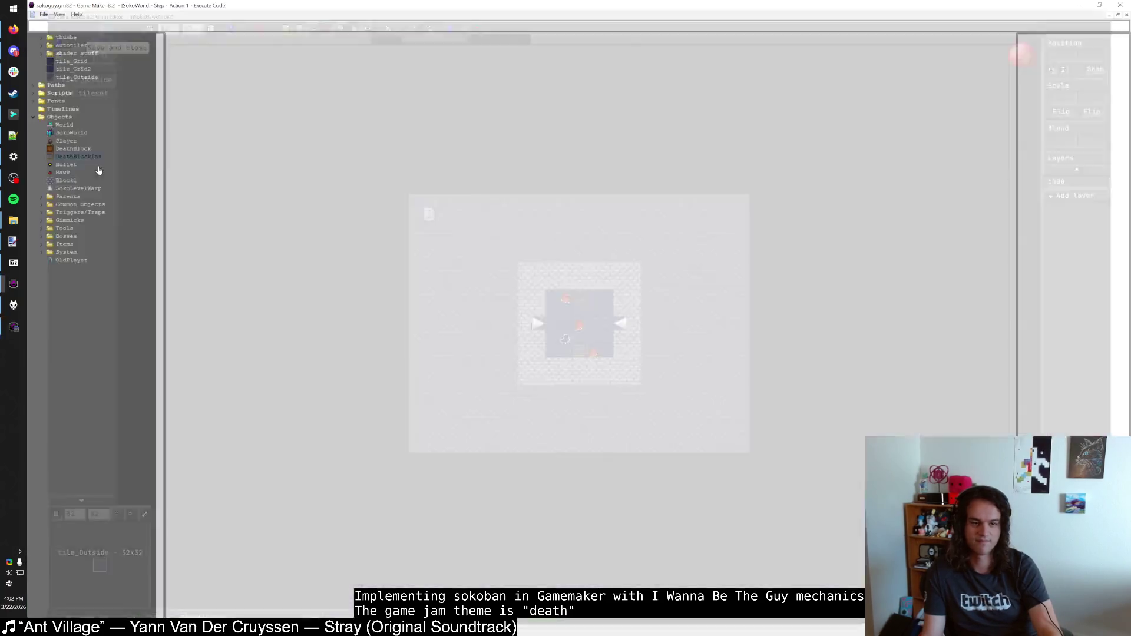
Step: Open a room editor with F5 and close it again
key(F5)
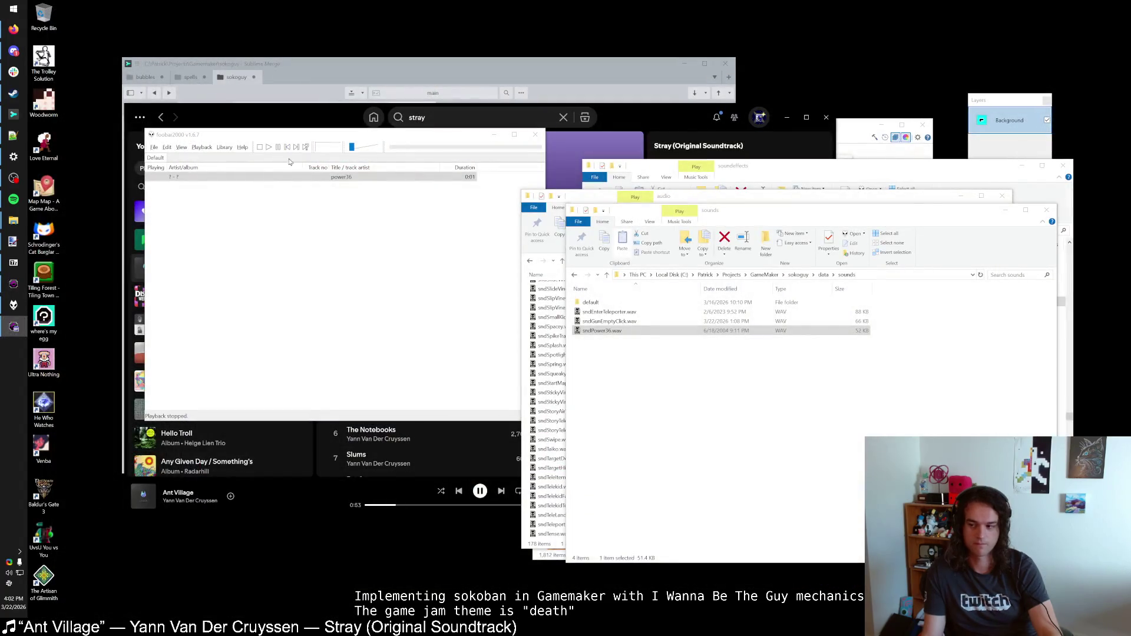
double_click(413, 151)
click(83, 23)
Step: Reopen rmSokoHawkOrder, place a DeathMeter at the left of the top strip, and save it
double_click(102, 494)
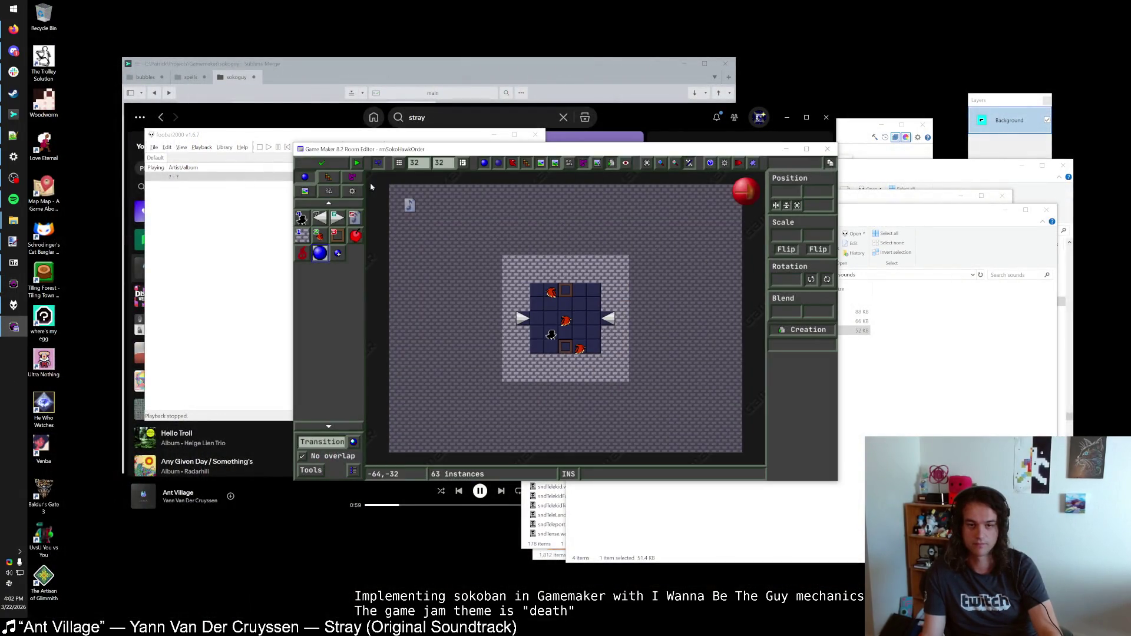
click(351, 176)
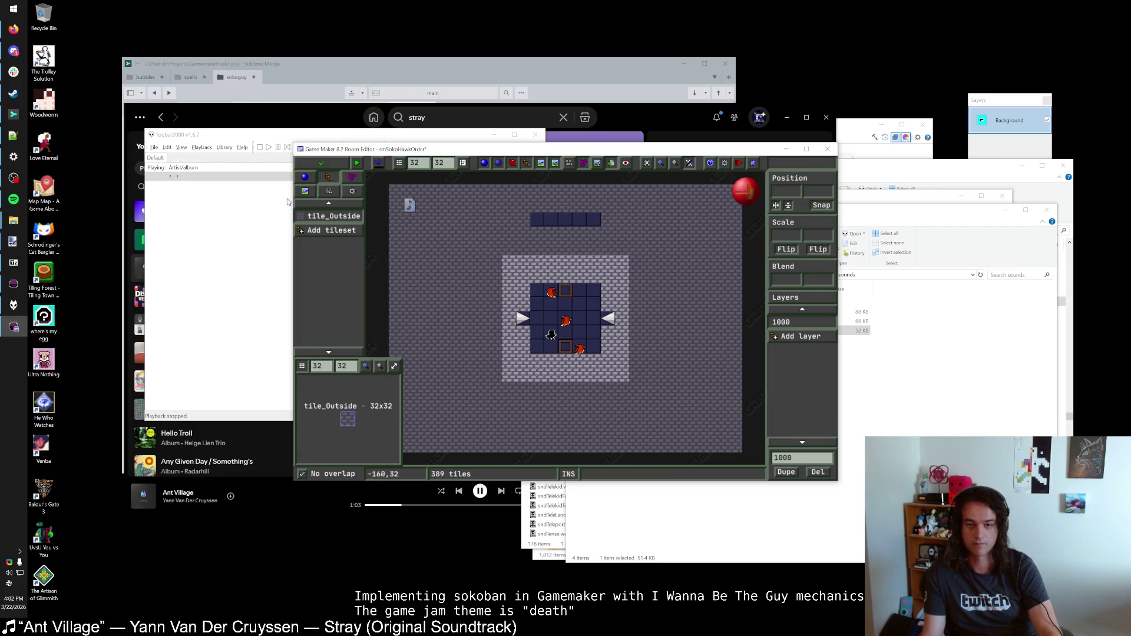
click(303, 178)
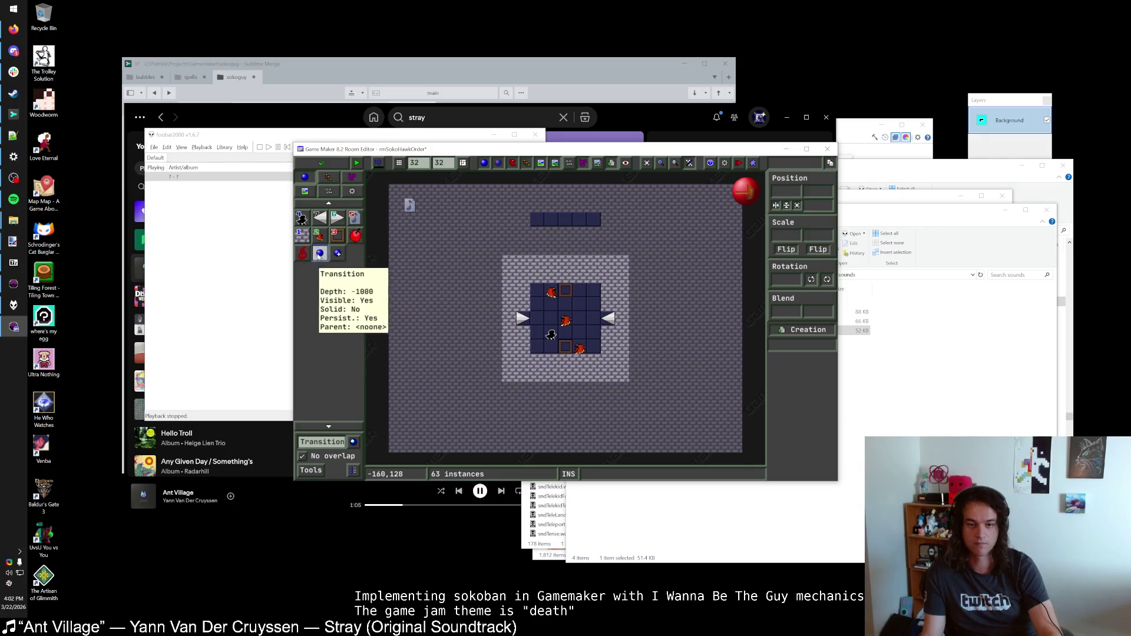
click(535, 222)
click(322, 168)
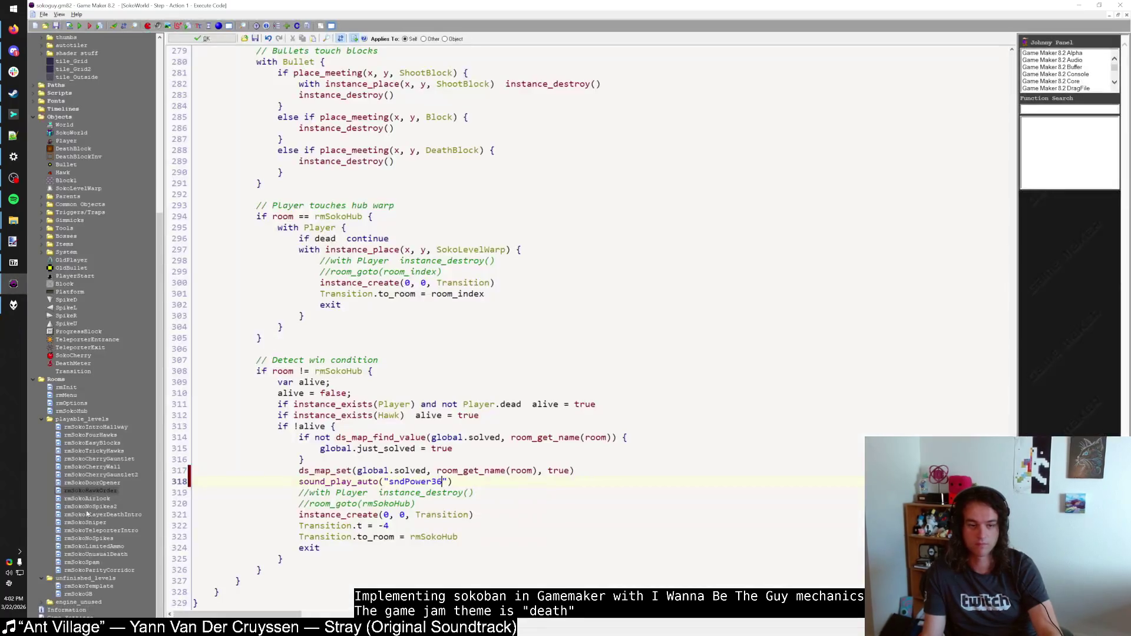
key(alt+Tab)
key(alt+Tab)
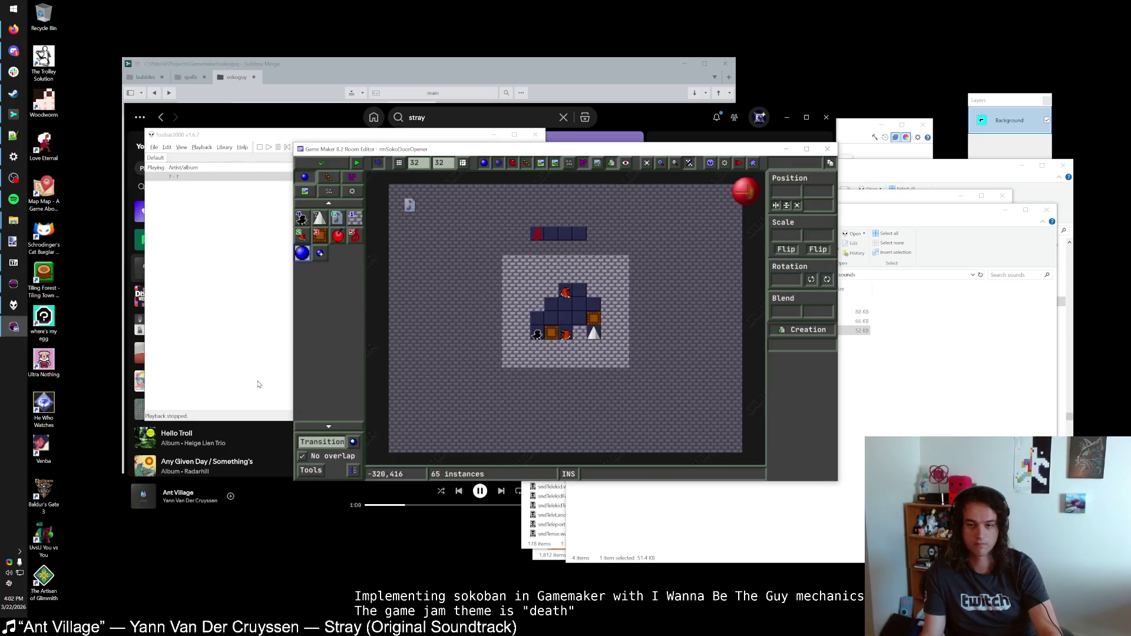
key(alt+Tab)
key(alt+Tab)
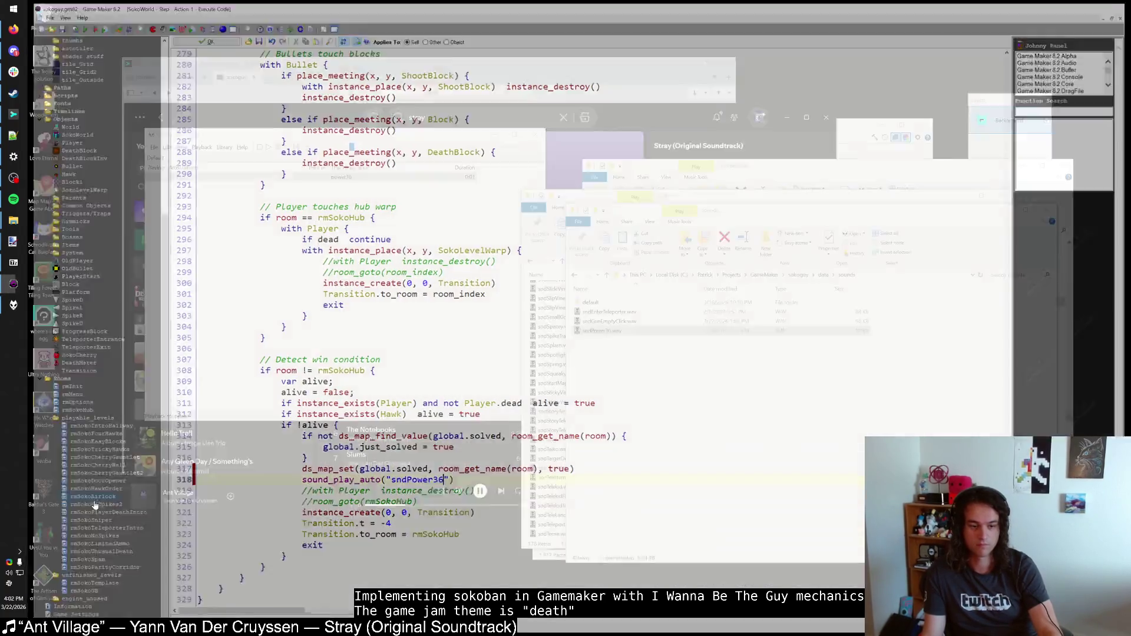
key(alt+Tab)
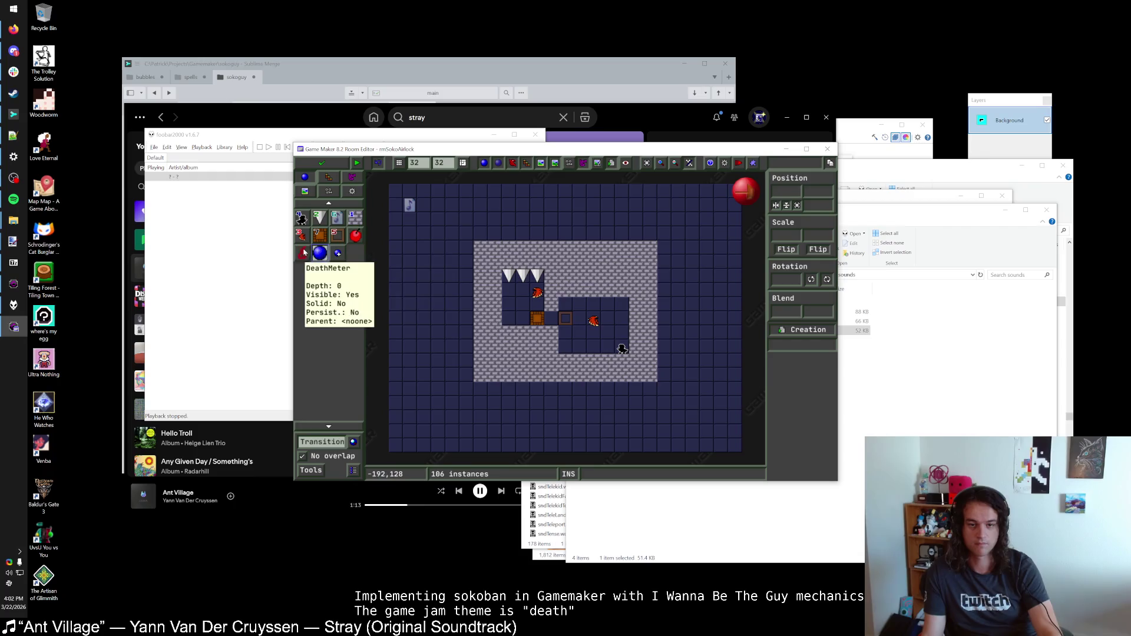
Step: Place a DeathMeter near the top of rmSokoAirlock and add the tile_Outside tileset
click(564, 218)
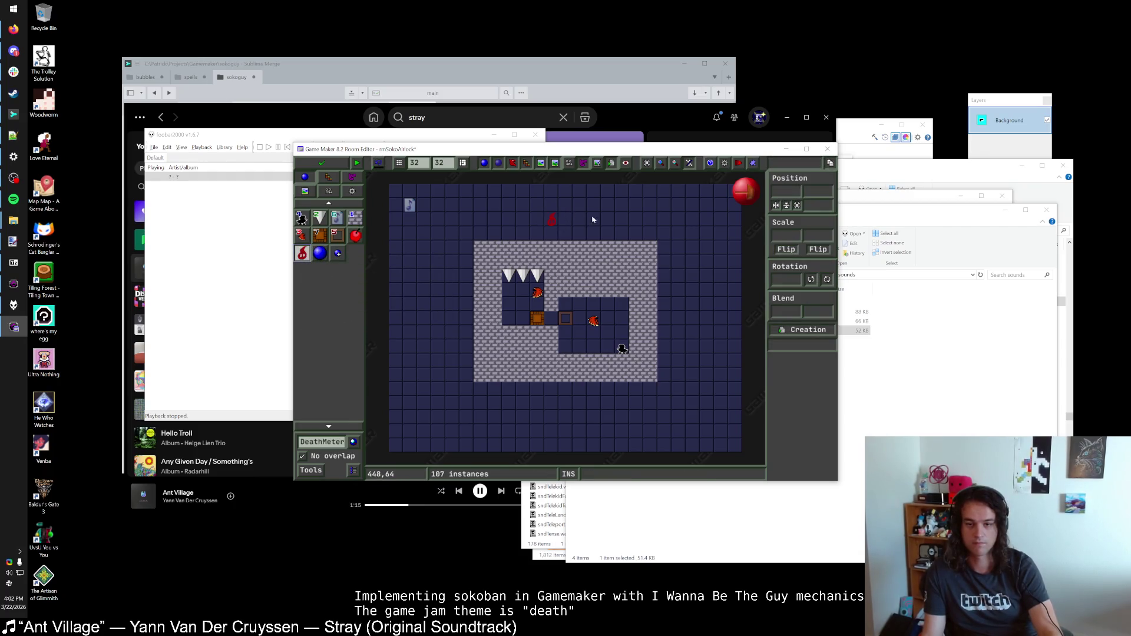
click(335, 183)
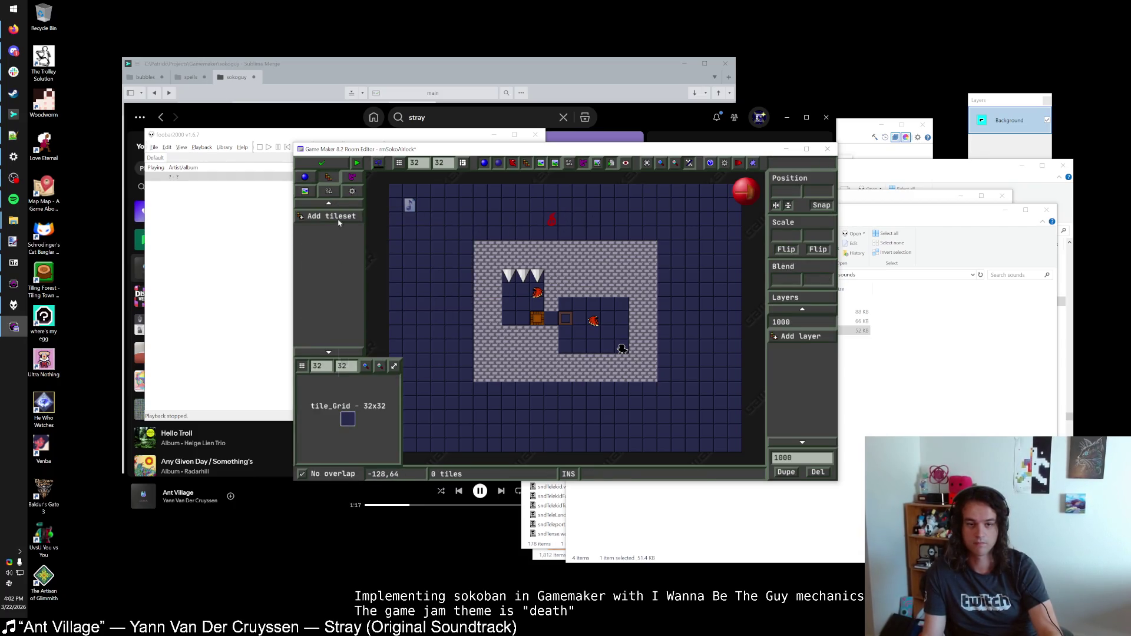
click(339, 222)
click(371, 371)
Step: Paint tile_Outside stone along the top rows and lower rows, removing stray tiles outside the room
mouse_move(405, 190)
mouse_down()
mouse_move(730, 191)
mouse_move(647, 218)
mouse_move(661, 212)
mouse_move(424, 206)
mouse_move(412, 221)
mouse_move(533, 226)
mouse_up()
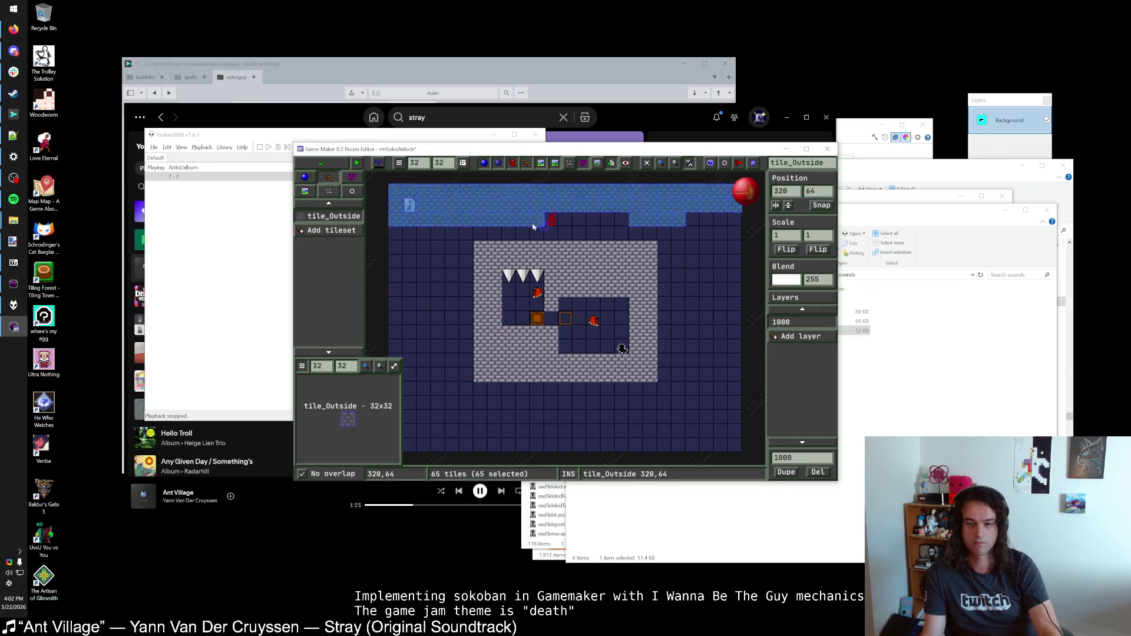
drag(612, 221, 566, 235)
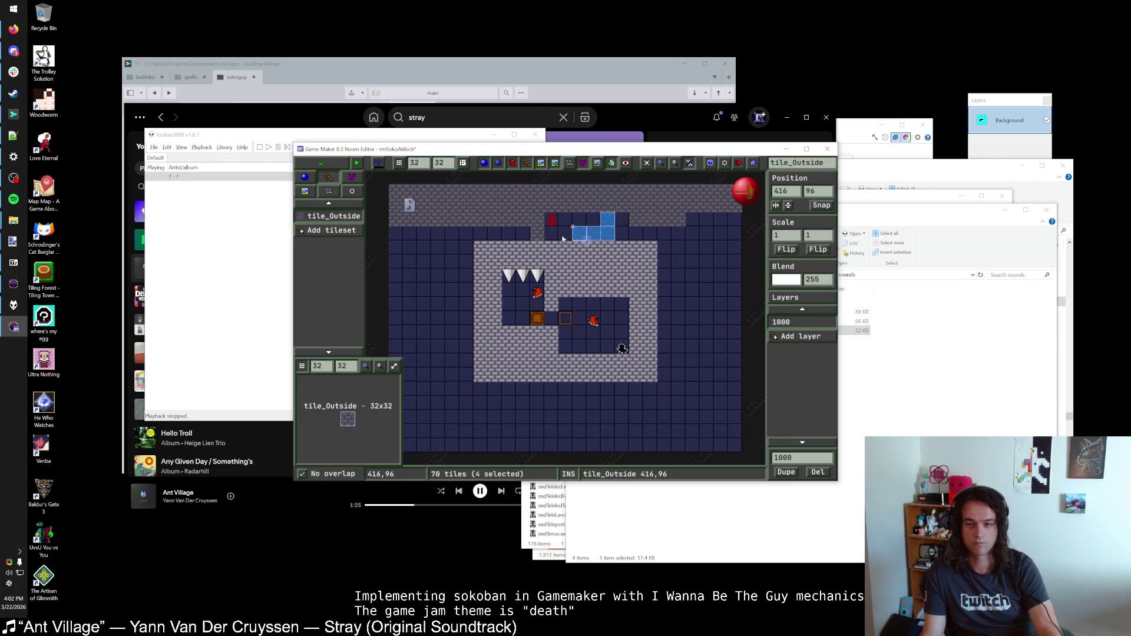
mouse_move(715, 224)
mouse_down()
mouse_move(382, 247)
mouse_move(383, 234)
mouse_move(471, 294)
mouse_move(387, 355)
mouse_move(484, 364)
mouse_up()
click(384, 359)
scroll(412, 360, down, 1)
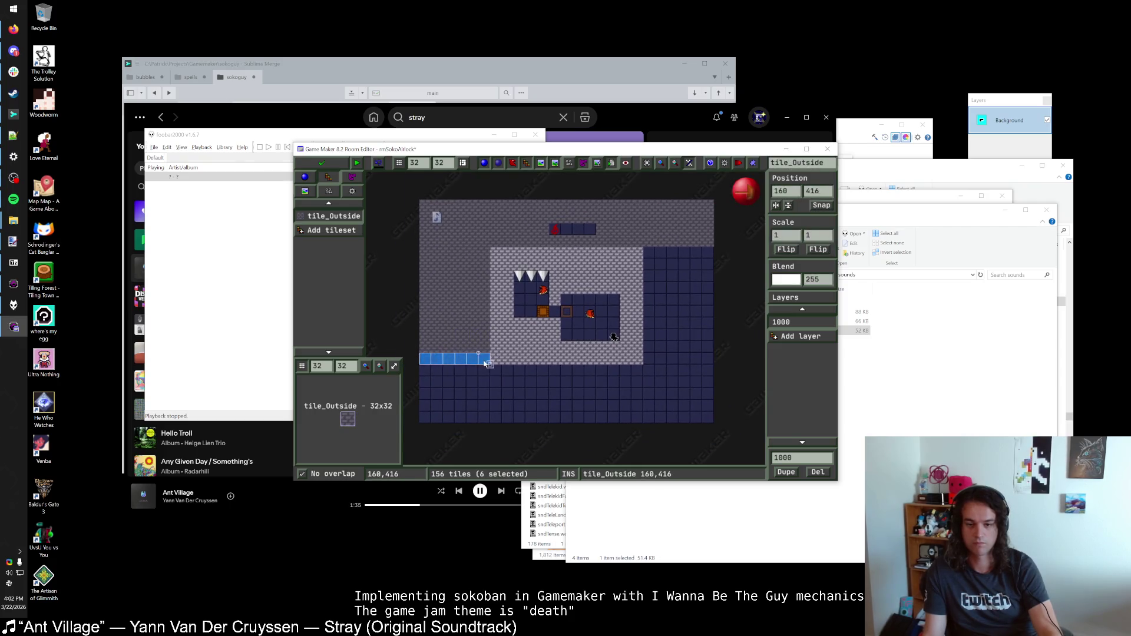
mouse_move(685, 373)
mouse_down()
mouse_move(725, 377)
mouse_move(533, 396)
mouse_move(702, 399)
mouse_move(427, 415)
mouse_move(714, 420)
mouse_up()
click(718, 403)
Step: Fill the bottom rows and lower-right gaps with stone tiles
click(651, 254)
mouse_move(706, 282)
mouse_down()
mouse_move(677, 294)
mouse_move(710, 315)
mouse_move(652, 329)
mouse_move(677, 328)
mouse_up()
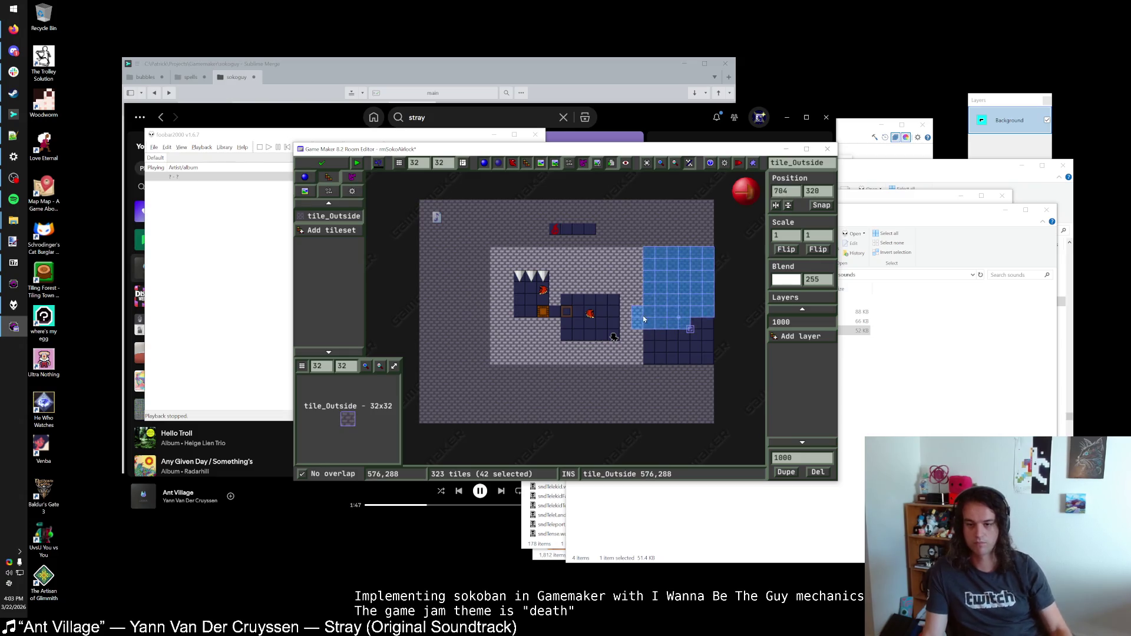
click(729, 325)
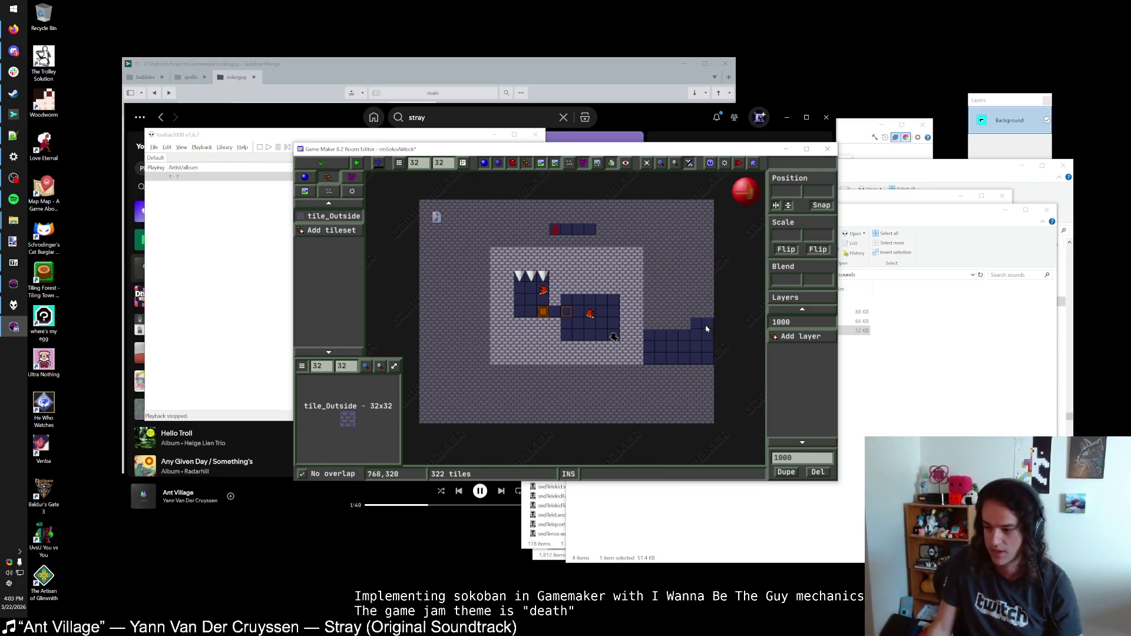
drag(709, 323, 698, 325)
mouse_move(660, 349)
mouse_down()
mouse_move(706, 361)
mouse_move(662, 361)
mouse_up()
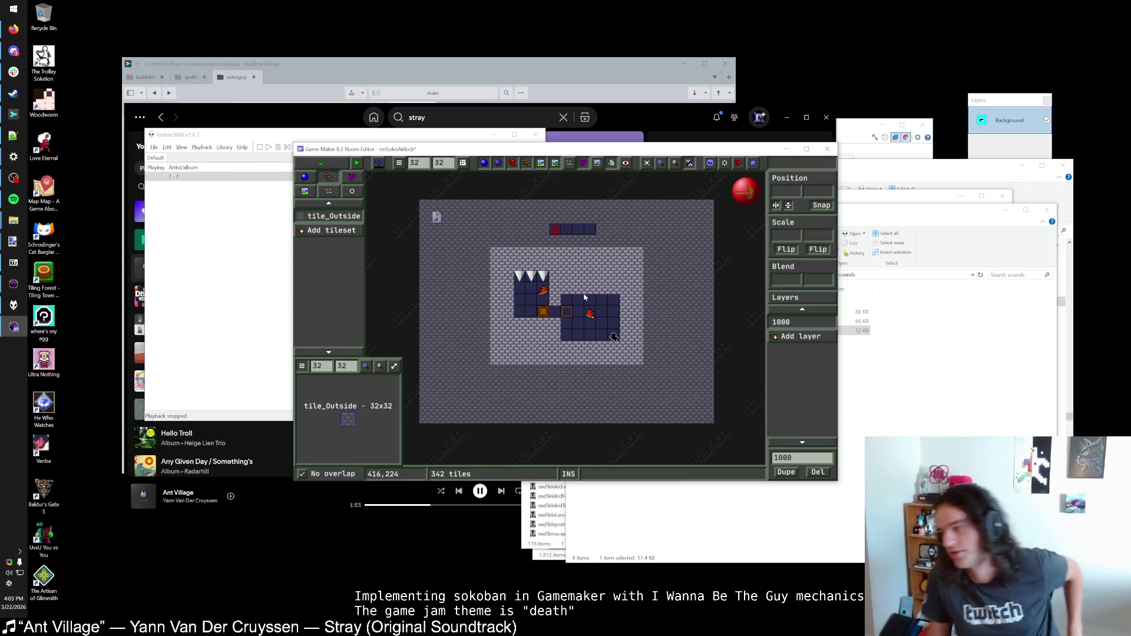
scroll(567, 273, up, 1)
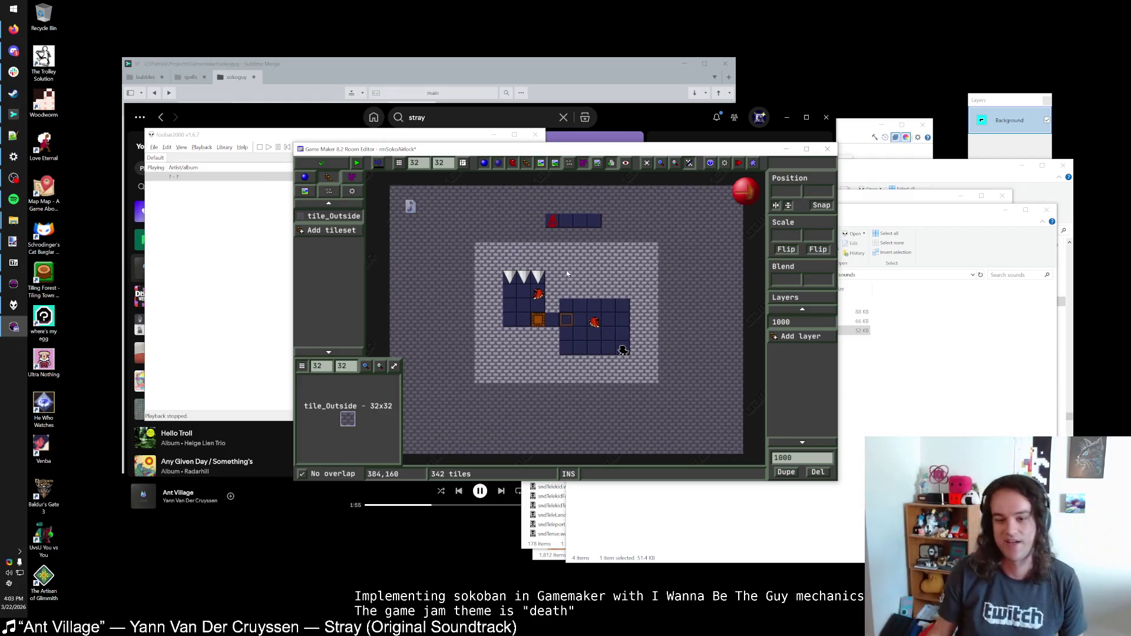
scroll(568, 274, down, 1)
Step: Save and close rmSokoAirlock, then open rmSokoNoSpikes2 for editing
key(super+Up)
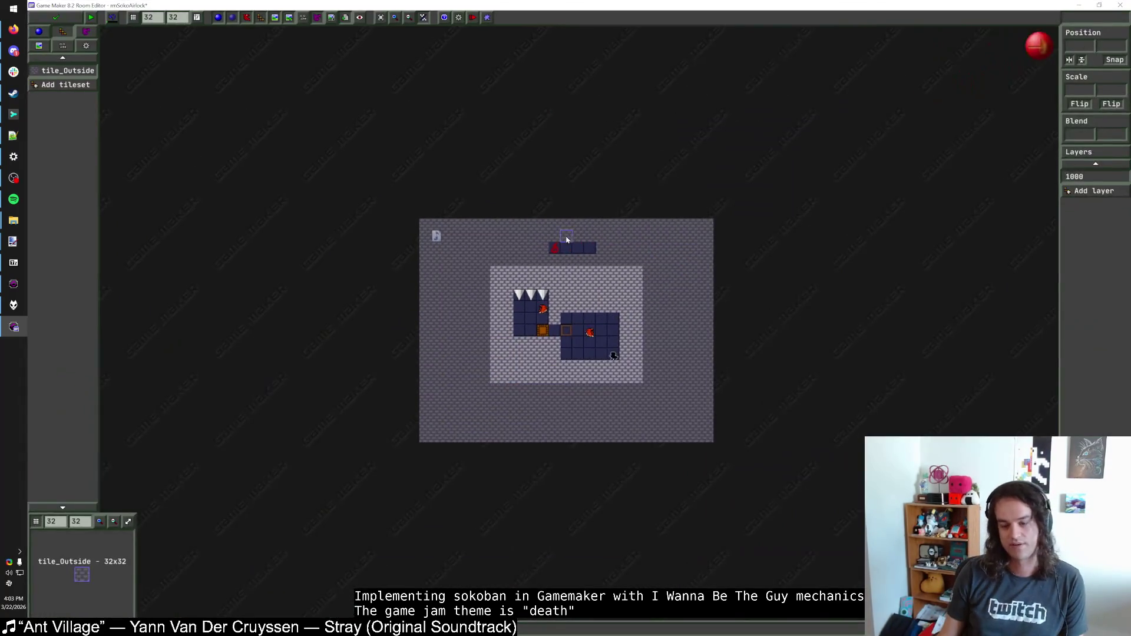
scroll(567, 240, up, 3)
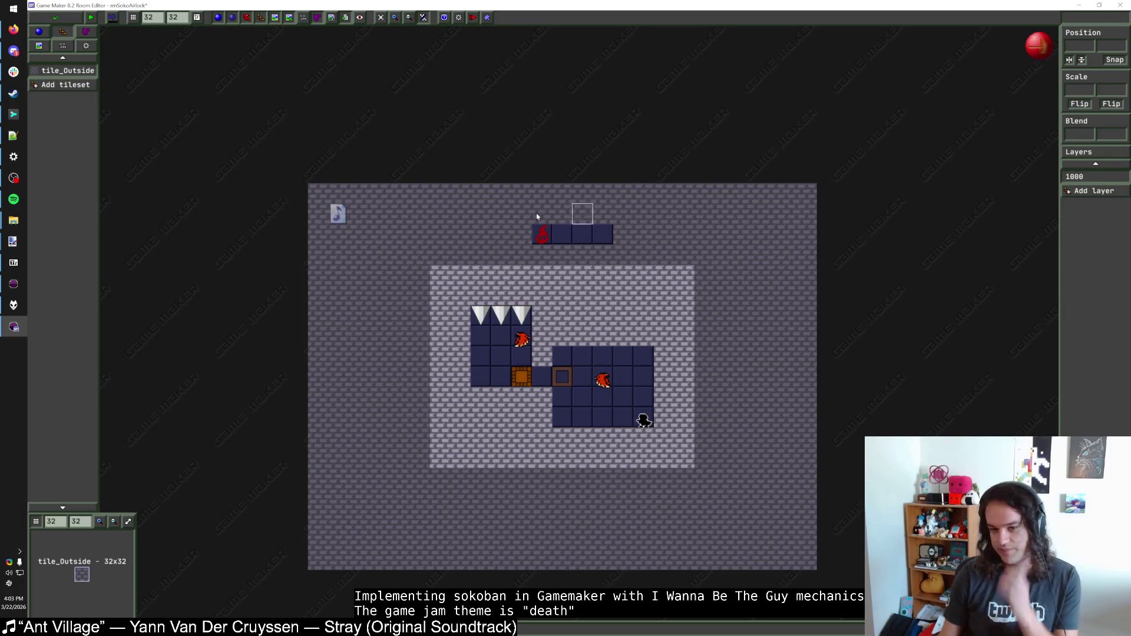
click(66, 22)
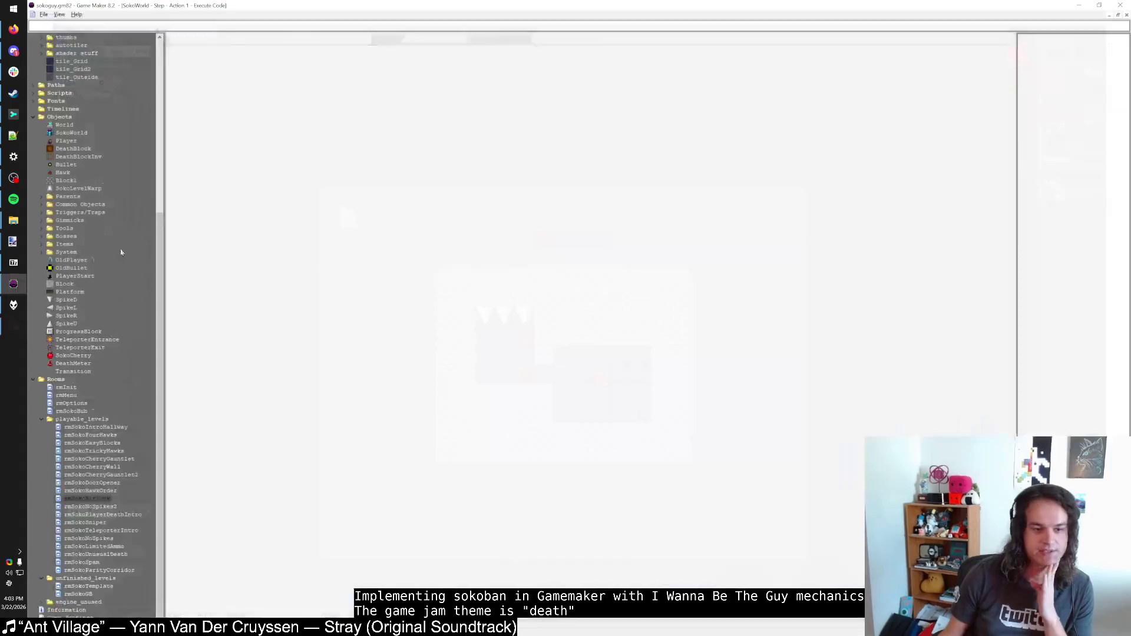
double_click(99, 509)
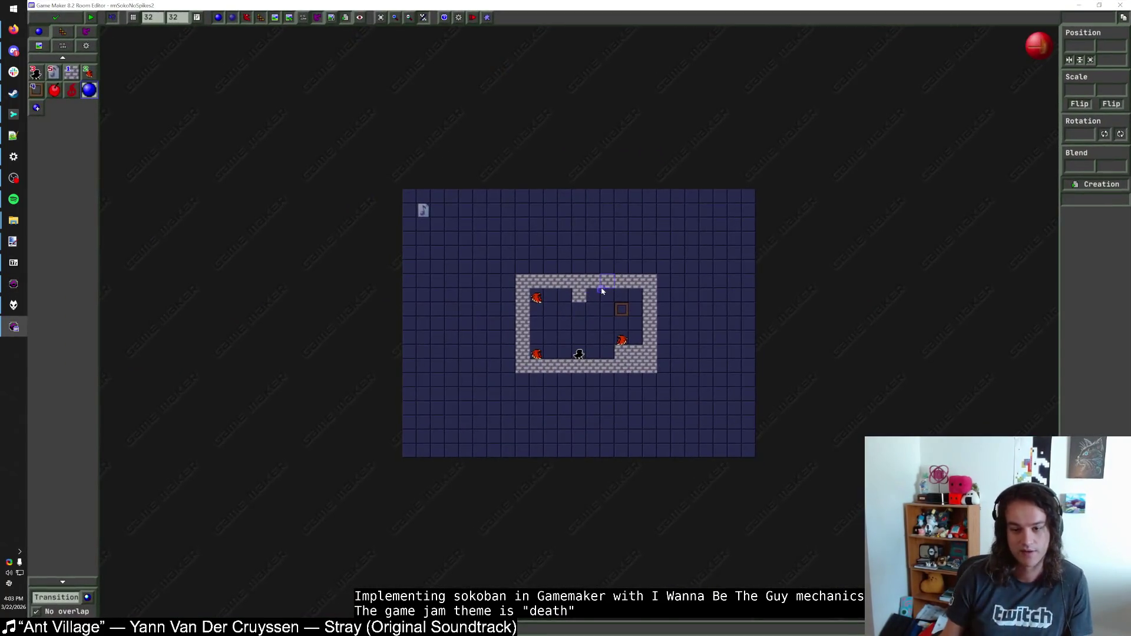
Step: Patch the bottom-left corner wall with Block1 blocks
click(69, 69)
mouse_move(468, 257)
mouse_down()
mouse_move(643, 258)
mouse_move(692, 345)
mouse_move(665, 421)
mouse_move(480, 420)
mouse_move(467, 285)
mouse_move(462, 424)
mouse_move(447, 361)
mouse_move(446, 427)
mouse_up()
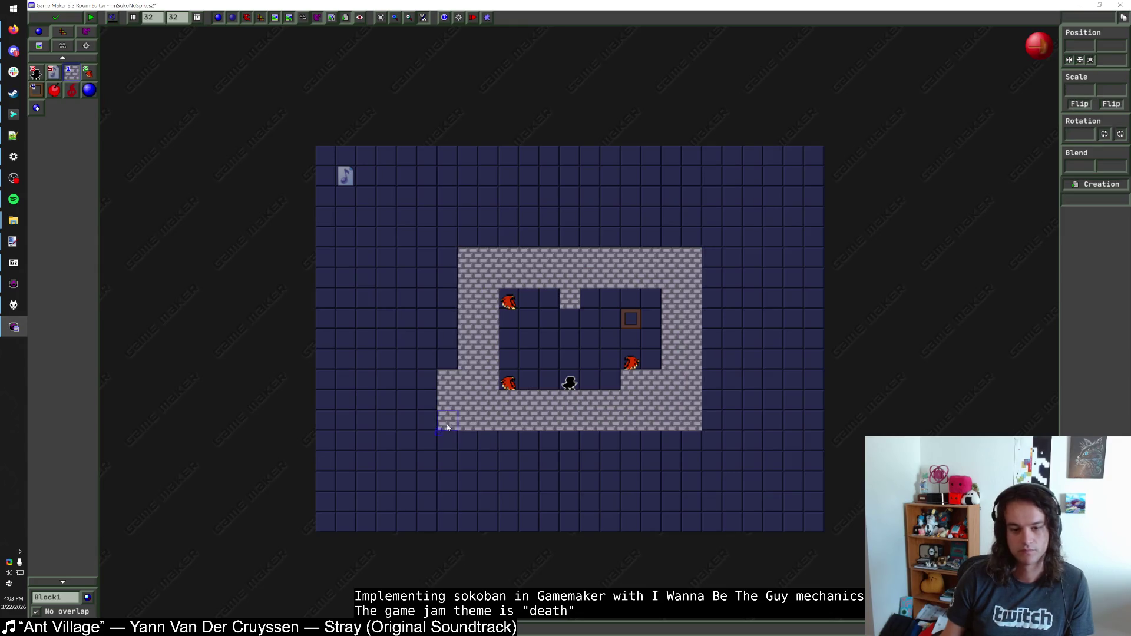
click(508, 385)
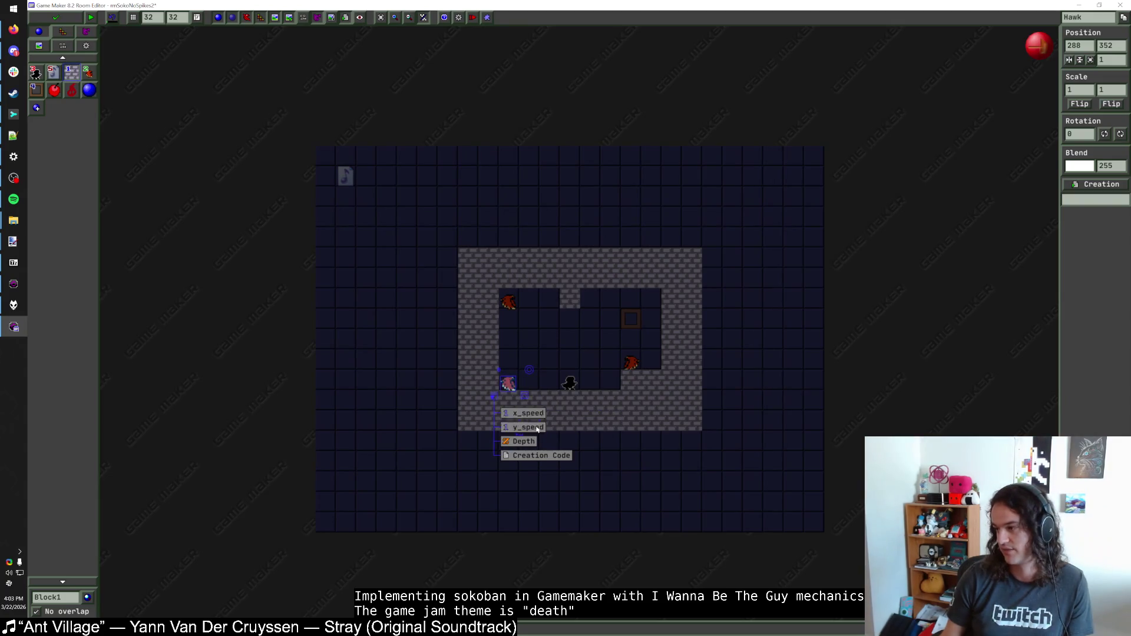
key(Escape)
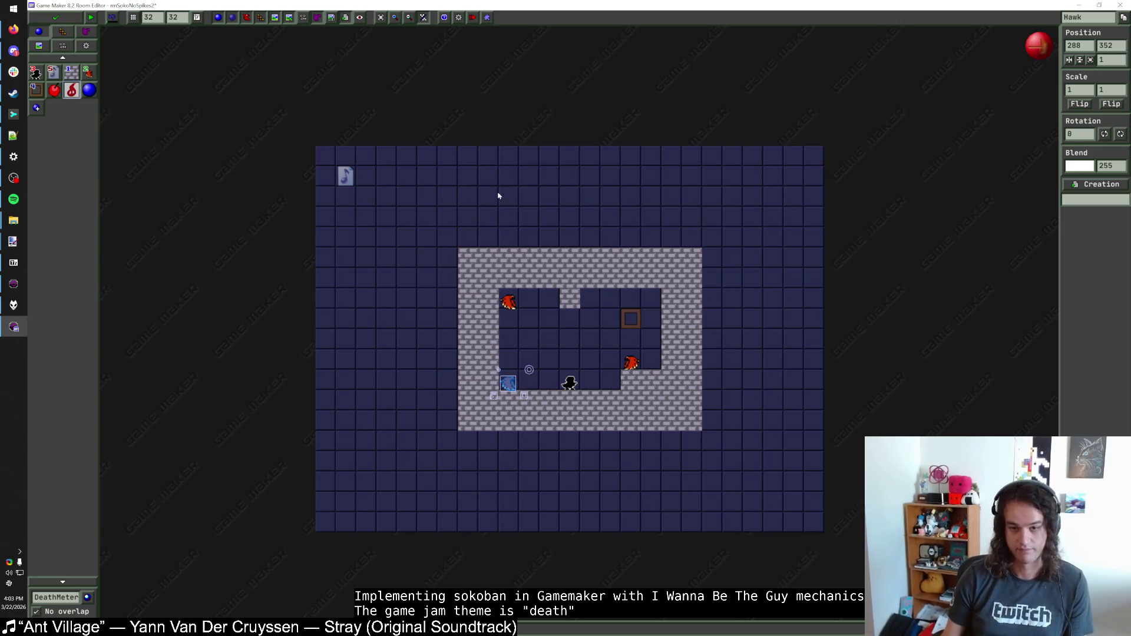
Step: Place a DeathMeter above the walled puzzle near the room's top
click(533, 200)
key(Escape)
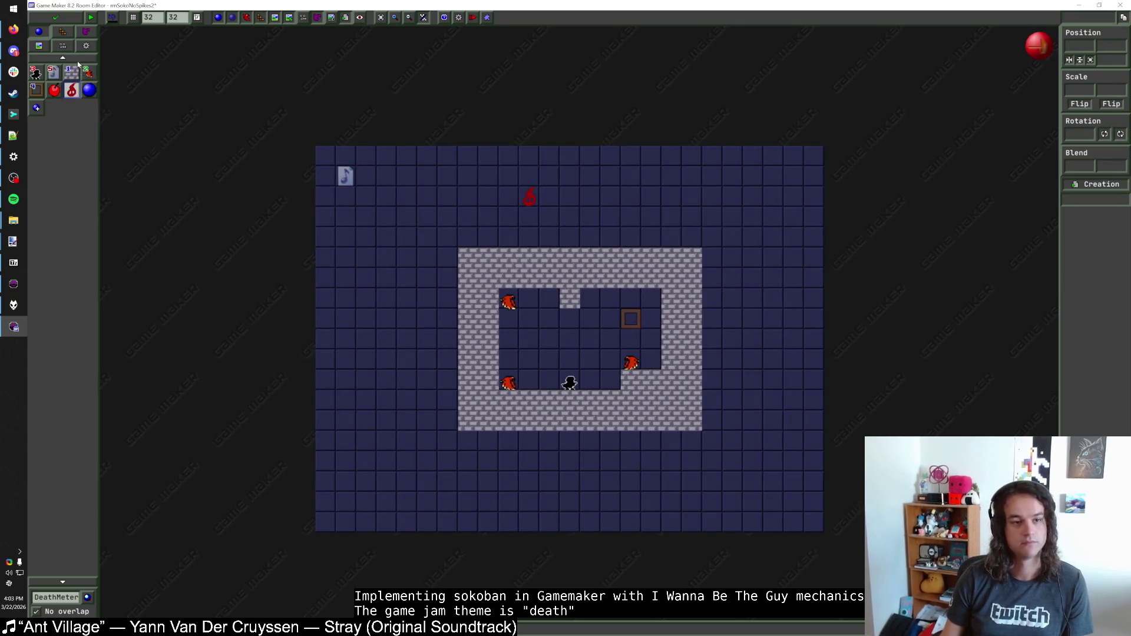
click(62, 45)
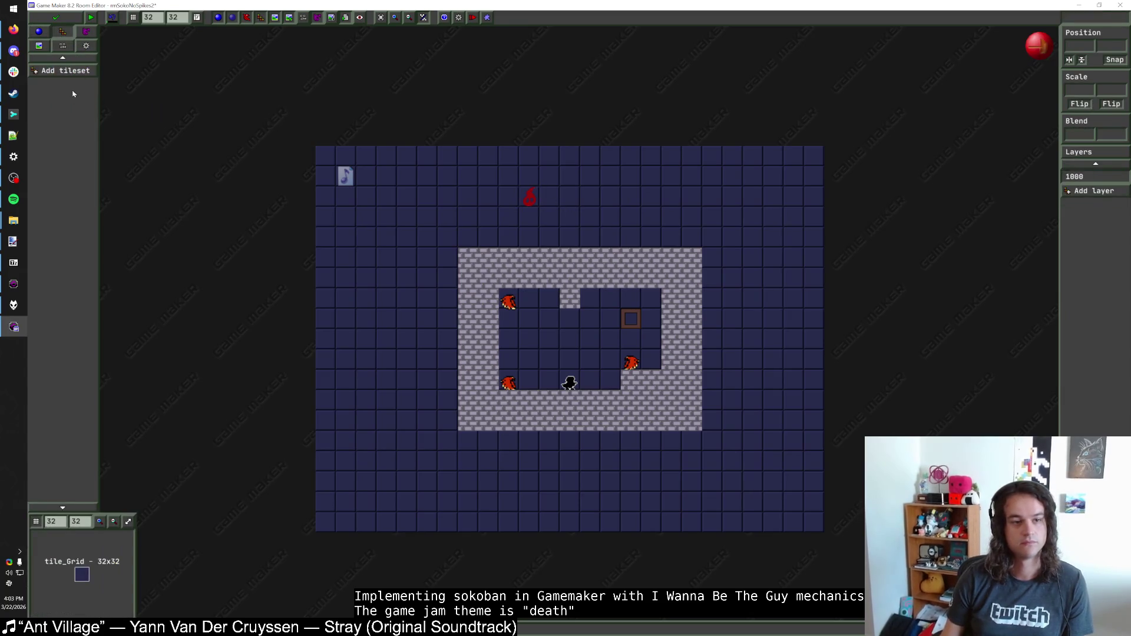
Step: Add the tile_Outside tileset and paint stone across the top four rows
click(72, 71)
click(103, 225)
mouse_move(325, 156)
mouse_down()
mouse_move(812, 154)
mouse_move(656, 184)
mouse_move(365, 179)
mouse_move(434, 202)
mouse_move(502, 200)
mouse_up()
mouse_move(629, 206)
mouse_down()
mouse_move(570, 222)
mouse_move(785, 202)
mouse_move(658, 219)
mouse_up()
mouse_move(386, 222)
mouse_down()
mouse_move(323, 217)
mouse_move(816, 242)
mouse_up()
Step: Paint stone down the right side, bottom and left, delete stray tiles, then save and close
mouse_move(813, 255)
mouse_down()
mouse_move(785, 255)
mouse_move(774, 281)
mouse_move(814, 287)
mouse_move(759, 308)
mouse_move(803, 366)
mouse_move(803, 388)
mouse_move(743, 432)
mouse_up()
mouse_move(811, 442)
mouse_down()
mouse_move(325, 462)
mouse_move(748, 465)
mouse_move(755, 486)
mouse_move(371, 487)
mouse_move(664, 487)
mouse_move(536, 479)
mouse_move(326, 506)
mouse_move(706, 502)
mouse_move(787, 522)
mouse_move(326, 523)
mouse_up()
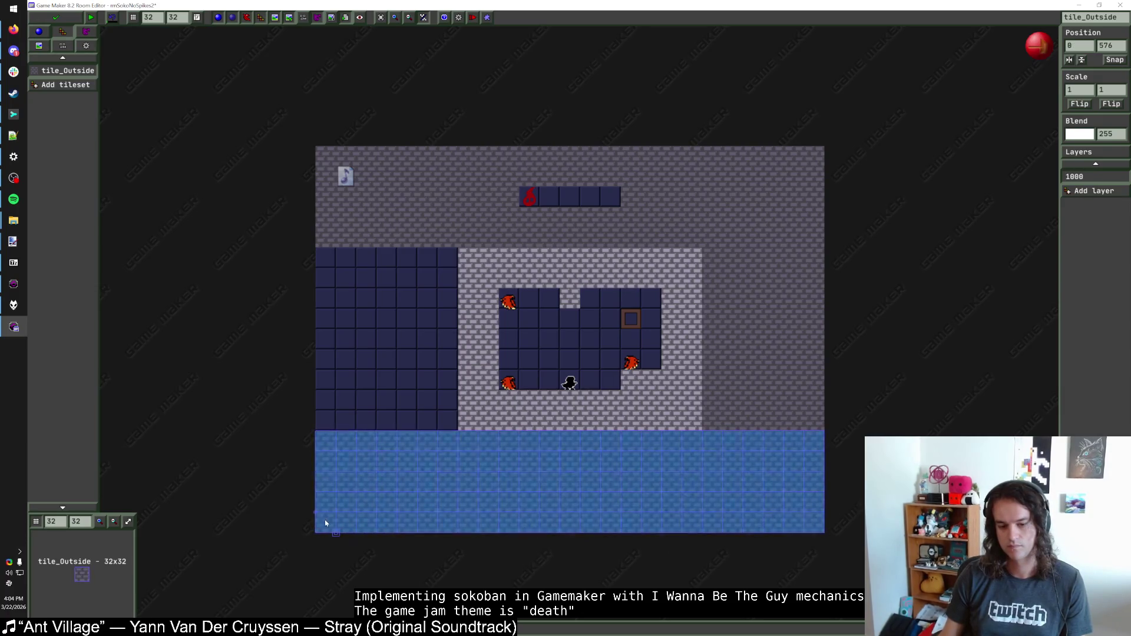
mouse_move(449, 426)
mouse_down()
mouse_move(337, 395)
mouse_move(323, 377)
mouse_move(441, 356)
mouse_move(379, 321)
mouse_move(412, 270)
mouse_move(379, 252)
mouse_move(329, 250)
mouse_up()
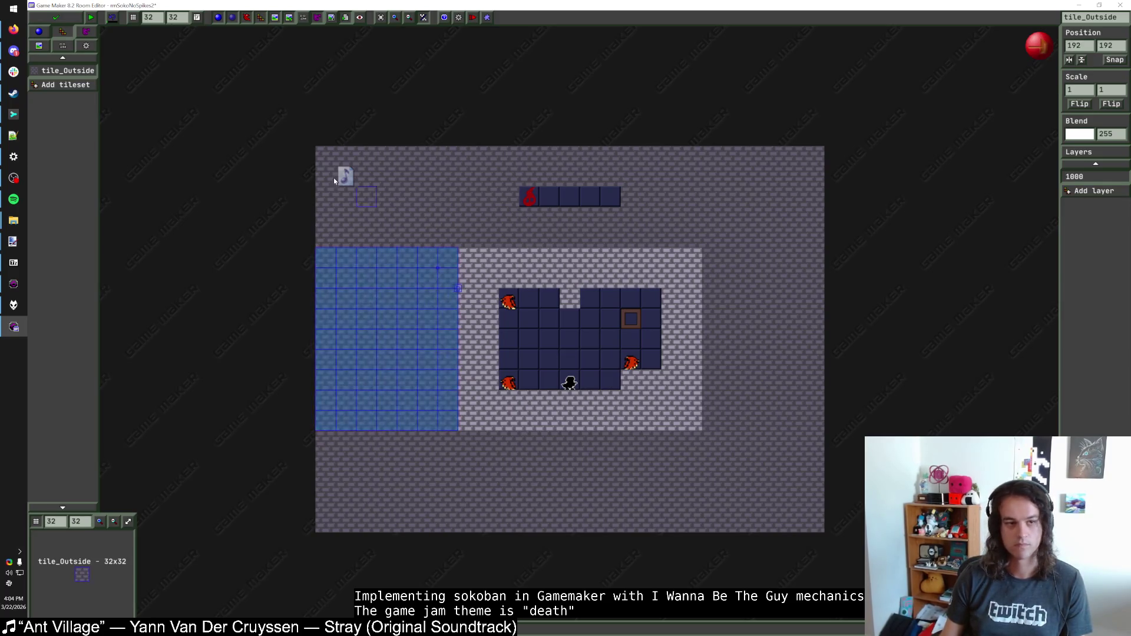
key(Delete)
click(69, 21)
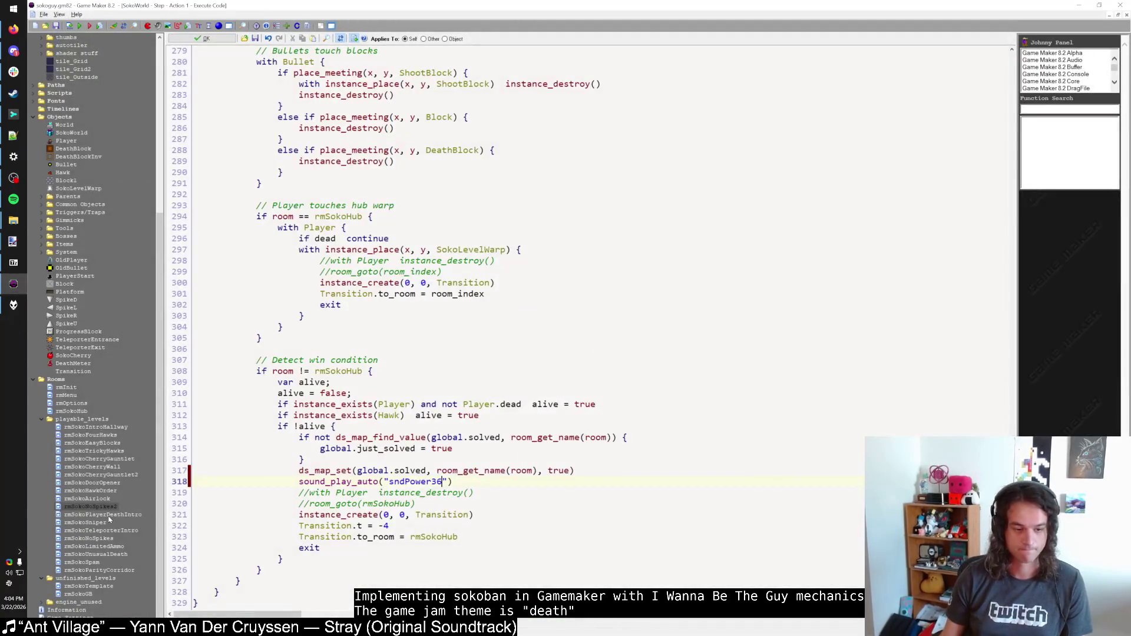
Step: Open rmSokoPlayerDeathIntro full-screen and place a DeathMeter near the top
double_click(108, 515)
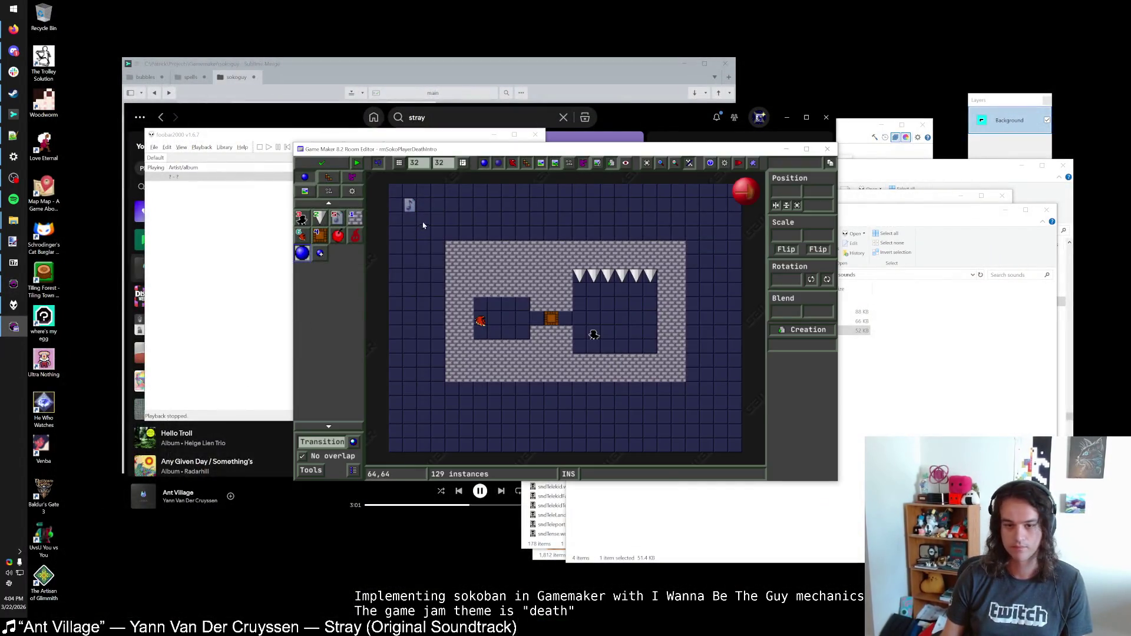
double_click(390, 150)
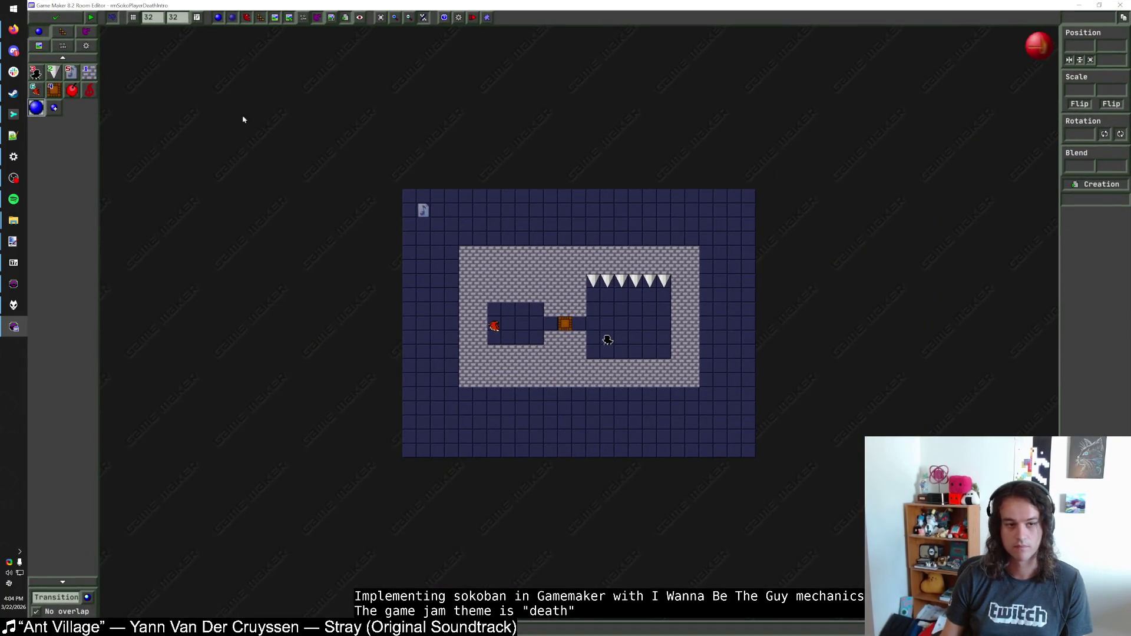
click(89, 90)
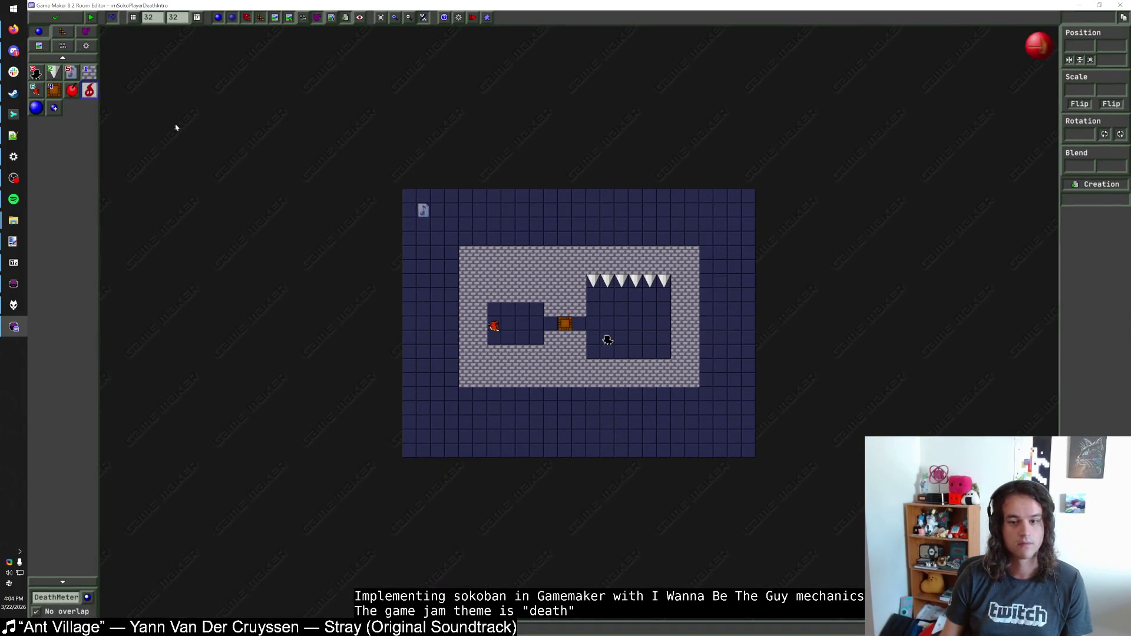
click(547, 227)
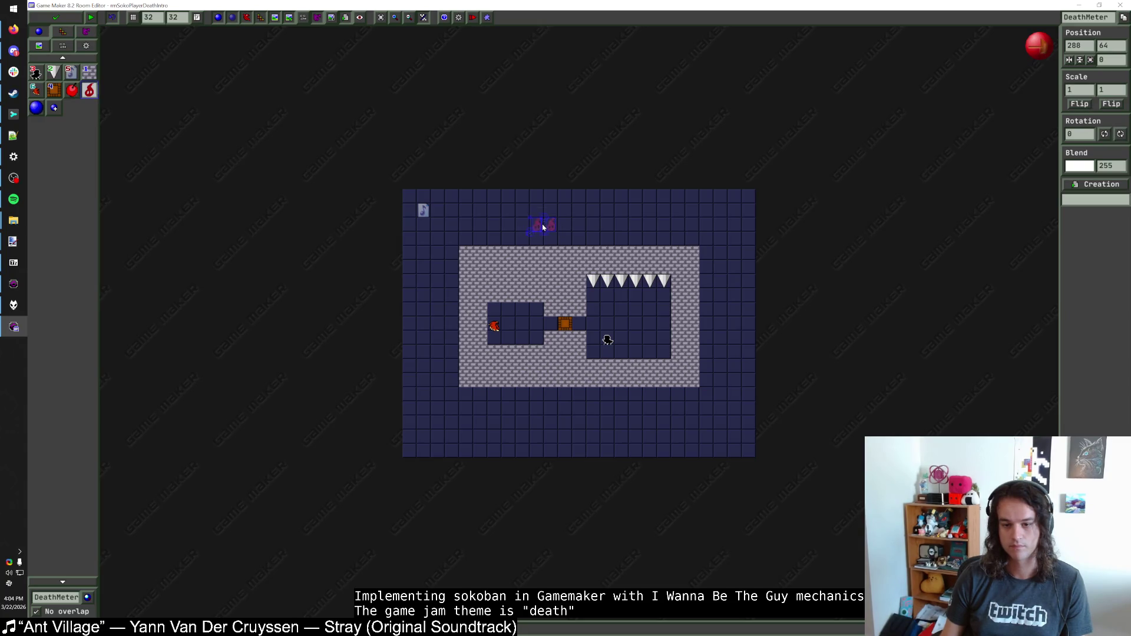
click(567, 227)
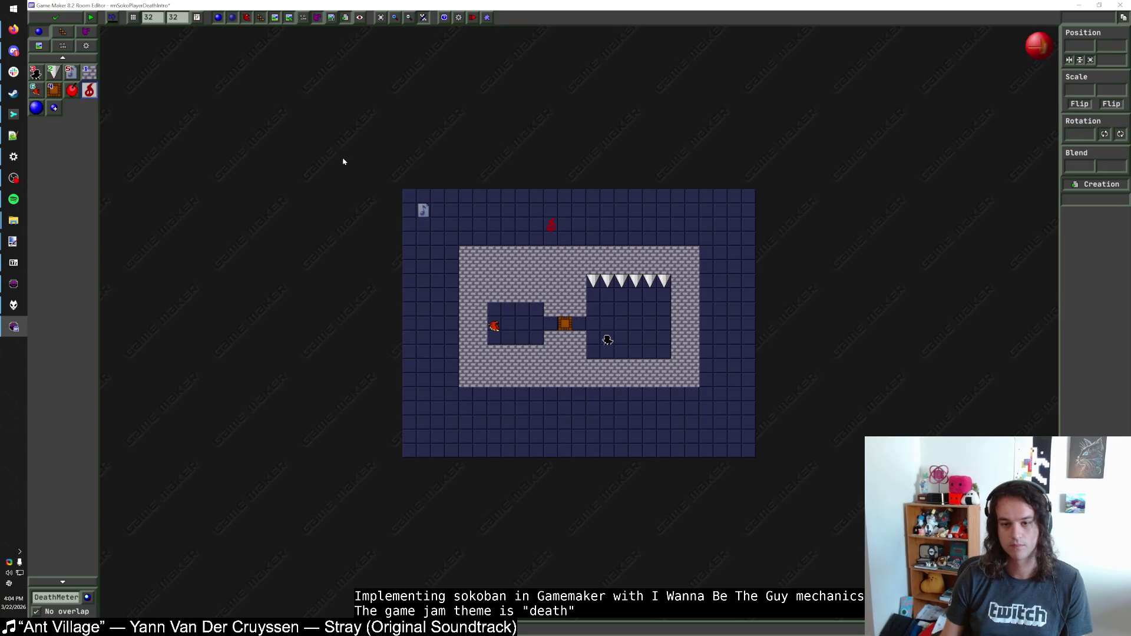
Step: Add the tile_Outside tileset and paint stone along the top rows
click(62, 31)
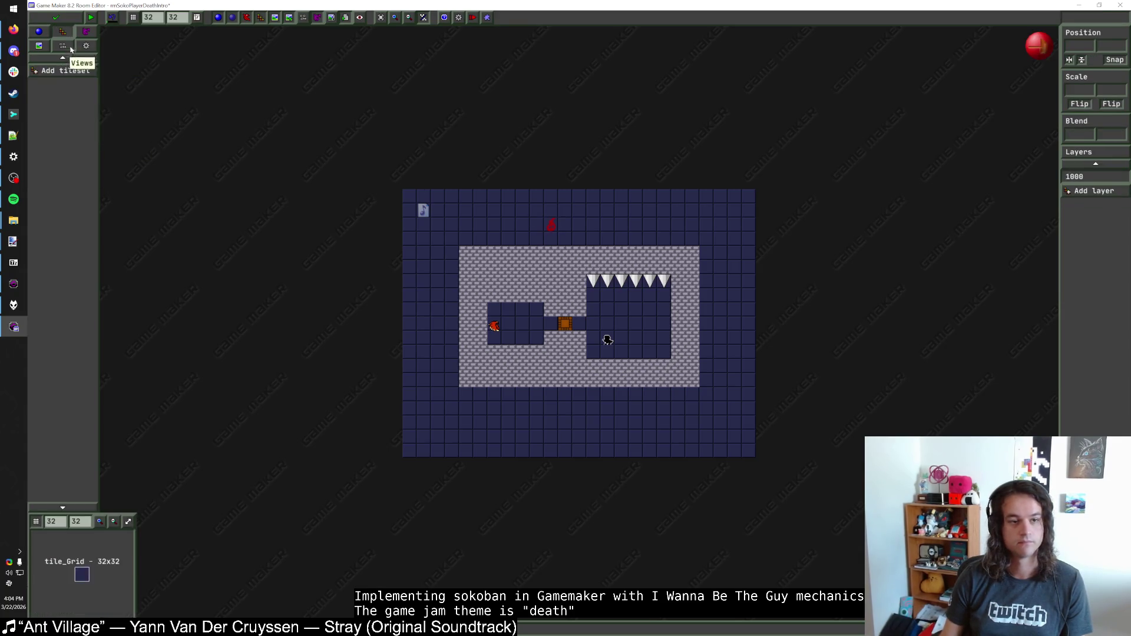
click(86, 71)
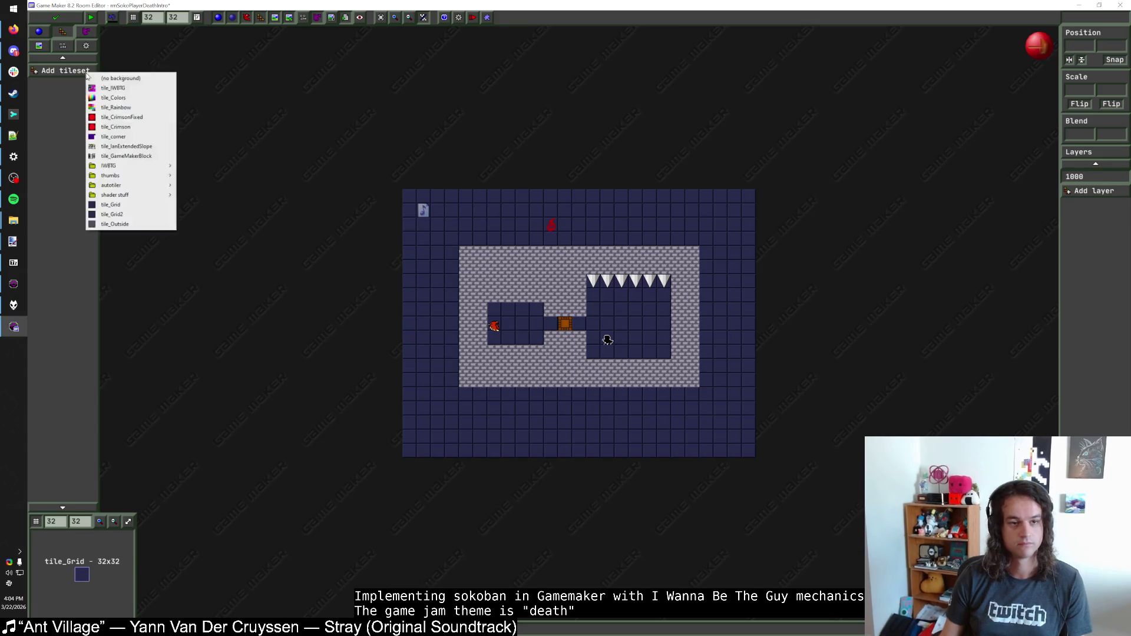
click(118, 224)
mouse_move(407, 196)
mouse_down()
mouse_move(747, 209)
mouse_move(398, 226)
mouse_up()
drag(603, 232, 599, 231)
Step: Paint stone down the sides and across the bottom rows, then save and close
mouse_move(748, 227)
mouse_down()
mouse_move(714, 239)
mouse_move(408, 246)
mouse_up()
mouse_move(408, 253)
mouse_down()
mouse_move(454, 259)
mouse_move(454, 308)
mouse_move(407, 323)
mouse_move(449, 384)
mouse_move(764, 396)
mouse_up()
mouse_move(414, 405)
mouse_down()
mouse_move(742, 421)
mouse_move(436, 431)
mouse_move(412, 426)
mouse_move(697, 429)
mouse_move(750, 444)
mouse_move(465, 440)
mouse_move(469, 456)
mouse_move(714, 454)
mouse_move(770, 404)
mouse_move(751, 380)
mouse_move(752, 318)
mouse_move(733, 262)
mouse_move(765, 259)
mouse_move(761, 278)
mouse_up()
click(67, 20)
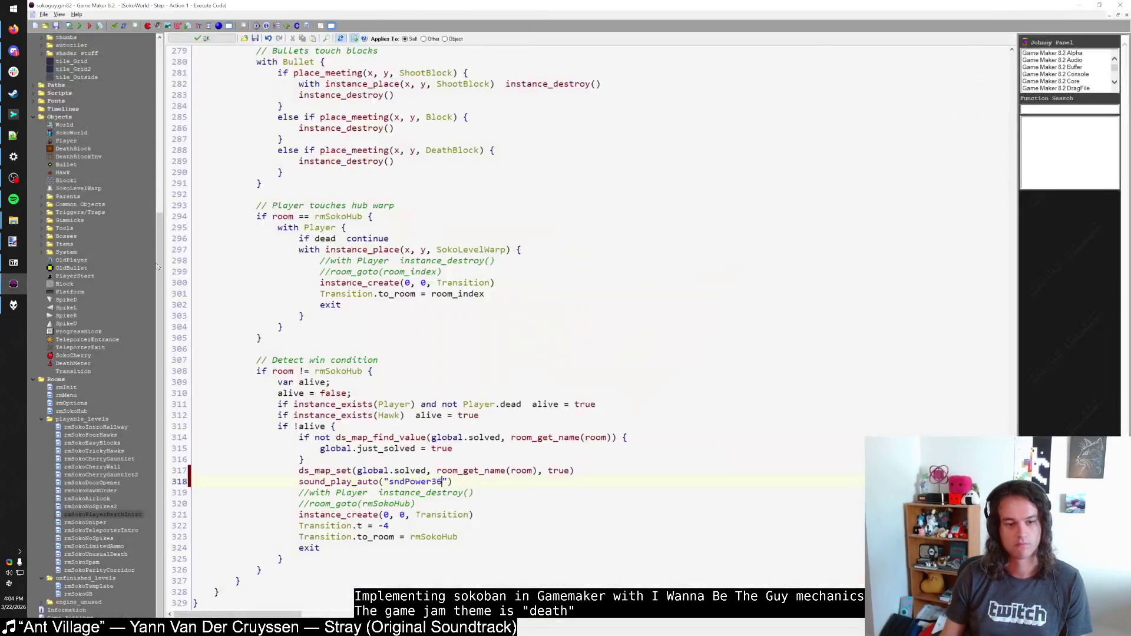
Step: Test-run the game, then place a DeathMeter near the top of the room
key(F5)
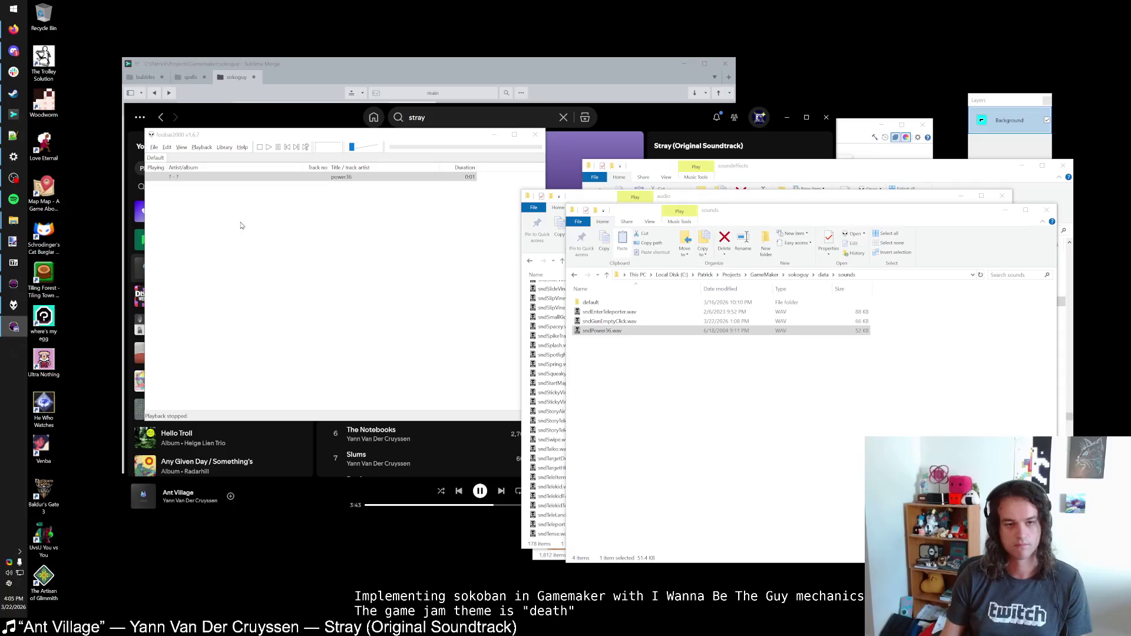
key(Escape)
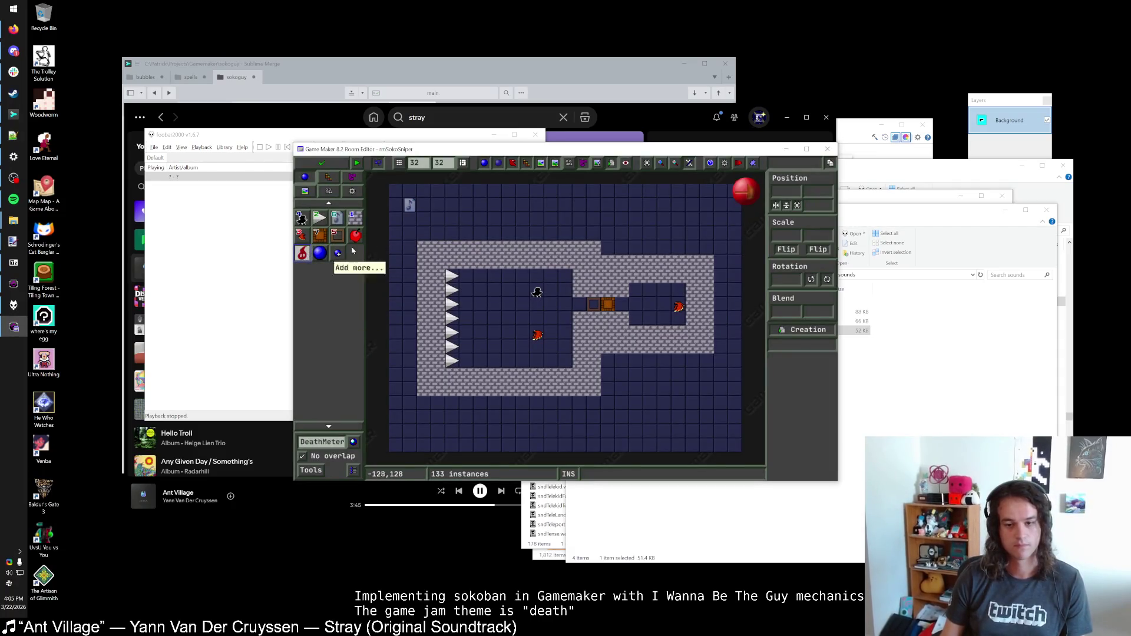
click(543, 222)
key(super+Up)
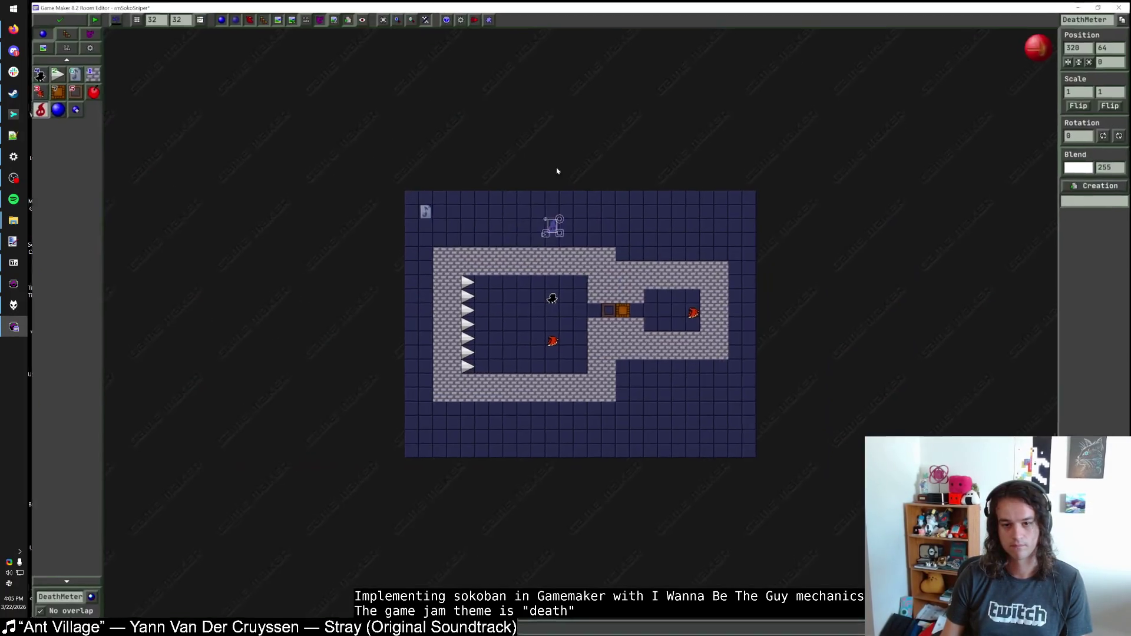
scroll(550, 224, up, 2)
scroll(527, 232, down, 2)
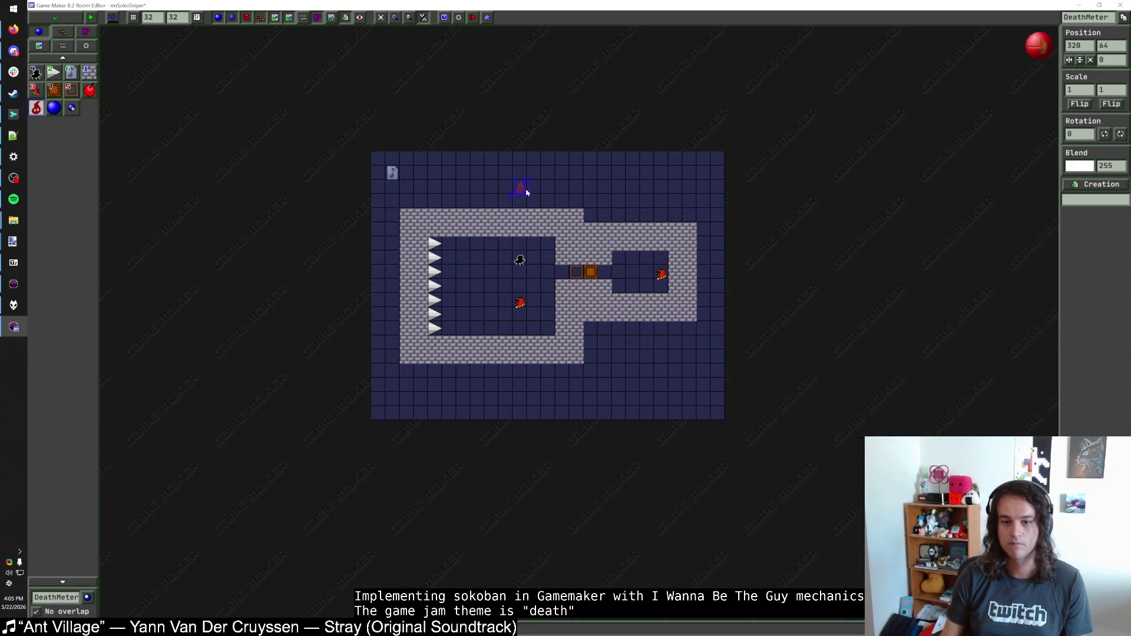
click(117, 70)
Step: Add the tile_Outside tileset and paint stone across the upper rows
click(63, 33)
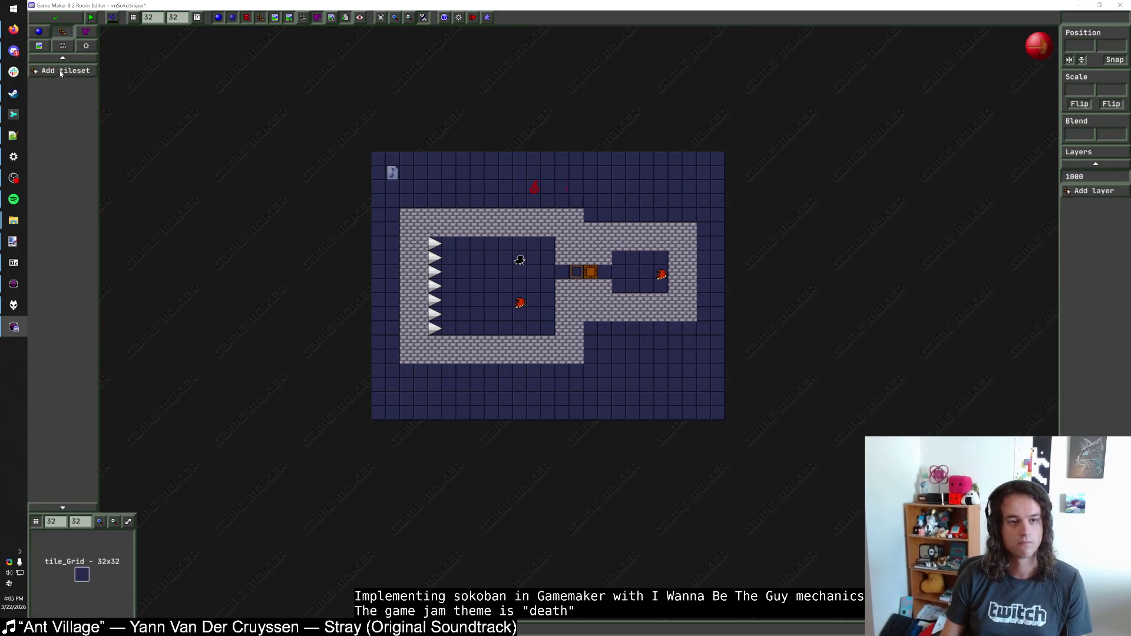
click(55, 71)
click(94, 218)
mouse_move(384, 162)
mouse_down()
mouse_move(705, 159)
mouse_move(711, 171)
mouse_move(386, 172)
mouse_move(575, 176)
mouse_up()
drag(383, 189, 567, 198)
drag(590, 188, 408, 205)
Step: Fill the right and left columns and bottom with stone, then save and close
drag(649, 196, 649, 196)
mouse_move(597, 188)
mouse_down()
mouse_move(686, 189)
mouse_move(585, 214)
mouse_move(713, 219)
mouse_move(704, 301)
mouse_up()
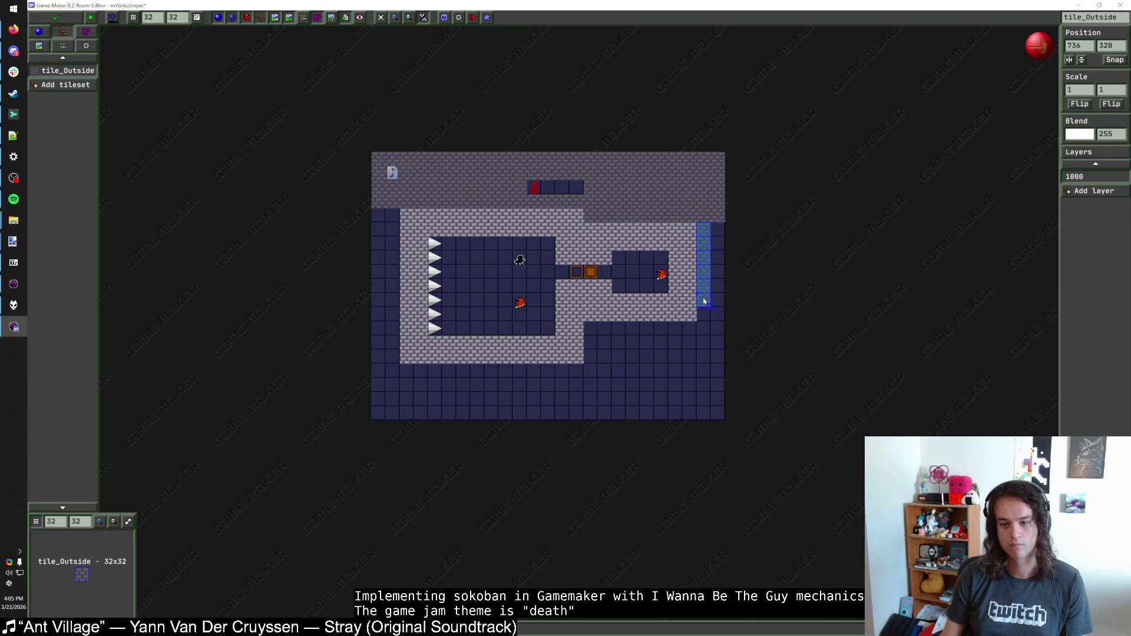
drag(591, 329, 716, 335)
mouse_move(649, 345)
mouse_down()
mouse_move(636, 356)
mouse_move(730, 354)
mouse_up()
drag(392, 213, 394, 274)
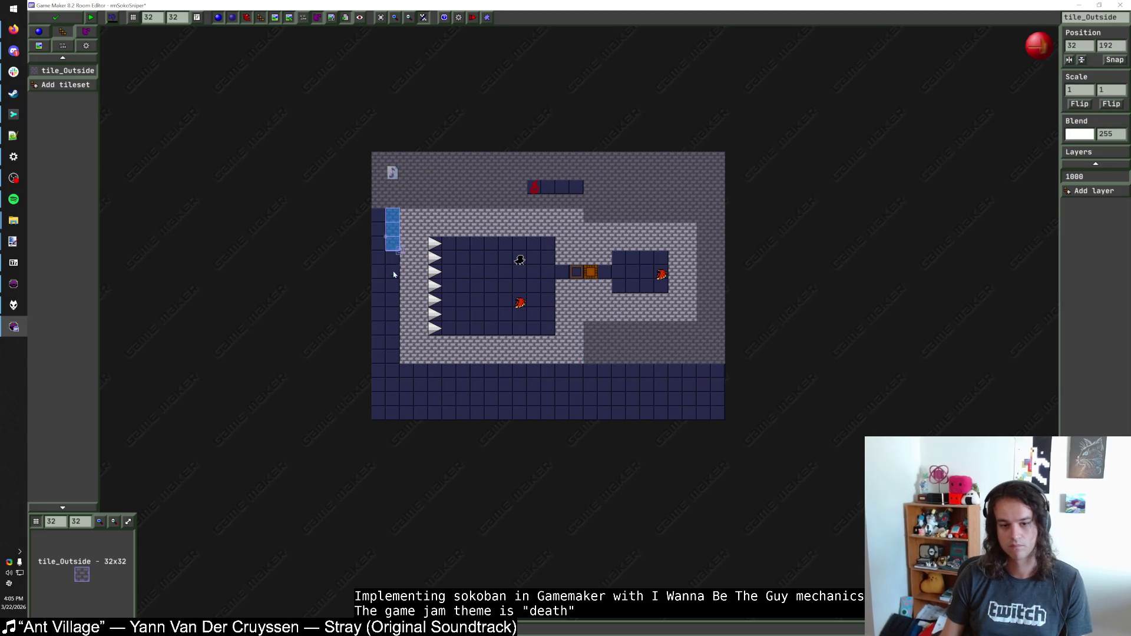
mouse_move(384, 358)
mouse_down()
mouse_move(381, 222)
mouse_move(377, 356)
mouse_move(492, 376)
mouse_move(724, 374)
mouse_move(546, 391)
mouse_move(379, 384)
mouse_move(578, 408)
mouse_move(722, 408)
mouse_move(461, 412)
mouse_move(729, 417)
mouse_up()
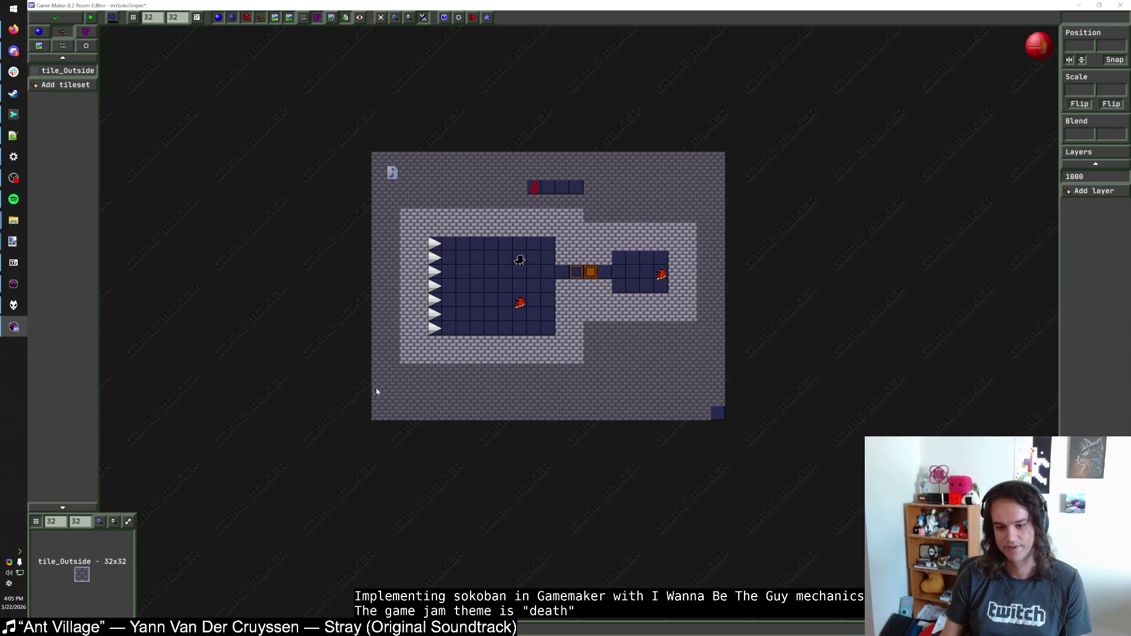
scroll(636, 342, up, 3)
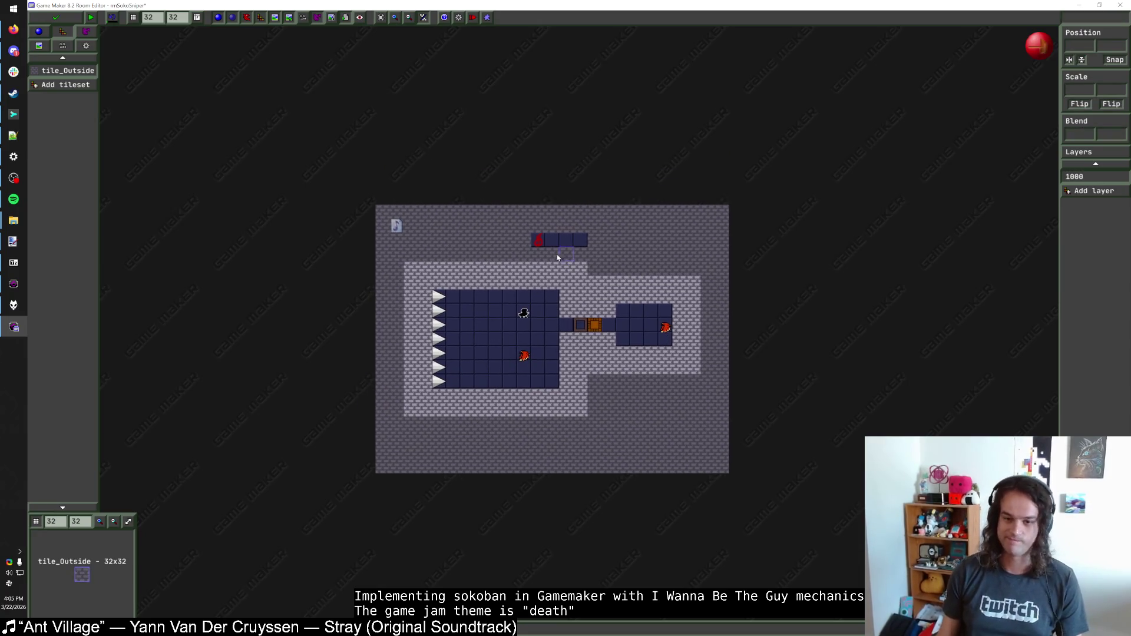
click(59, 21)
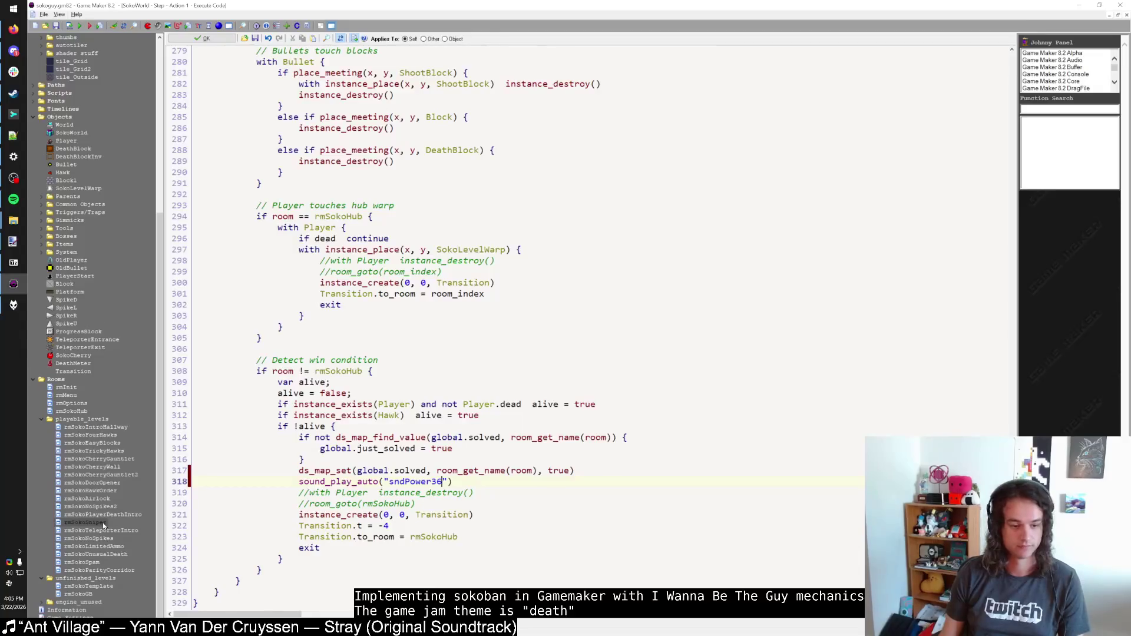
Step: Open rmSokoTeleporterIntro, place a DeathMeter near the top, and add the tile_Outside tileset
double_click(103, 530)
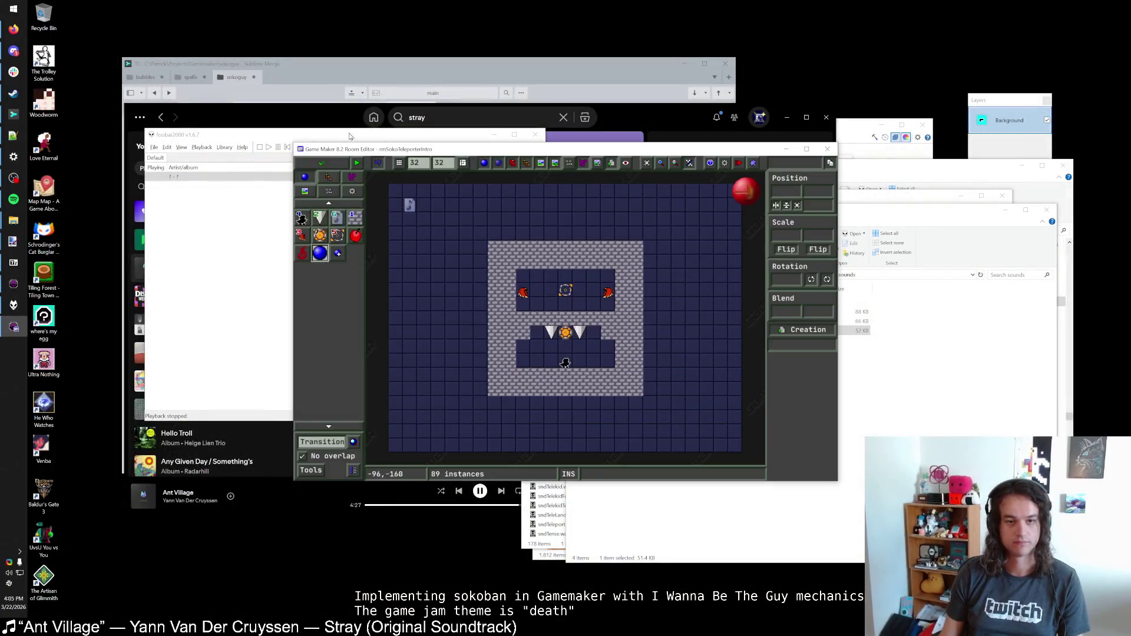
click(302, 253)
click(543, 222)
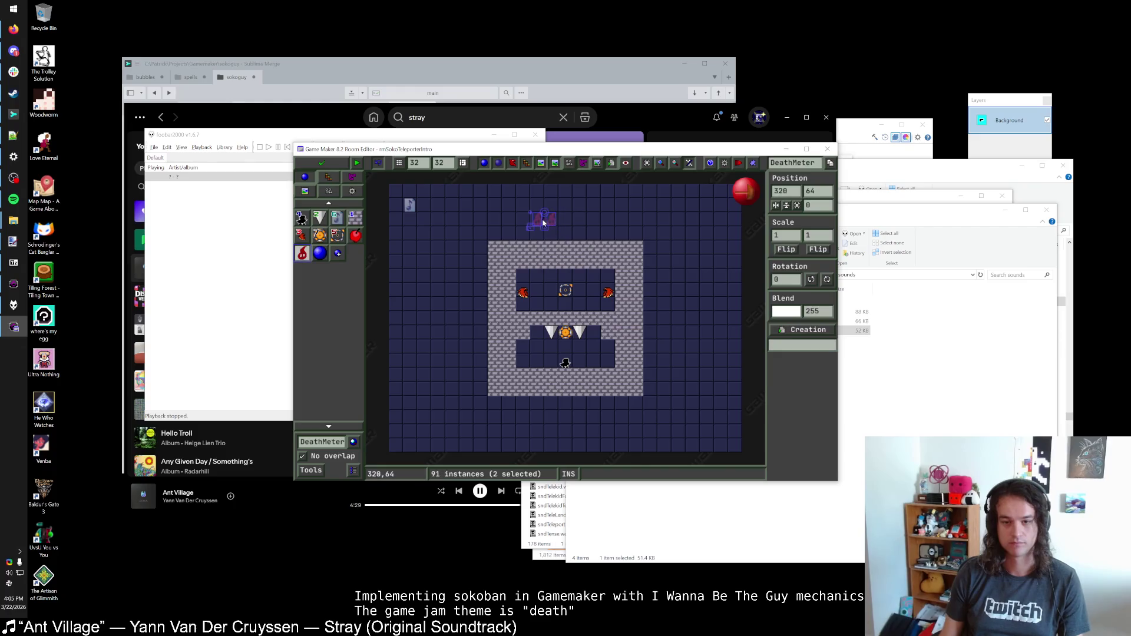
click(328, 177)
click(334, 405)
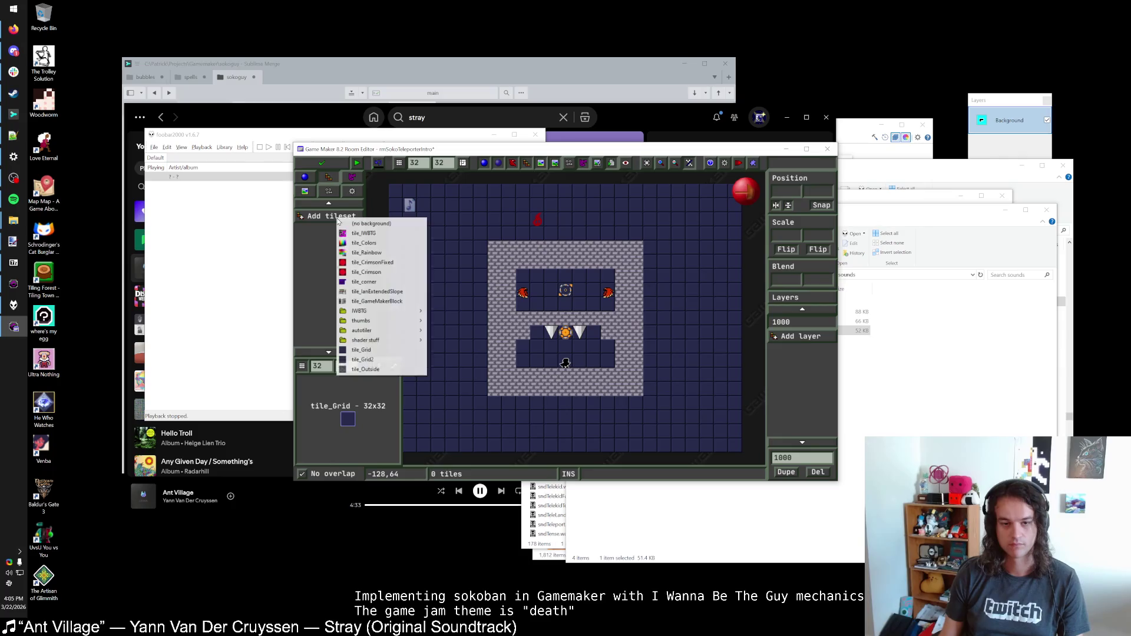
click(365, 368)
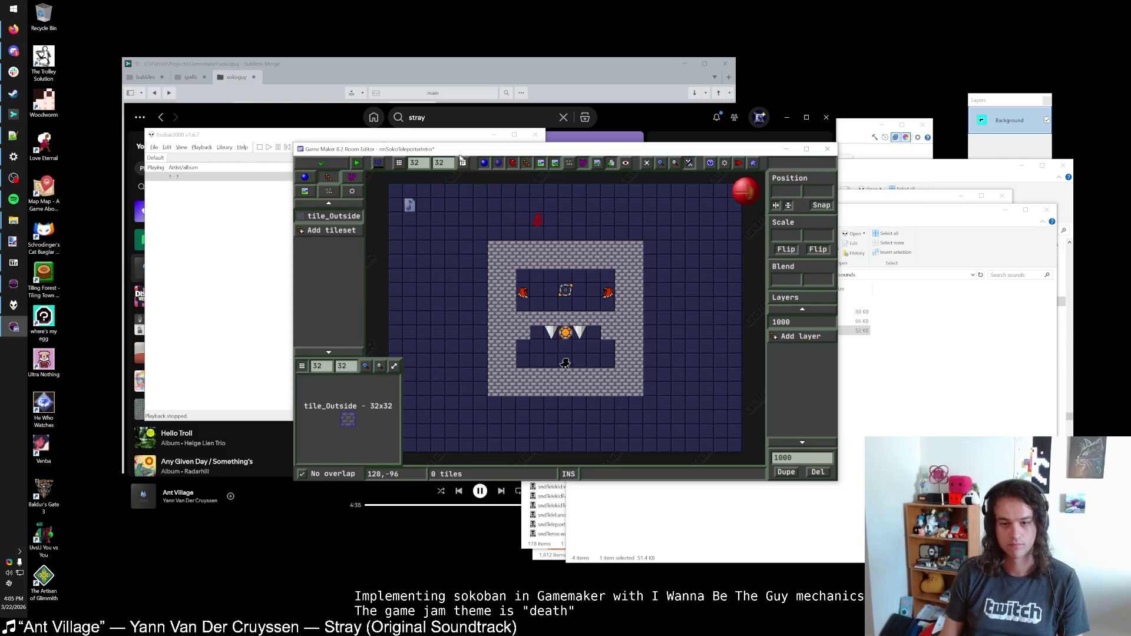
Step: Paint stone along the top rows and down the left side
mouse_move(395, 195)
mouse_down()
mouse_move(730, 197)
mouse_move(471, 221)
mouse_move(523, 224)
mouse_up()
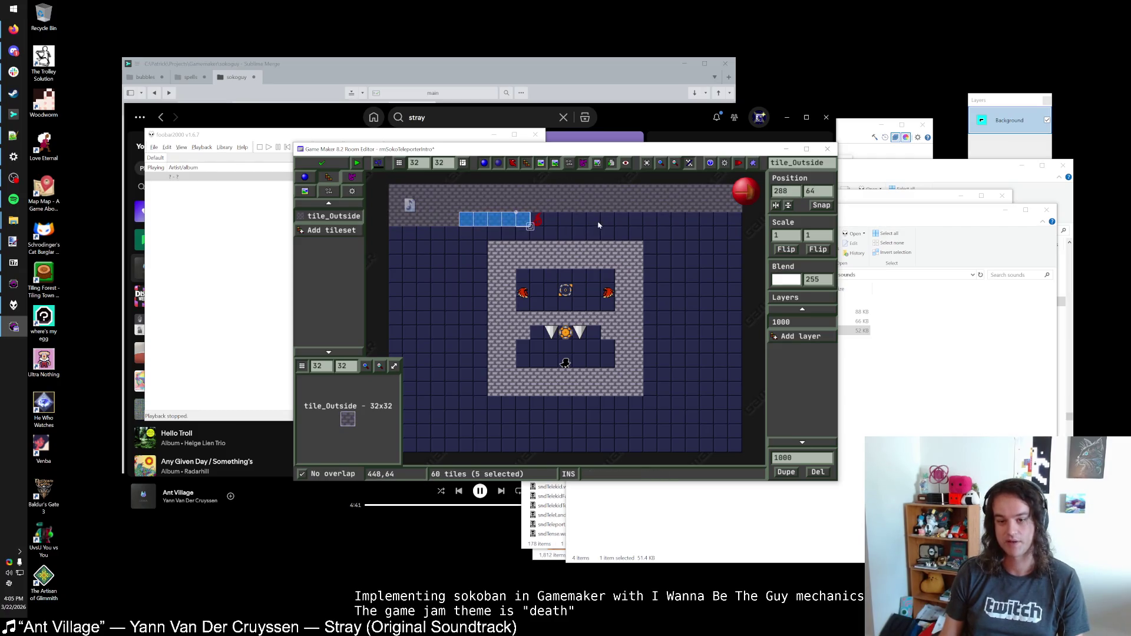
mouse_move(622, 222)
mouse_down()
mouse_move(752, 224)
mouse_move(712, 236)
mouse_up()
drag(565, 236, 391, 235)
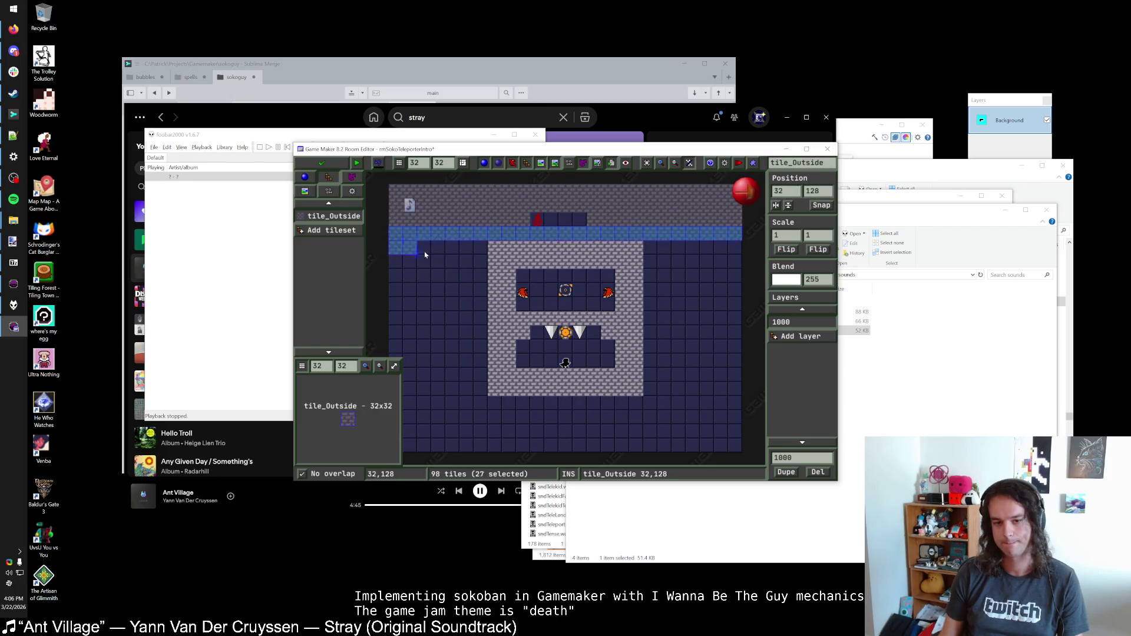
mouse_move(480, 262)
mouse_down()
mouse_move(400, 268)
mouse_move(473, 282)
mouse_move(471, 307)
mouse_move(413, 338)
mouse_move(465, 348)
mouse_move(407, 350)
mouse_move(477, 365)
mouse_up()
click(453, 306)
Step: Fill the bottom-left corner with stone tiles
scroll(477, 365, down, 2)
mouse_move(495, 321)
mouse_down()
mouse_move(422, 321)
mouse_move(417, 353)
mouse_up()
scroll(417, 353, up, 2)
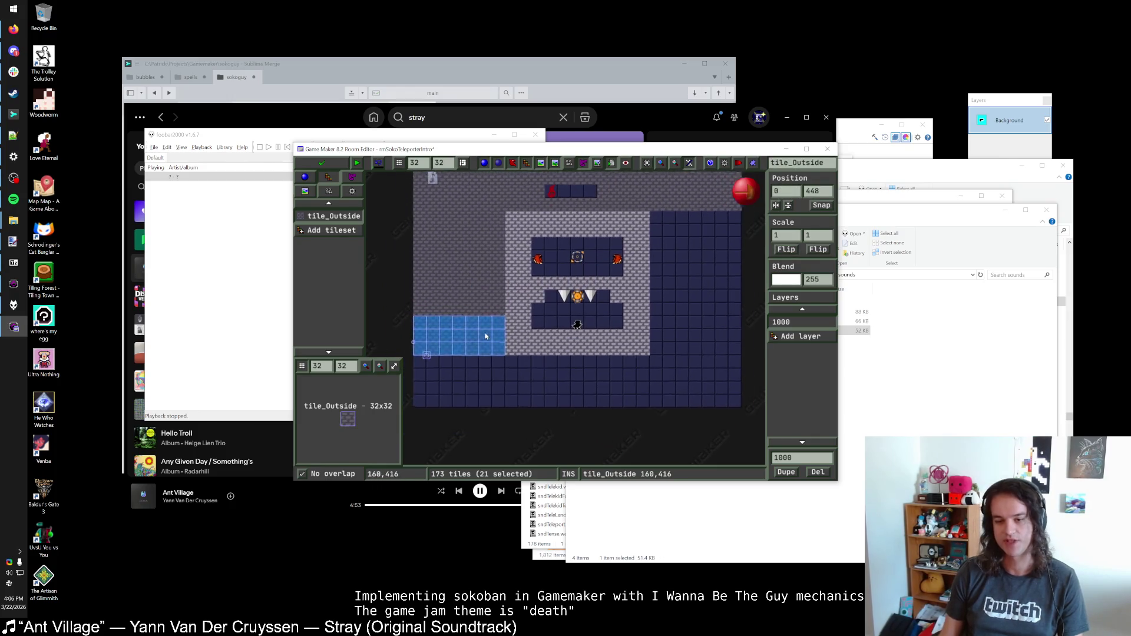
key(Escape)
scroll(634, 258, down, 1)
scroll(633, 258, up, 1)
Step: Paint stone down the right side and across the bottom rows
mouse_move(613, 247)
mouse_down()
mouse_move(683, 280)
mouse_move(683, 324)
mouse_up()
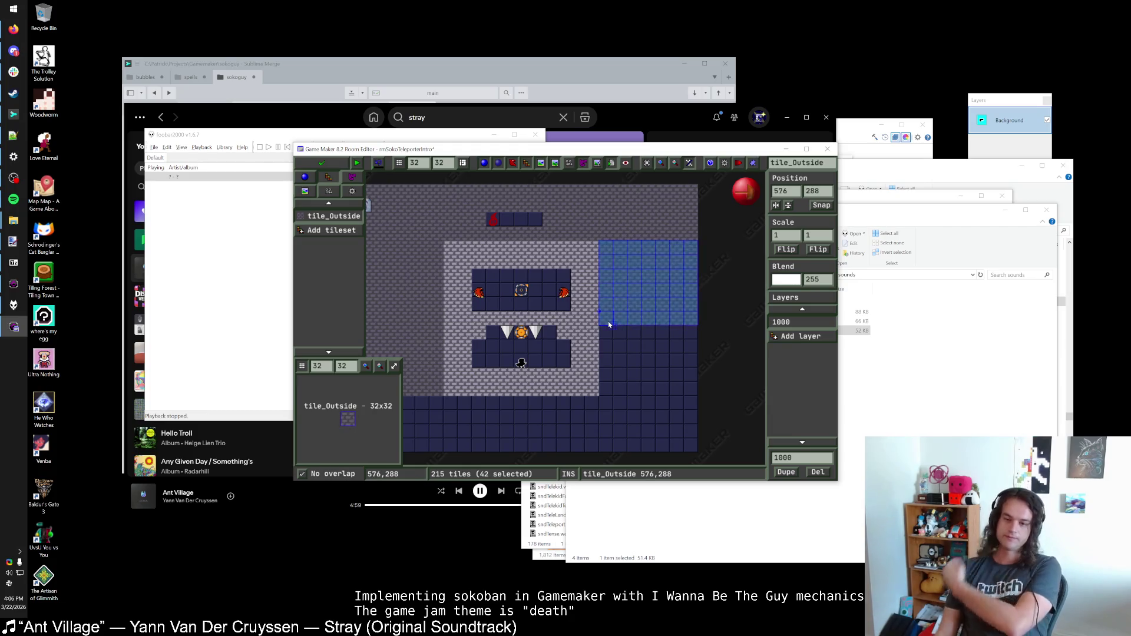
mouse_move(606, 332)
mouse_down()
mouse_move(682, 335)
mouse_move(594, 349)
mouse_move(694, 364)
mouse_move(607, 393)
mouse_move(691, 392)
mouse_up()
scroll(691, 392, down, 2)
drag(730, 334, 629, 340)
mouse_move(463, 338)
mouse_down()
mouse_move(391, 342)
mouse_move(736, 359)
mouse_move(530, 353)
mouse_up()
mouse_move(578, 345)
mouse_down()
mouse_move(441, 359)
mouse_move(705, 365)
mouse_up()
drag(613, 357, 660, 357)
Step: Fill the last dark tile at bottom right, then save and close the room
click(646, 316)
scroll(651, 384, up, 3)
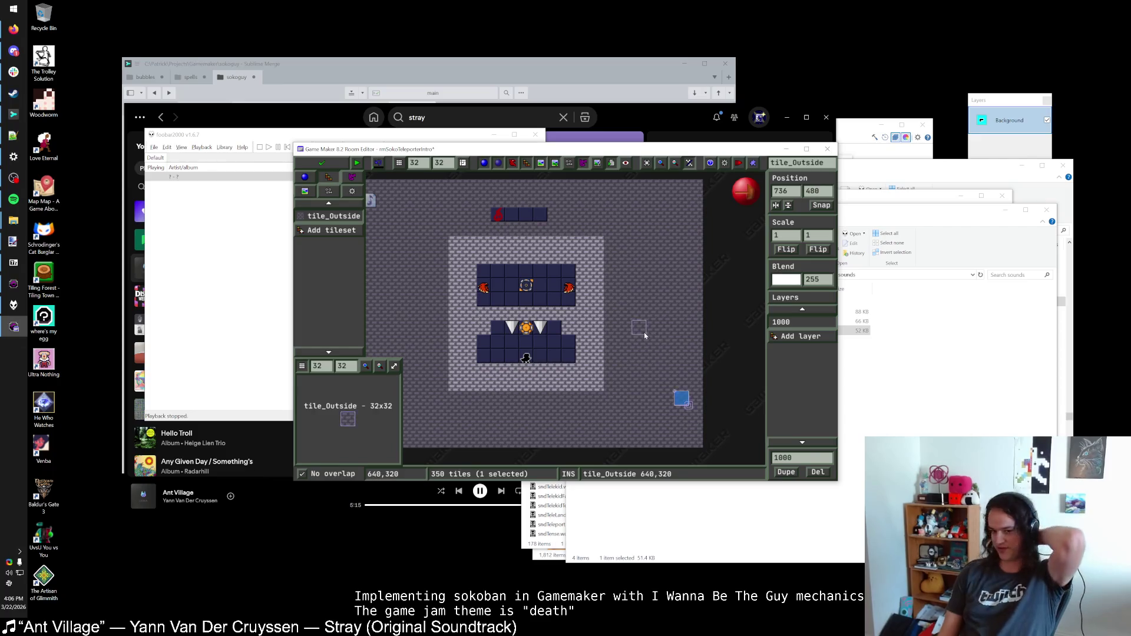
scroll(644, 332, down, 1)
key(Escape)
drag(503, 265, 524, 269)
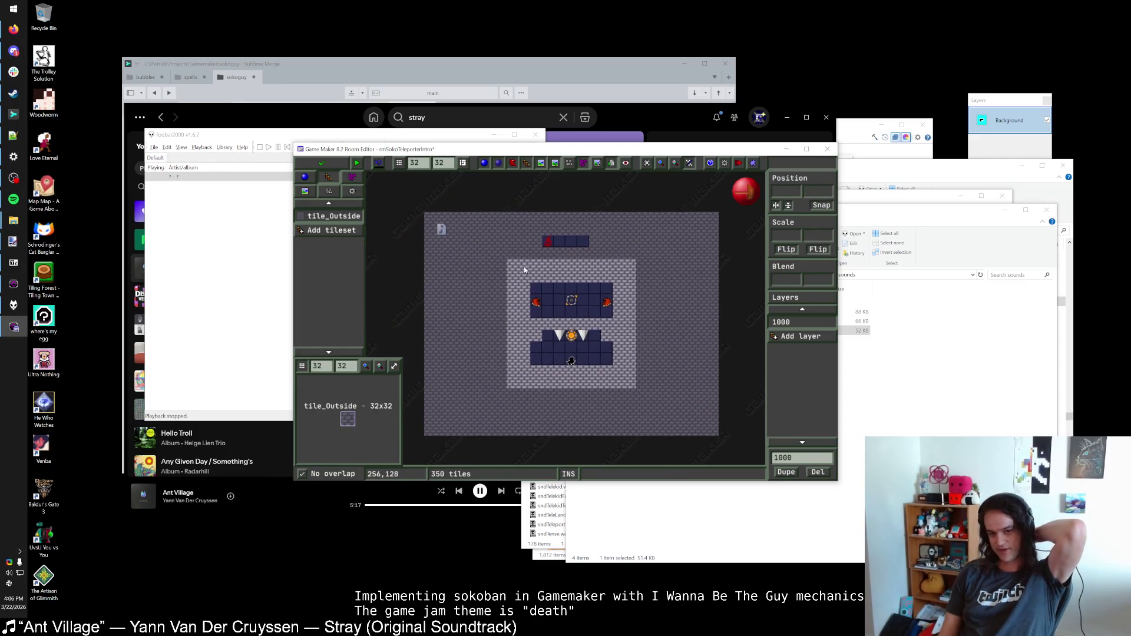
click(319, 171)
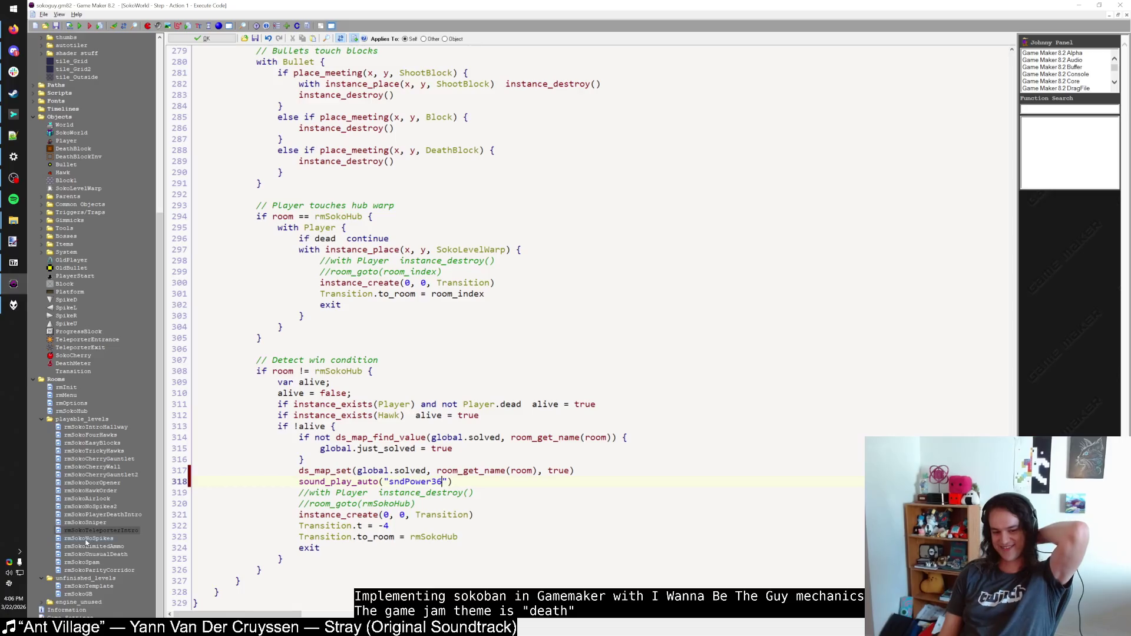
Step: Open rmSokoNoSpikes full-screen and place a DeathMeter above the level
double_click(86, 538)
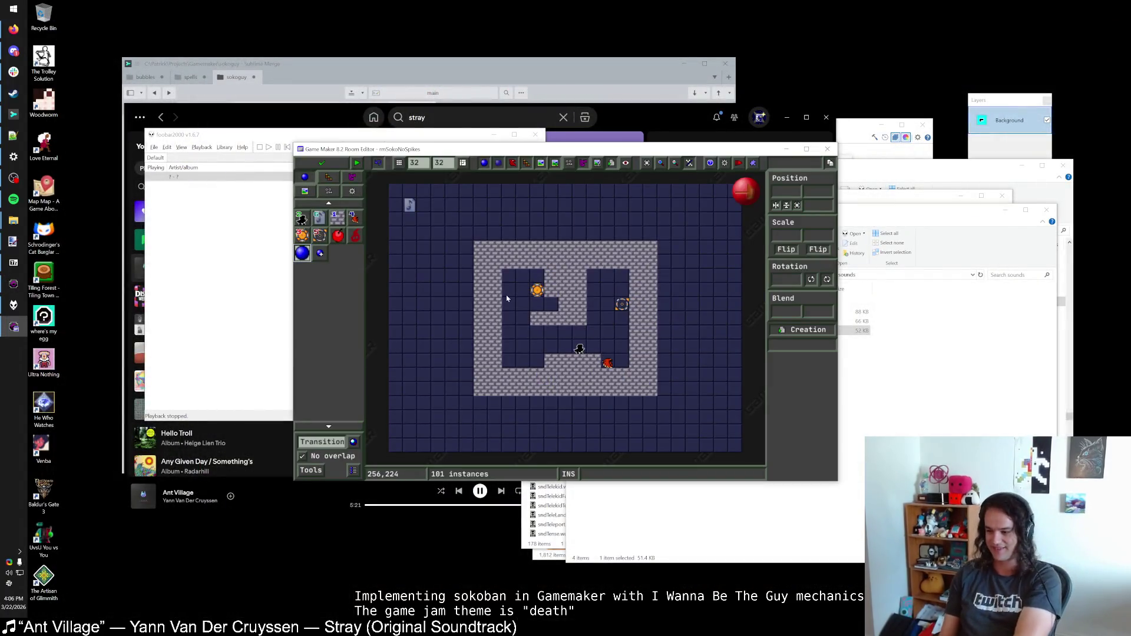
double_click(563, 154)
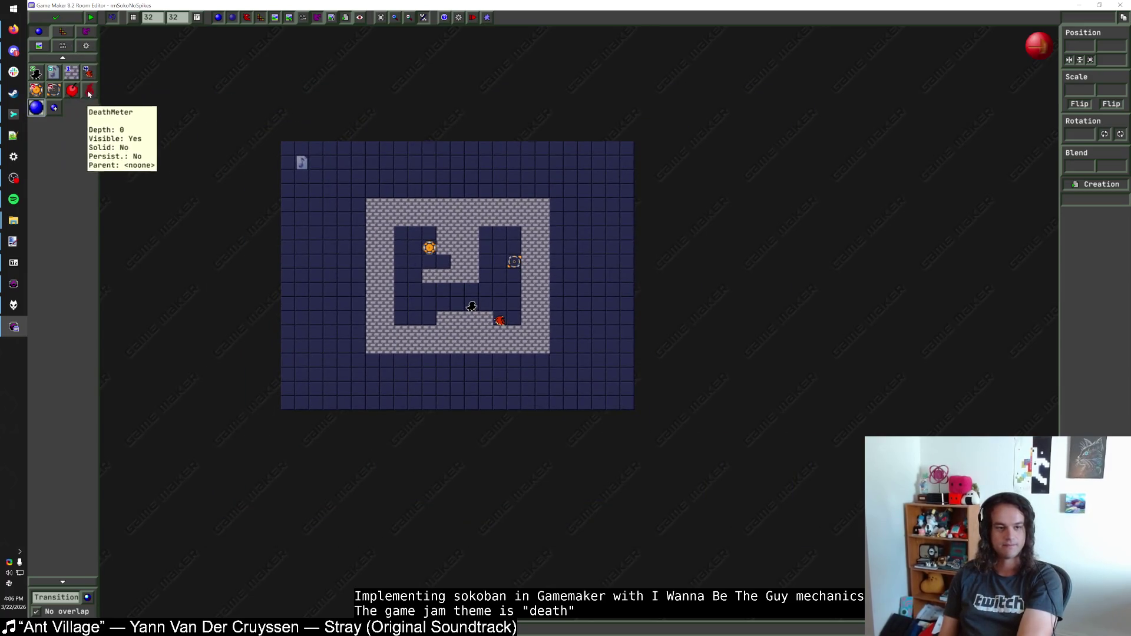
click(89, 89)
click(440, 178)
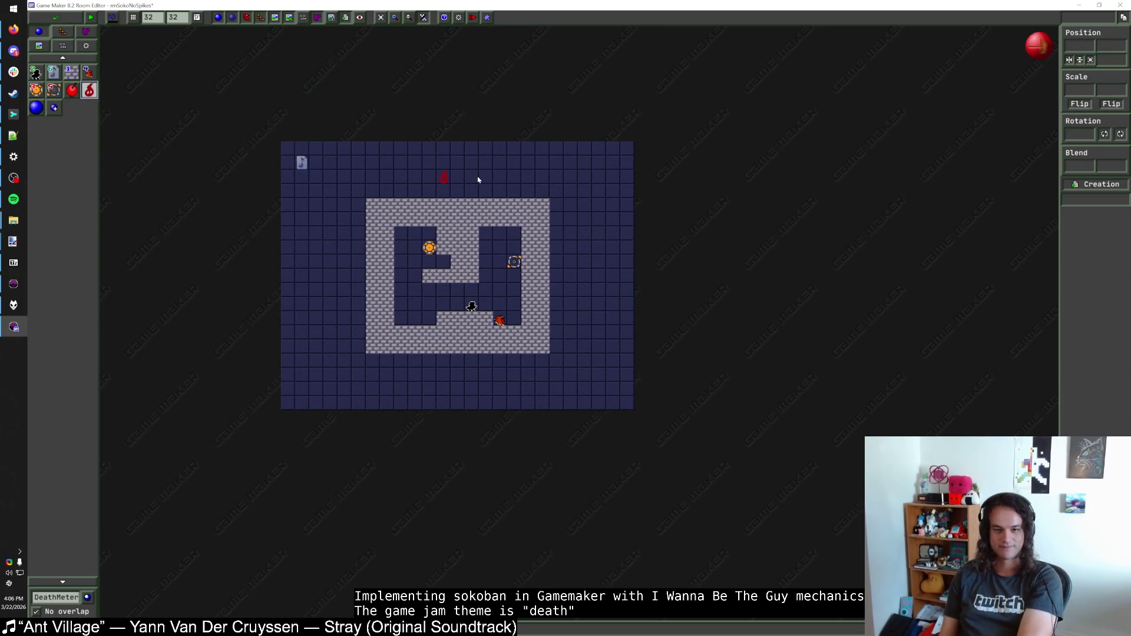
Step: Add the tile_Outside tileset and paint stone over the top band, left and right columns
click(63, 32)
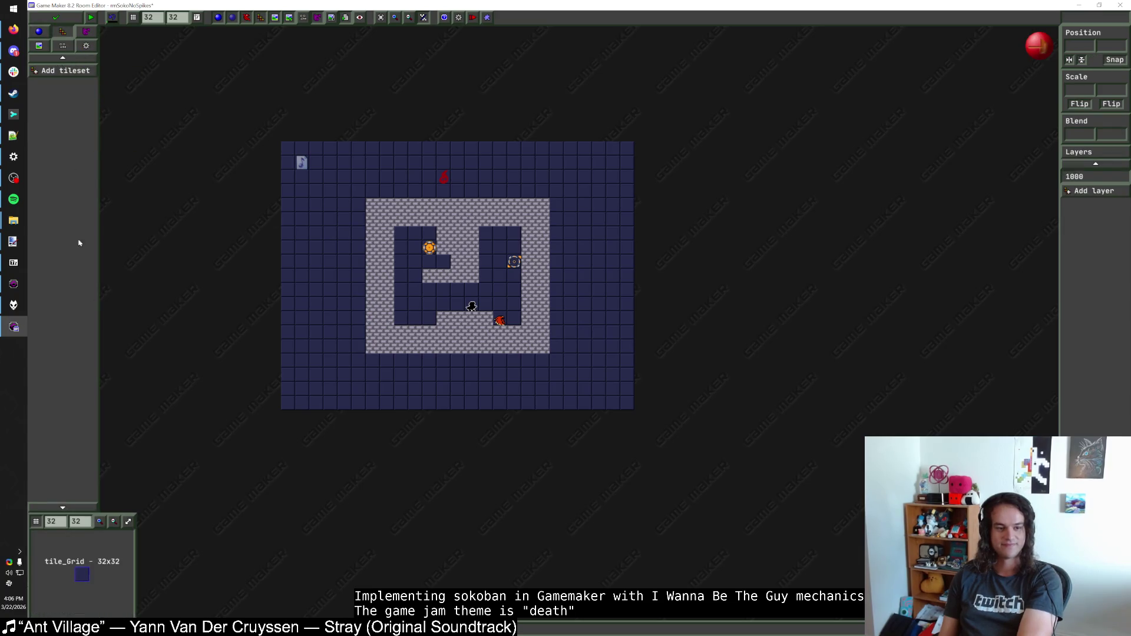
click(77, 70)
click(104, 227)
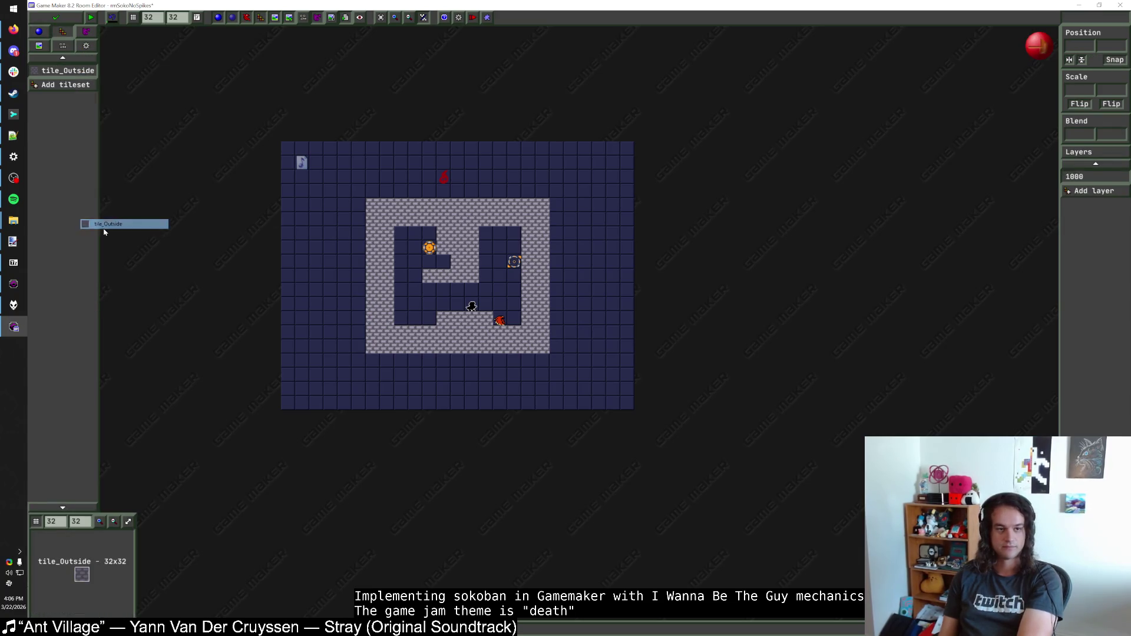
drag(288, 148, 627, 347)
mouse_move(554, 203)
mouse_down()
mouse_move(606, 237)
mouse_move(624, 265)
mouse_move(628, 308)
mouse_move(557, 310)
mouse_move(631, 323)
mouse_move(560, 343)
mouse_move(630, 352)
mouse_up()
mouse_move(628, 361)
mouse_down()
mouse_move(295, 370)
mouse_move(628, 379)
mouse_move(294, 392)
mouse_move(303, 402)
mouse_move(626, 404)
mouse_move(487, 408)
mouse_move(296, 356)
mouse_move(273, 382)
mouse_up()
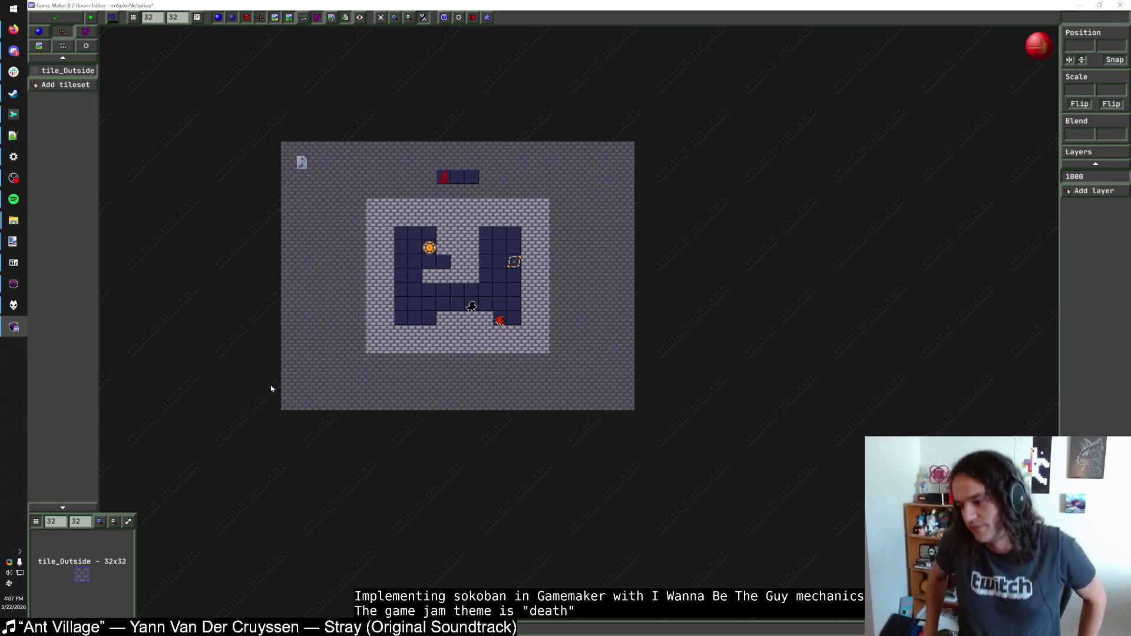
scroll(456, 335, up, 1)
scroll(463, 336, down, 1)
scroll(463, 336, up, 2)
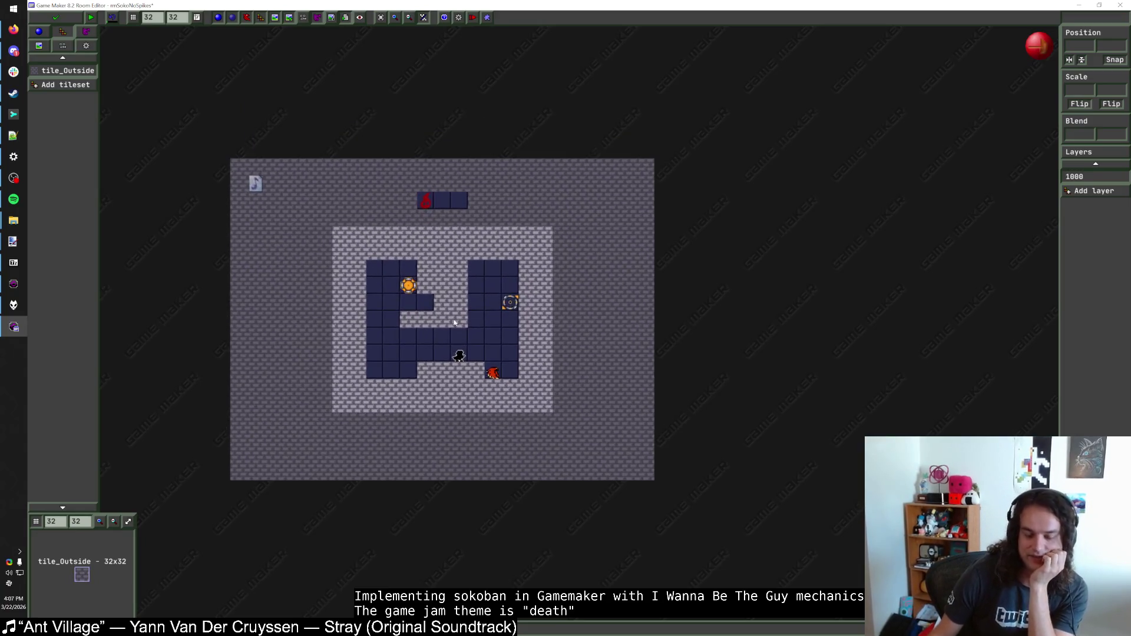
scroll(454, 321, down, 2)
scroll(454, 322, up, 2)
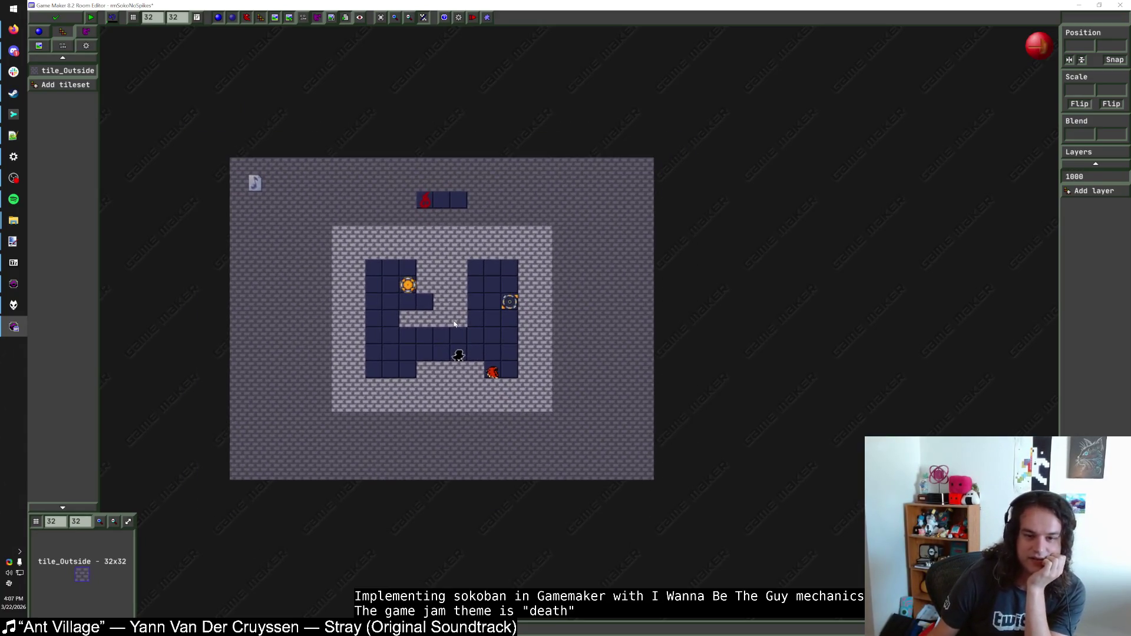
scroll(456, 321, down, 1)
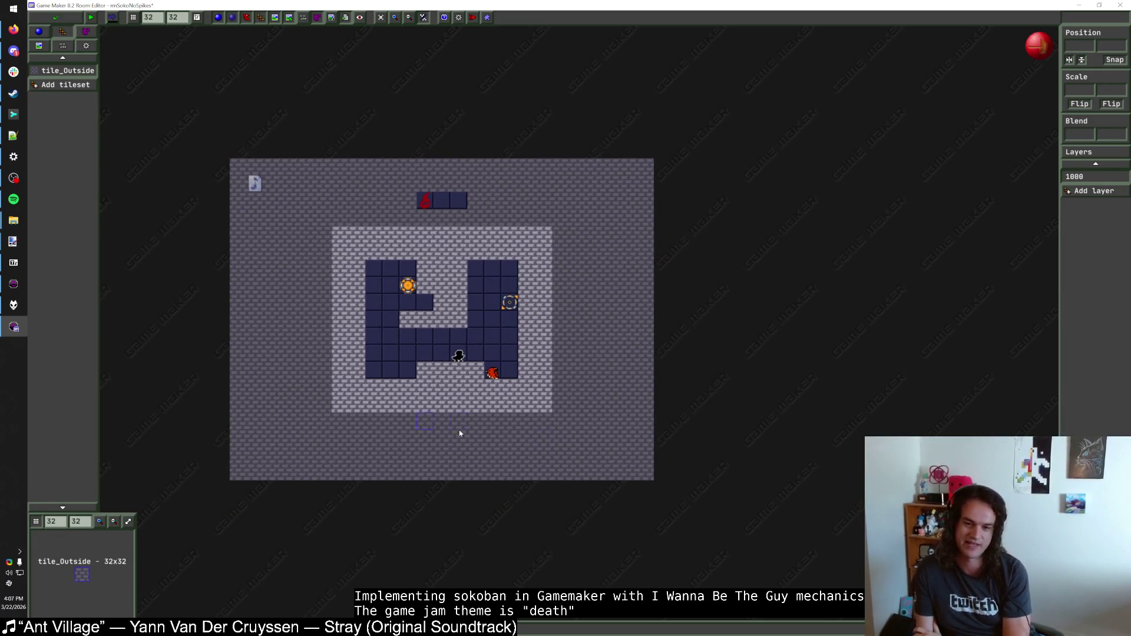
Step: Save and close rmSokoNoSpikes, then open rmSokoLimitedAmmo full-screen
click(61, 20)
double_click(95, 547)
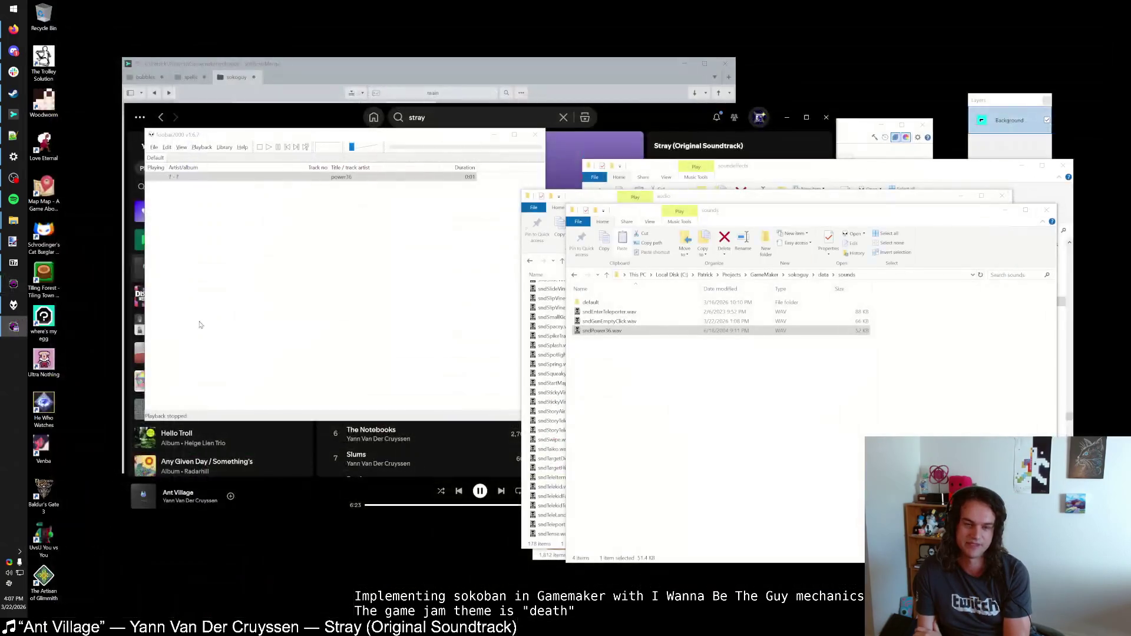
double_click(485, 154)
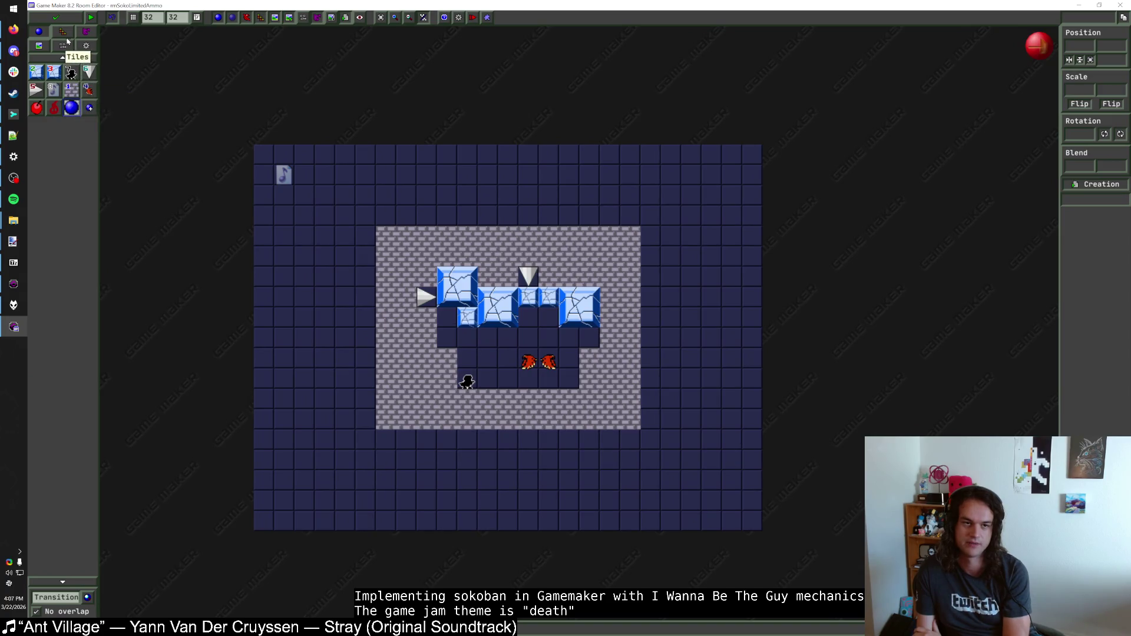
Step: Place a DeathMeter above the level, shifted one cell left, and add the tile_Outside tileset
click(54, 107)
click(492, 198)
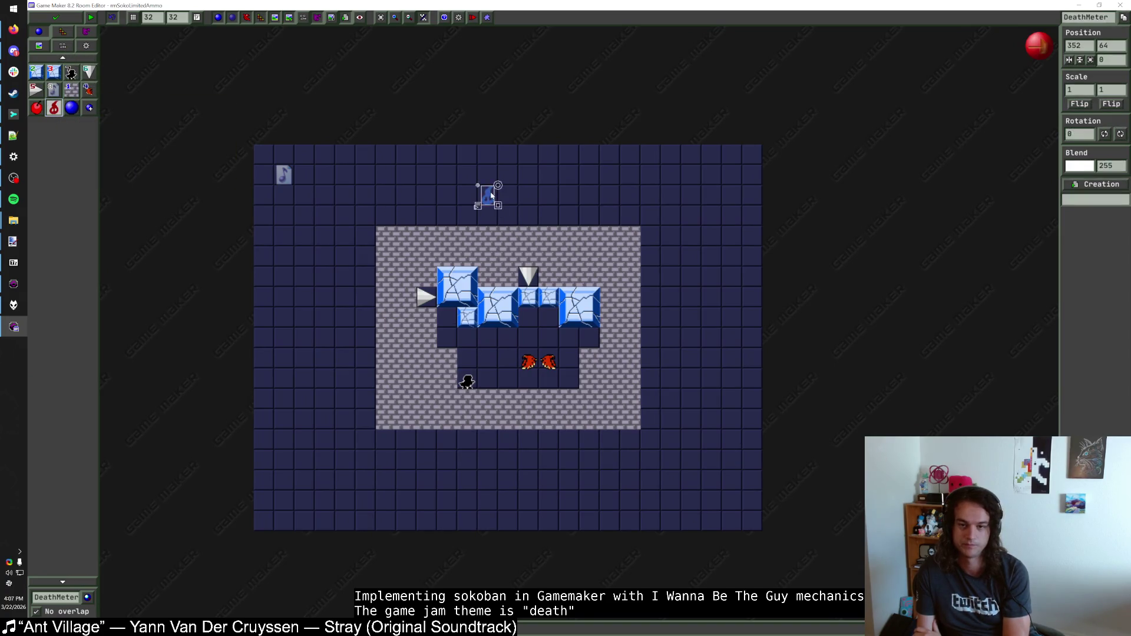
drag(497, 200, 471, 197)
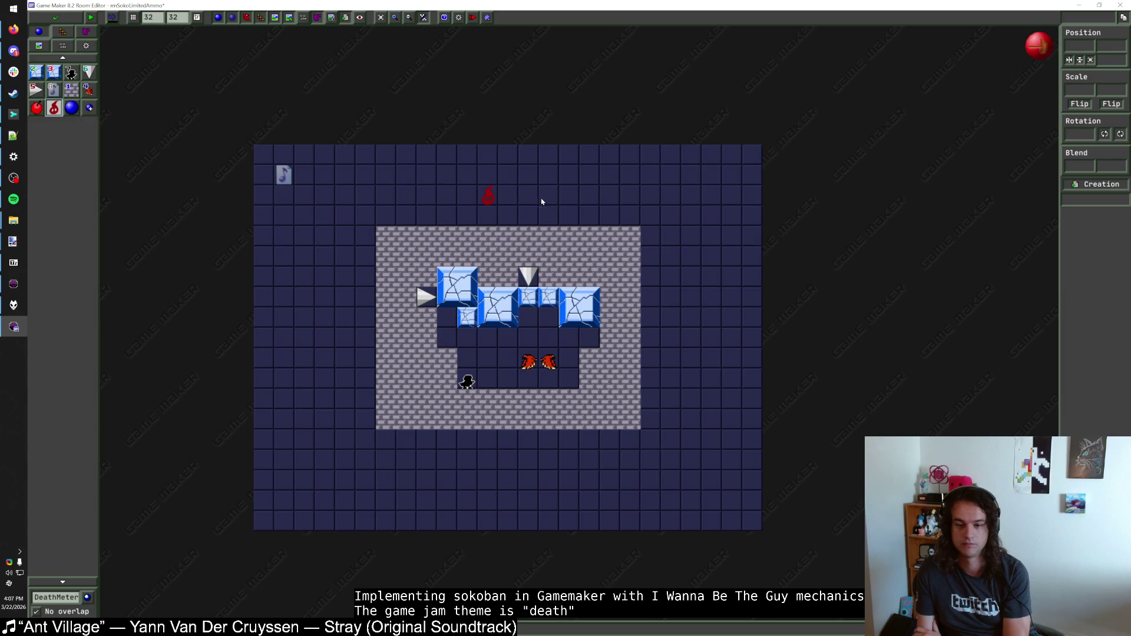
click(63, 45)
click(65, 71)
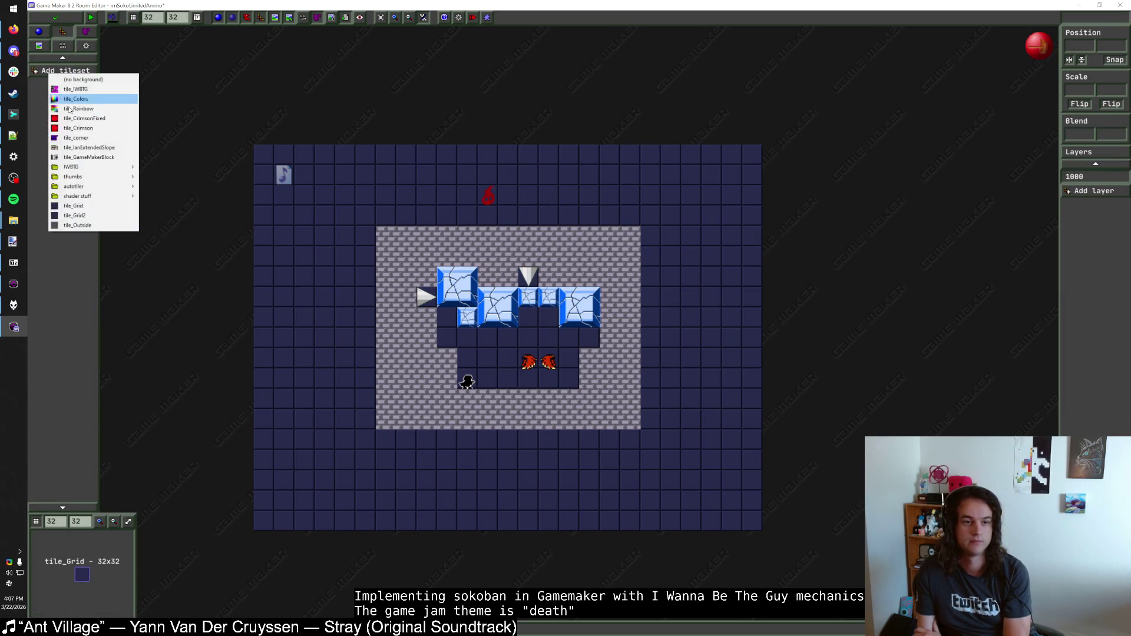
click(76, 225)
Step: Paint stone over the top rows, left side, and bottom edge of the room
mouse_move(263, 155)
mouse_down()
mouse_move(671, 157)
mouse_move(752, 177)
mouse_move(263, 181)
mouse_move(469, 201)
mouse_up()
mouse_move(565, 195)
mouse_down()
mouse_move(739, 196)
mouse_move(716, 216)
mouse_move(483, 203)
mouse_move(267, 218)
mouse_move(362, 250)
mouse_move(243, 259)
mouse_move(253, 264)
mouse_up()
mouse_move(365, 272)
mouse_down()
mouse_move(260, 295)
mouse_move(362, 333)
mouse_move(270, 358)
mouse_move(283, 377)
mouse_move(366, 382)
mouse_up()
mouse_move(270, 396)
mouse_down()
mouse_move(371, 397)
mouse_move(270, 416)
mouse_move(265, 444)
mouse_move(615, 439)
mouse_move(752, 461)
mouse_move(270, 464)
mouse_move(578, 472)
mouse_move(283, 484)
mouse_move(642, 465)
mouse_move(754, 483)
mouse_move(265, 504)
mouse_move(757, 525)
mouse_move(712, 521)
mouse_up()
click(650, 460)
drag(507, 522, 507, 523)
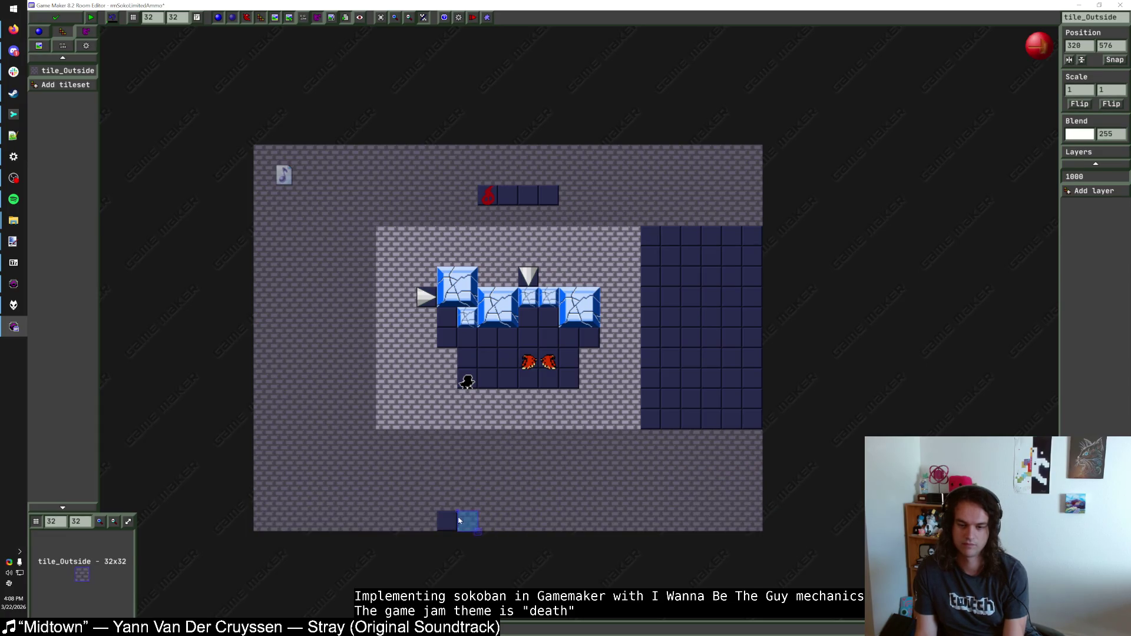
mouse_move(655, 238)
mouse_down()
mouse_move(757, 259)
mouse_move(751, 324)
mouse_move(651, 337)
mouse_move(677, 365)
mouse_move(729, 378)
mouse_move(661, 403)
mouse_move(755, 422)
mouse_up()
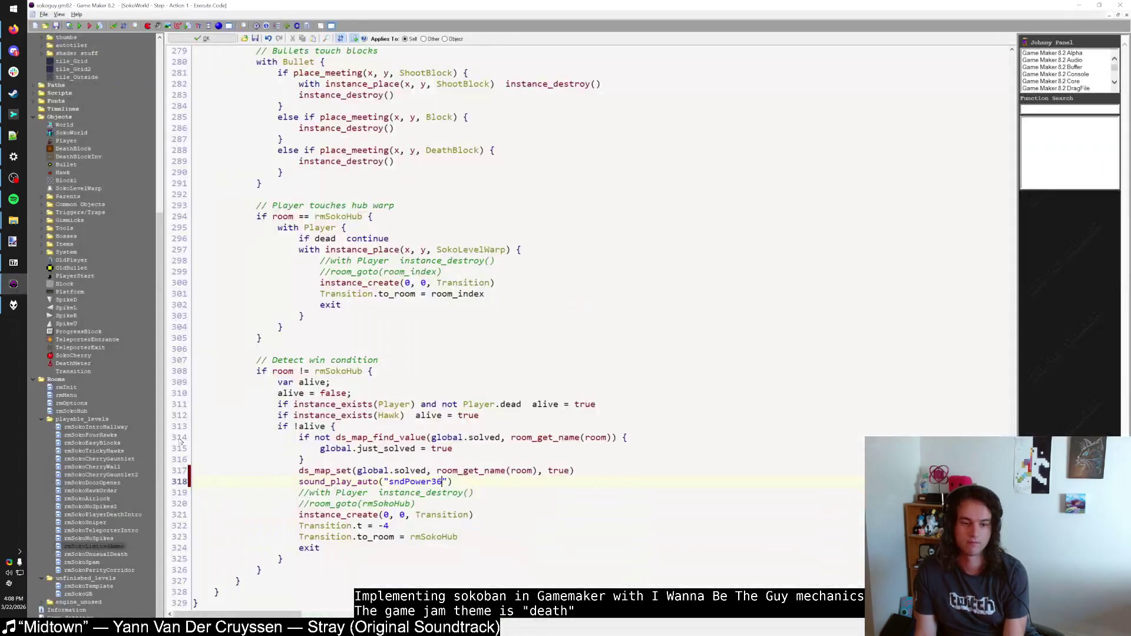
Step: Open rmSokoUnusualDeath and place a single DeathMeter near the room's top
double_click(106, 556)
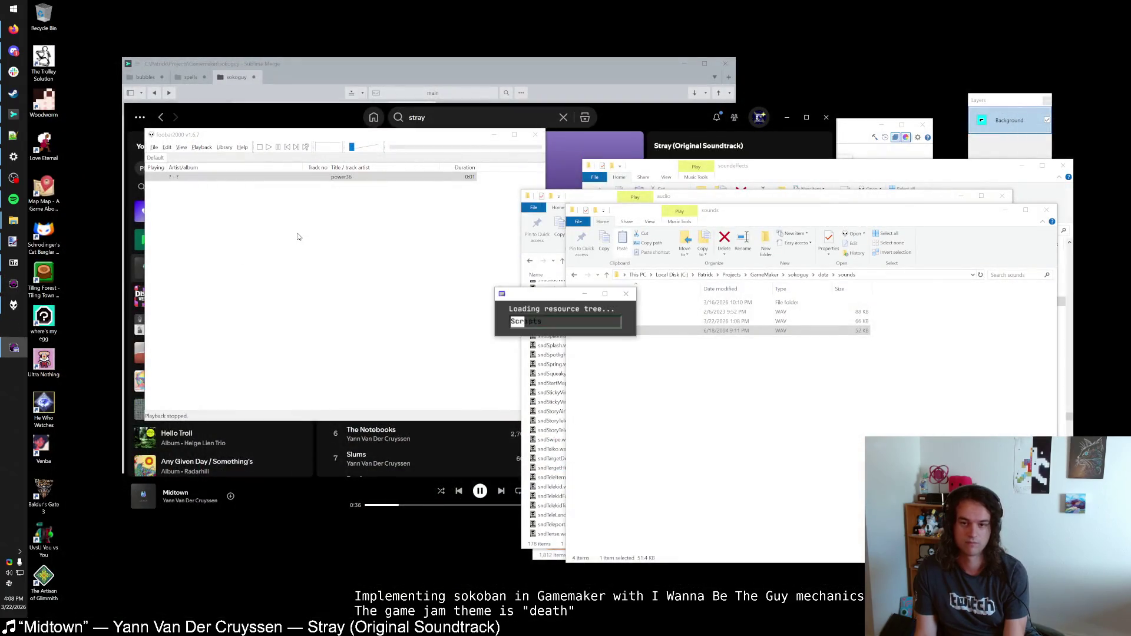
click(356, 235)
click(551, 222)
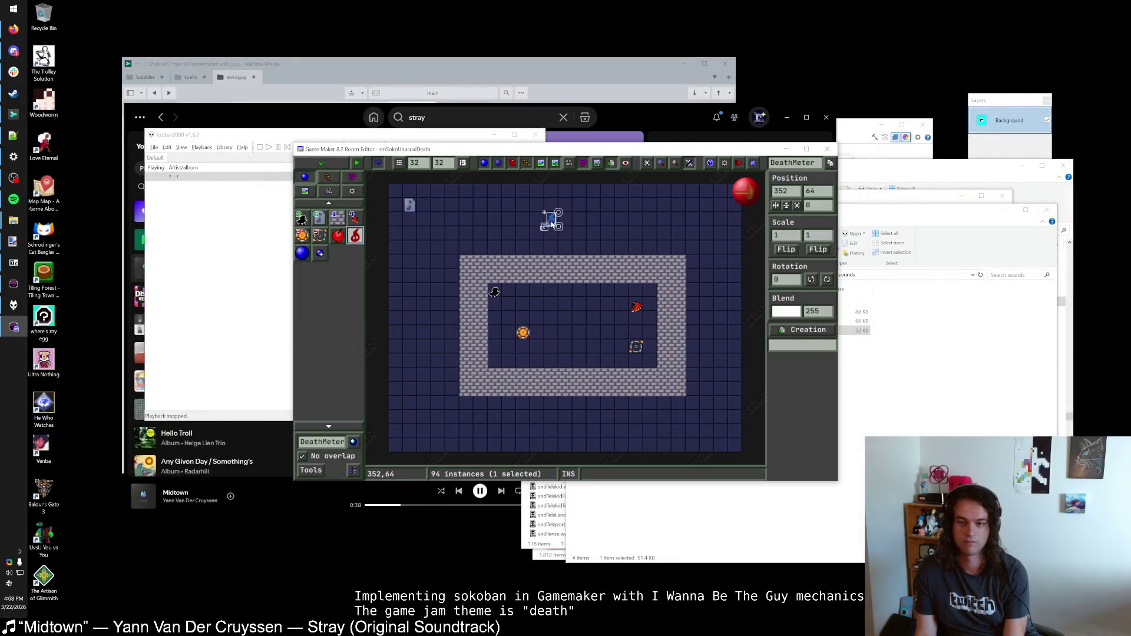
right_click(558, 222)
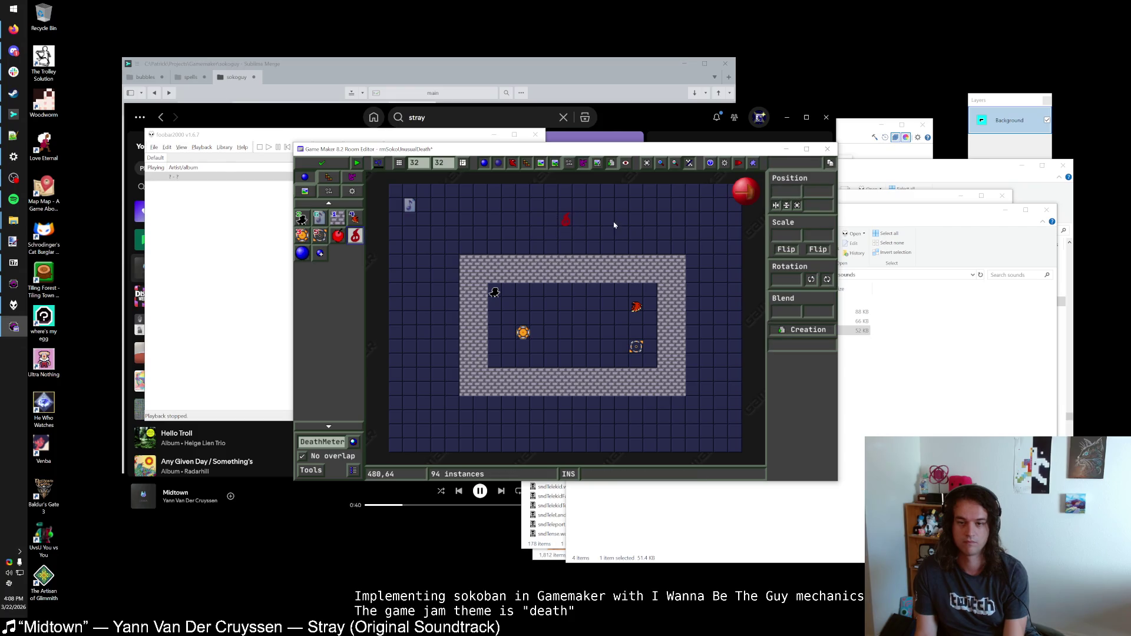
Step: Pick the tile_Outside tileset and paint a correctly sized stone row across the room's top
click(328, 191)
click(333, 218)
click(359, 368)
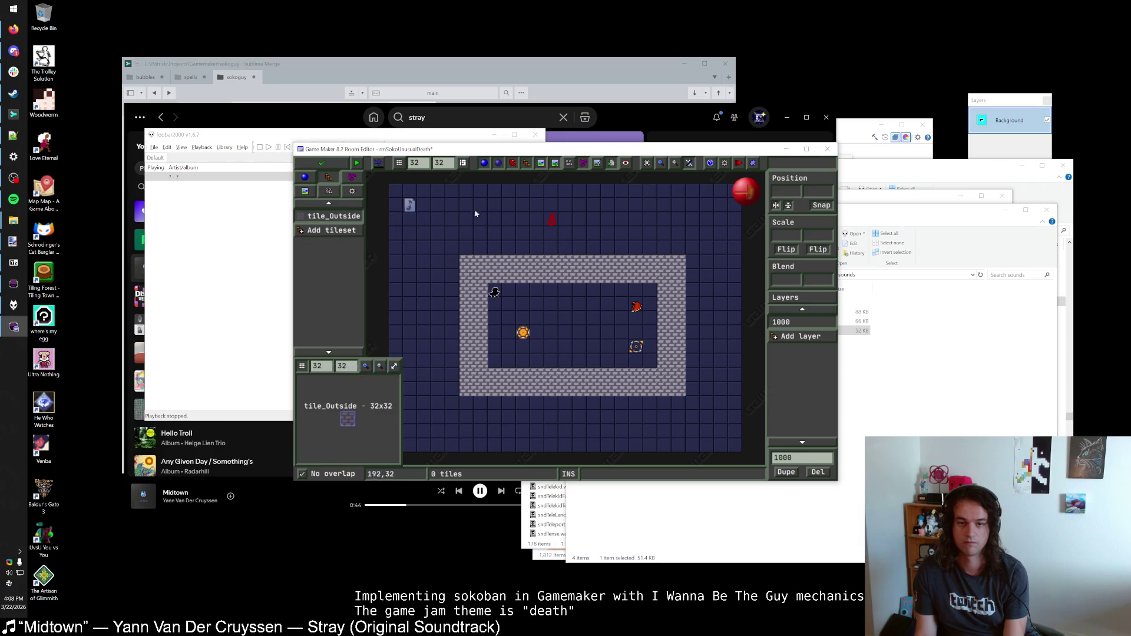
mouse_move(405, 192)
mouse_down()
mouse_move(733, 192)
mouse_move(408, 210)
mouse_move(525, 231)
mouse_move(707, 227)
mouse_up()
scroll(408, 210, down, 2)
key(Delete)
drag(541, 226, 419, 228)
right_click(412, 221)
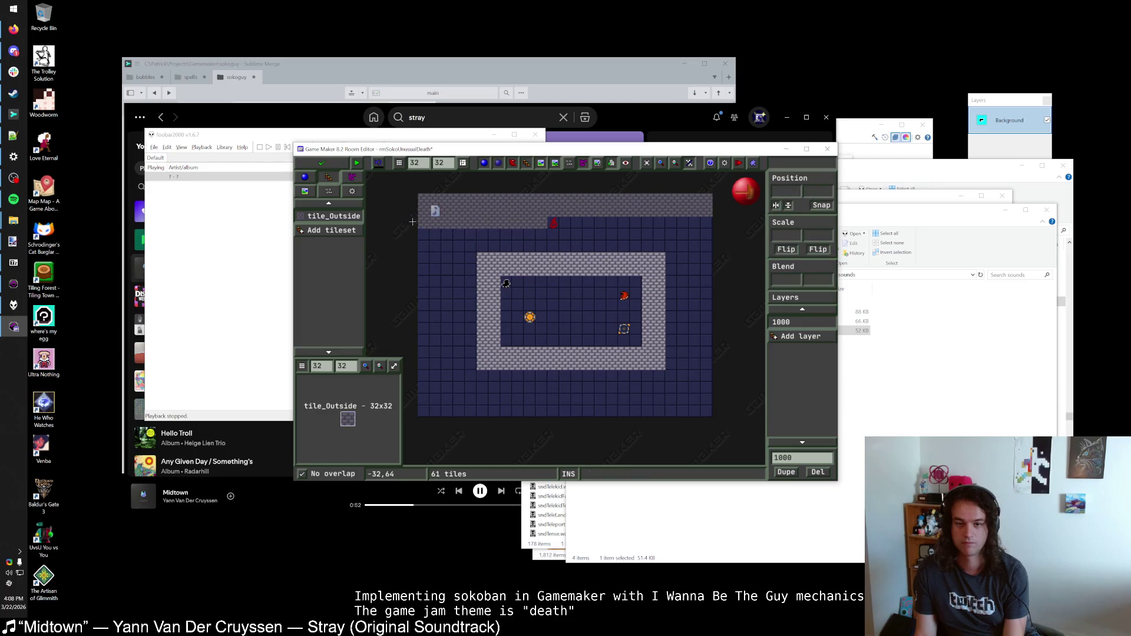
click(589, 227)
Step: Paint stone down the room's right and left sides, then save and close the room
mouse_move(710, 232)
mouse_down()
mouse_move(435, 234)
mouse_move(410, 247)
mouse_move(712, 250)
mouse_move(677, 260)
mouse_move(709, 275)
mouse_up()
click(680, 272)
mouse_move(703, 310)
mouse_down()
mouse_move(674, 331)
mouse_move(704, 363)
mouse_move(671, 366)
mouse_up()
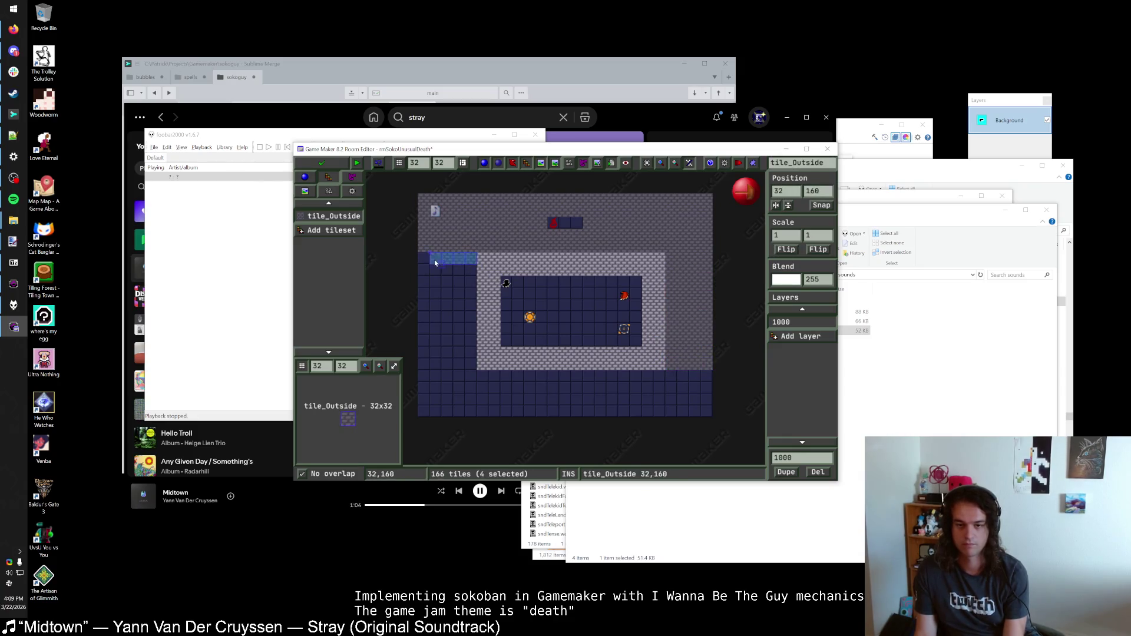
mouse_move(469, 275)
mouse_down()
mouse_move(472, 308)
mouse_move(447, 332)
mouse_move(459, 366)
mouse_move(429, 379)
mouse_move(714, 381)
mouse_move(477, 389)
mouse_move(429, 405)
mouse_move(707, 408)
mouse_move(421, 411)
mouse_up()
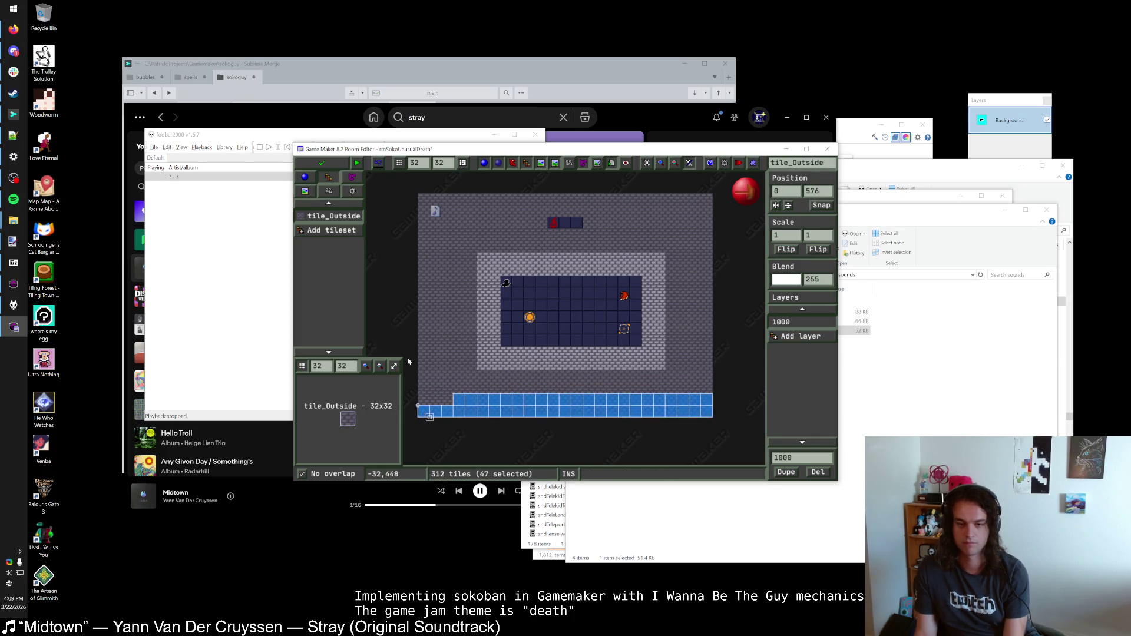
key(Escape)
click(332, 160)
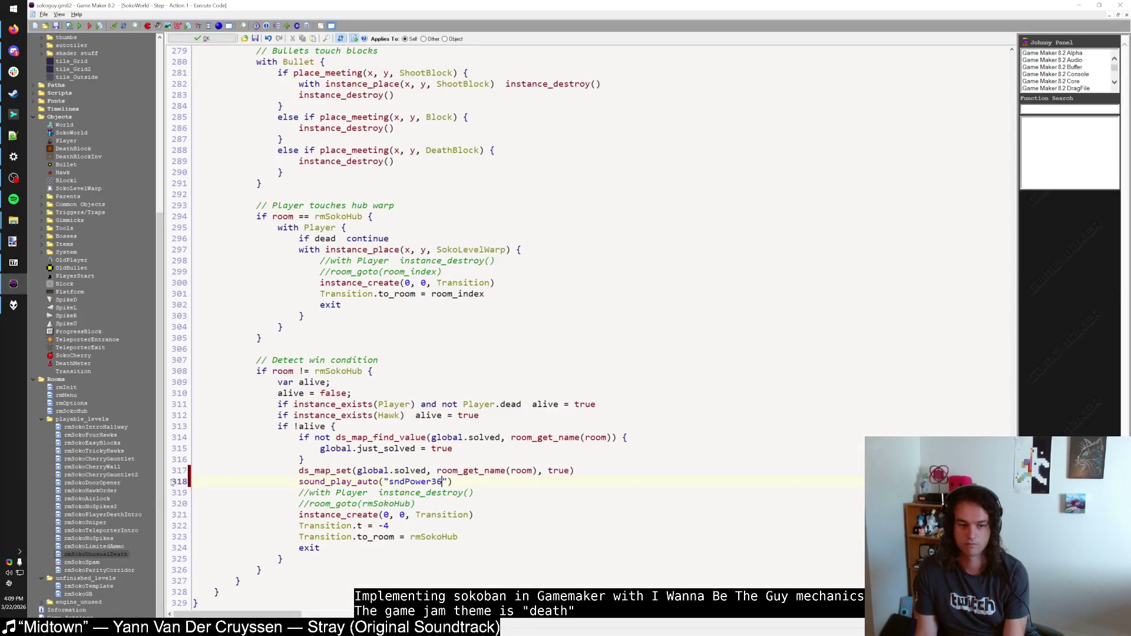
Step: Open rmSokoSpam and select the tile_Outside tileset for tiles
double_click(97, 563)
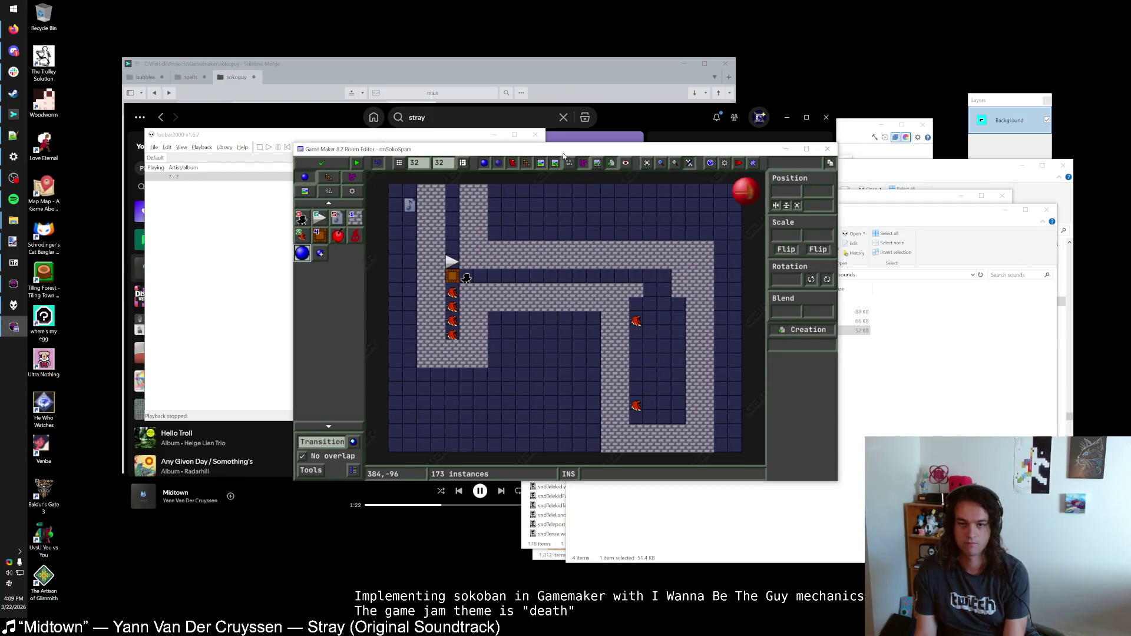
click(328, 176)
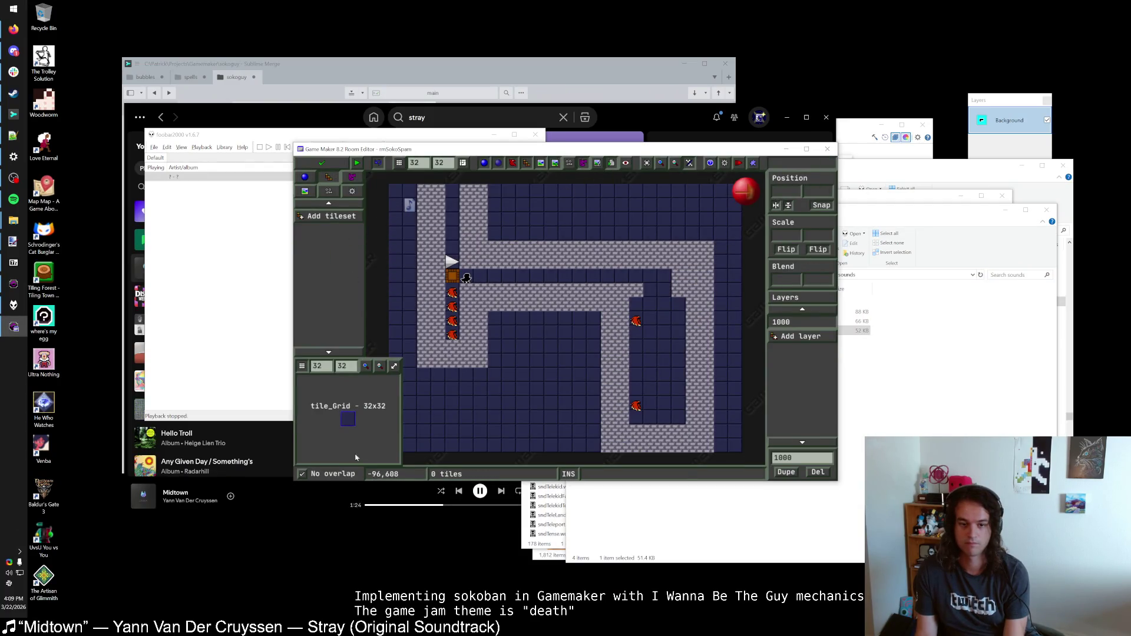
mouse_move(494, 201)
mouse_down()
mouse_move(701, 195)
mouse_move(737, 209)
mouse_move(553, 207)
mouse_up()
click(327, 217)
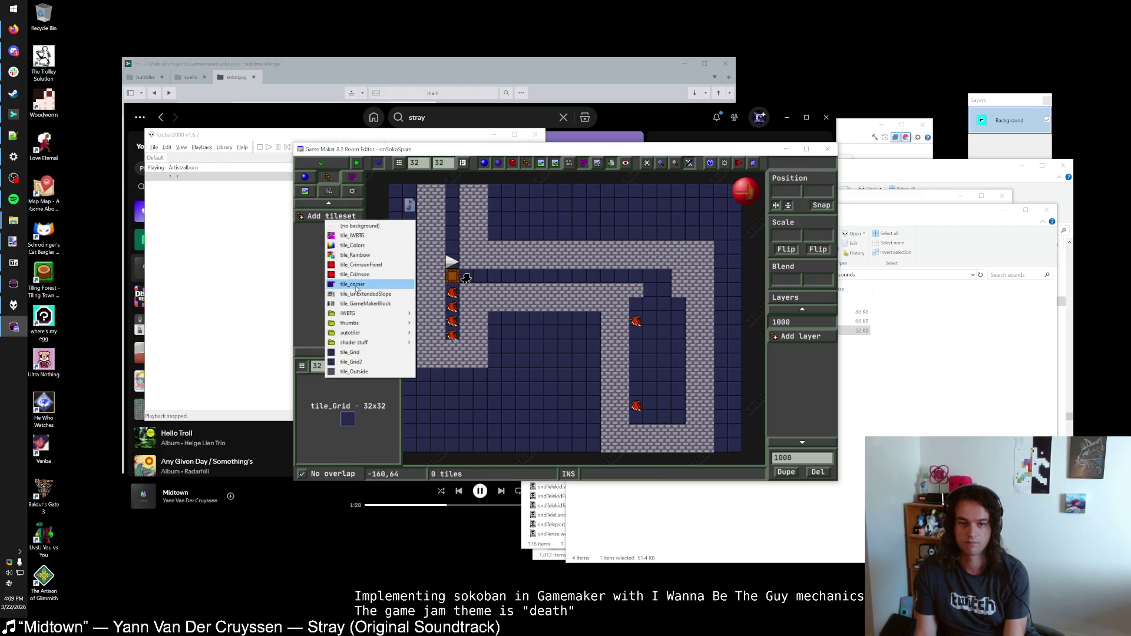
click(367, 371)
Step: Place a single DeathMeter object near the room's top
click(305, 176)
click(355, 236)
click(558, 220)
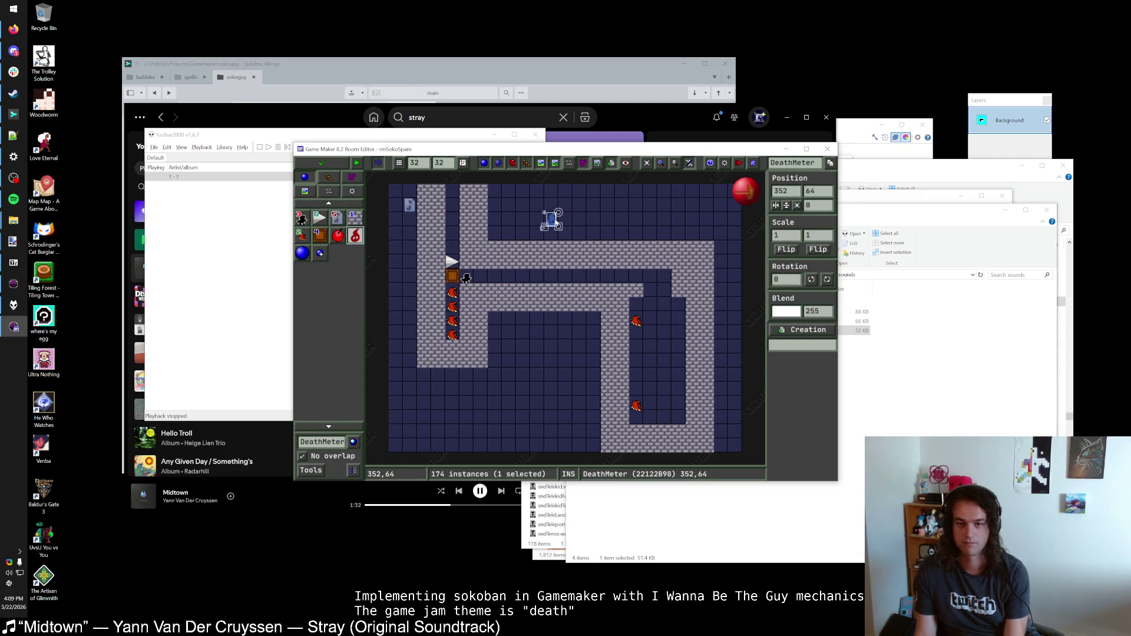
right_click(546, 220)
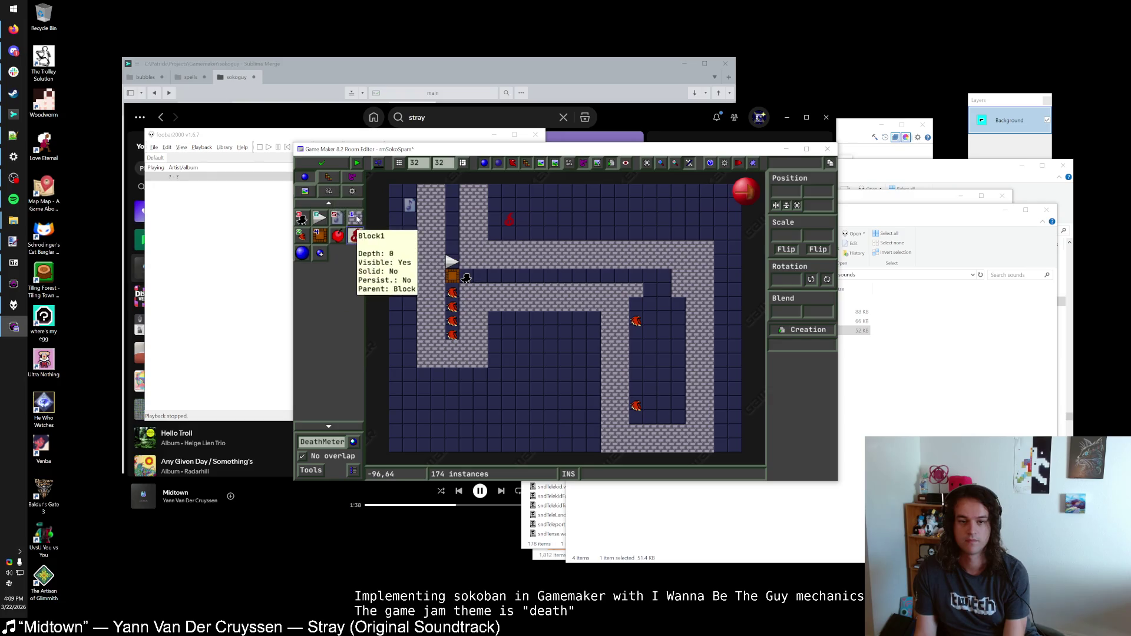
Step: Paint two stone rows across the top and stone down the left side and lower left
click(330, 178)
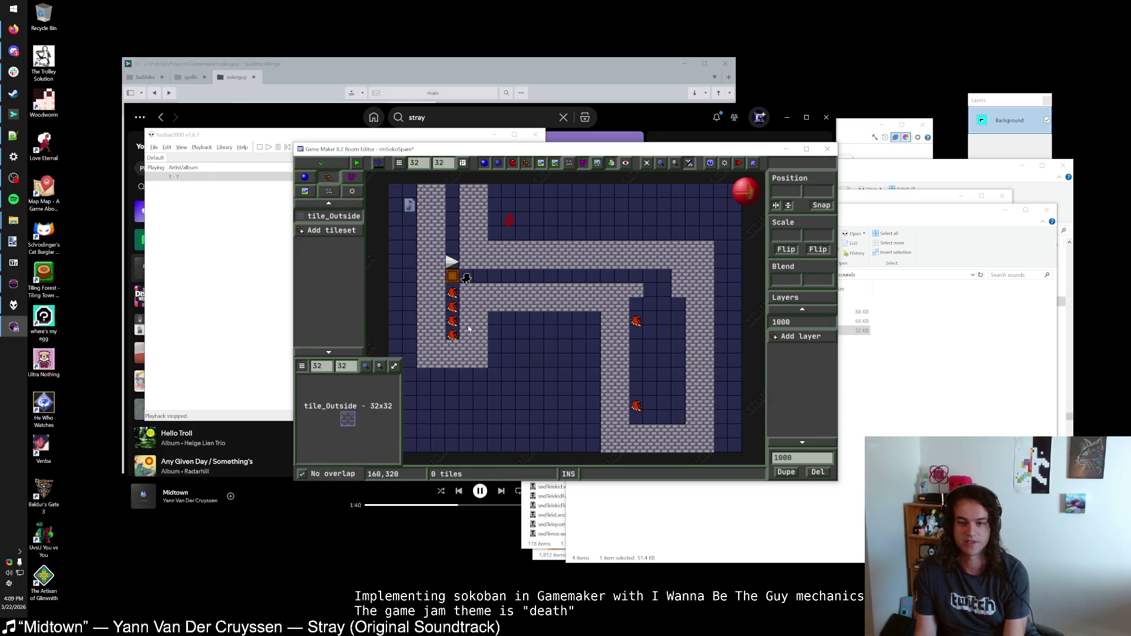
drag(499, 234, 653, 234)
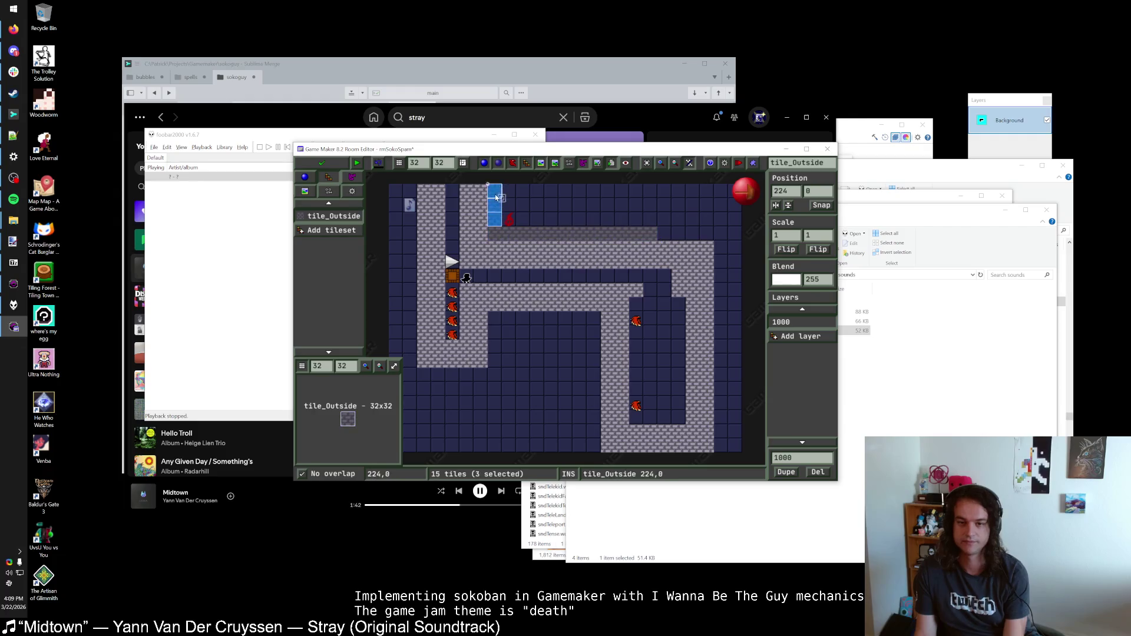
drag(496, 198, 733, 206)
mouse_move(409, 191)
mouse_down()
mouse_move(409, 368)
mouse_move(395, 359)
mouse_move(402, 199)
mouse_up()
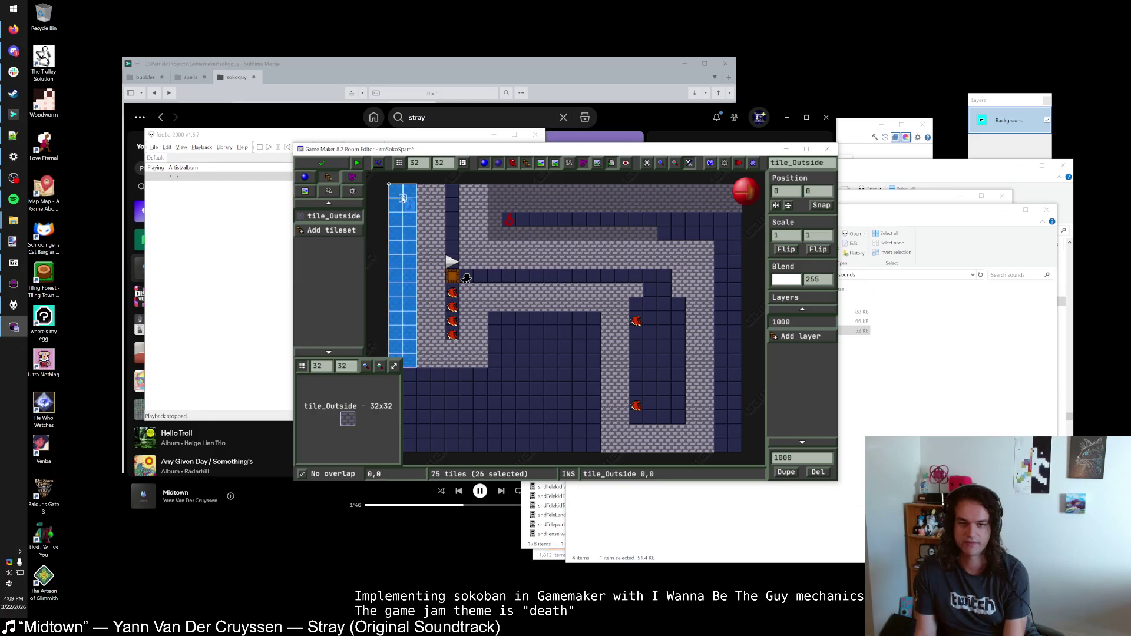
drag(419, 361, 427, 433)
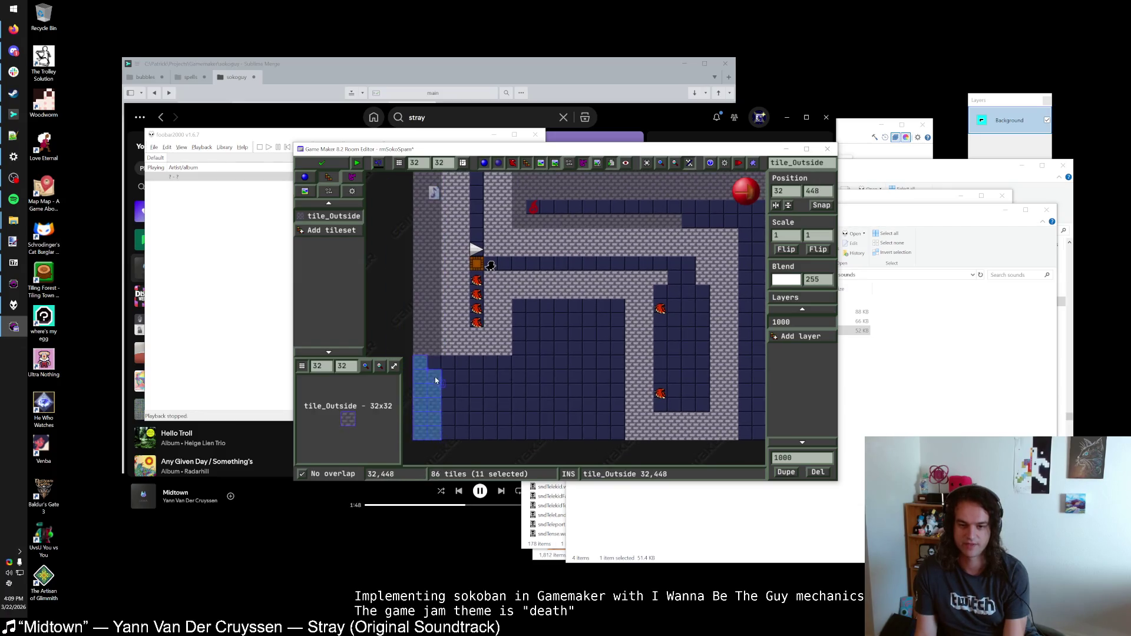
mouse_move(518, 303)
mouse_down()
mouse_move(612, 324)
mouse_move(575, 341)
mouse_move(615, 350)
mouse_move(447, 362)
mouse_move(612, 371)
mouse_move(480, 378)
mouse_move(612, 391)
mouse_move(500, 406)
mouse_move(568, 424)
mouse_move(574, 438)
mouse_move(448, 438)
mouse_up()
Step: Fill the remaining stone gaps, remove the extra tile at the upper row's end, then save and close
scroll(448, 439, right, 5)
mouse_move(644, 207)
mouse_down()
mouse_move(656, 438)
mouse_move(660, 213)
mouse_move(605, 223)
mouse_up()
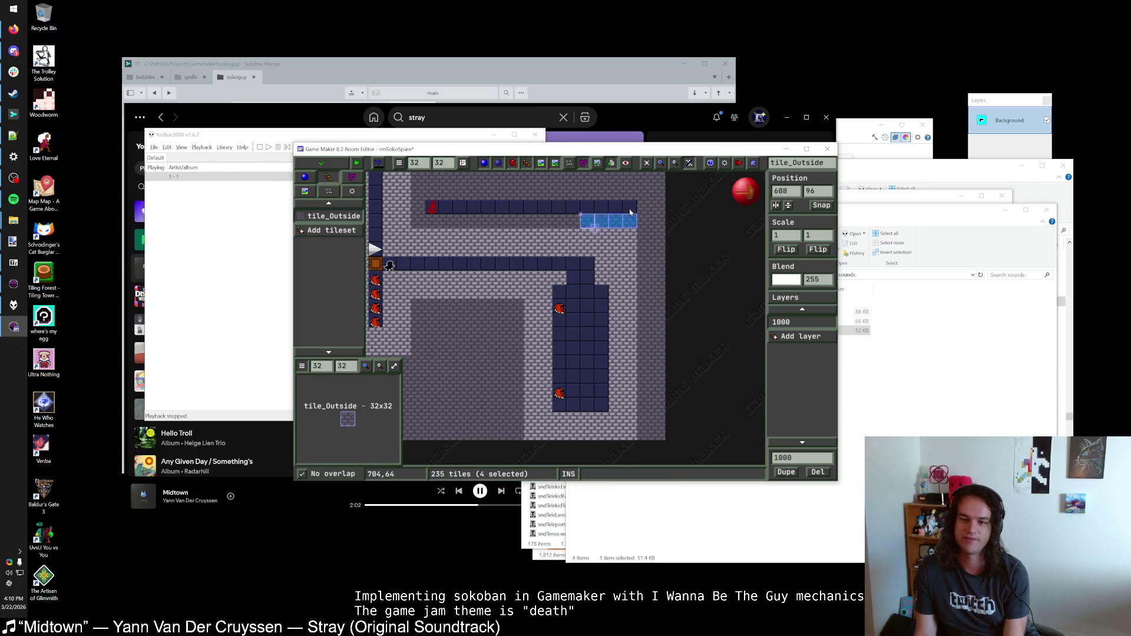
click(630, 212)
scroll(677, 235, left, 6)
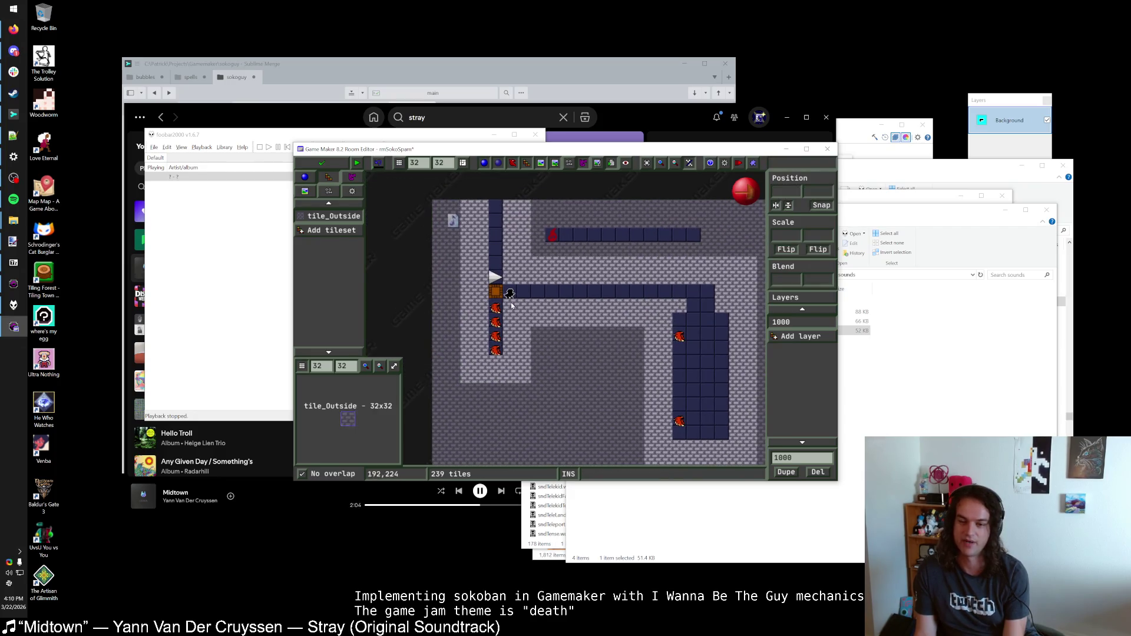
scroll(511, 305, up, 2)
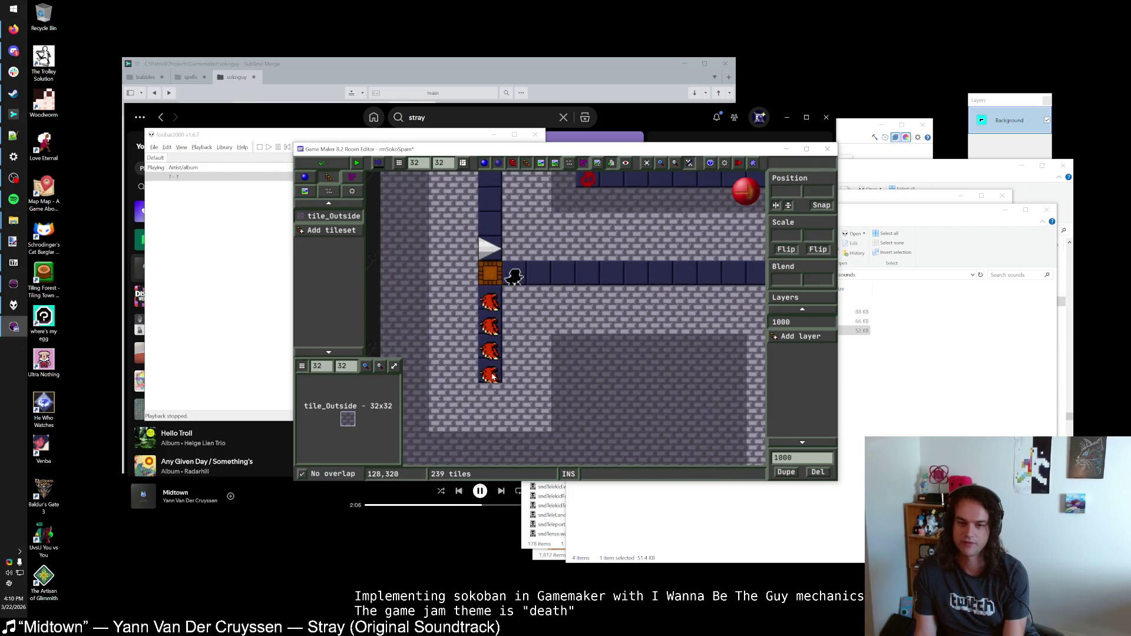
scroll(605, 283, down, 1)
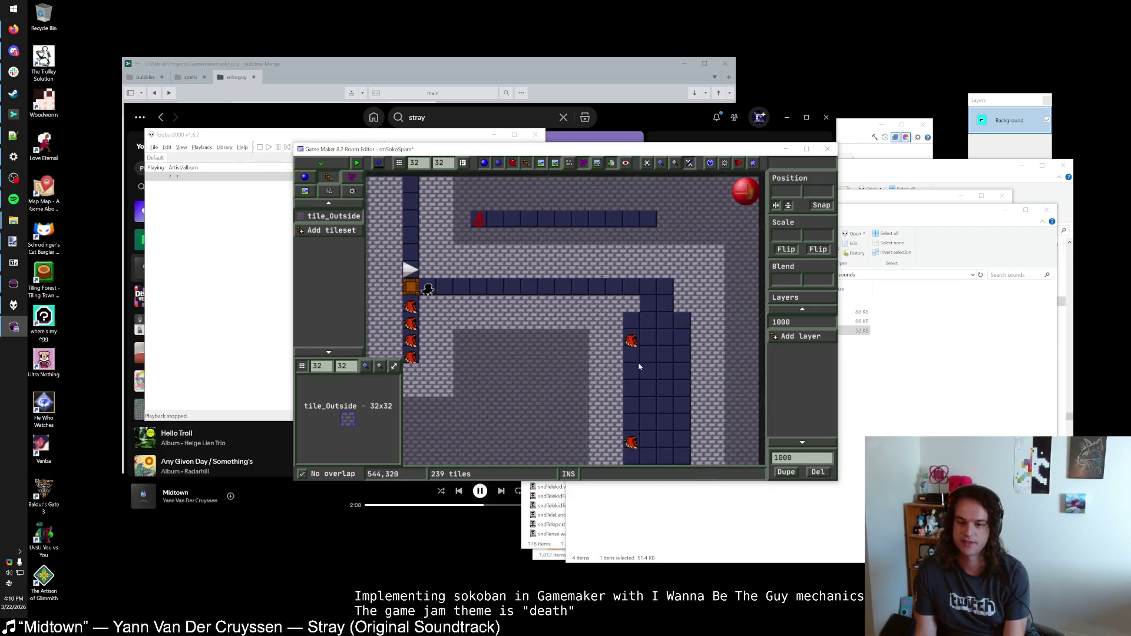
scroll(507, 283, up, 3)
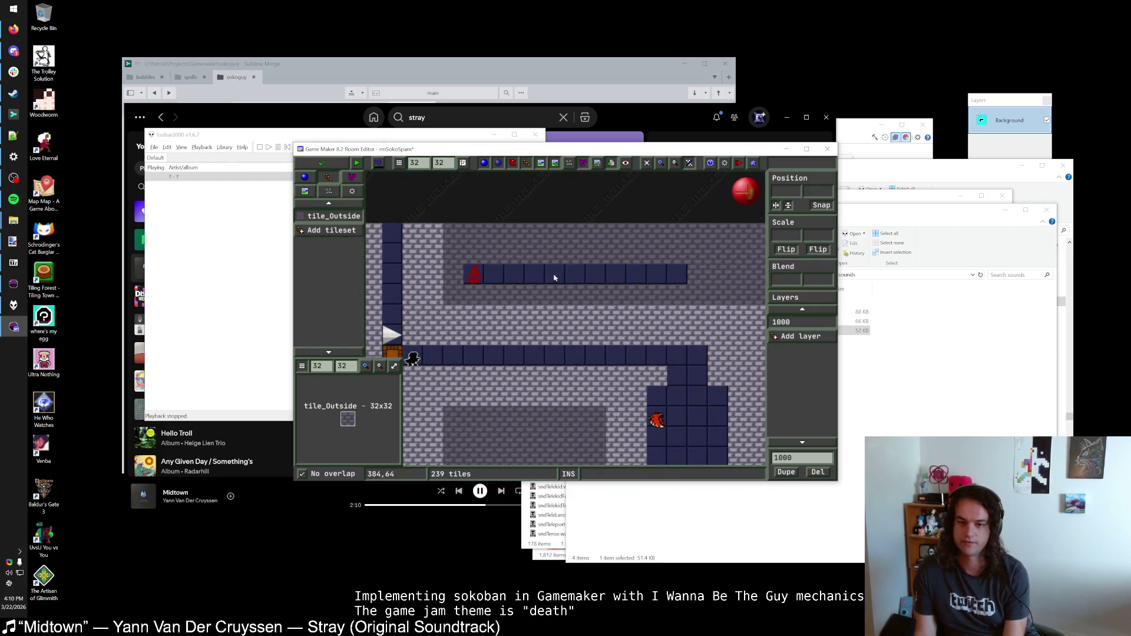
right_click(676, 276)
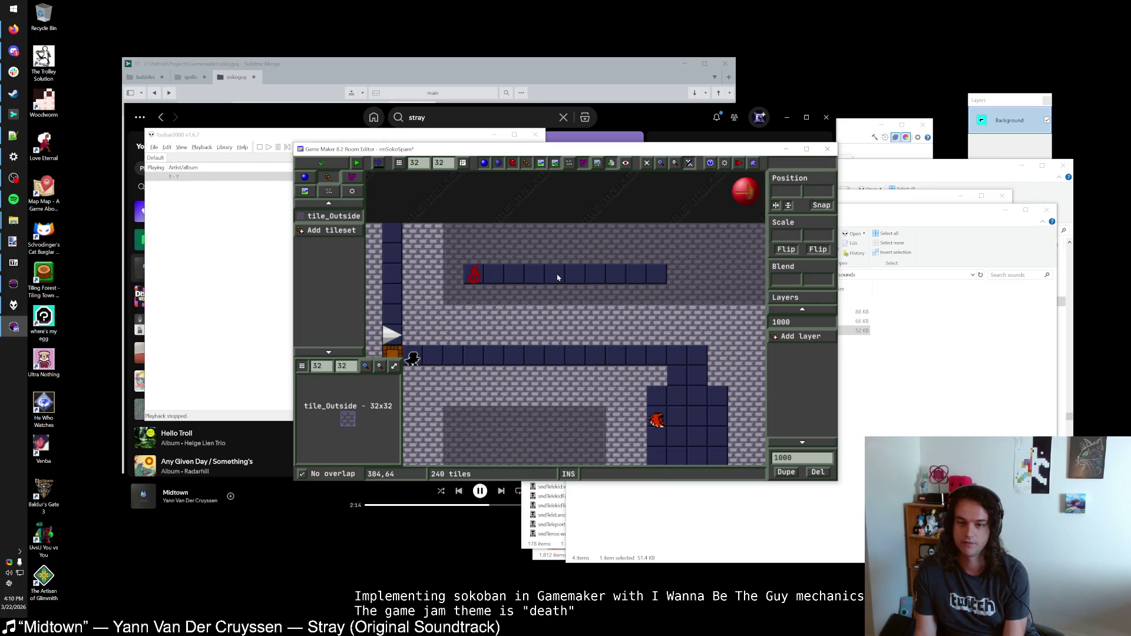
scroll(612, 276, down, 4)
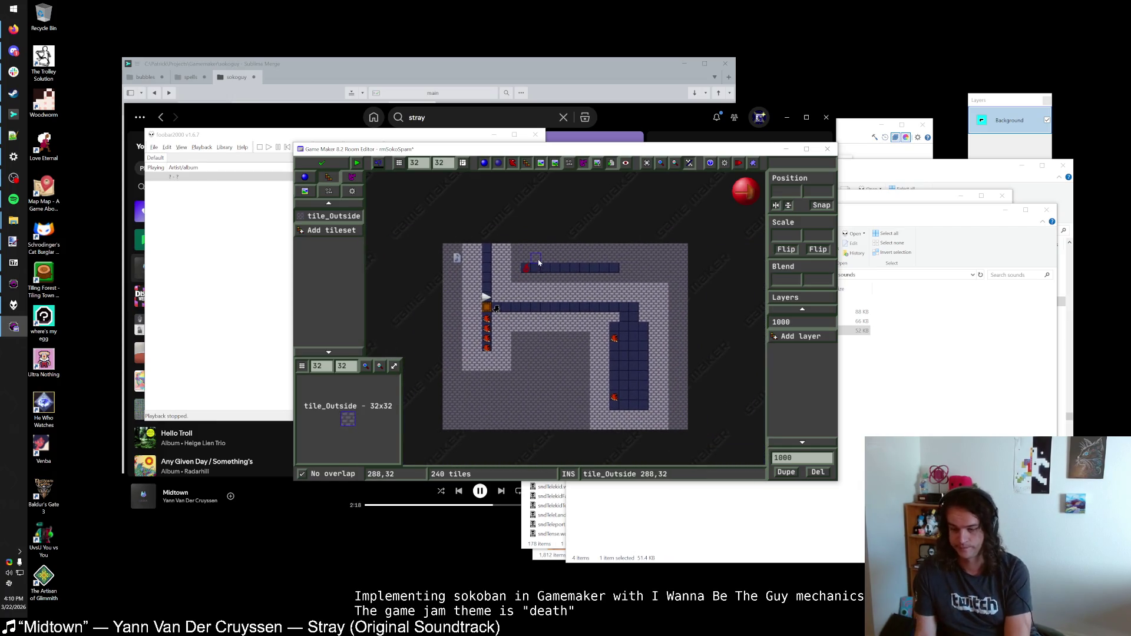
click(324, 167)
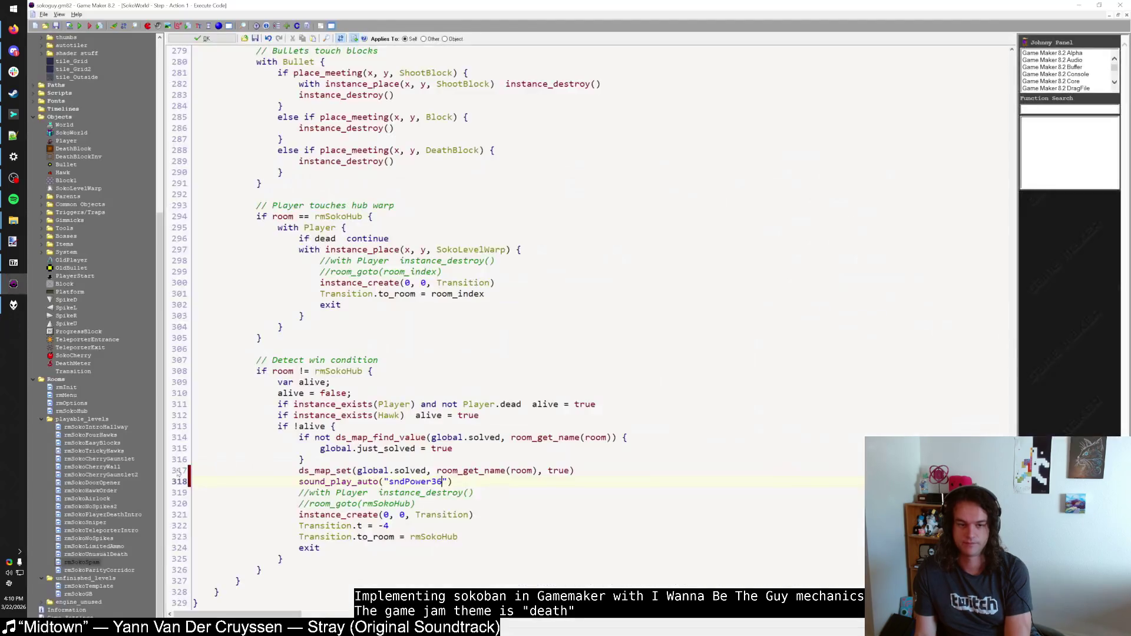
Step: Open rmSokoParityCorridor maximized and nudge its whole walled puzzle area one cell left
double_click(93, 572)
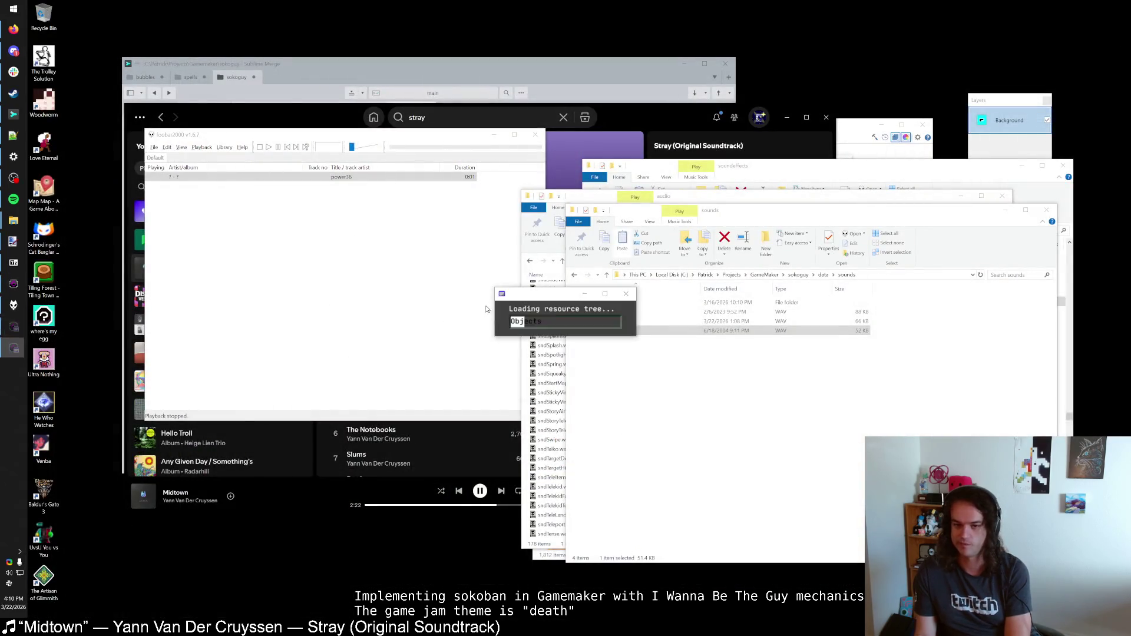
double_click(569, 154)
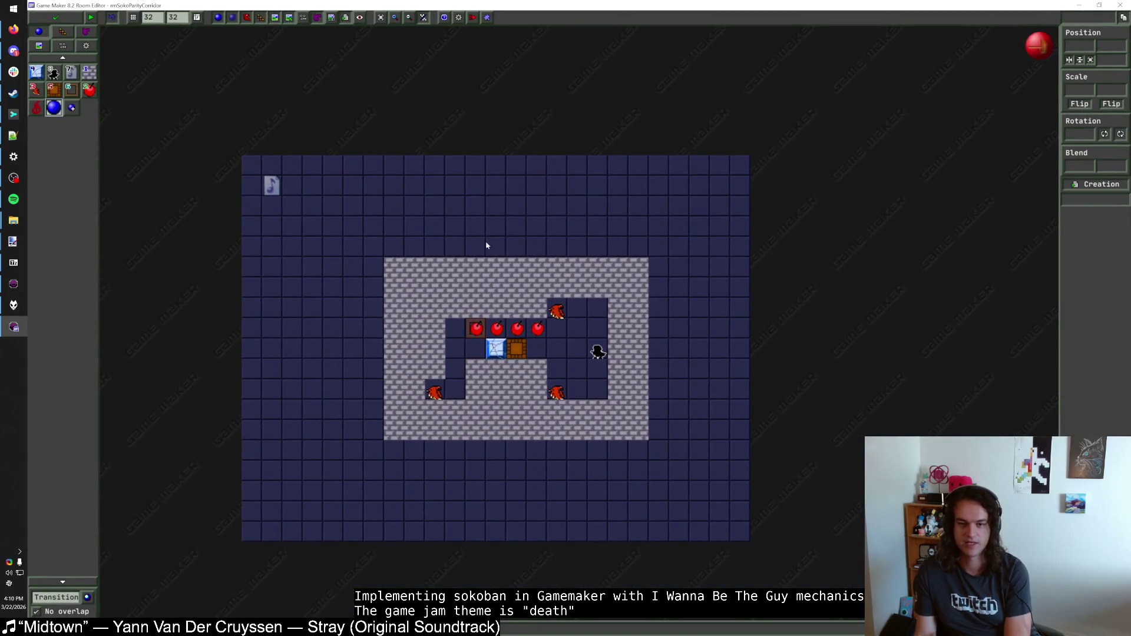
drag(361, 240, 709, 447)
key(Left)
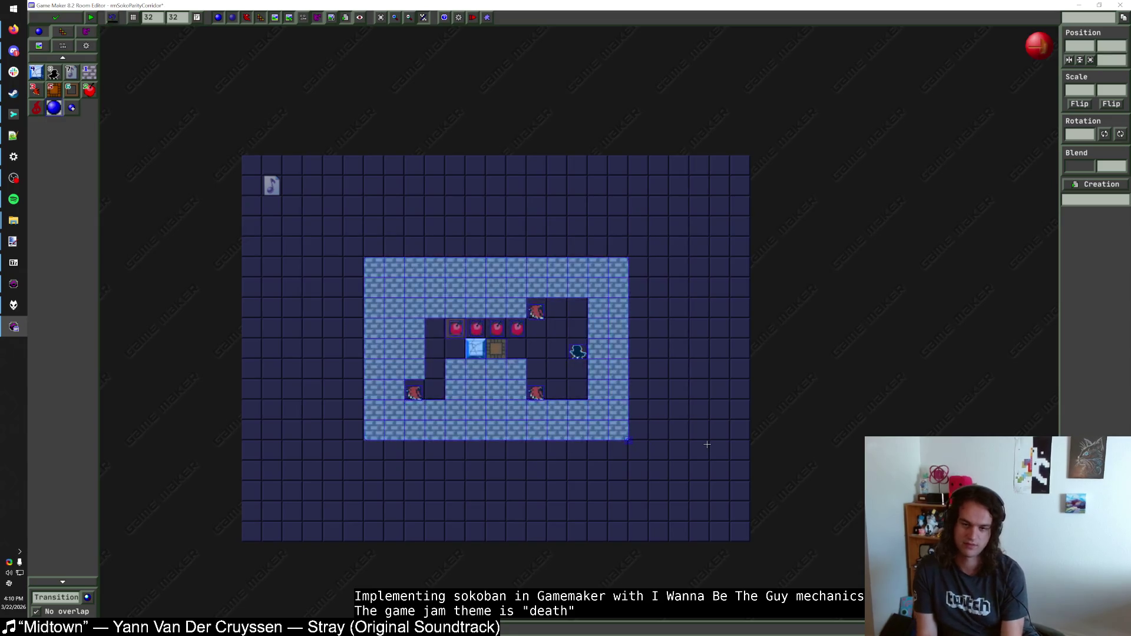
click(707, 444)
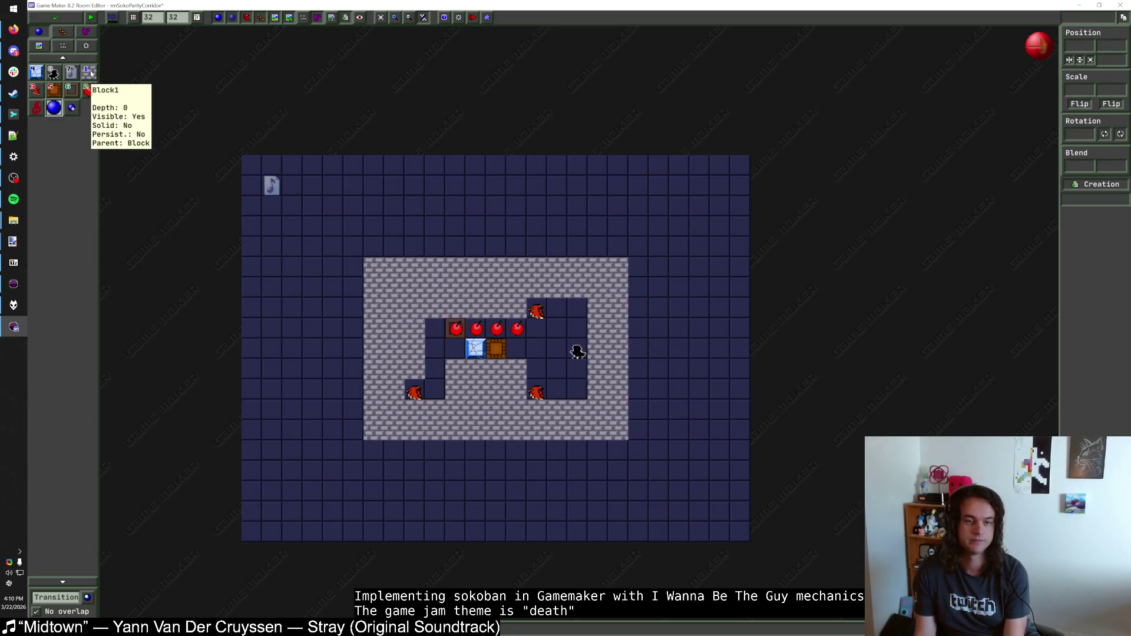
click(67, 32)
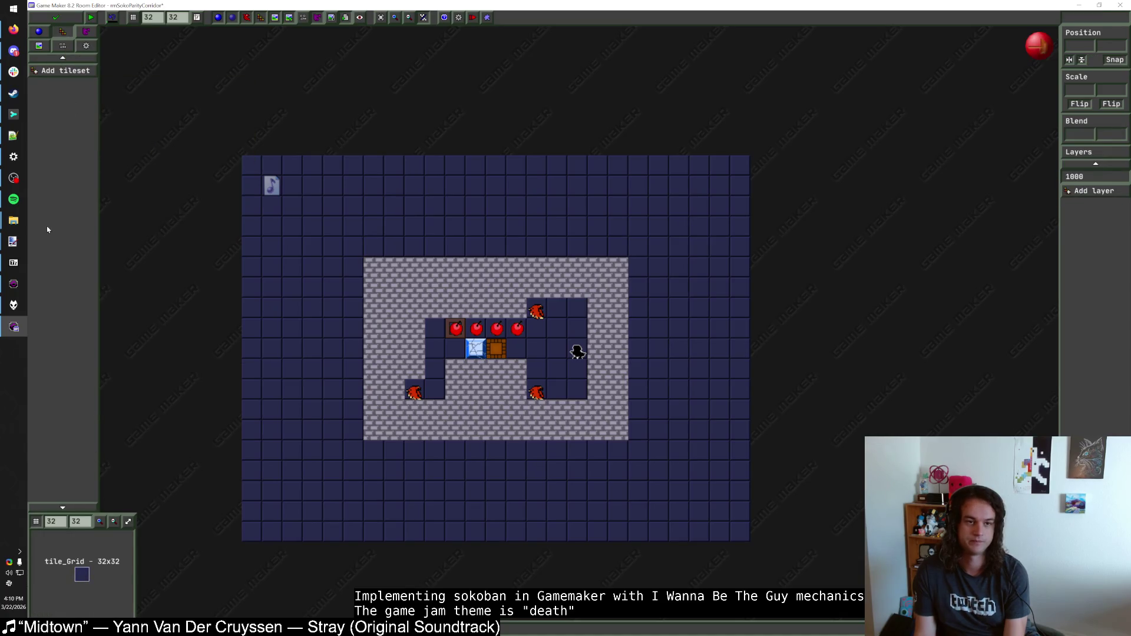
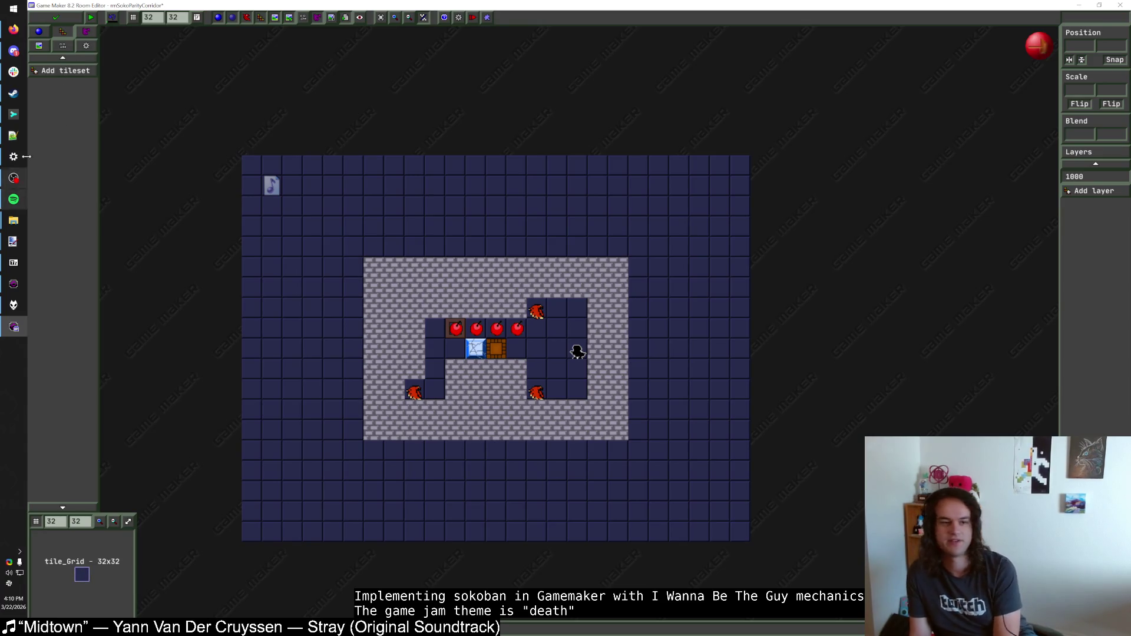
Step: Place a DeathMeter object above the puzzle and nudge it one cell right into position
click(39, 31)
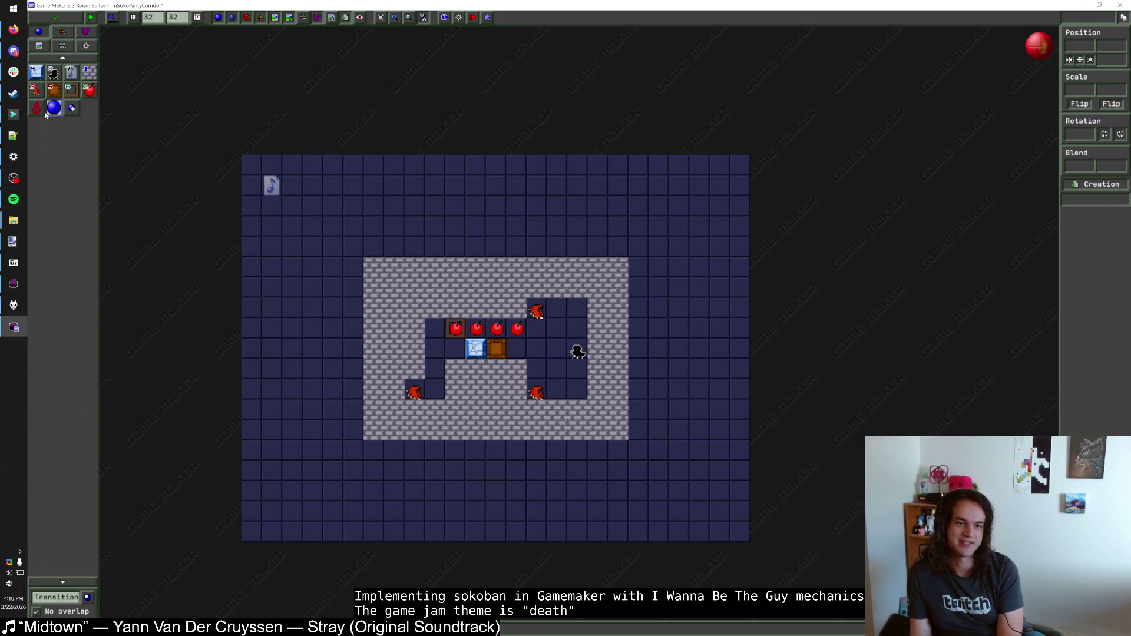
click(36, 91)
click(37, 108)
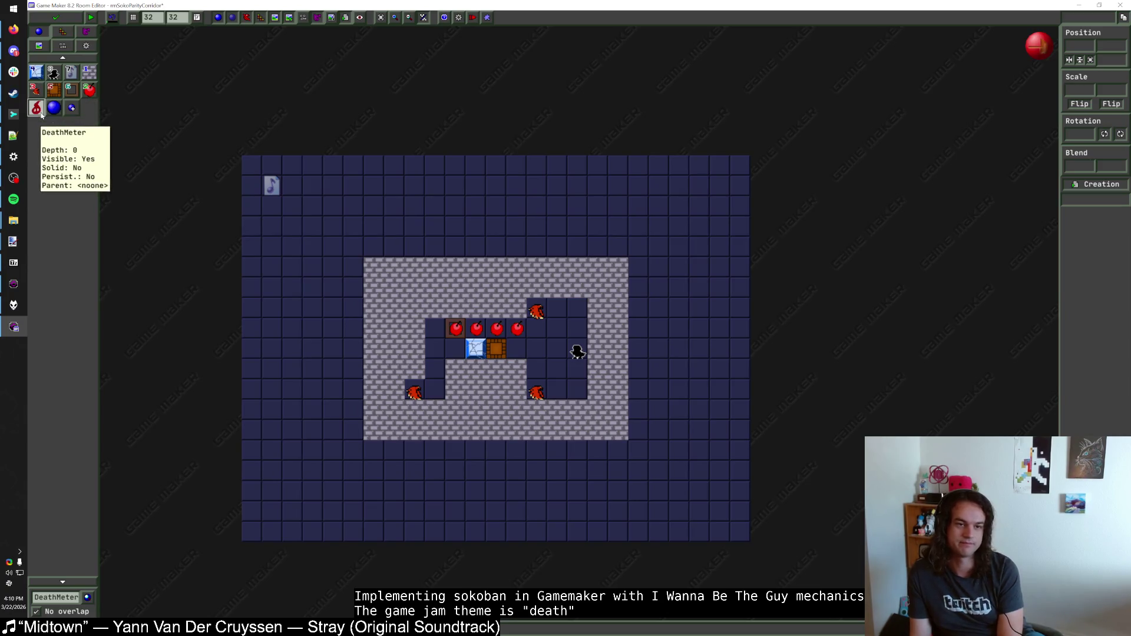
click(454, 207)
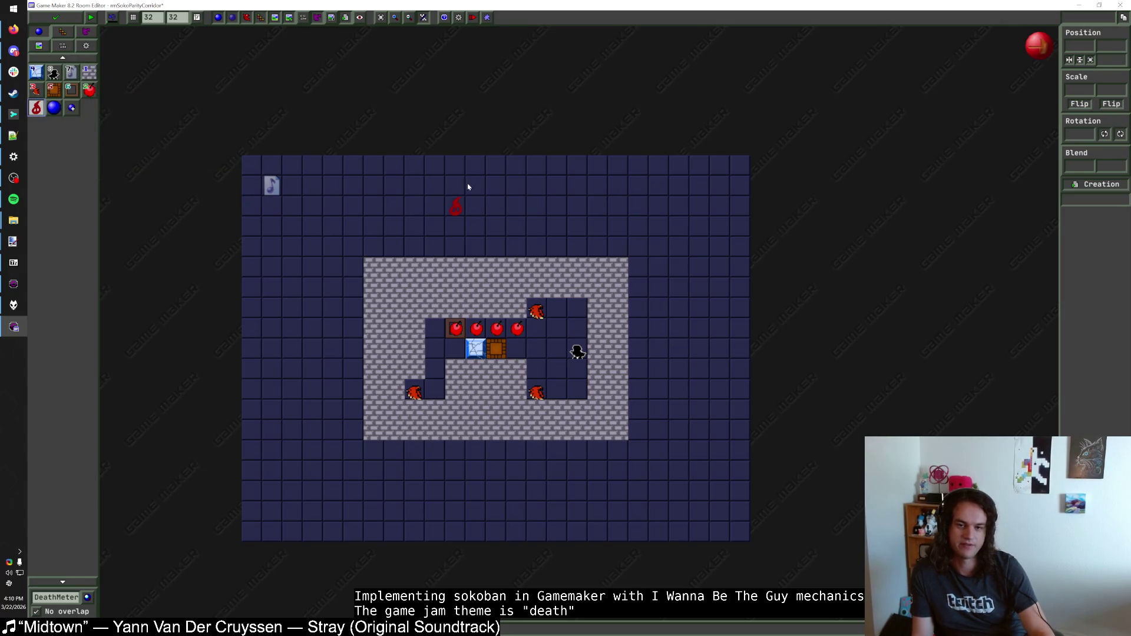
click(455, 211)
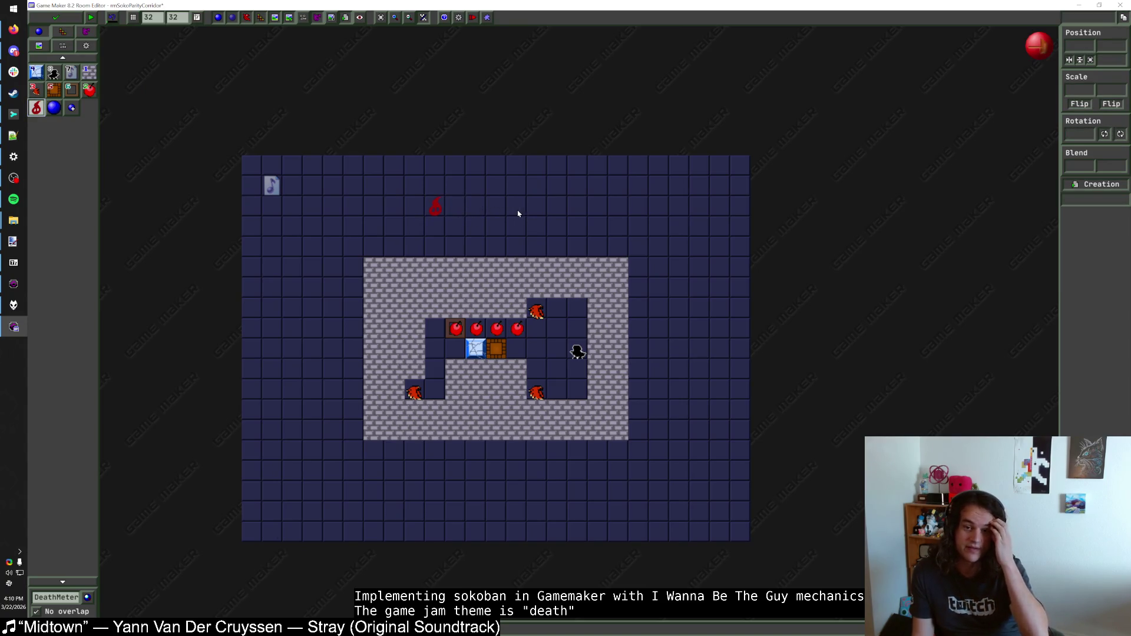
drag(438, 209, 457, 207)
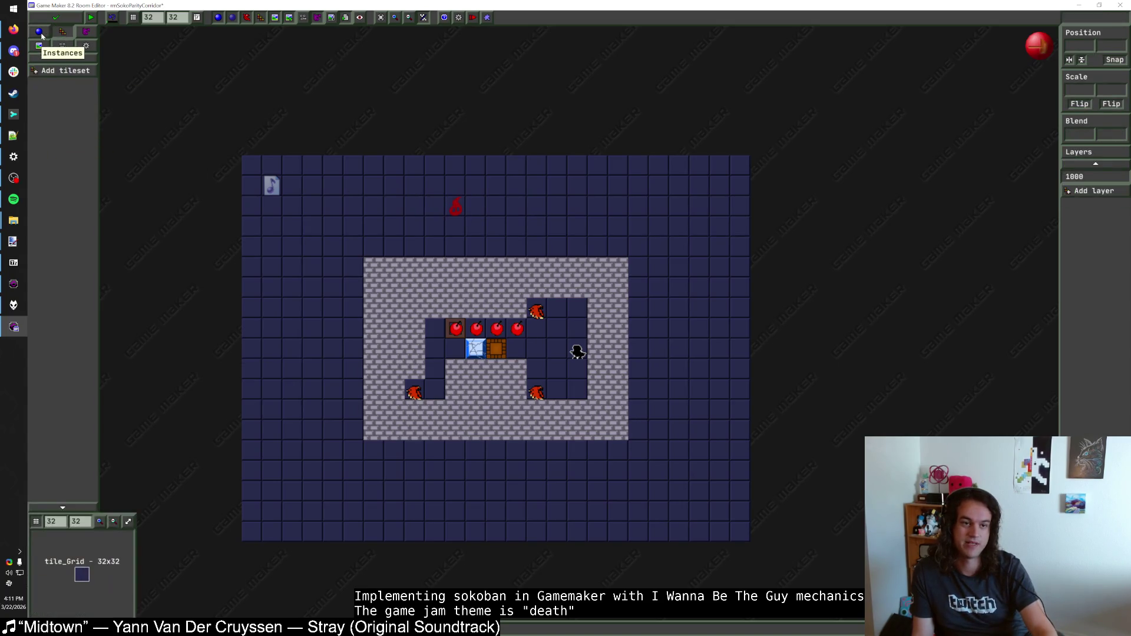
click(60, 33)
Step: Add the tile_Outside tileset and paint brick tiles along the top rows
click(63, 72)
click(88, 230)
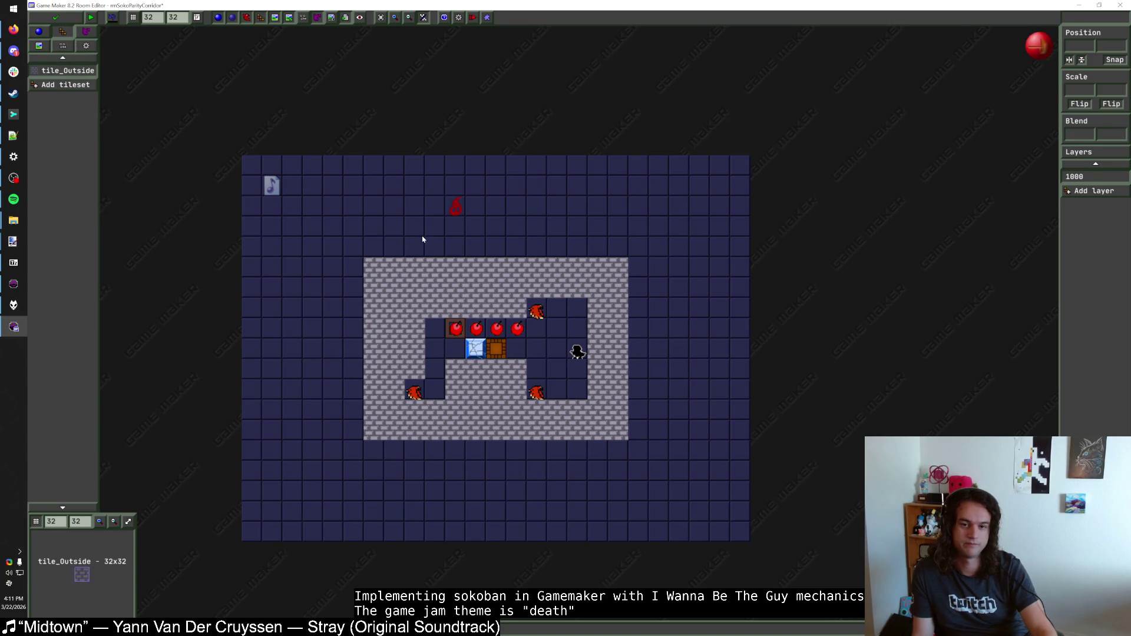
mouse_move(255, 166)
mouse_down()
mouse_move(732, 177)
mouse_move(644, 192)
mouse_move(252, 197)
mouse_move(444, 212)
mouse_up()
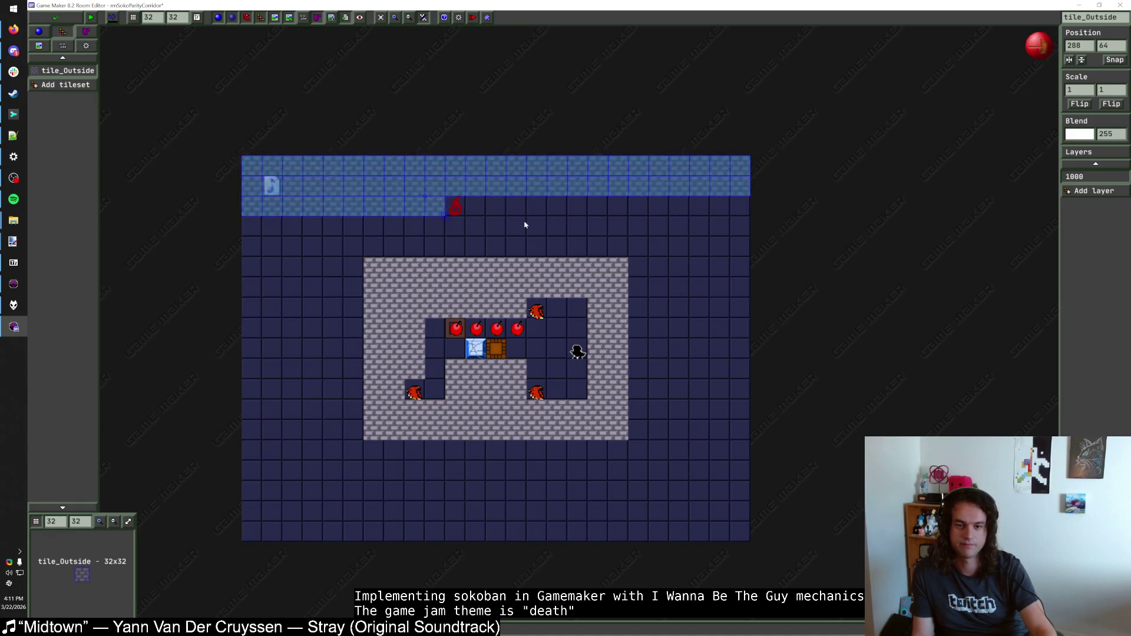
mouse_move(544, 217)
mouse_down()
mouse_move(739, 207)
mouse_move(735, 230)
mouse_move(248, 227)
mouse_move(729, 257)
mouse_move(633, 257)
mouse_up()
click(557, 206)
mouse_move(633, 259)
mouse_down()
mouse_move(717, 267)
mouse_move(641, 298)
mouse_move(738, 334)
mouse_up()
Step: Fill the right-hand, left-hand and lower areas with brick tiles
mouse_move(739, 348)
mouse_down()
mouse_move(719, 352)
mouse_move(735, 371)
mouse_move(644, 399)
mouse_move(734, 430)
mouse_move(644, 425)
mouse_up()
mouse_move(356, 266)
mouse_down()
mouse_move(252, 280)
mouse_move(351, 306)
mouse_move(250, 325)
mouse_move(346, 353)
mouse_move(247, 373)
mouse_move(361, 400)
mouse_move(255, 422)
mouse_move(364, 439)
mouse_up()
mouse_move(250, 457)
mouse_down()
mouse_move(742, 460)
mouse_move(258, 484)
mouse_move(643, 497)
mouse_move(714, 513)
mouse_move(258, 530)
mouse_move(748, 538)
mouse_move(434, 535)
mouse_move(390, 545)
mouse_up()
scroll(589, 385, down, 1)
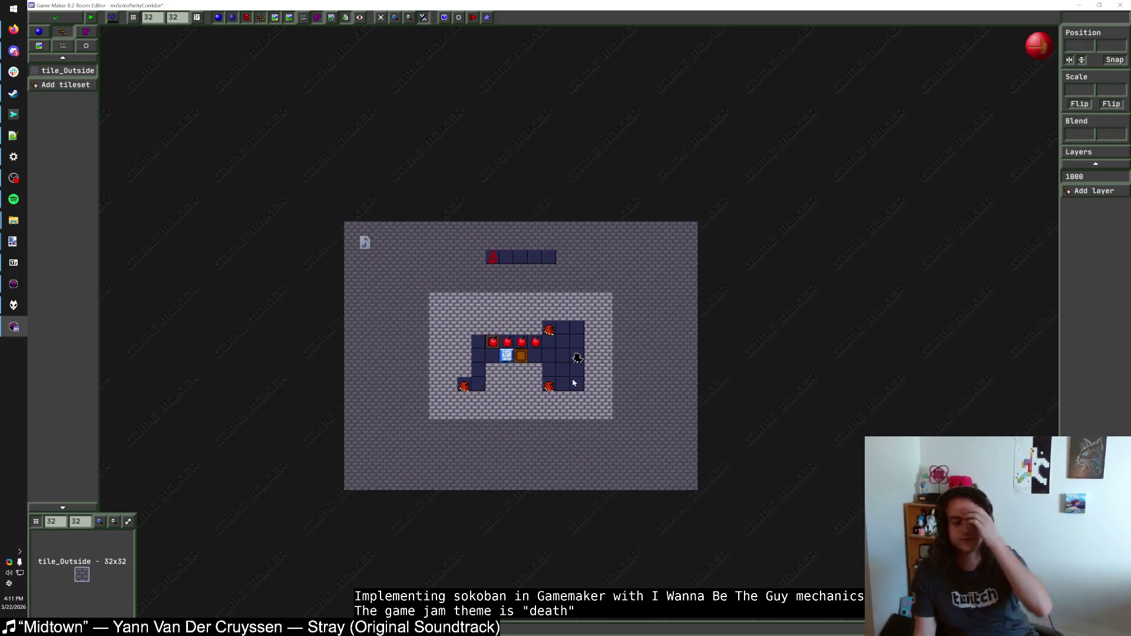
scroll(591, 392, up, 1)
Step: Close the room editor and bring up Sublime Merge
click(55, 17)
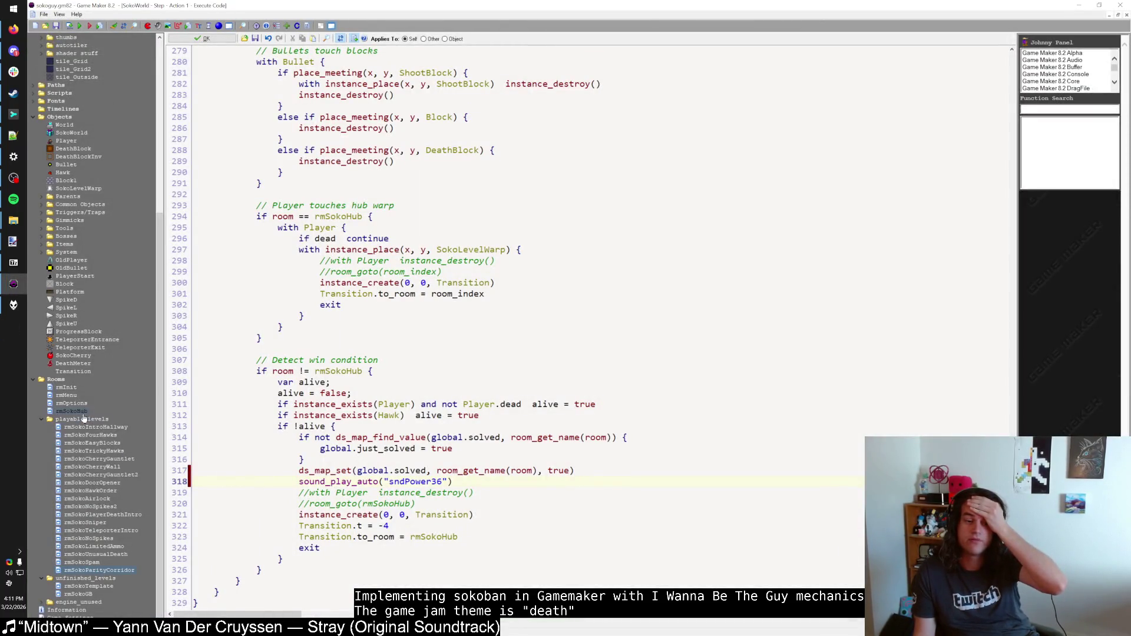
click(441, 482)
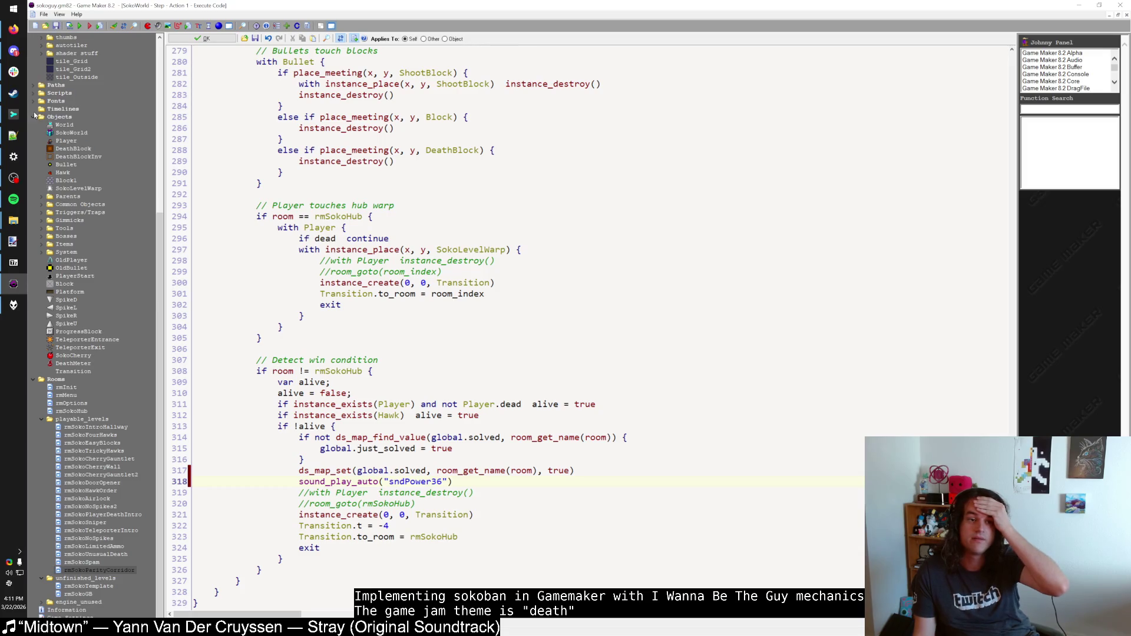
click(13, 114)
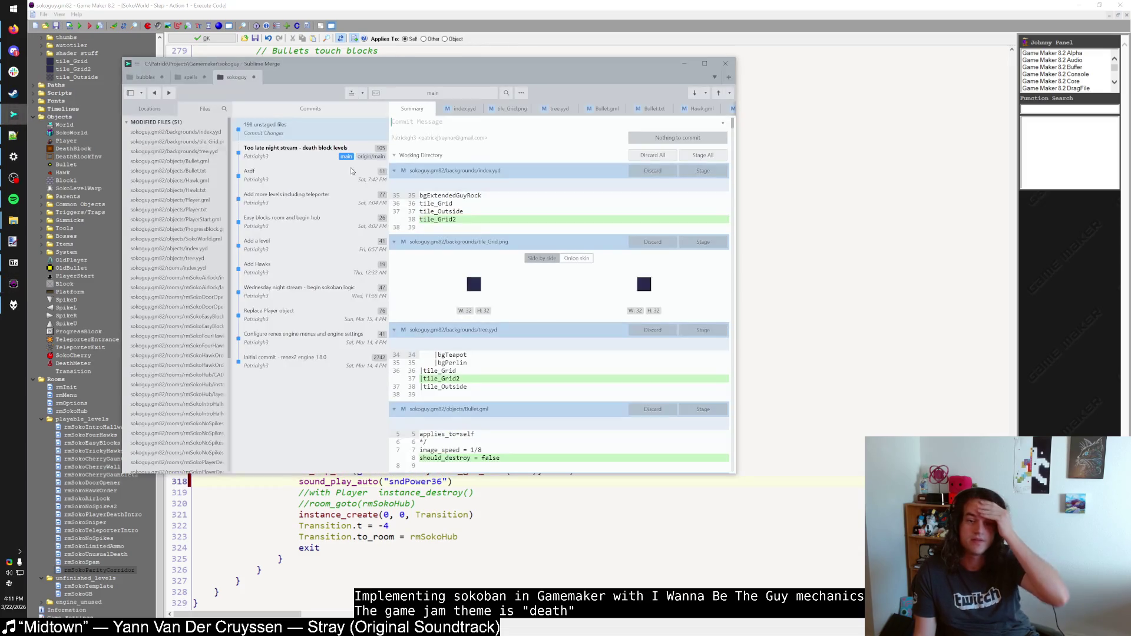
Step: Stage all 198 modified and untracked files and commit them as 'Sunday - finish most levels, hub layout'
click(431, 122)
text(Sunday - finish most levels, hub layout)
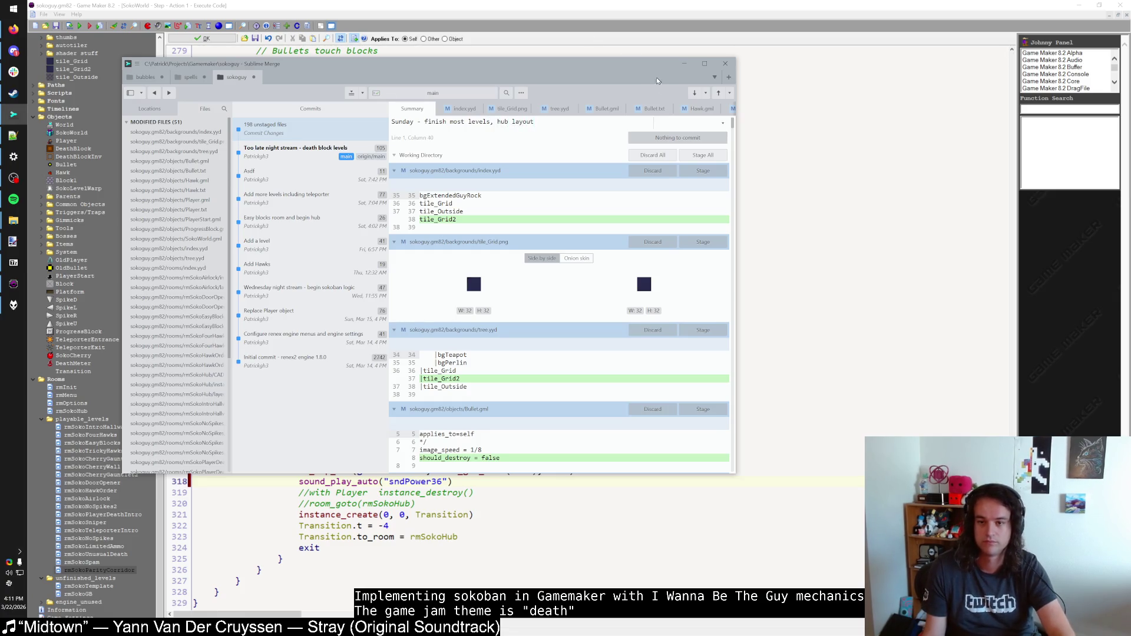
click(695, 156)
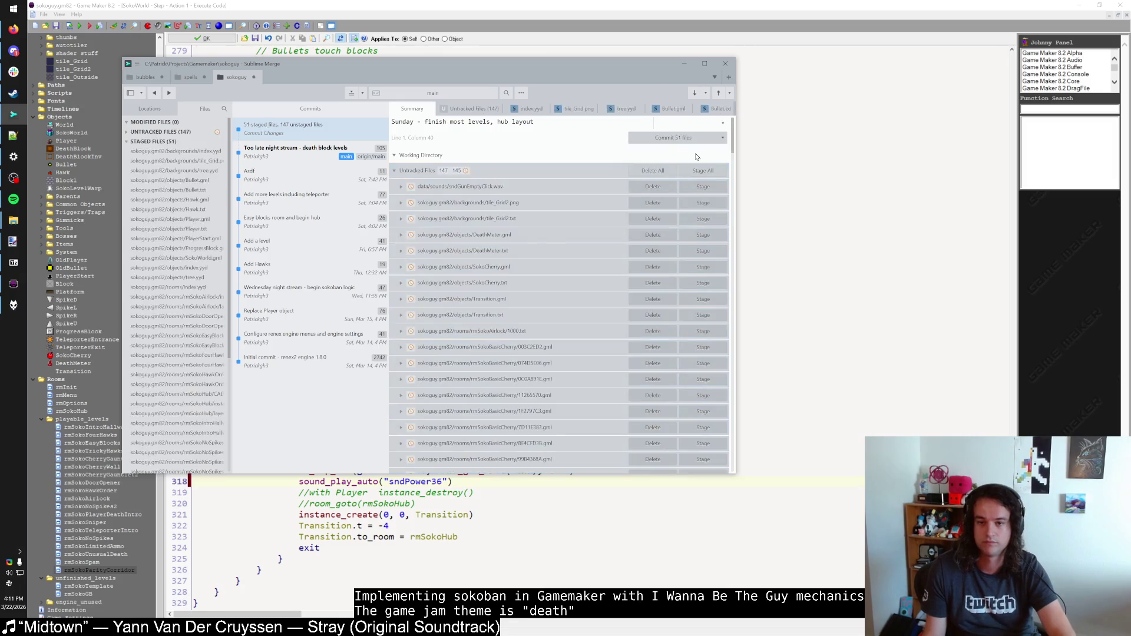
click(686, 172)
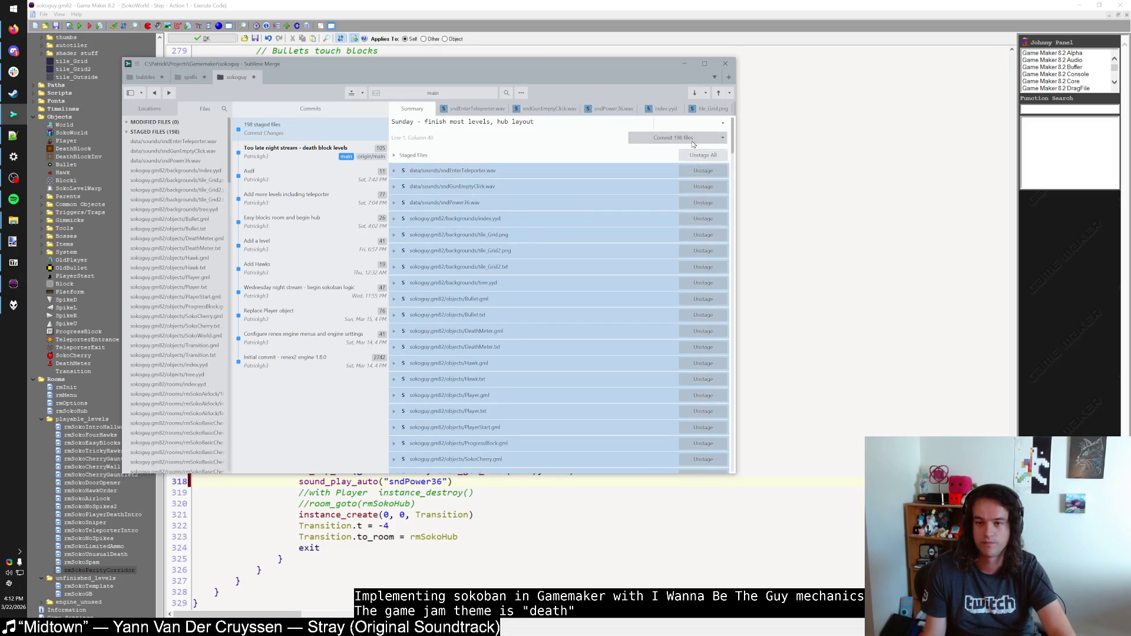
click(689, 138)
Step: Push the commit to origin and return to Game Maker
click(720, 93)
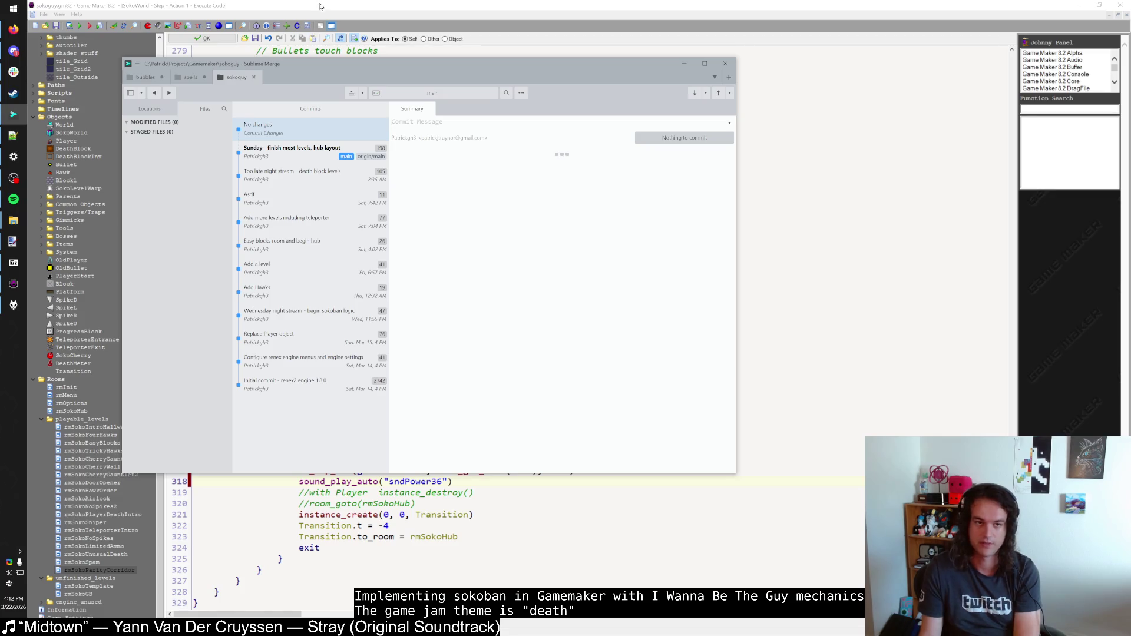
click(320, 6)
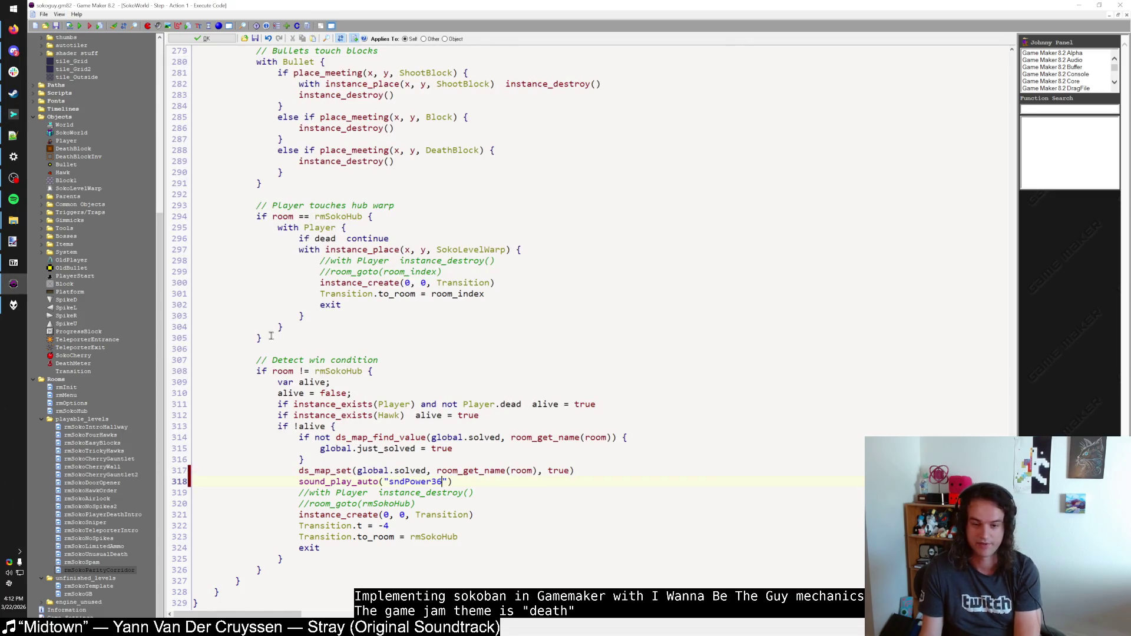
click(306, 601)
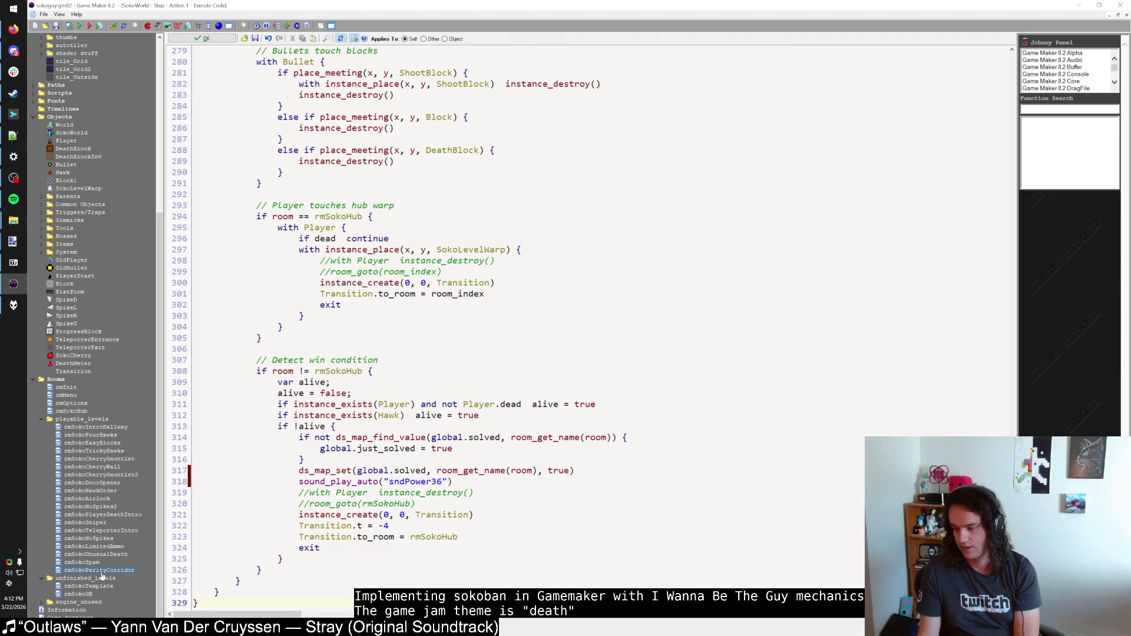
Step: Maximize the rmSokoHub room editor and move a progress block into the upper-left room
key(super+Down)
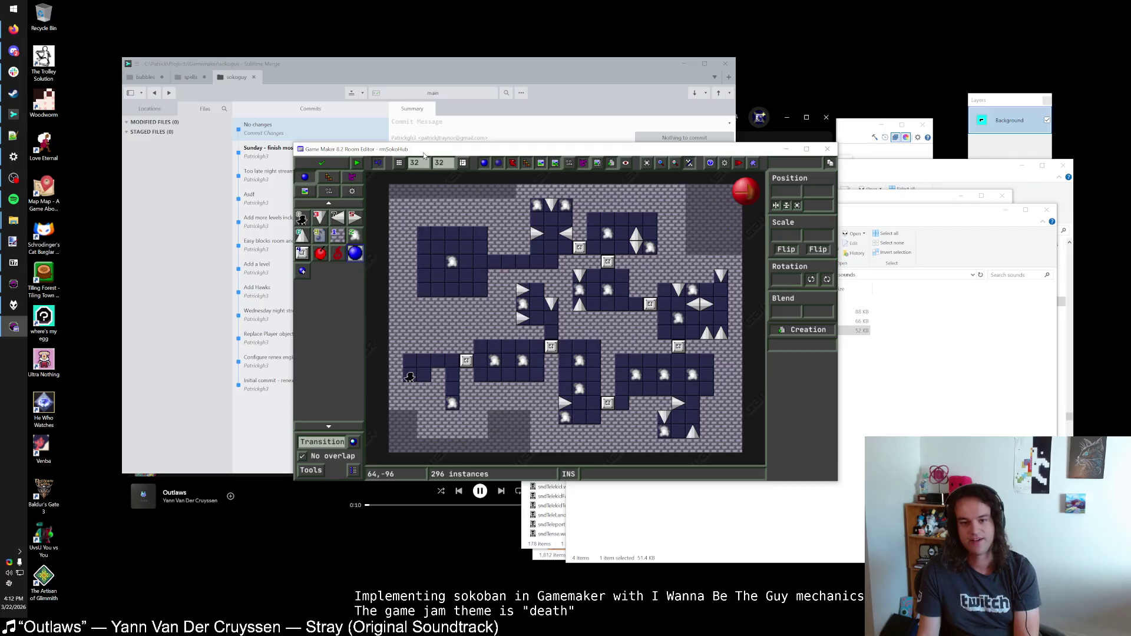
double_click(424, 155)
scroll(571, 276, up, 1)
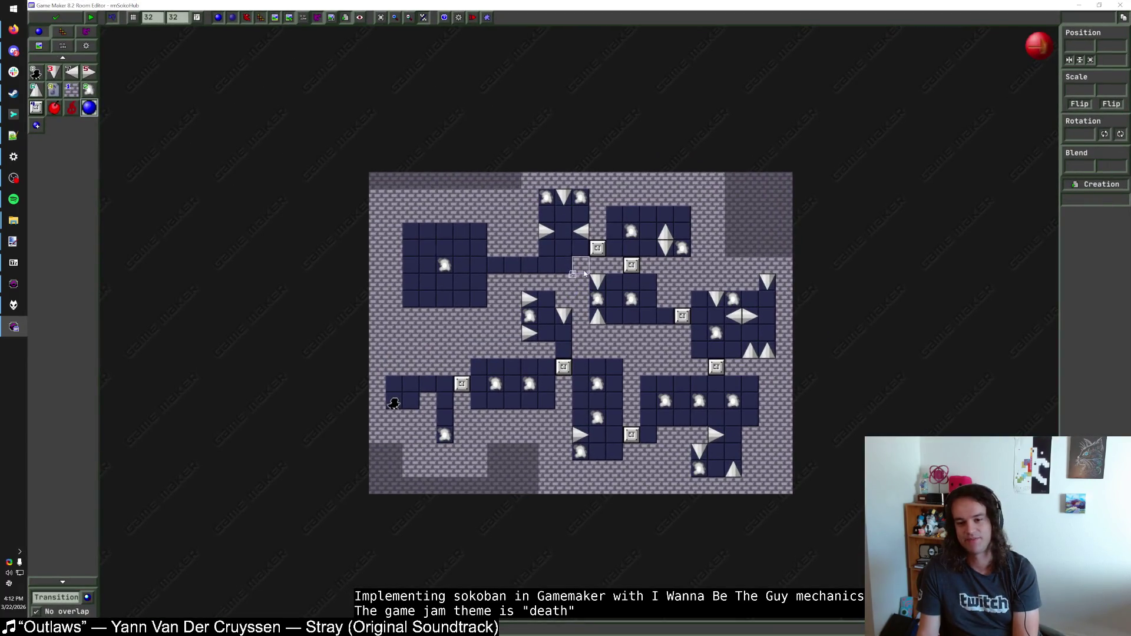
scroll(583, 273, up, 1)
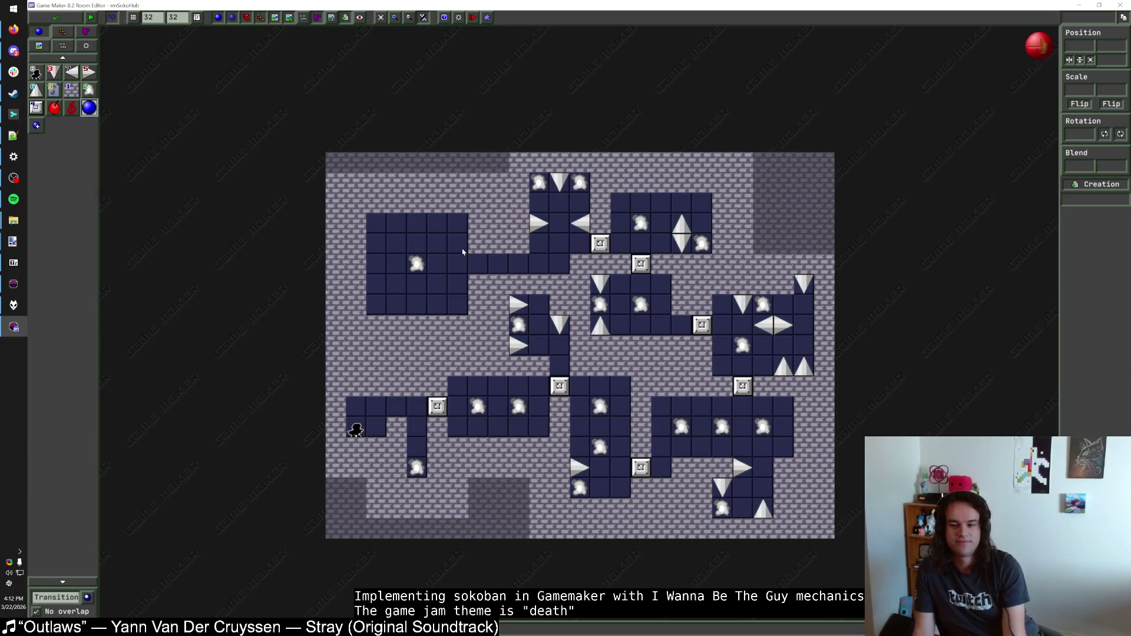
mouse_move(560, 385)
mouse_down()
mouse_move(437, 303)
mouse_move(399, 303)
mouse_up()
click(397, 304)
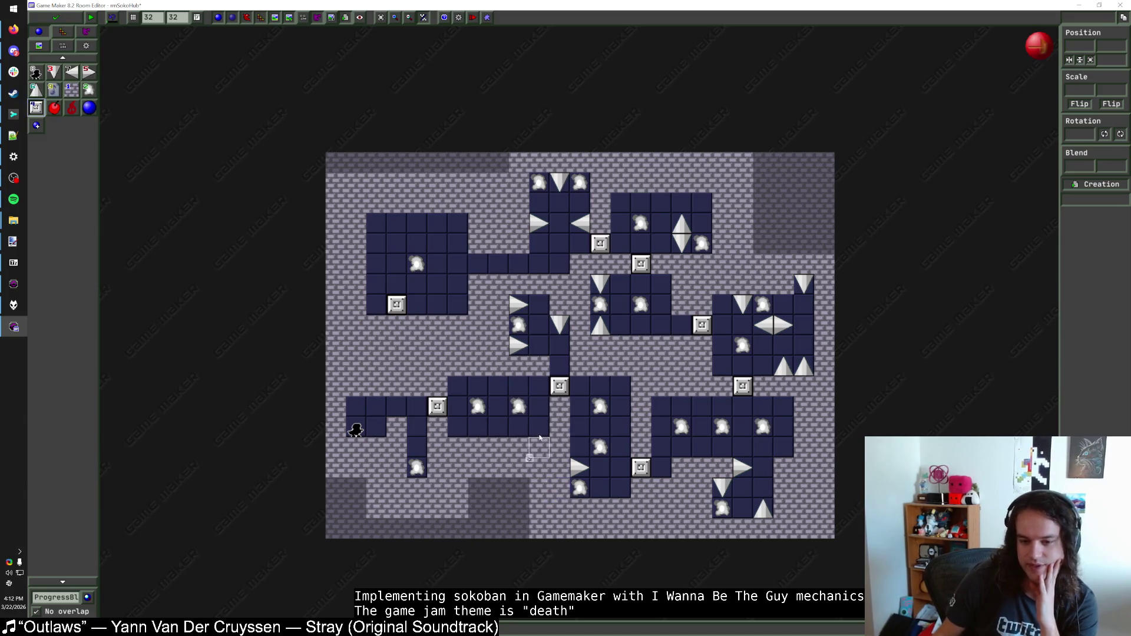
drag(396, 304, 416, 304)
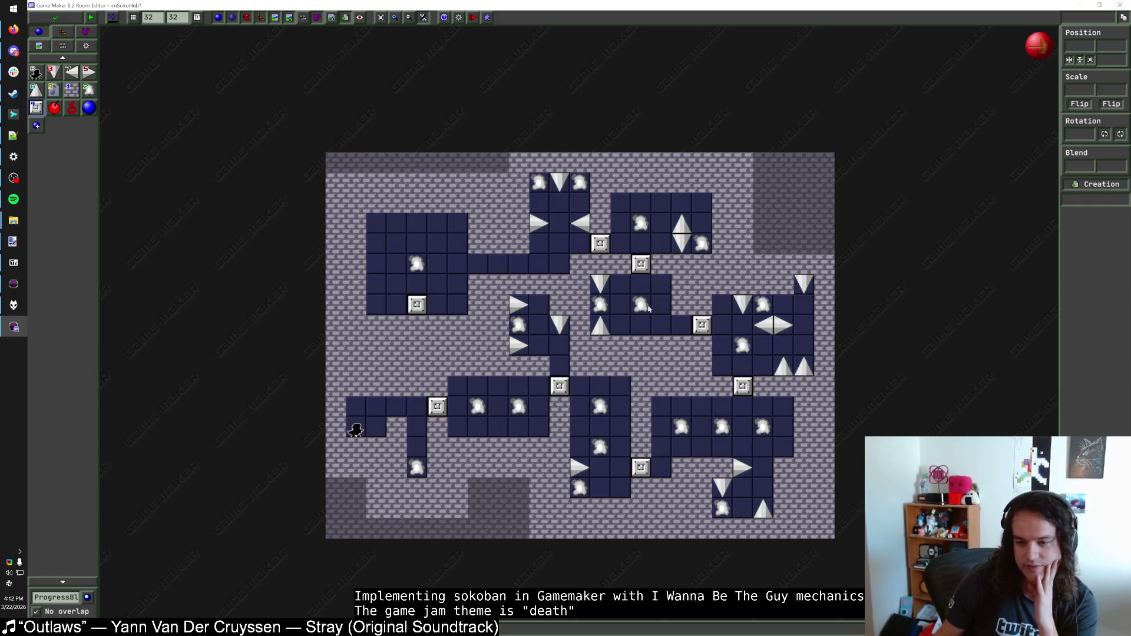
Step: Set that progress block's requirement to 20 and shift it back into place
click(416, 306)
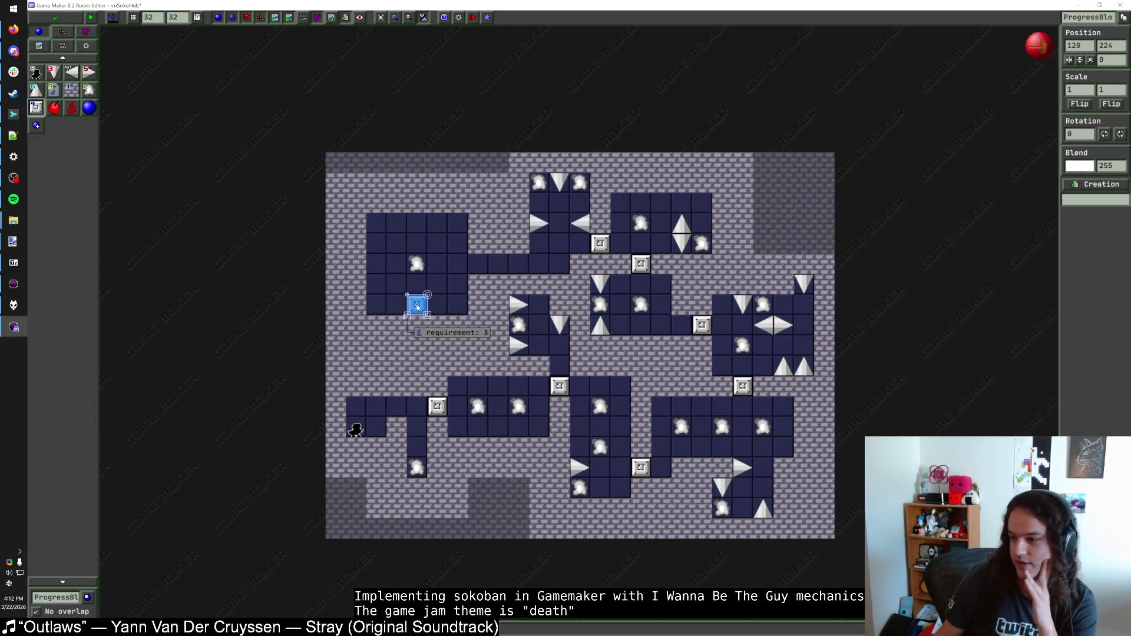
click(443, 333)
text(0)
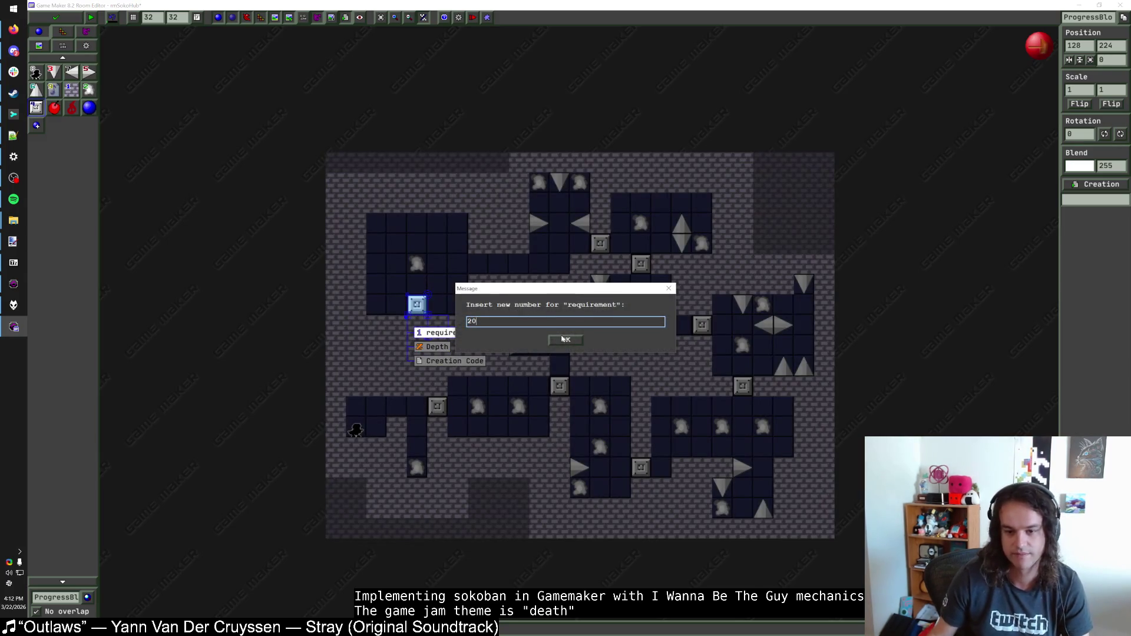
click(563, 339)
drag(420, 304, 404, 303)
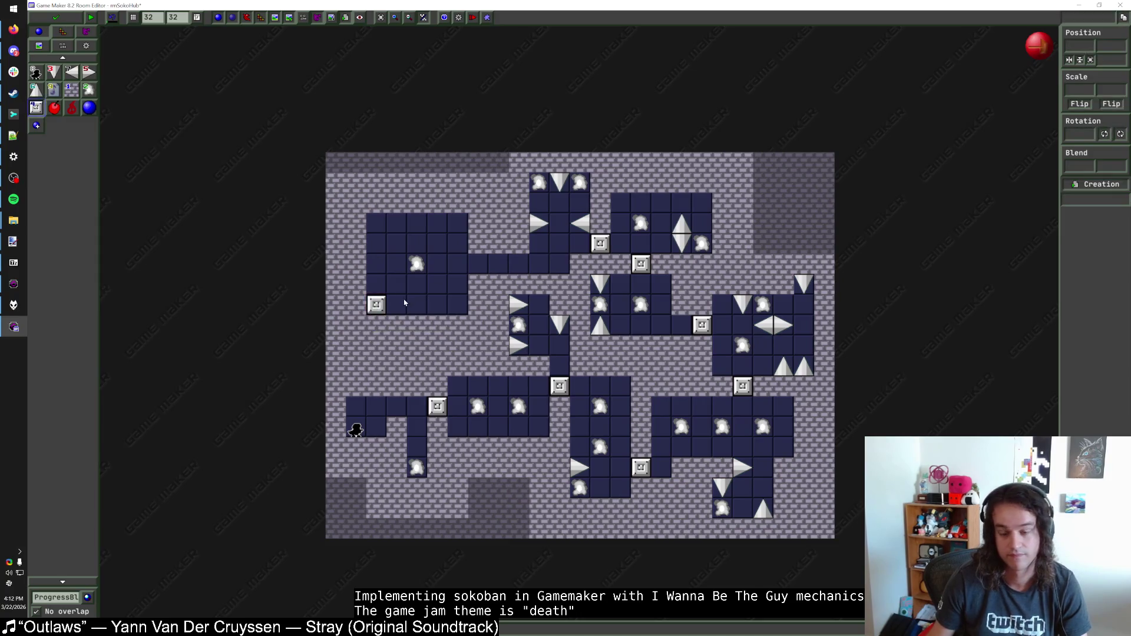
mouse_move(379, 307)
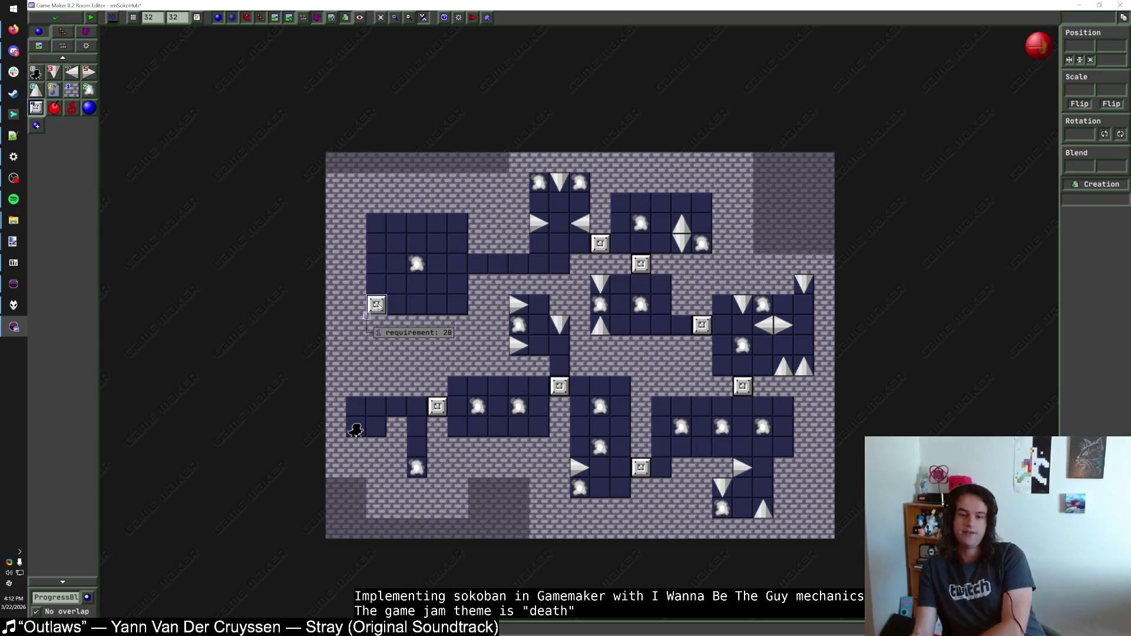
drag(382, 305, 402, 306)
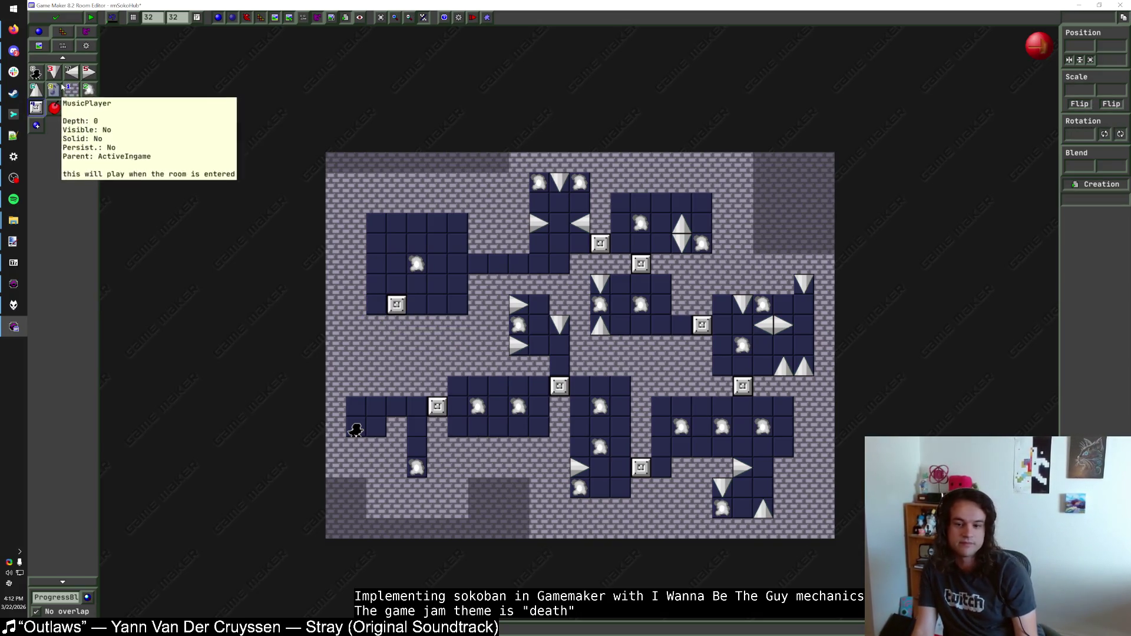
Step: Place a Hawk in the upper-left room, mirrored with horizontal scale -1
click(41, 90)
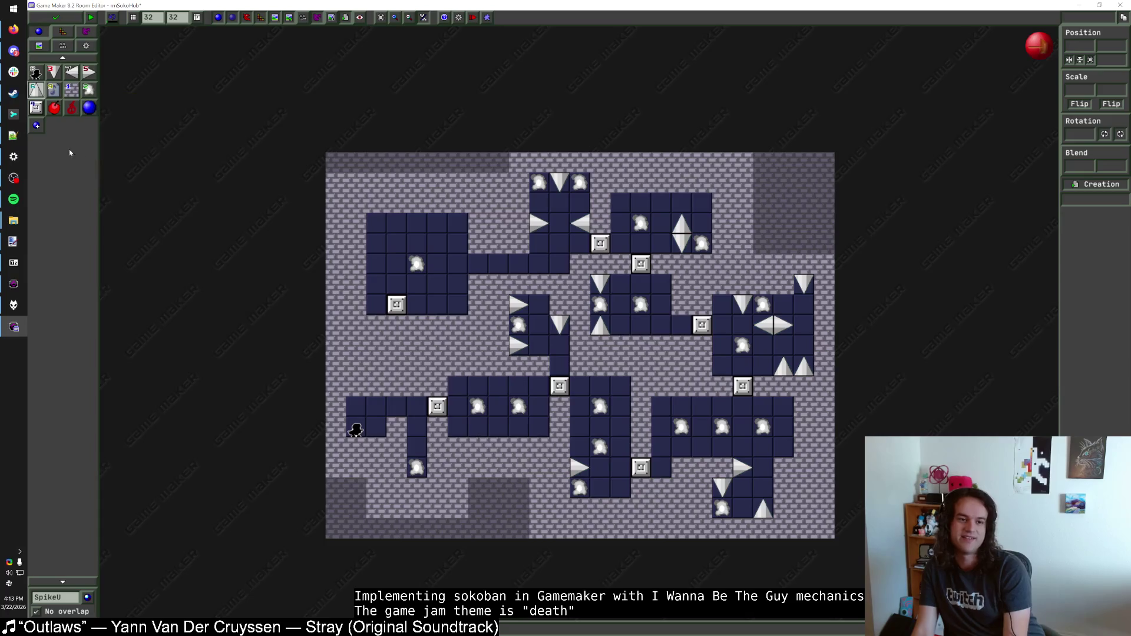
click(56, 596)
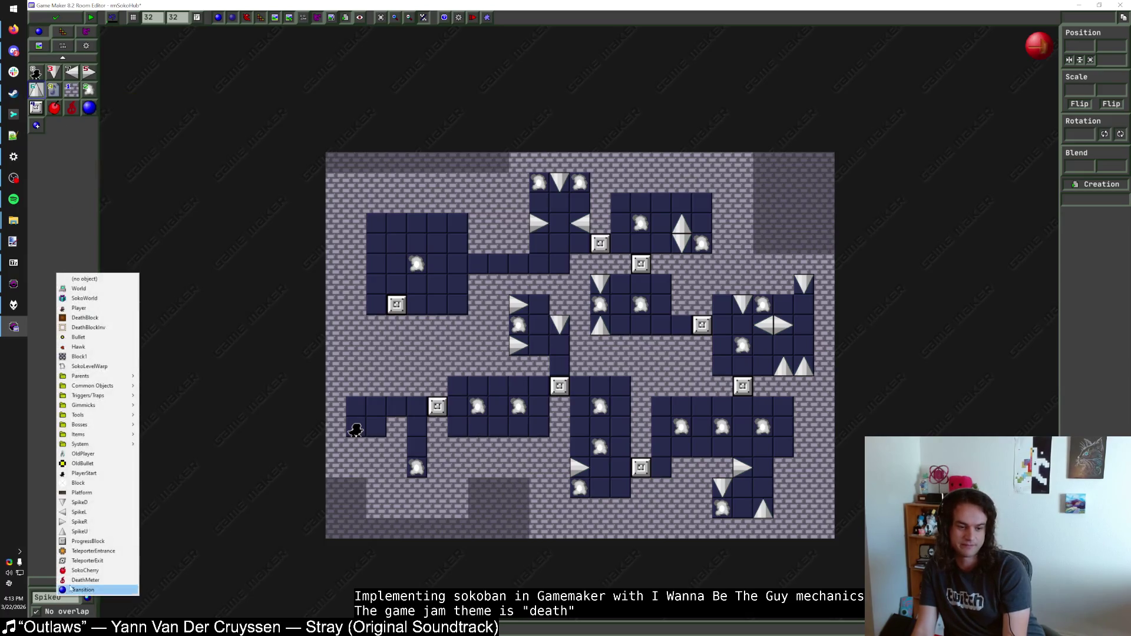
click(97, 346)
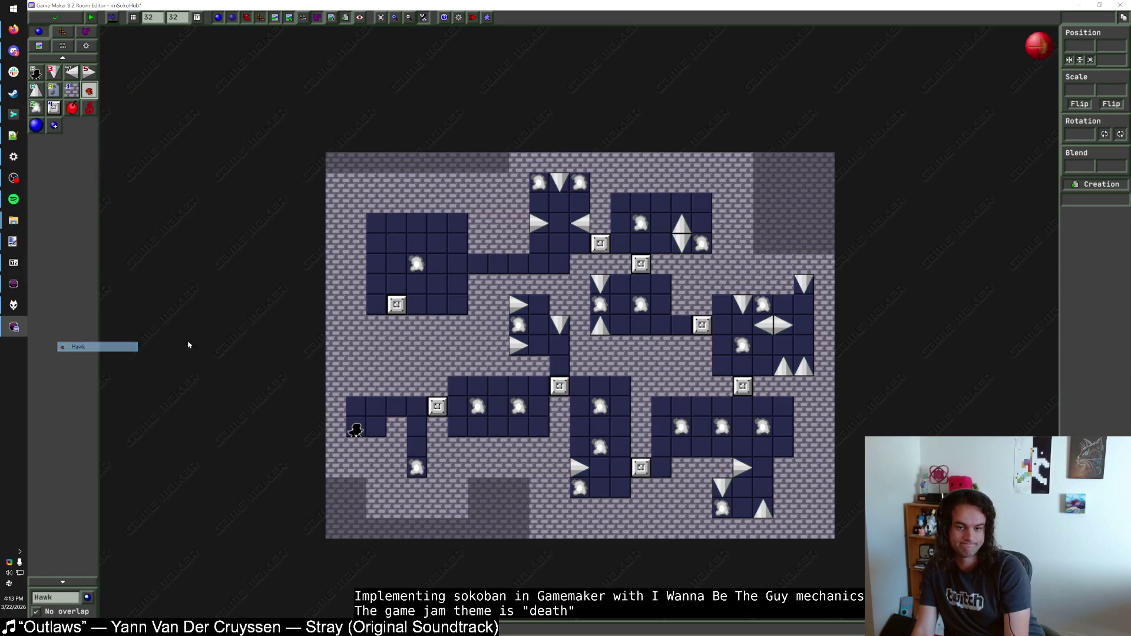
click(412, 350)
click(1086, 90)
text(-1)
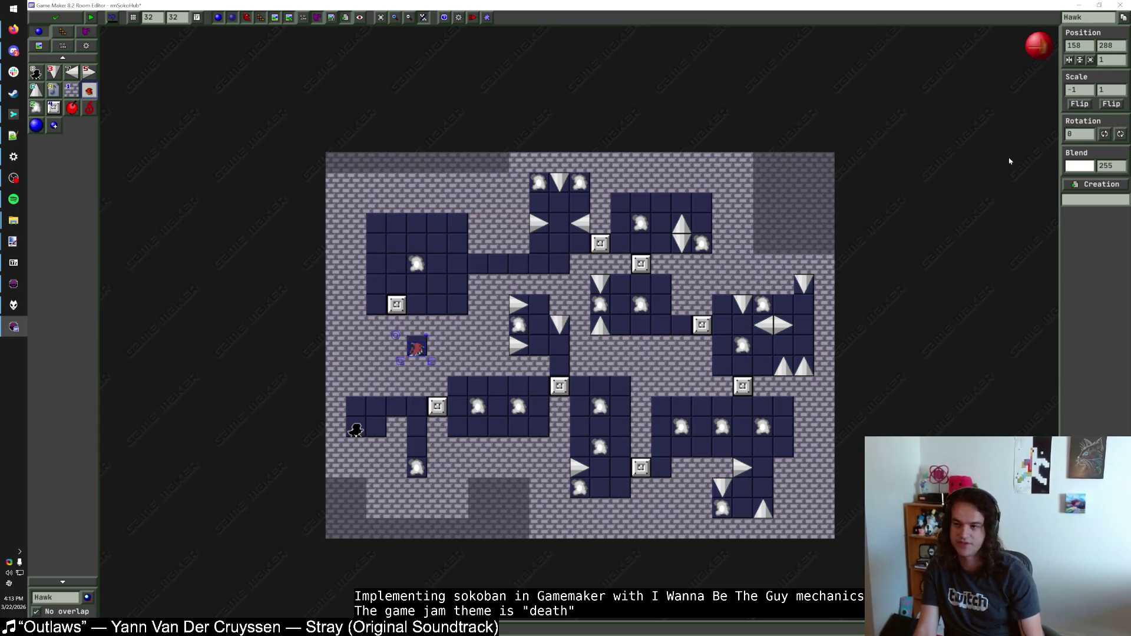
click(377, 329)
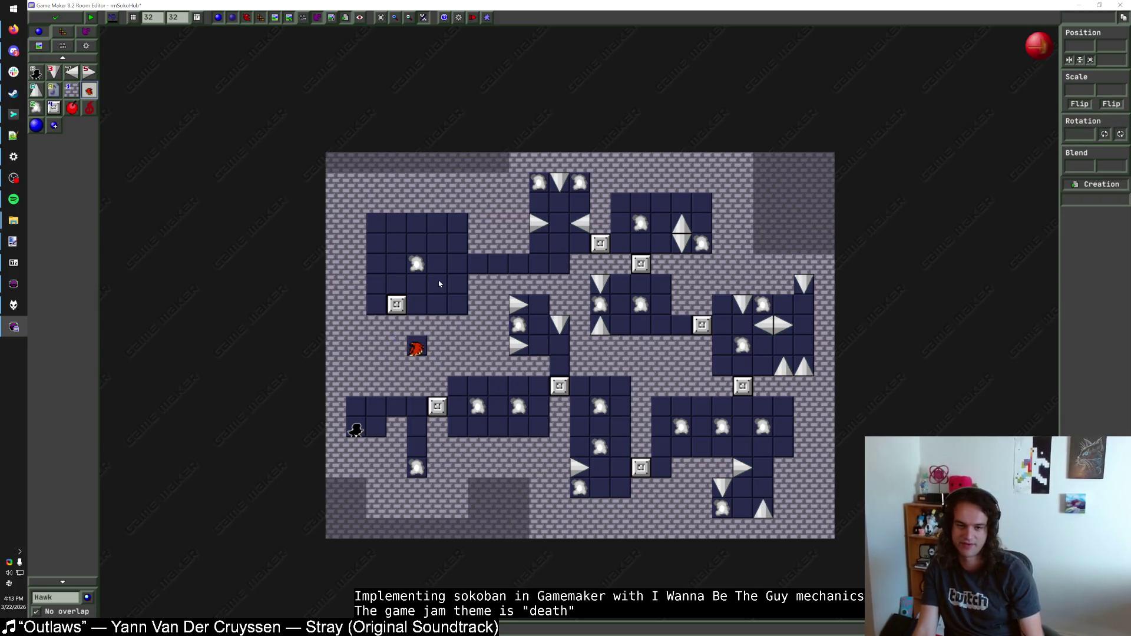
Step: Remove stray instances, lay Block1 walls along the top, and erase the upper-left top wall row
right_click(394, 330)
right_click(377, 344)
drag(396, 304, 397, 324)
click(76, 90)
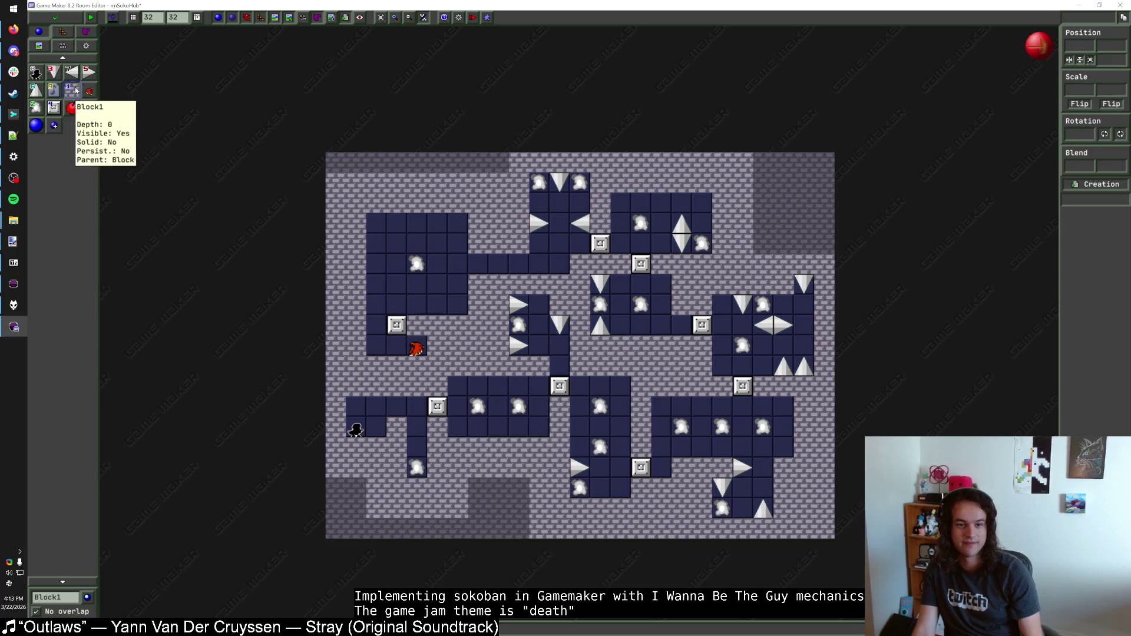
right_click(376, 325)
drag(498, 183, 340, 179)
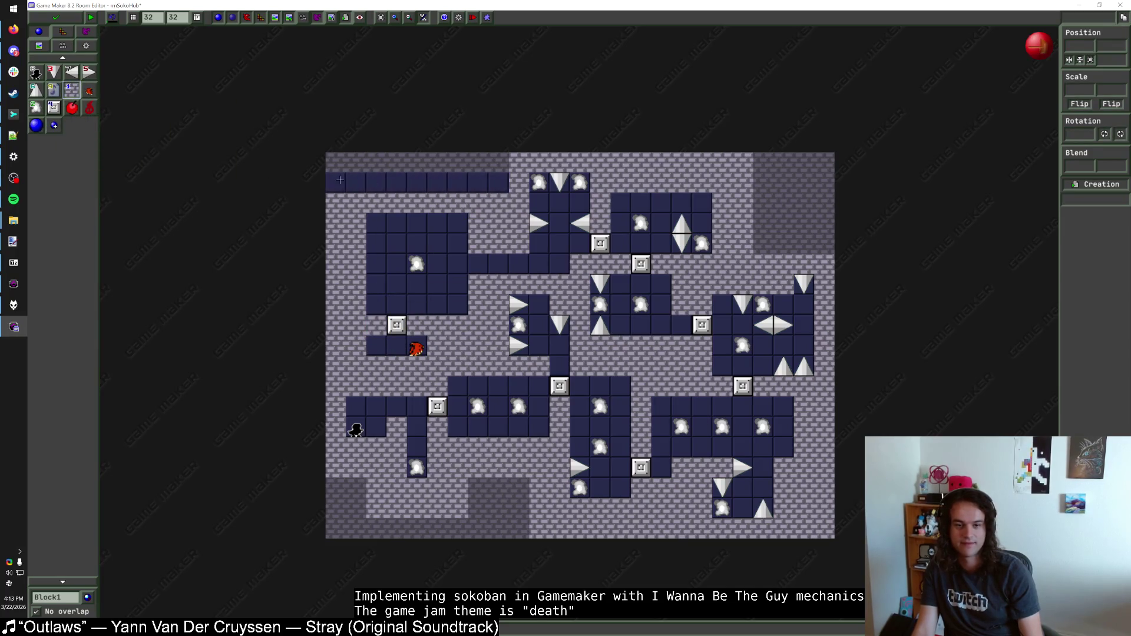
right_click(376, 223)
drag(416, 264, 417, 283)
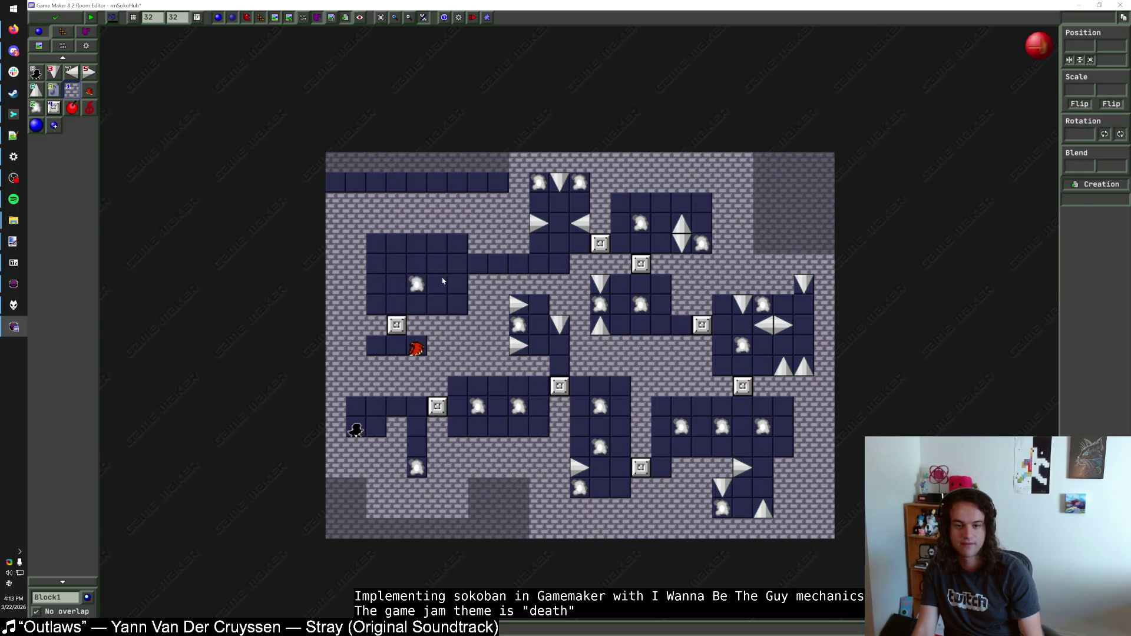
click(63, 33)
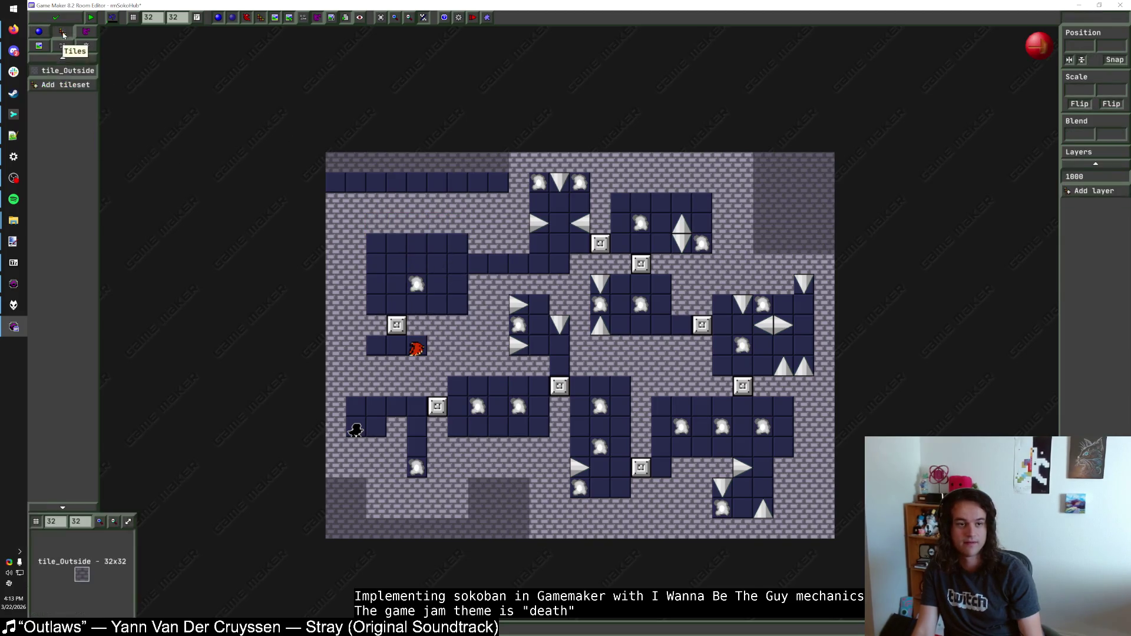
Step: Erase the dark top-edge tile strip and shift the requirement-20 block down and right
drag(498, 183, 327, 182)
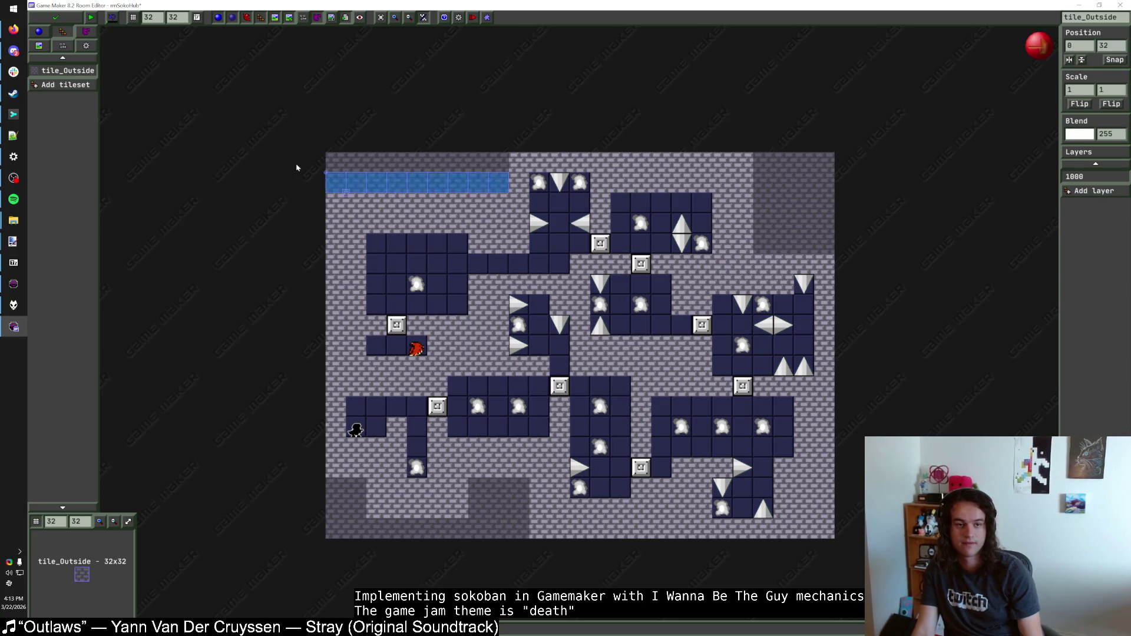
click(39, 32)
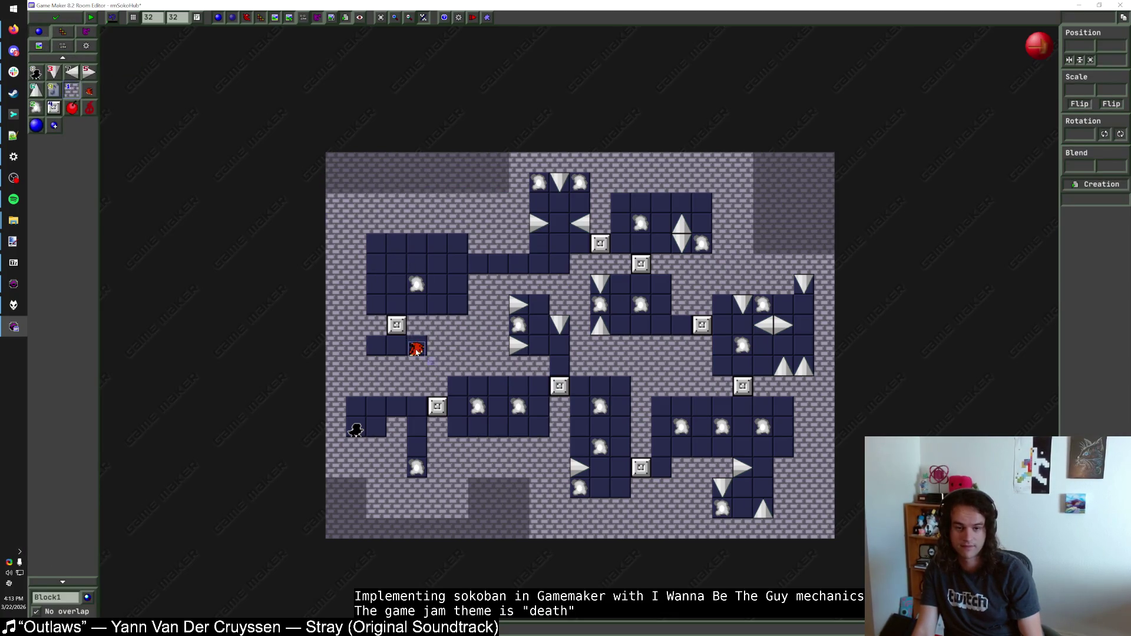
drag(415, 349, 415, 369)
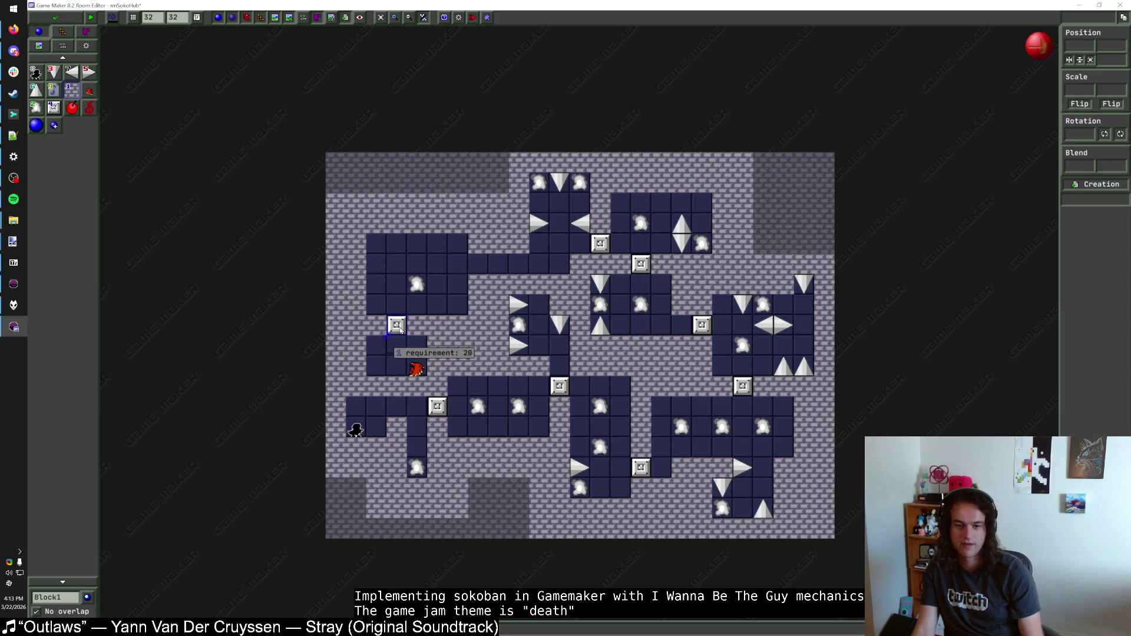
click(363, 451)
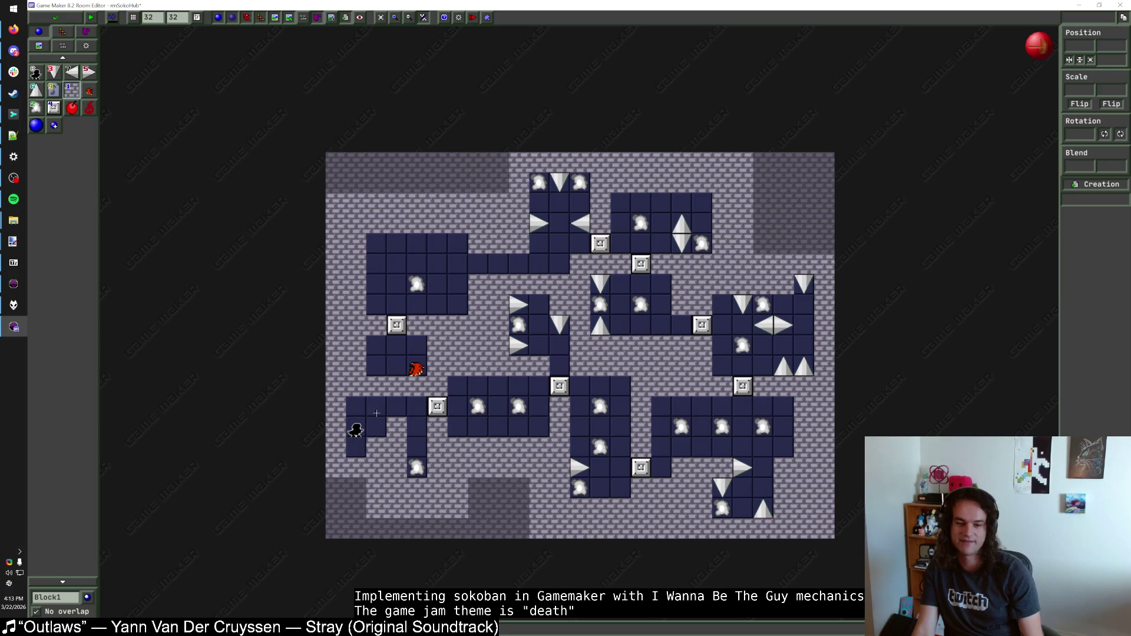
mouse_move(399, 325)
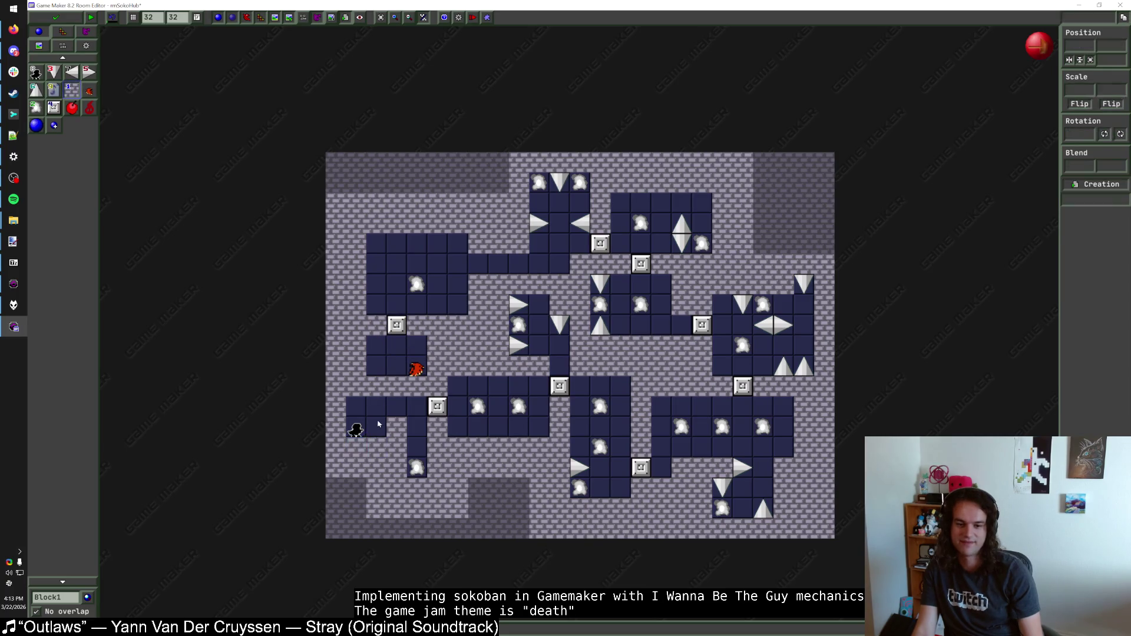
click(357, 467)
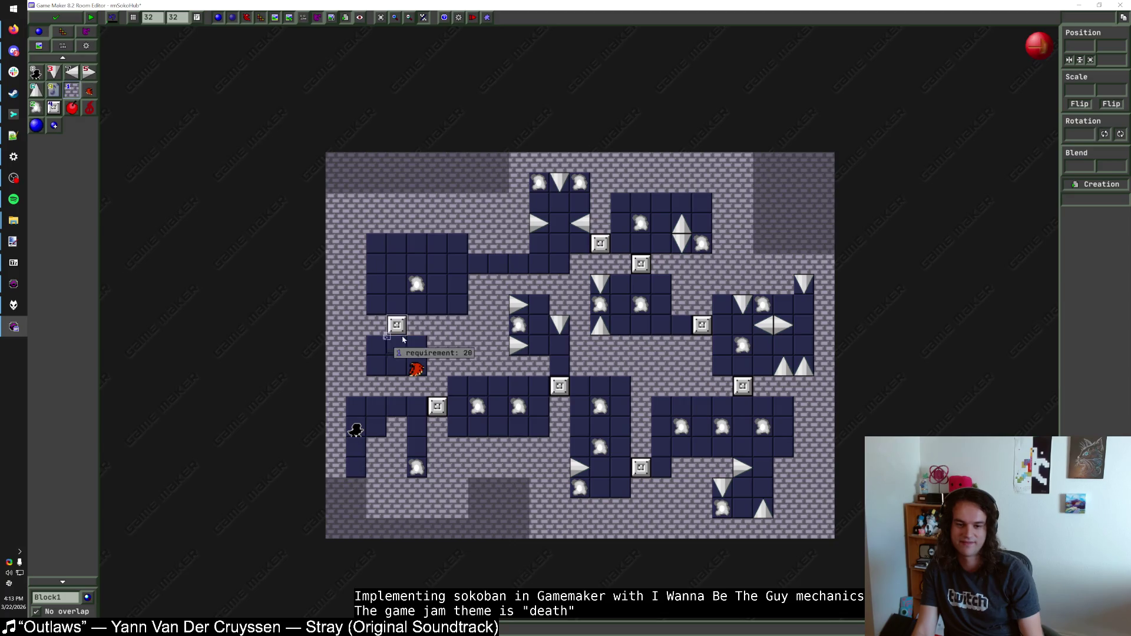
key(ctrl+z)
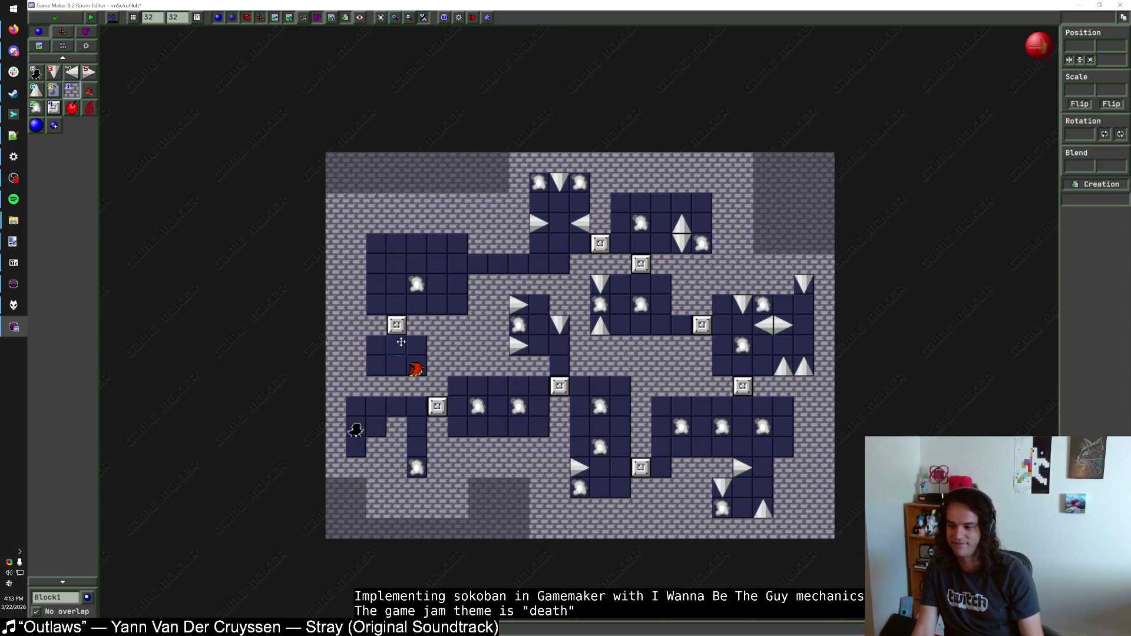
drag(397, 324, 421, 369)
key(Escape)
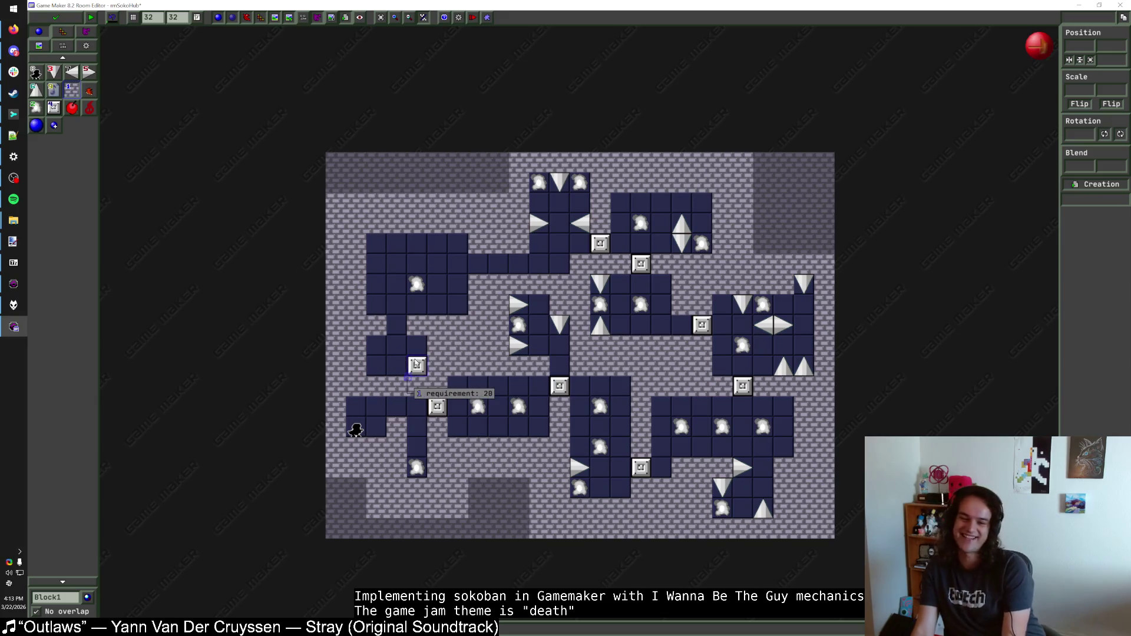
Step: Add wall blocks around the requirement block and move it one tile left
mouse_move(416, 366)
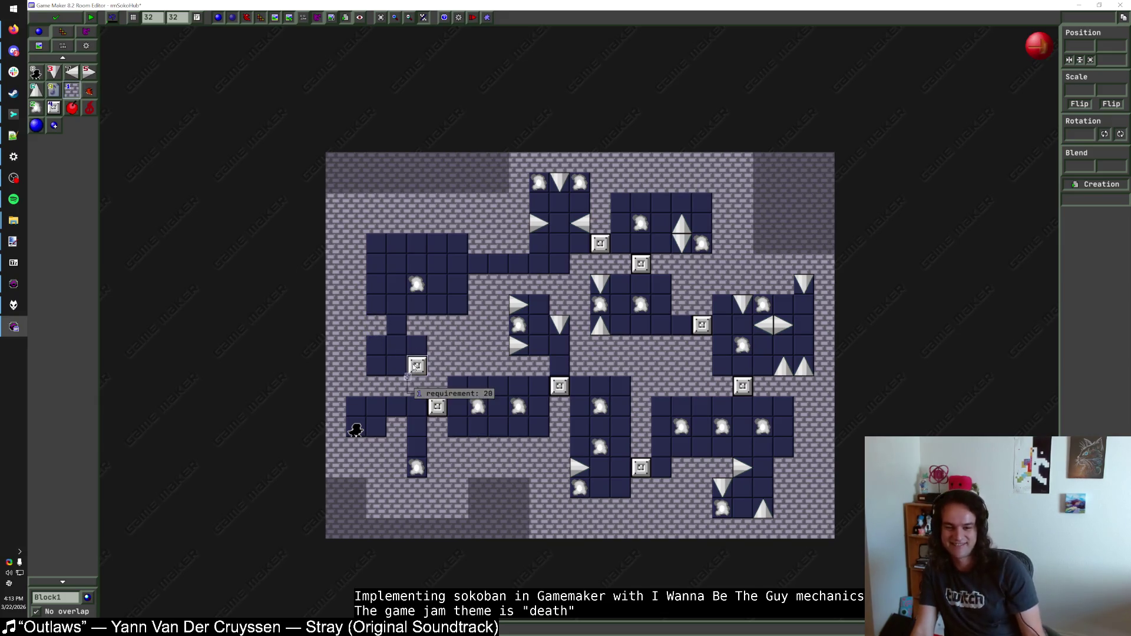
click(376, 326)
click(417, 326)
click(416, 348)
key(ctrl+z)
key(ctrl+z)
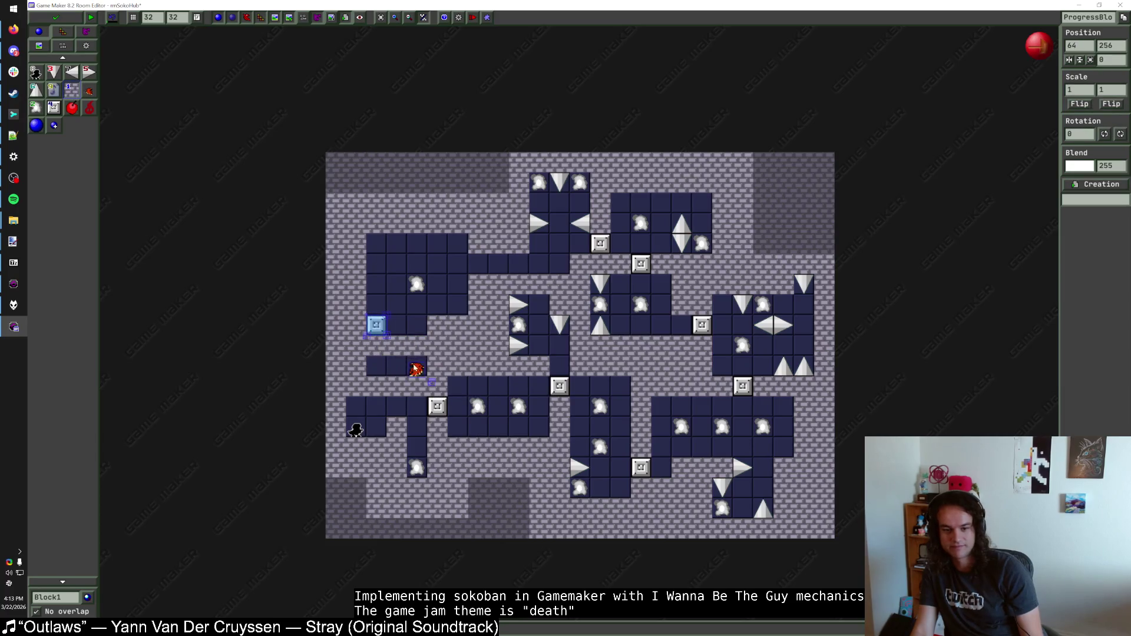
key(ctrl+y)
key(ctrl+y)
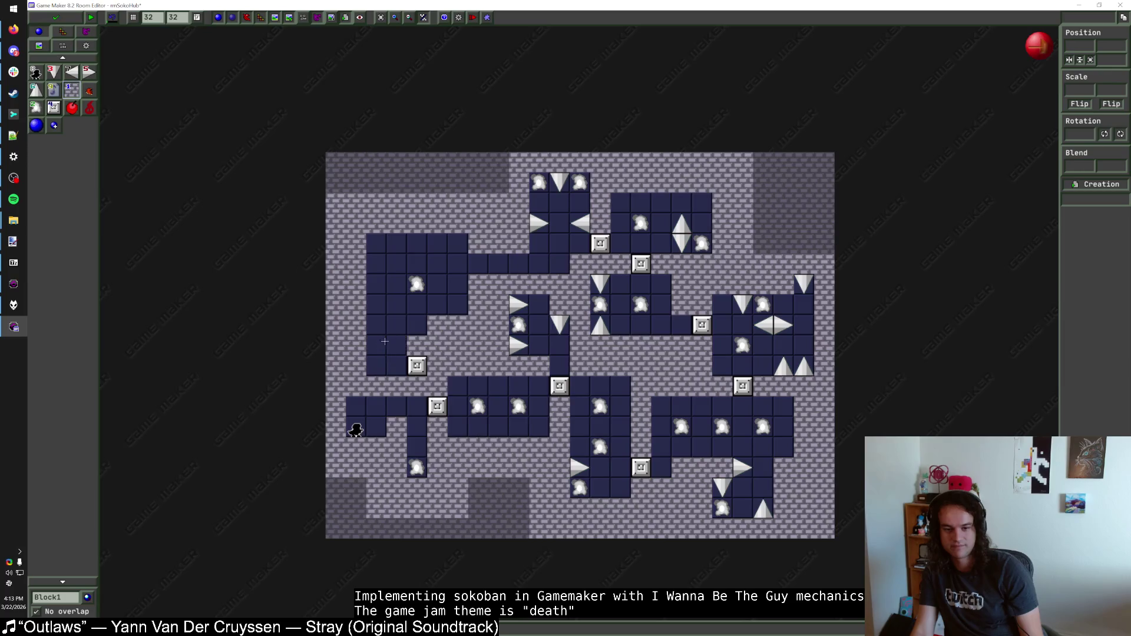
mouse_move(416, 366)
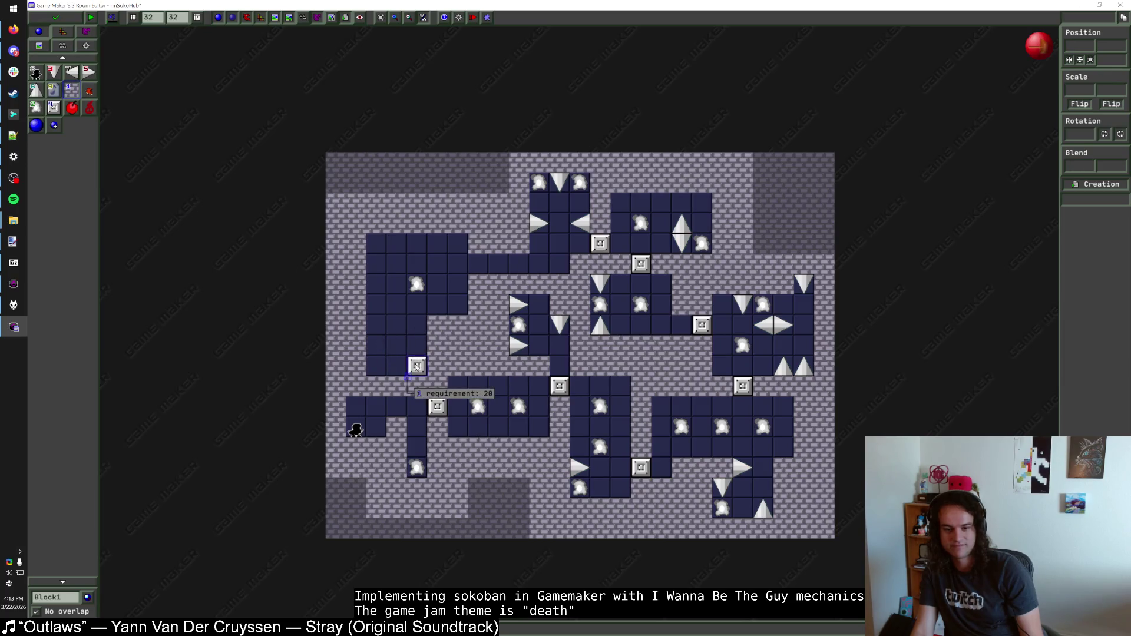
drag(416, 365, 397, 366)
Step: Remove neighbouring wall blocks and delete the warp to a level room
click(417, 326)
right_click(378, 325)
key(Delete)
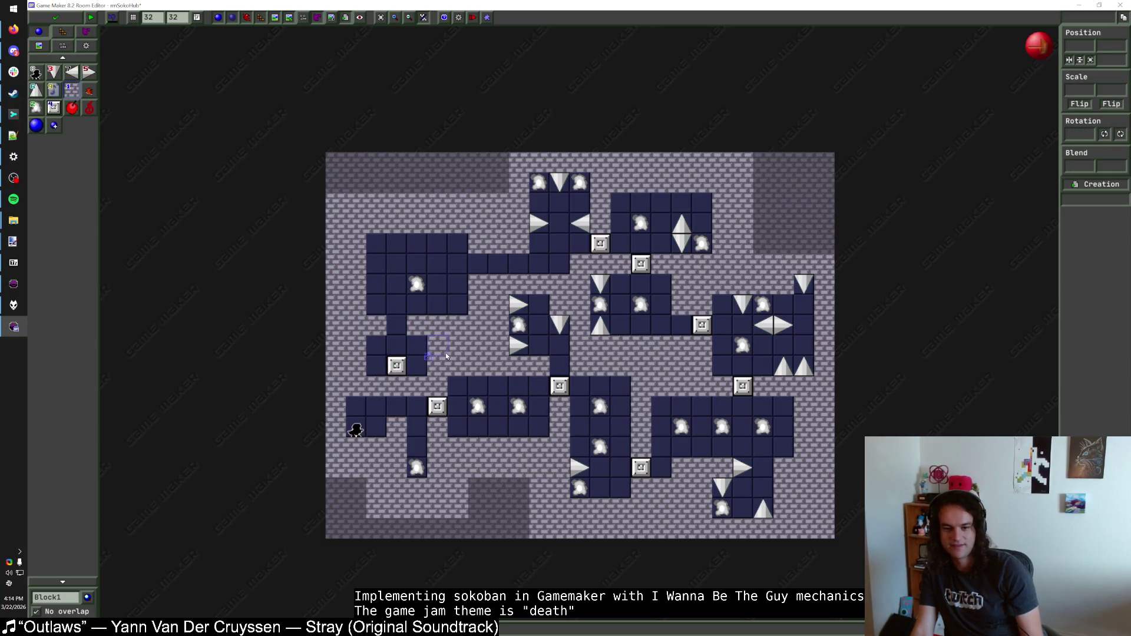
click(417, 282)
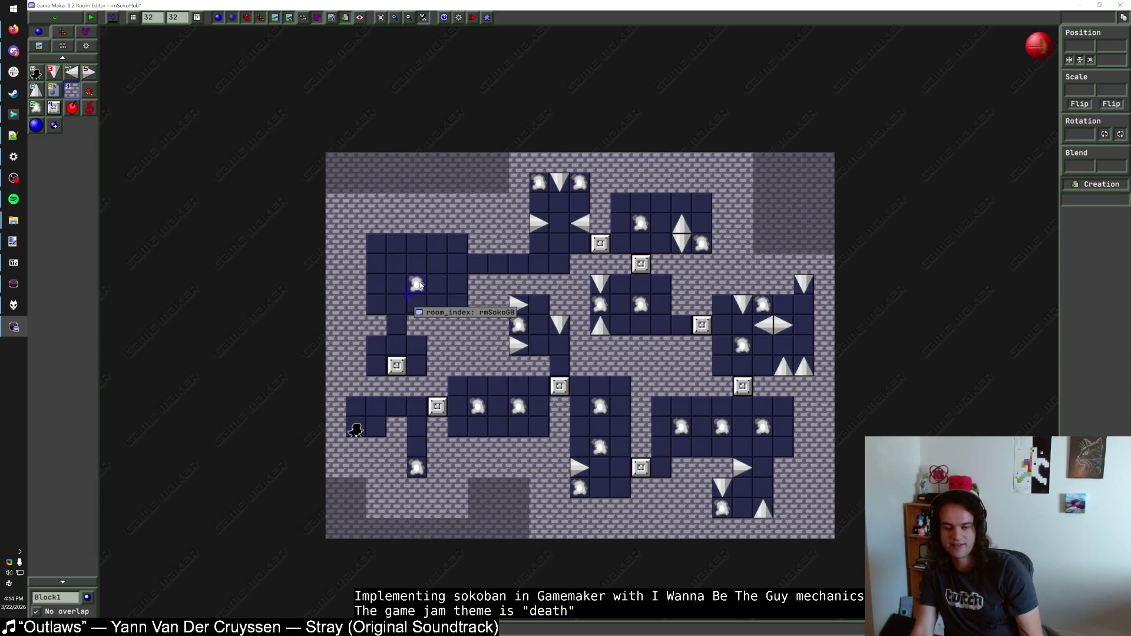
key(Delete)
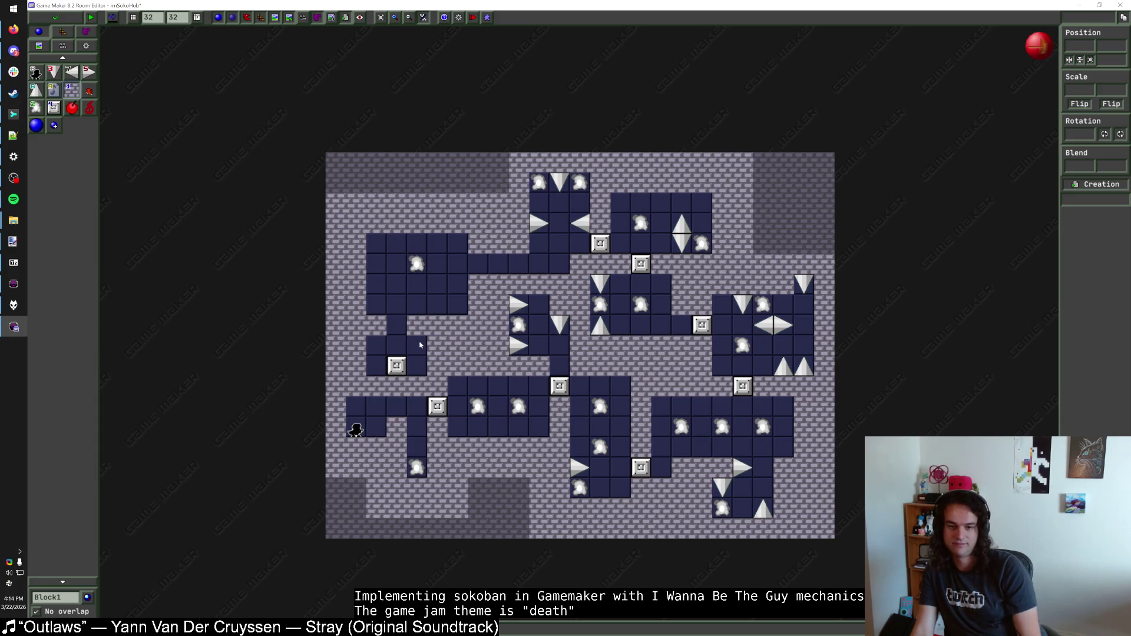
Step: Rearrange wall blocks beside the requirement block and move it up one row
click(376, 325)
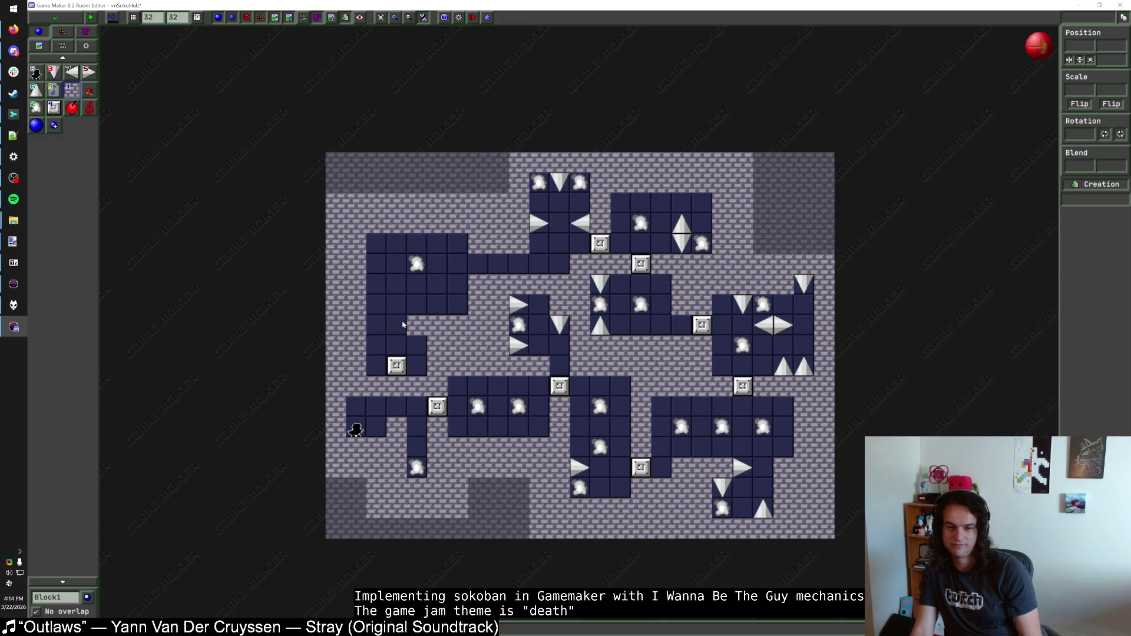
right_click(403, 325)
click(396, 325)
right_click(376, 325)
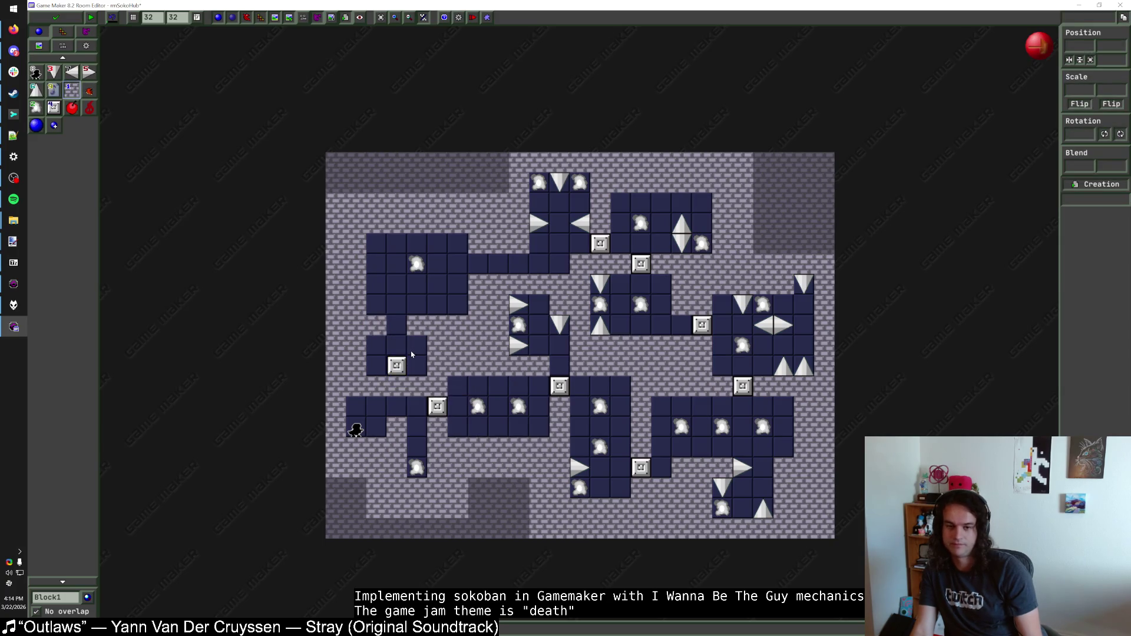
drag(396, 365, 397, 346)
right_click(396, 365)
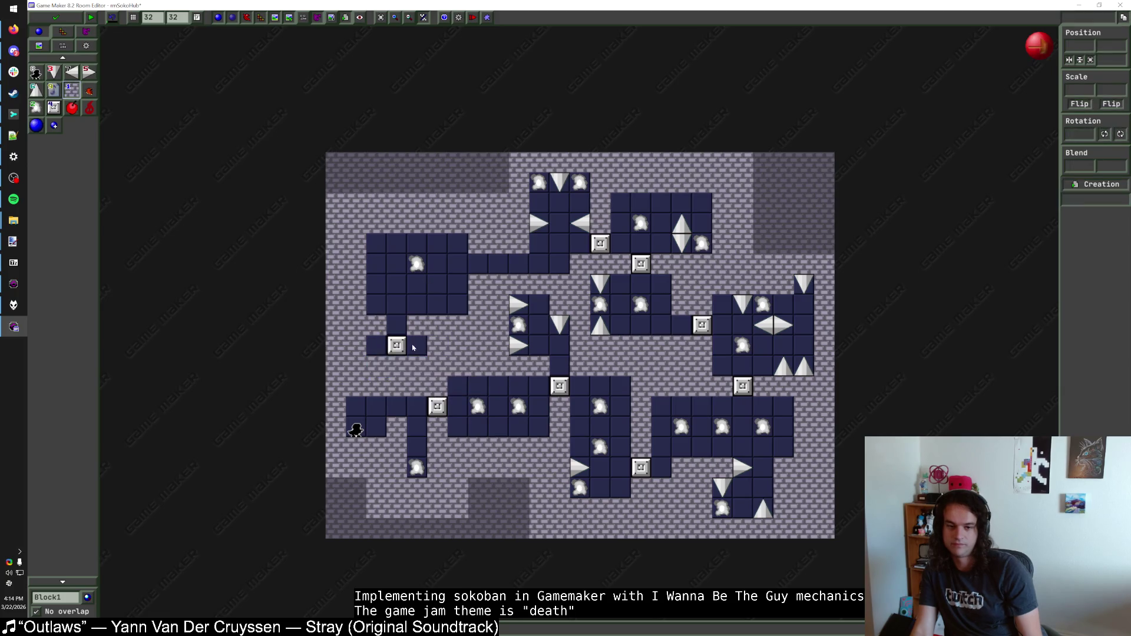
click(376, 325)
click(417, 325)
mouse_move(398, 348)
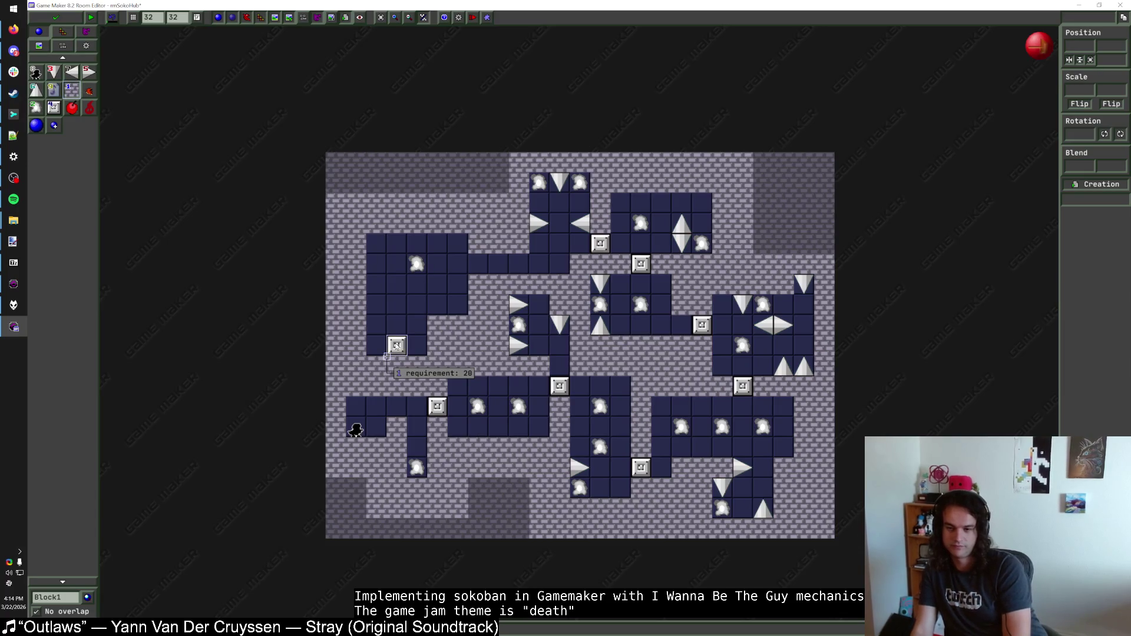
Step: Move the requirement block up and right, deleting the leftover red objects
drag(396, 346, 396, 325)
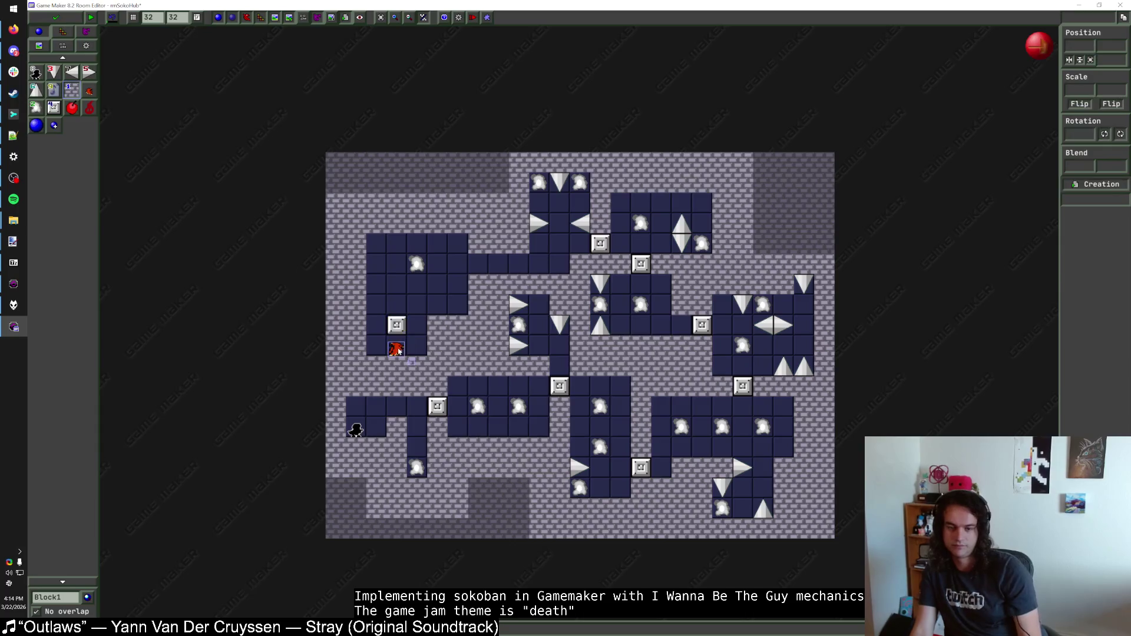
right_click(398, 349)
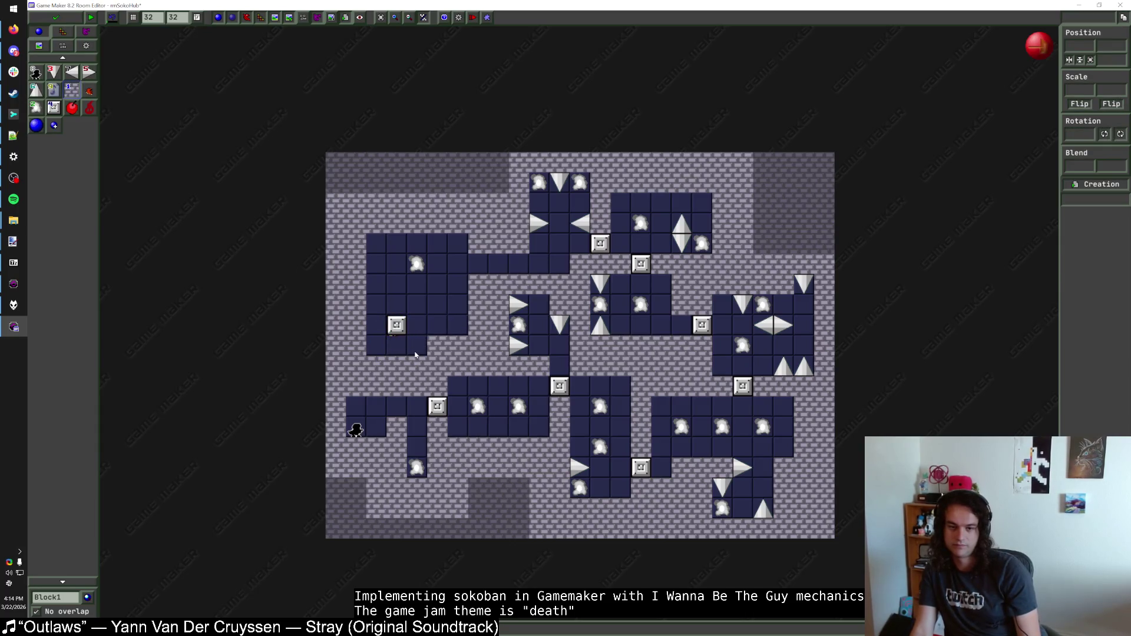
mouse_move(396, 326)
mouse_down()
mouse_move(416, 326)
mouse_move(416, 305)
mouse_up()
right_click(397, 326)
click(447, 322)
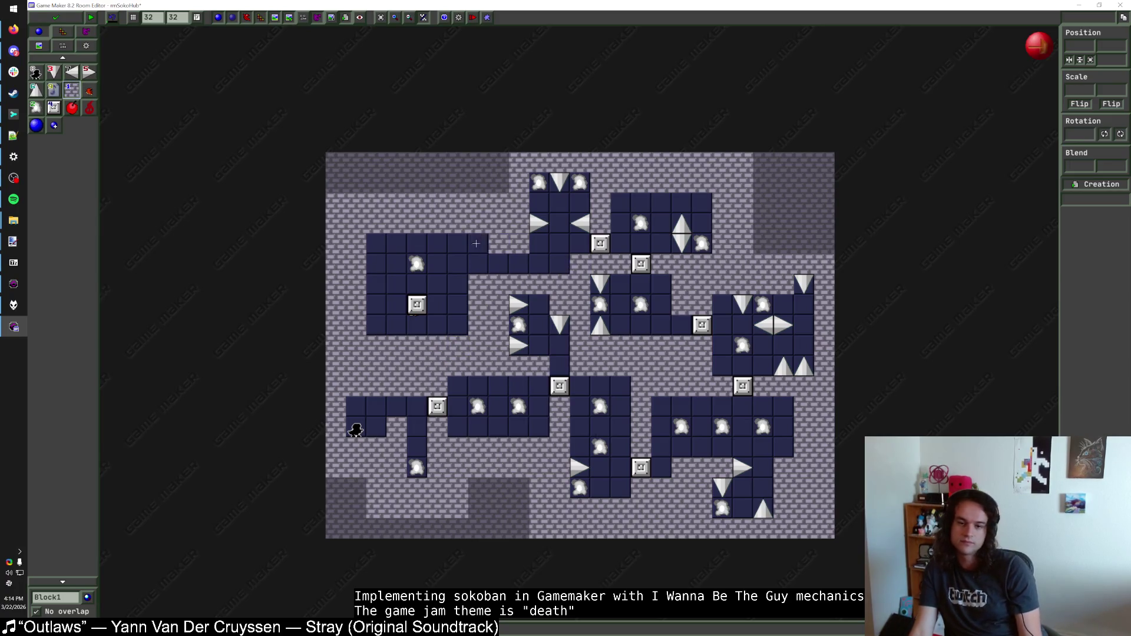
Step: Extend the top corridor toward the centre and remove the old corridor blocks below
drag(527, 244, 478, 244)
drag(565, 260, 474, 262)
key(Delete)
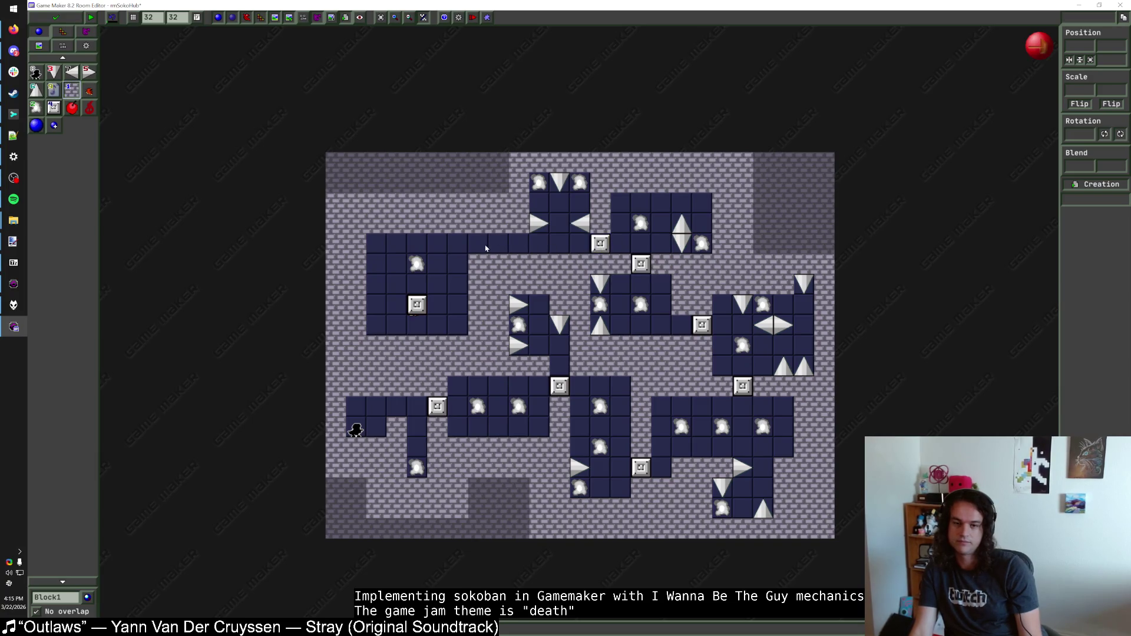
mouse_move(422, 299)
click(593, 246)
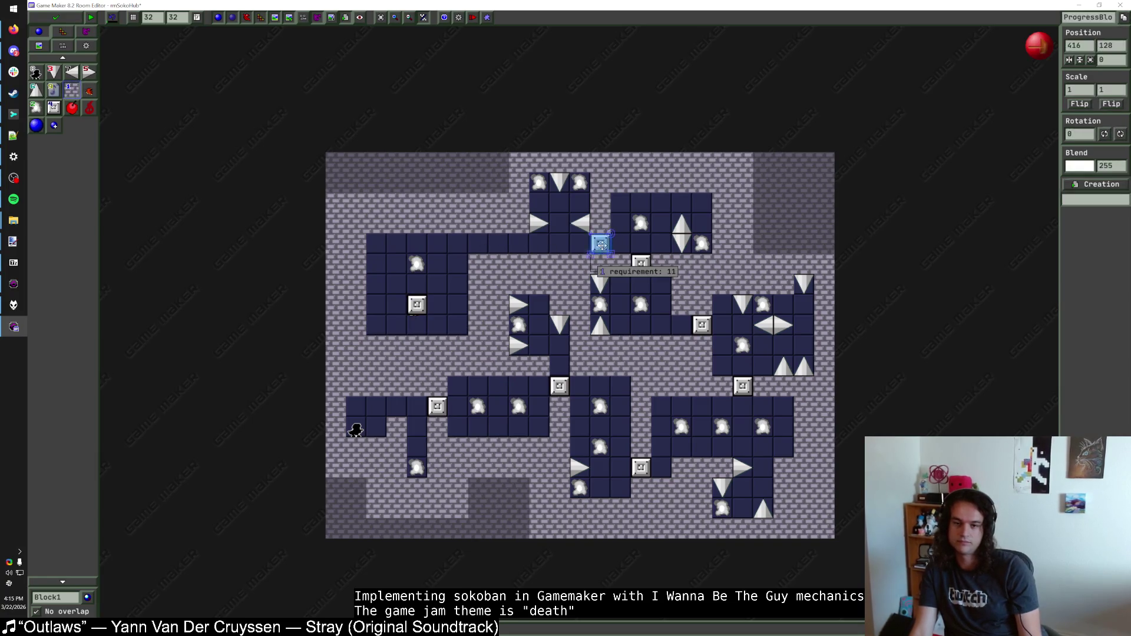
drag(591, 248, 478, 243)
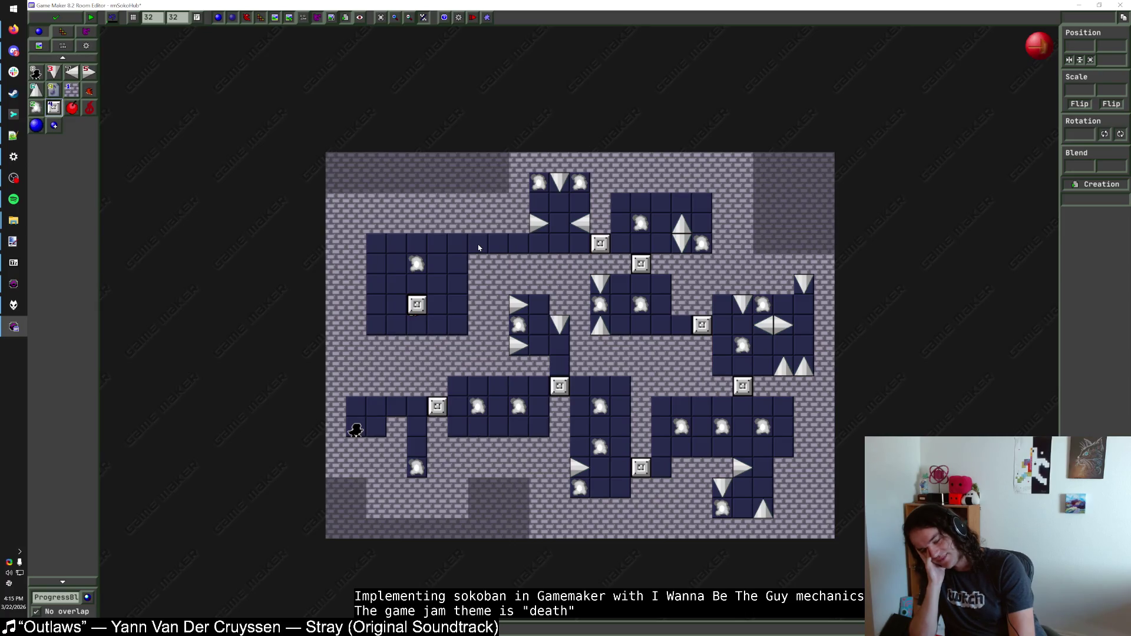
mouse_move(417, 305)
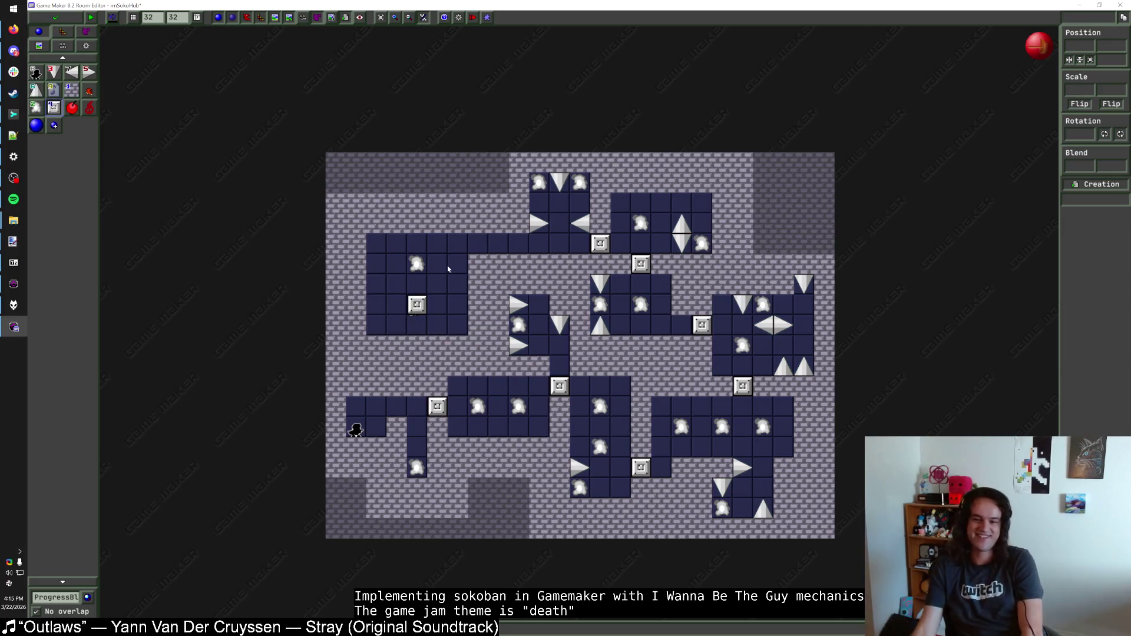
mouse_move(604, 249)
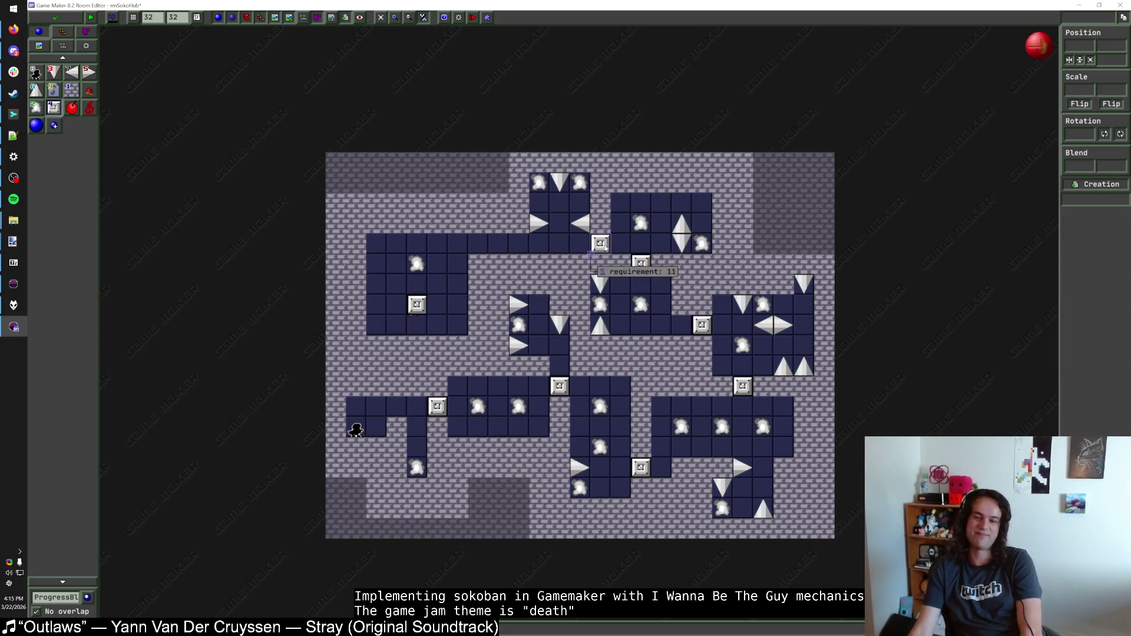
mouse_move(544, 186)
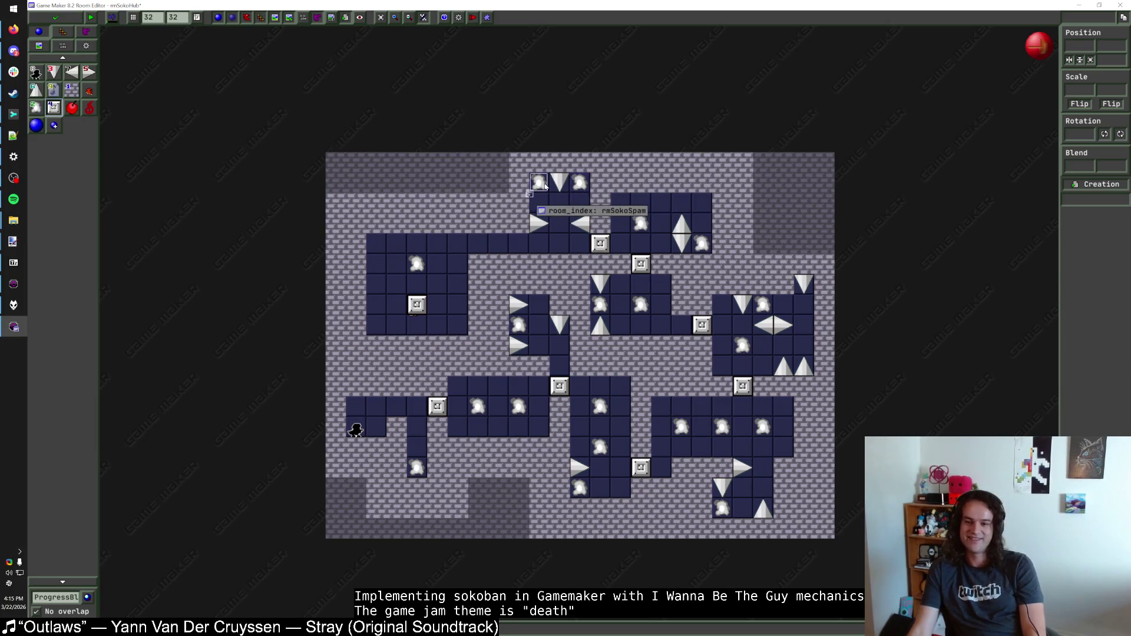
click(561, 203)
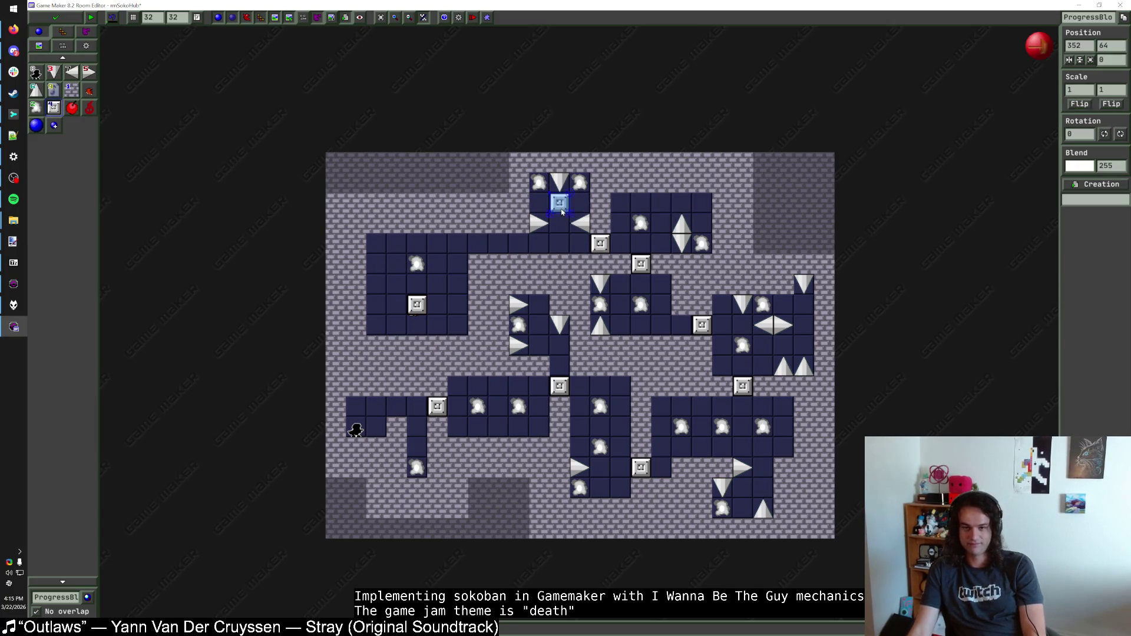
right_click(563, 206)
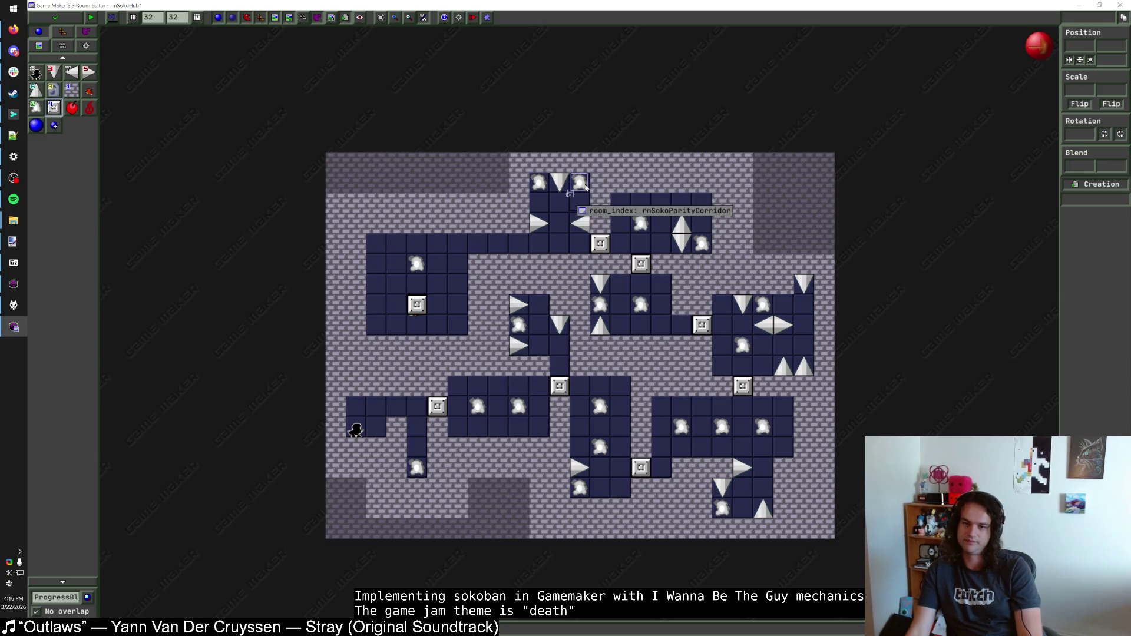
Step: Park the top warp outside the room and delete the two progress blocks in the top passage
drag(580, 186, 823, 222)
mouse_move(540, 187)
mouse_down()
mouse_move(560, 207)
mouse_move(552, 222)
mouse_up()
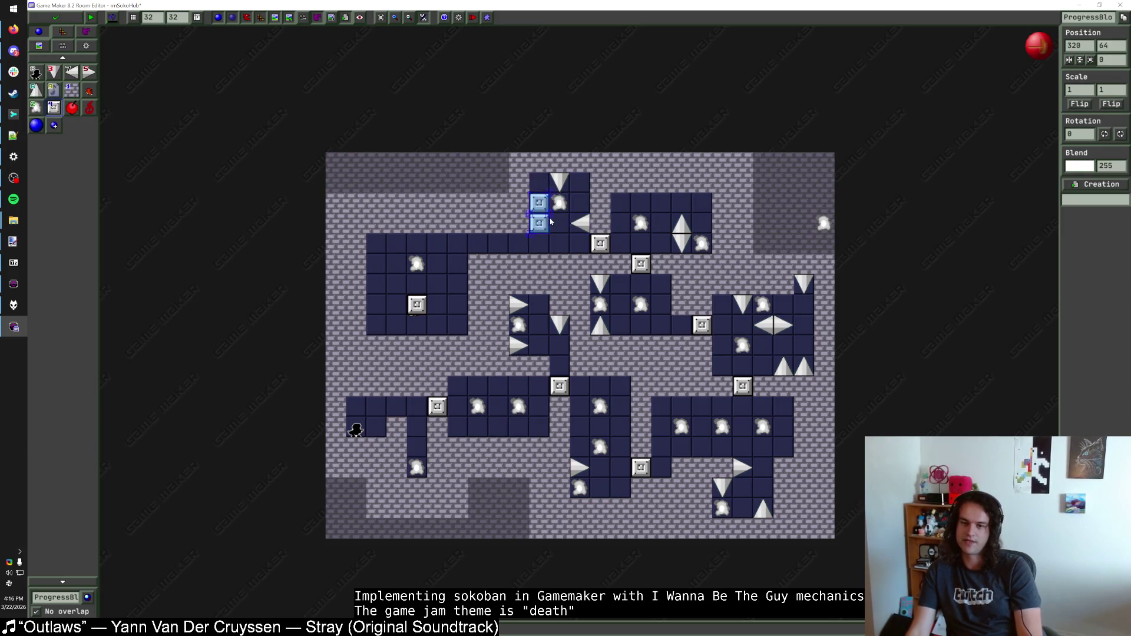
key(Delete)
Step: Move the side spikes up one cell and the right-pointing spike down one cell
click(35, 94)
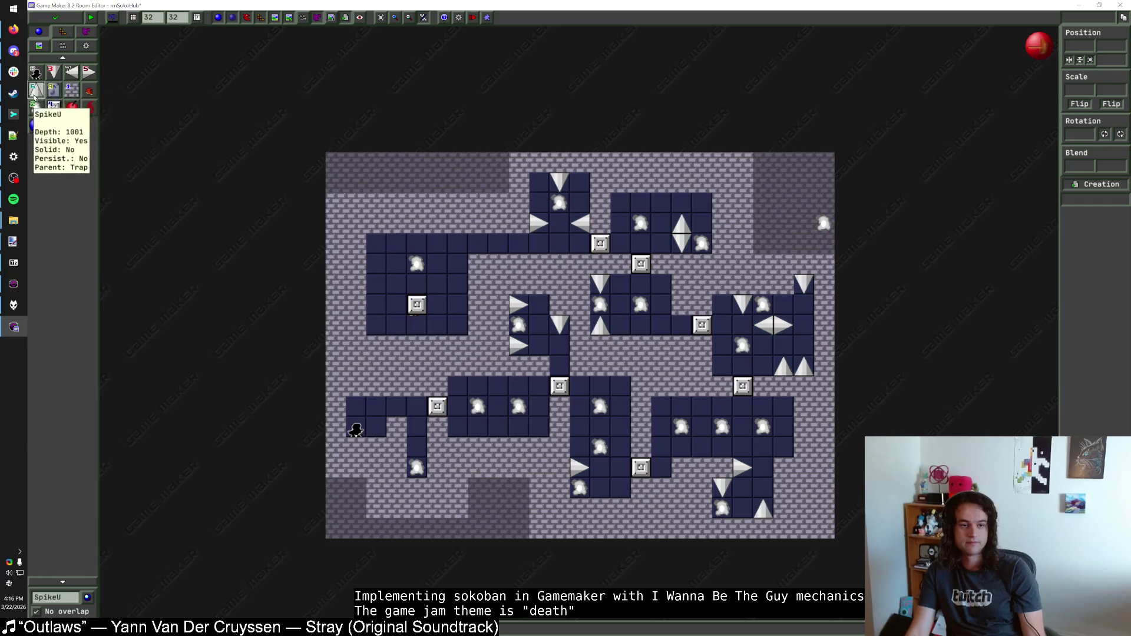
mouse_move(538, 223)
mouse_down()
mouse_move(538, 203)
mouse_move(580, 202)
mouse_up()
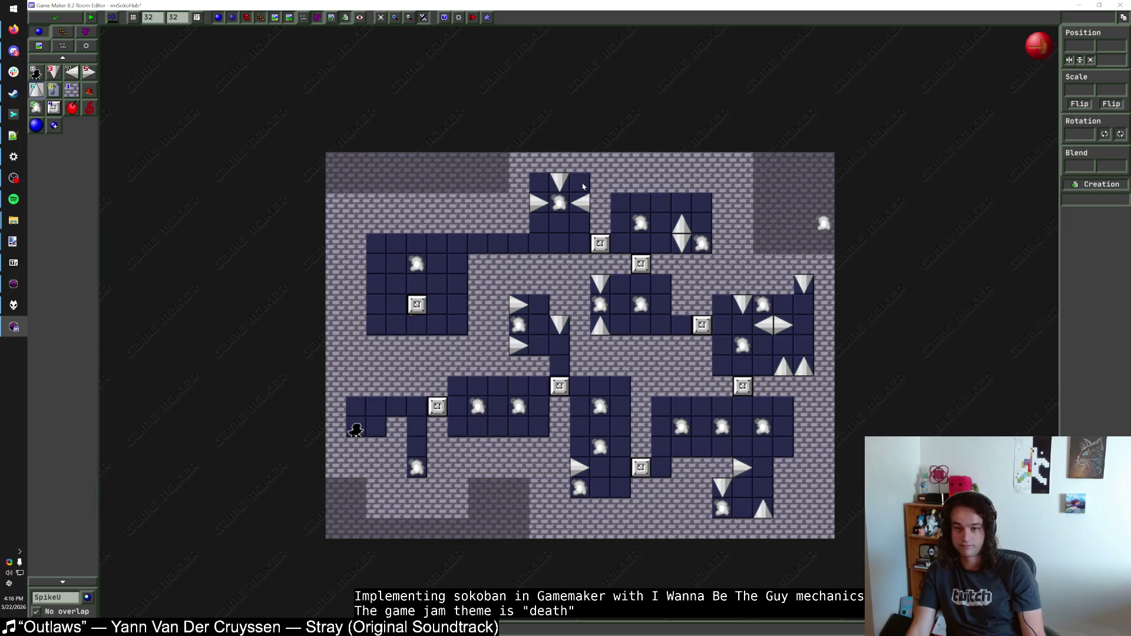
click(584, 209)
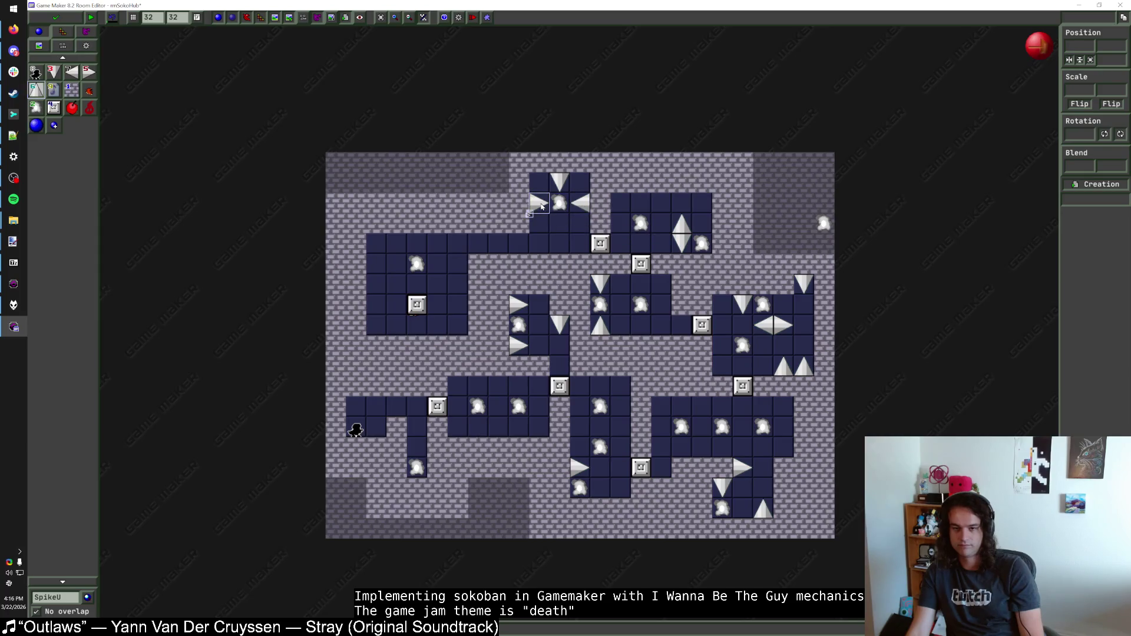
drag(542, 206, 539, 222)
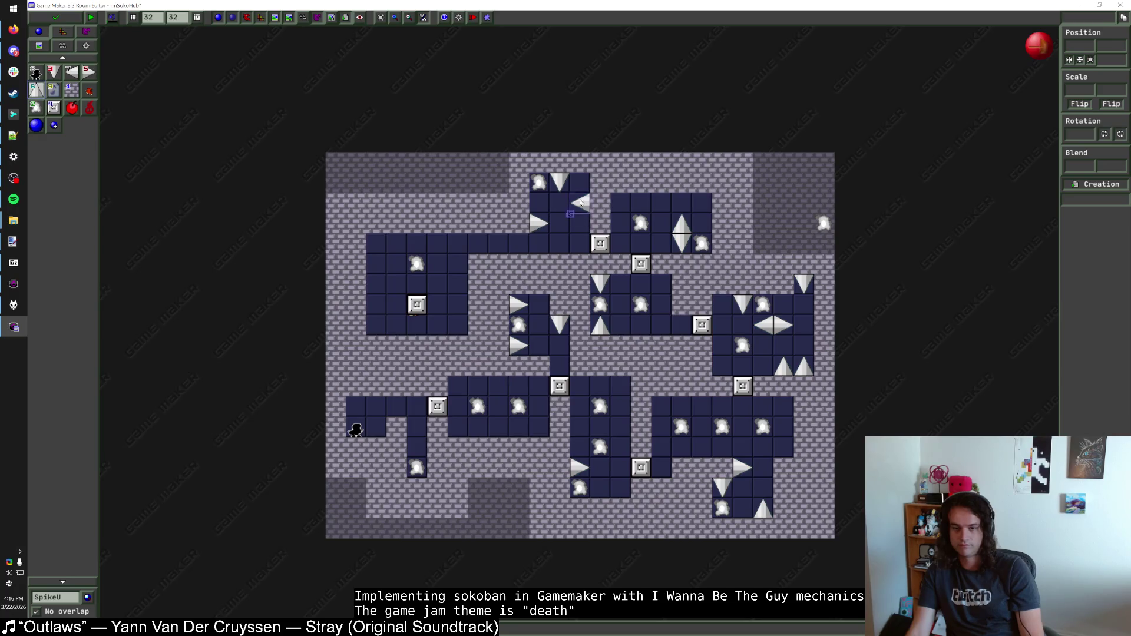
Step: Move the rmSokoParityCorridor warp into the right-hand area
mouse_move(824, 227)
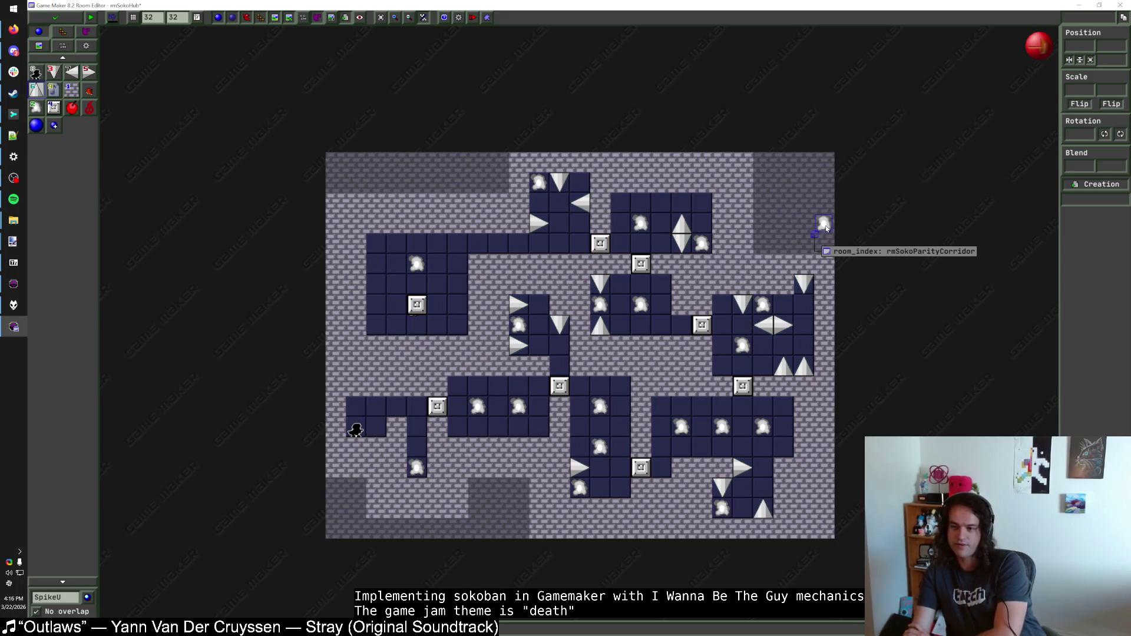
drag(825, 227, 883, 267)
click(884, 265)
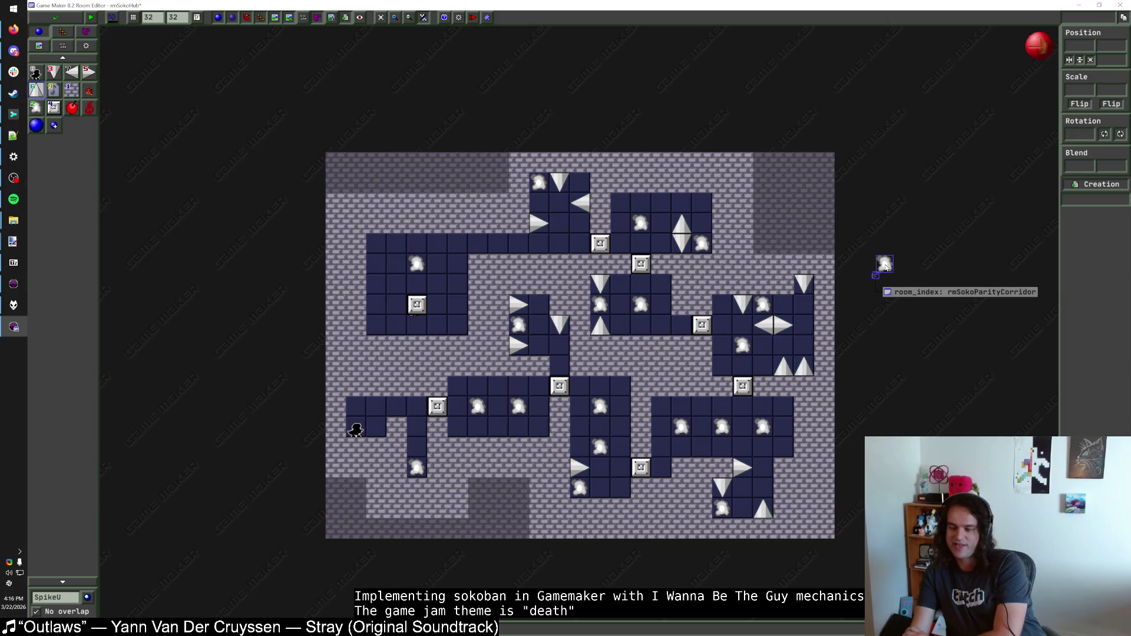
click(885, 267)
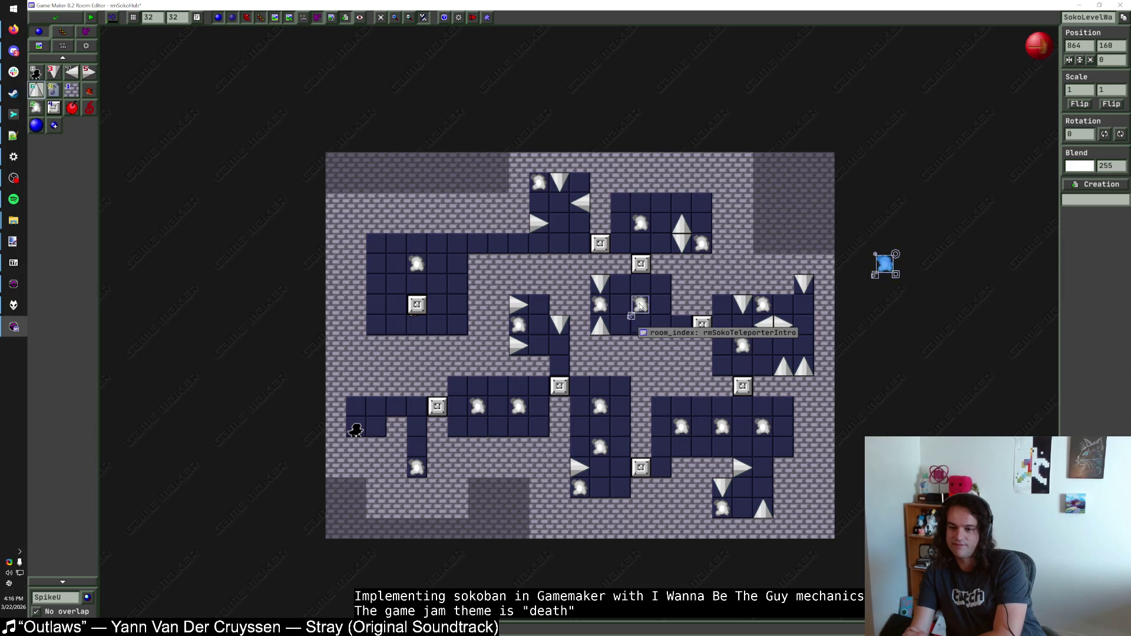
click(659, 292)
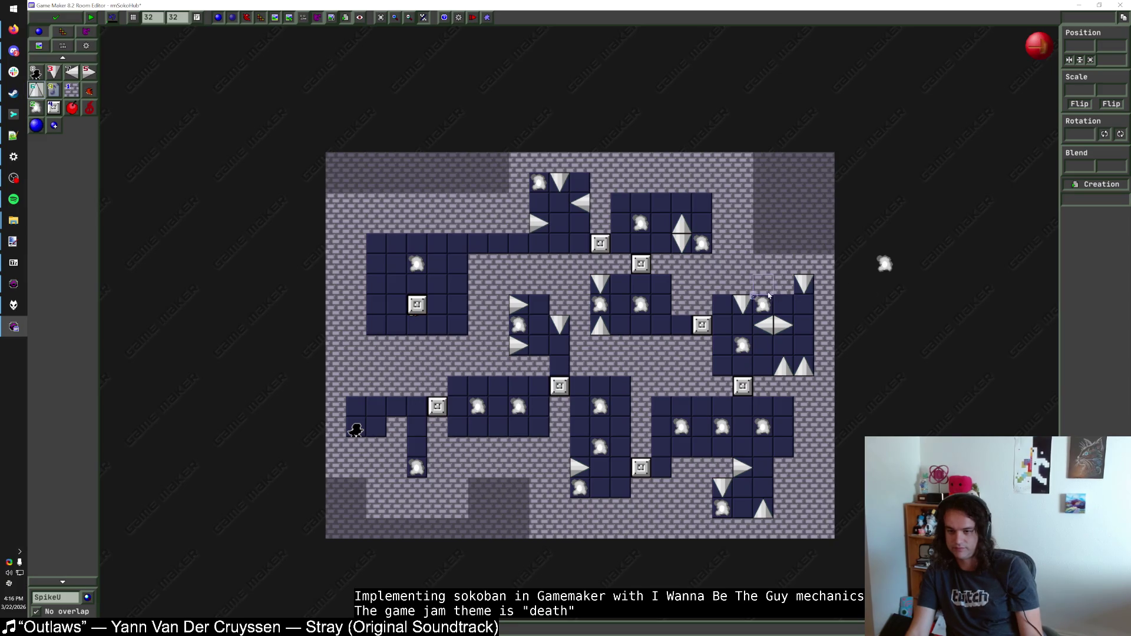
mouse_move(761, 304)
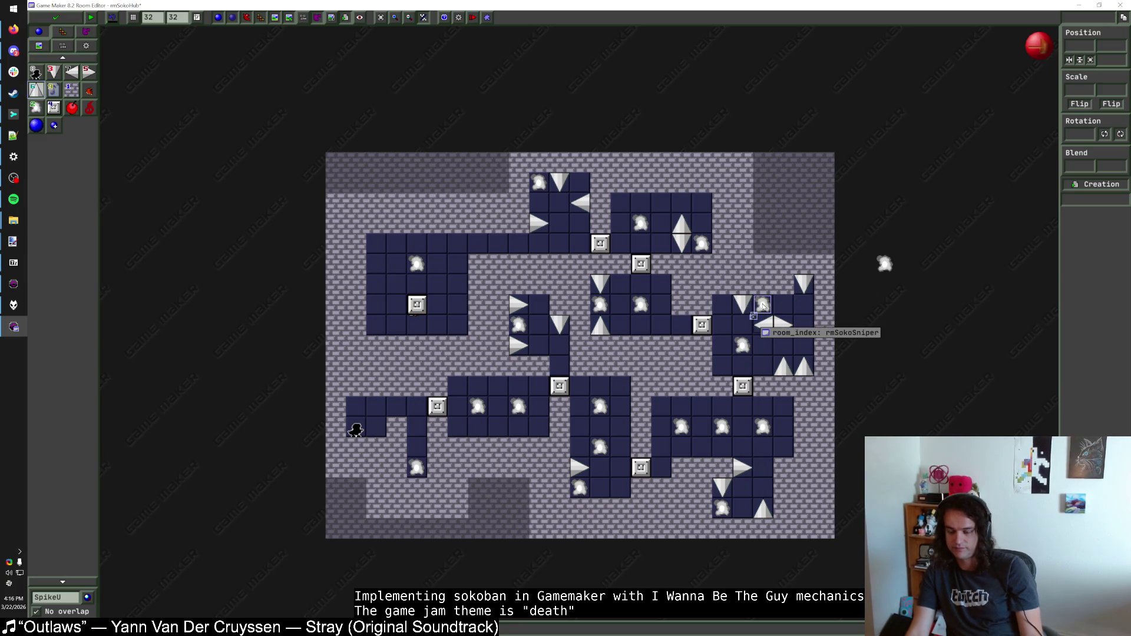
mouse_move(883, 264)
mouse_down()
mouse_move(793, 309)
mouse_move(803, 325)
mouse_up()
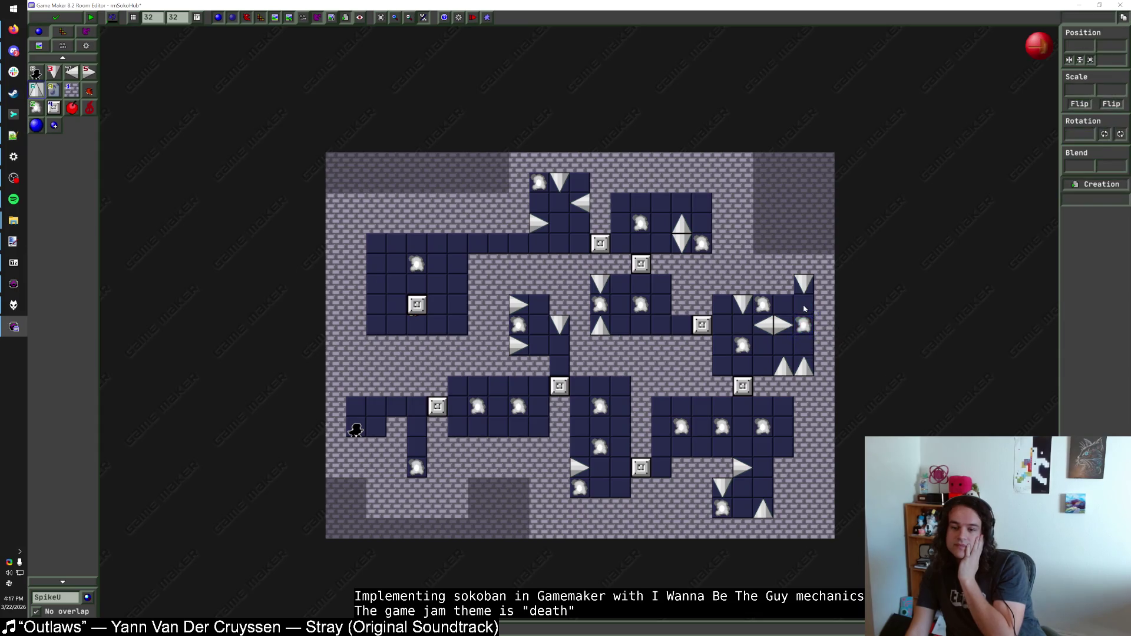
Step: Place the rmSokoParityCorridor warp in the room's bottom-right corner
mouse_move(760, 311)
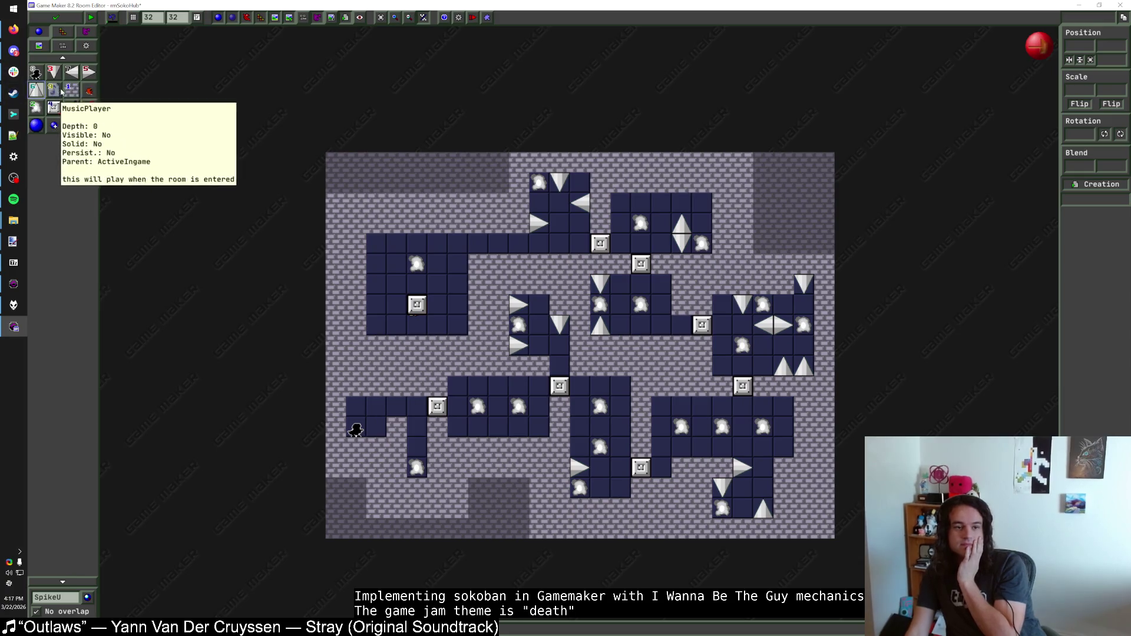
mouse_move(745, 348)
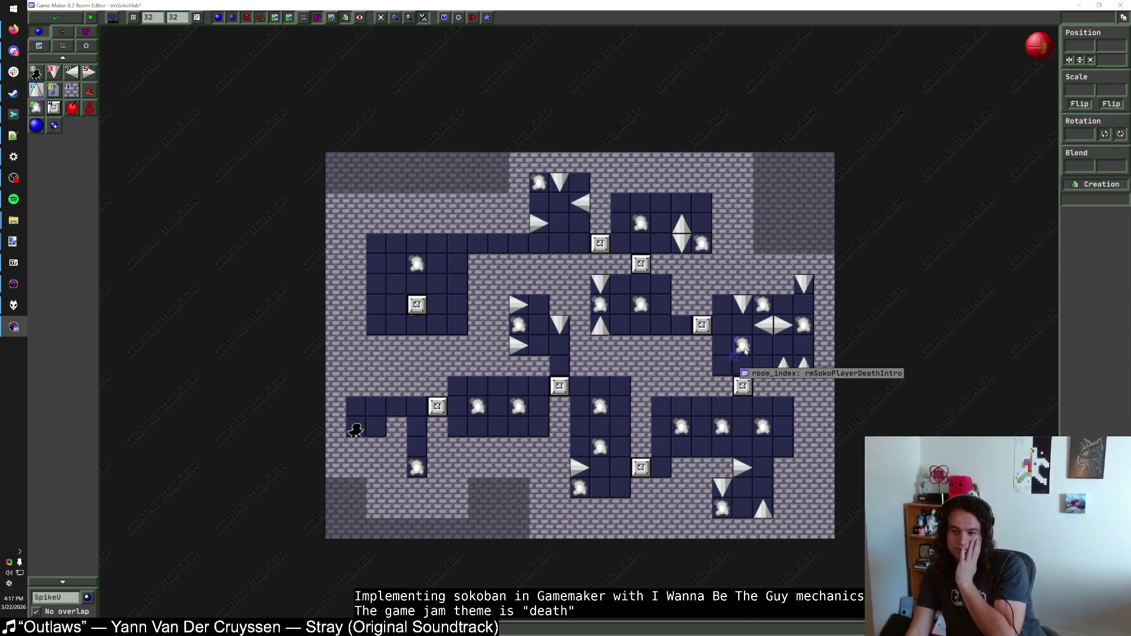
mouse_move(808, 328)
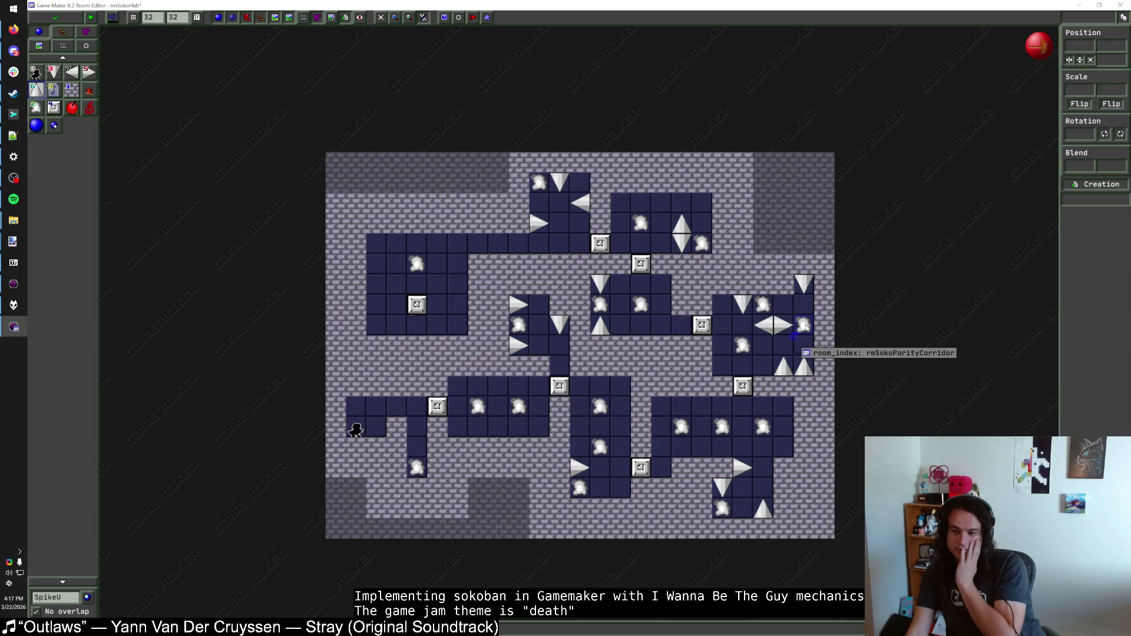
mouse_move(700, 245)
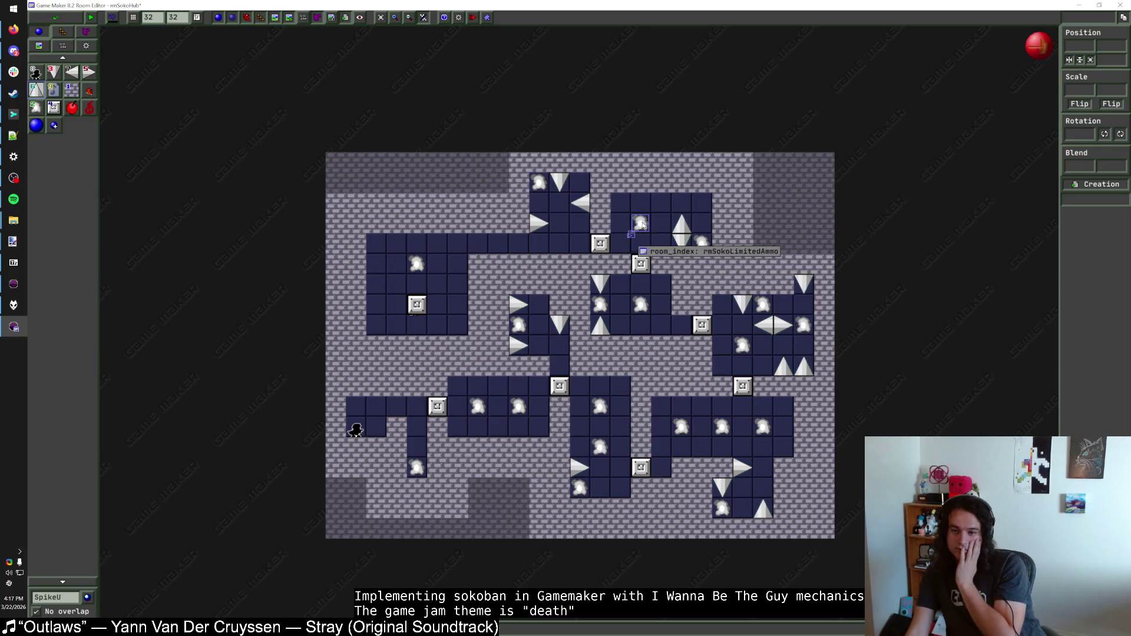
drag(804, 328, 864, 312)
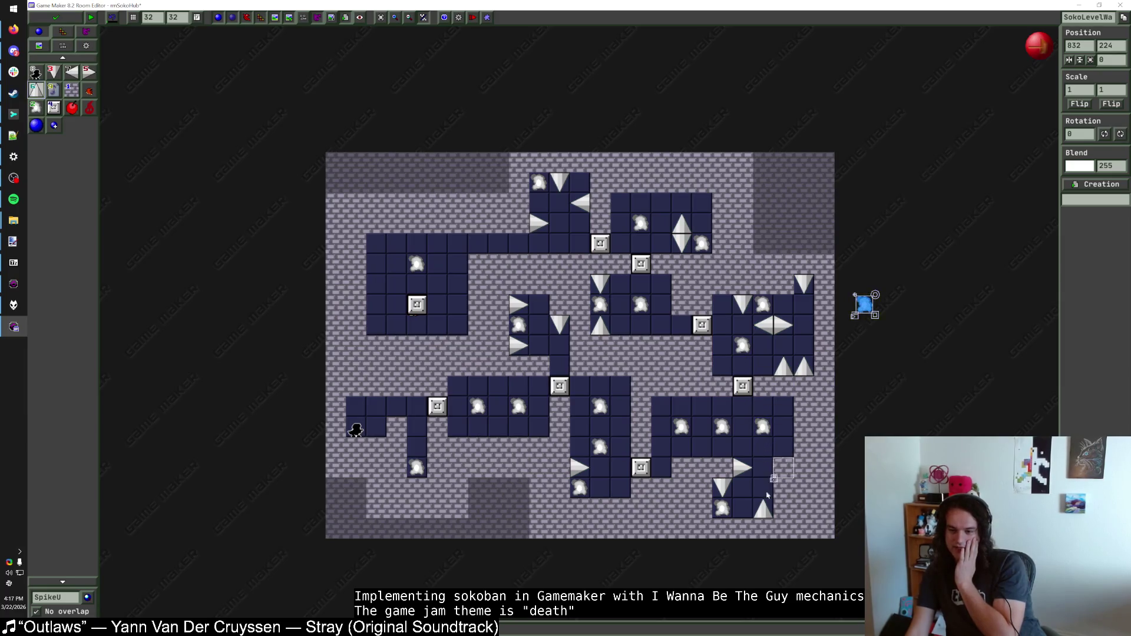
mouse_move(722, 508)
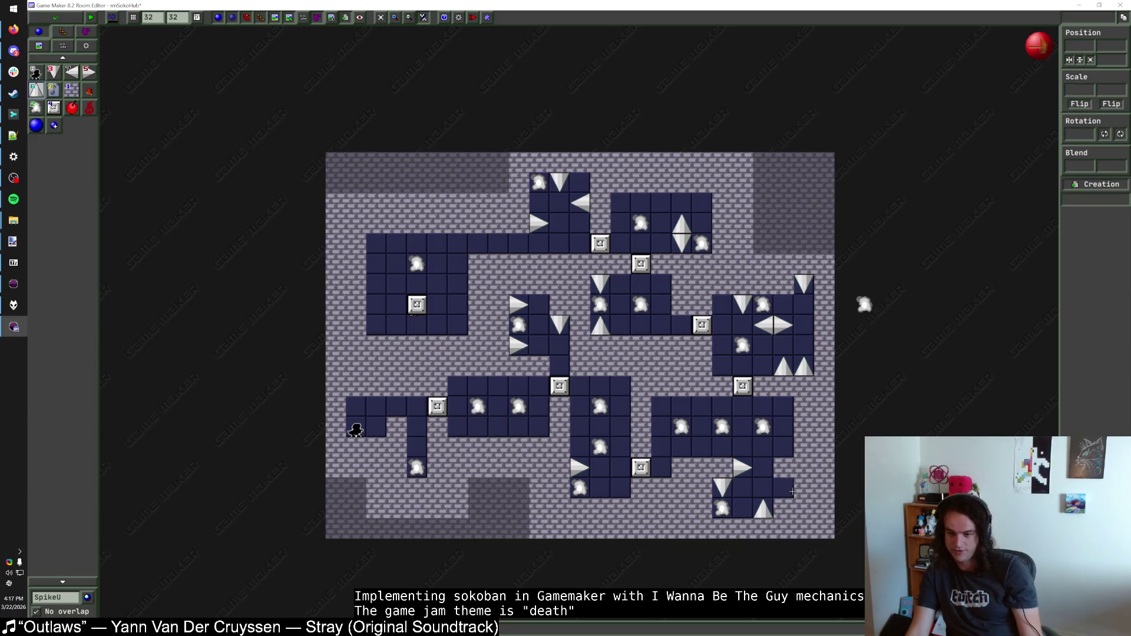
mouse_move(865, 315)
drag(865, 315, 804, 516)
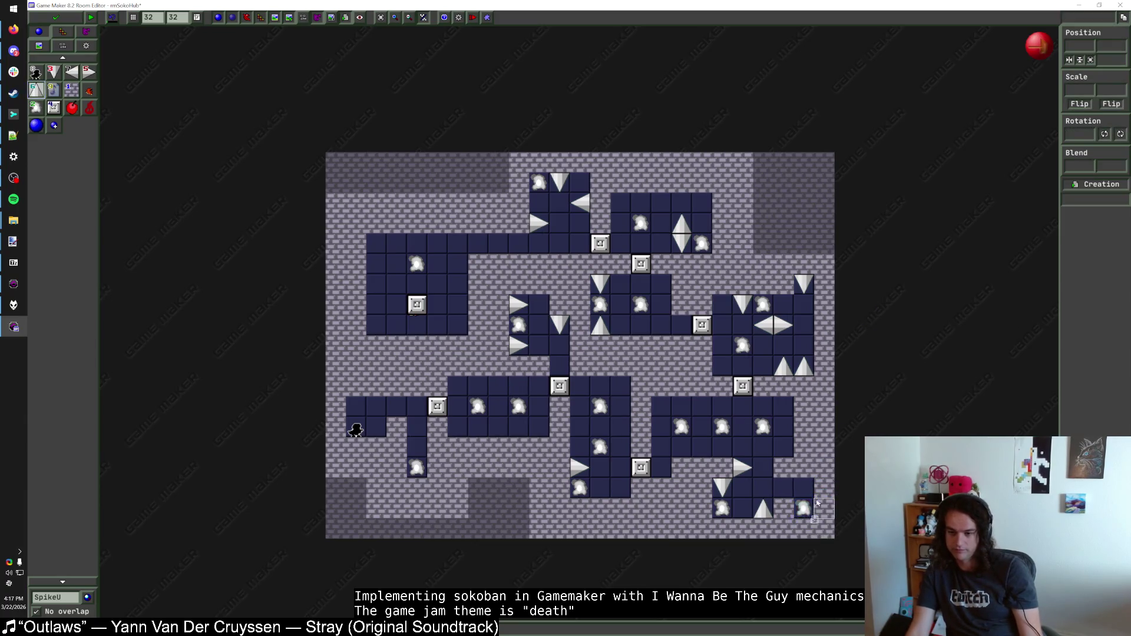
key(Escape)
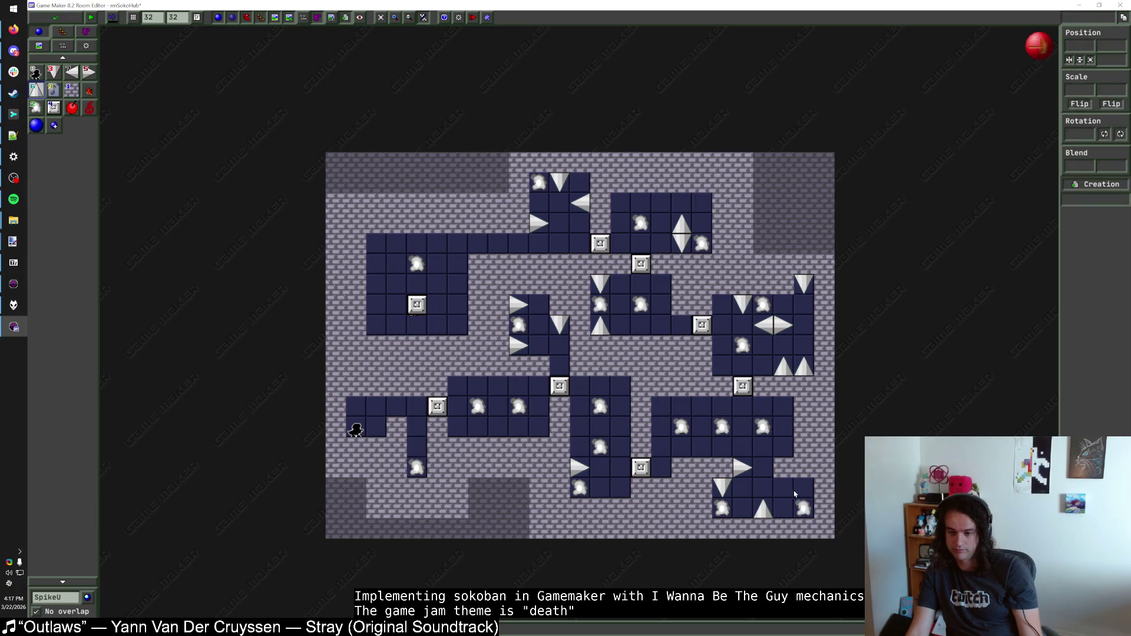
Step: Add a SpikeD above the corner warp and a SpikeL beside it
click(53, 71)
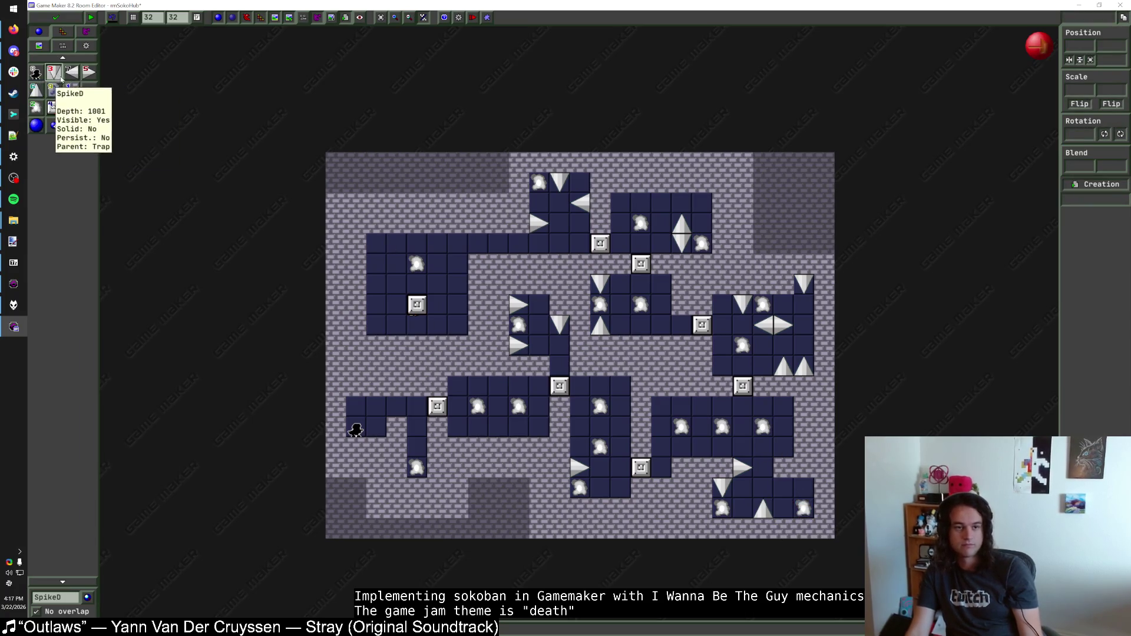
click(804, 487)
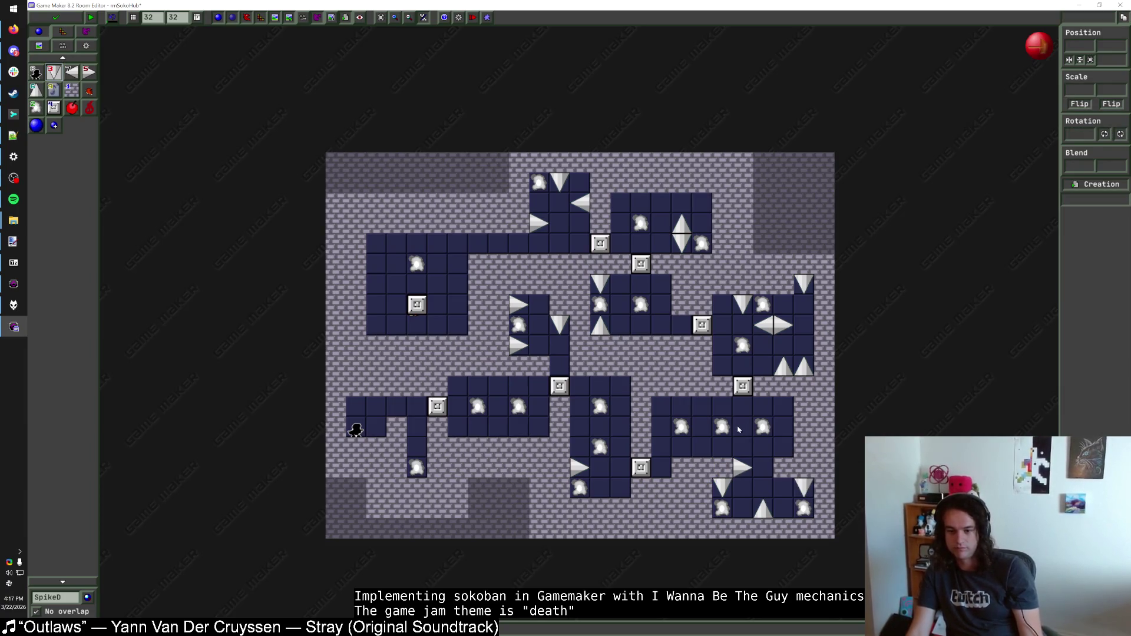
click(71, 71)
click(786, 471)
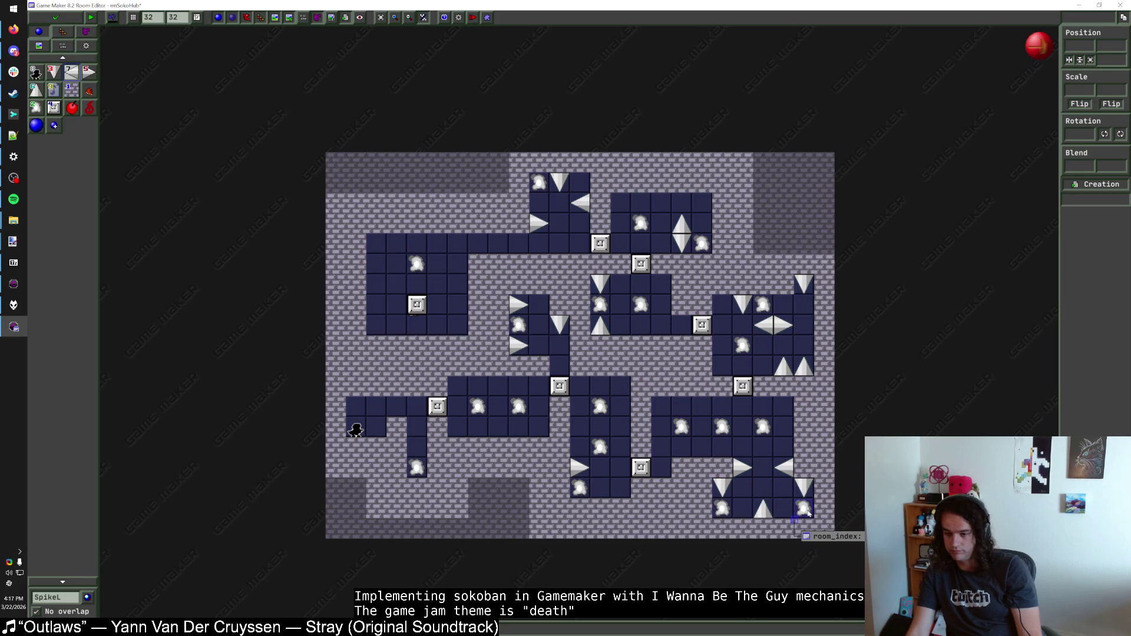
click(13, 115)
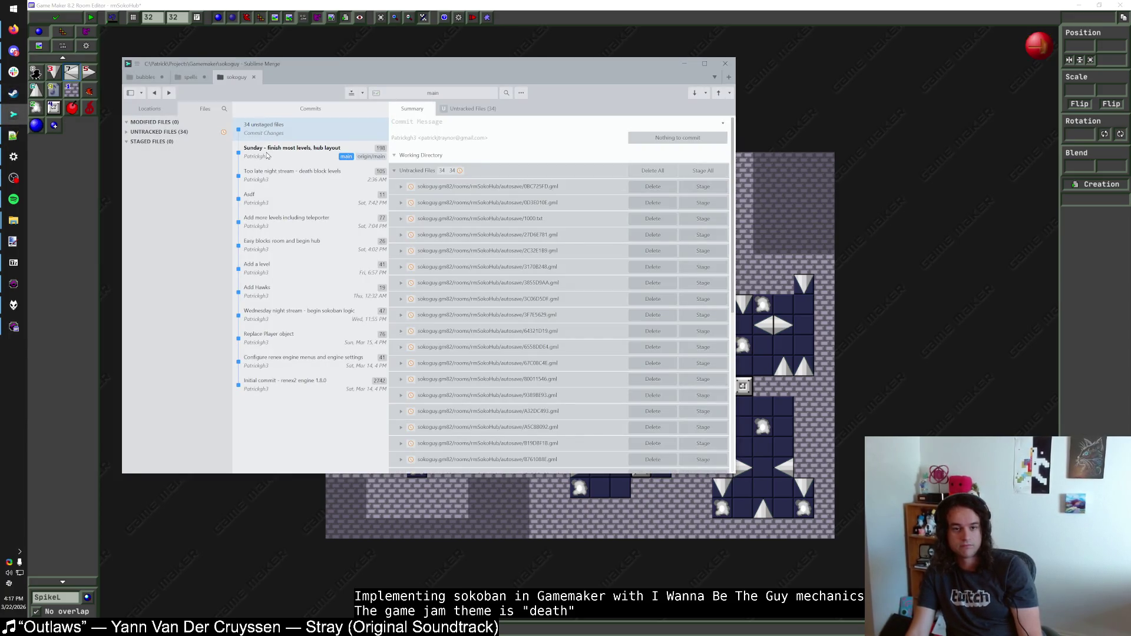
click(13, 114)
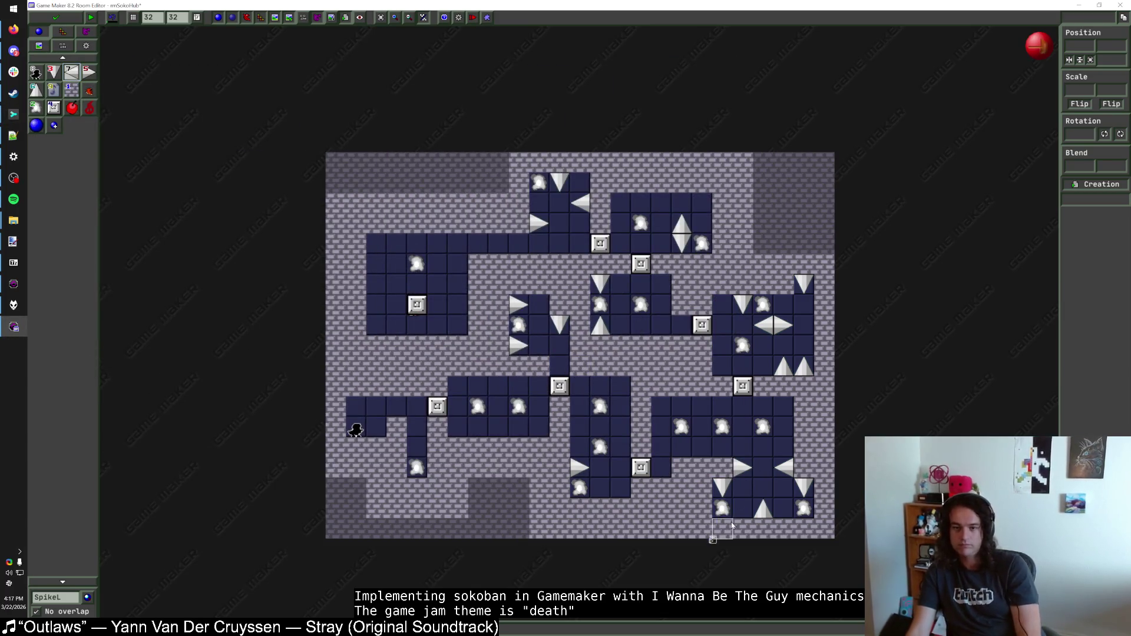
mouse_move(744, 386)
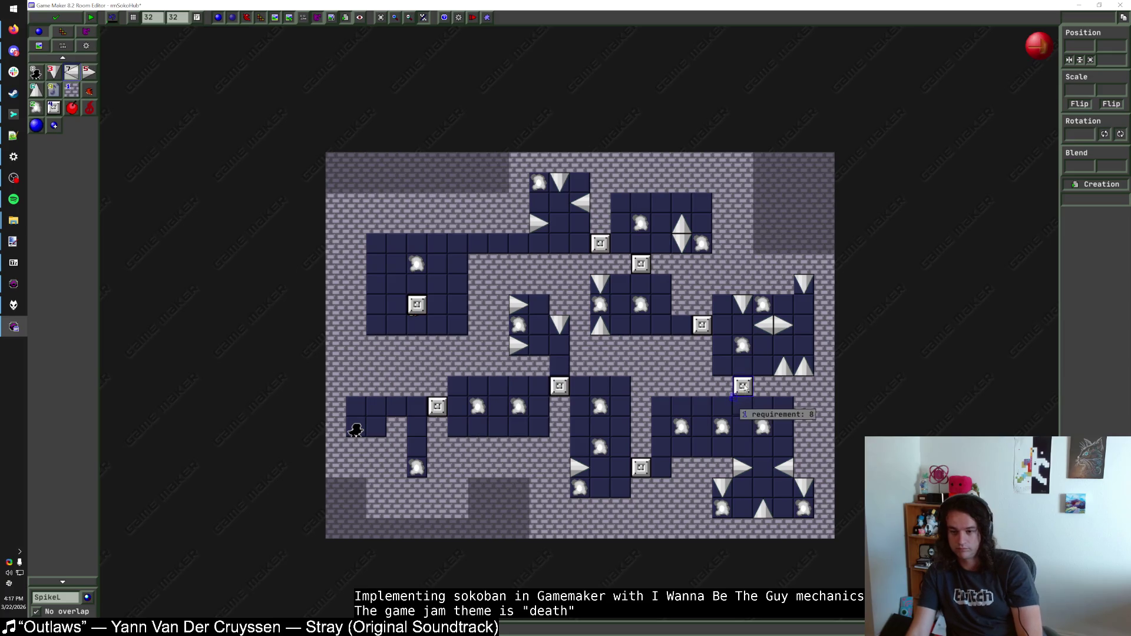
mouse_move(601, 244)
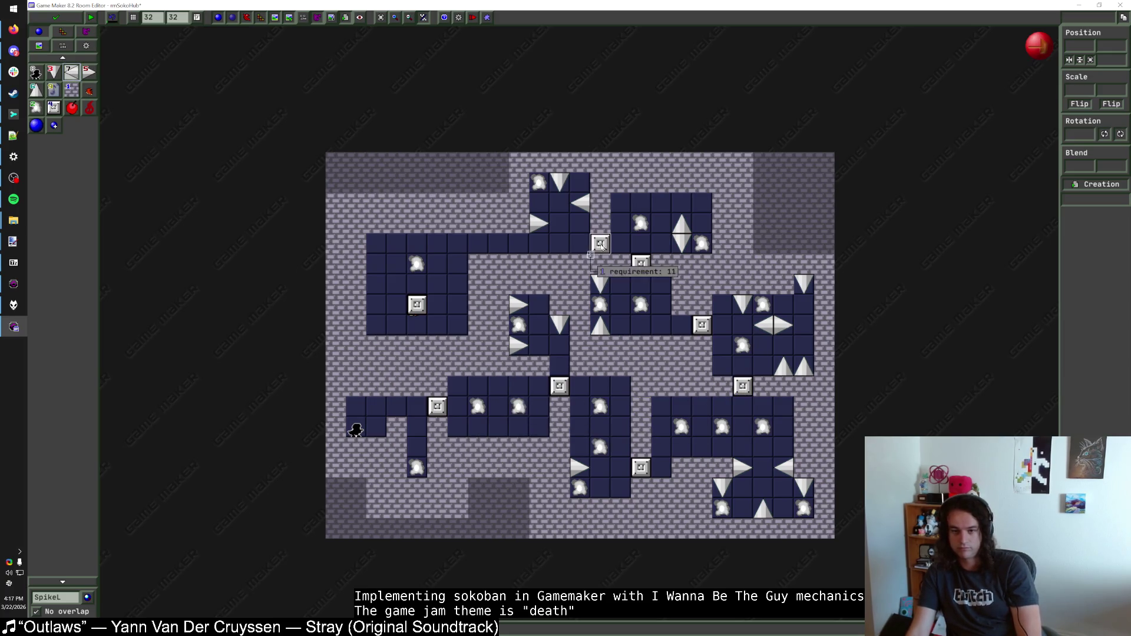
Step: Duplicate the progress block, set the copy's requirement to 12, and nudge it two cells right
mouse_move(698, 334)
mouse_move(639, 266)
mouse_move(439, 410)
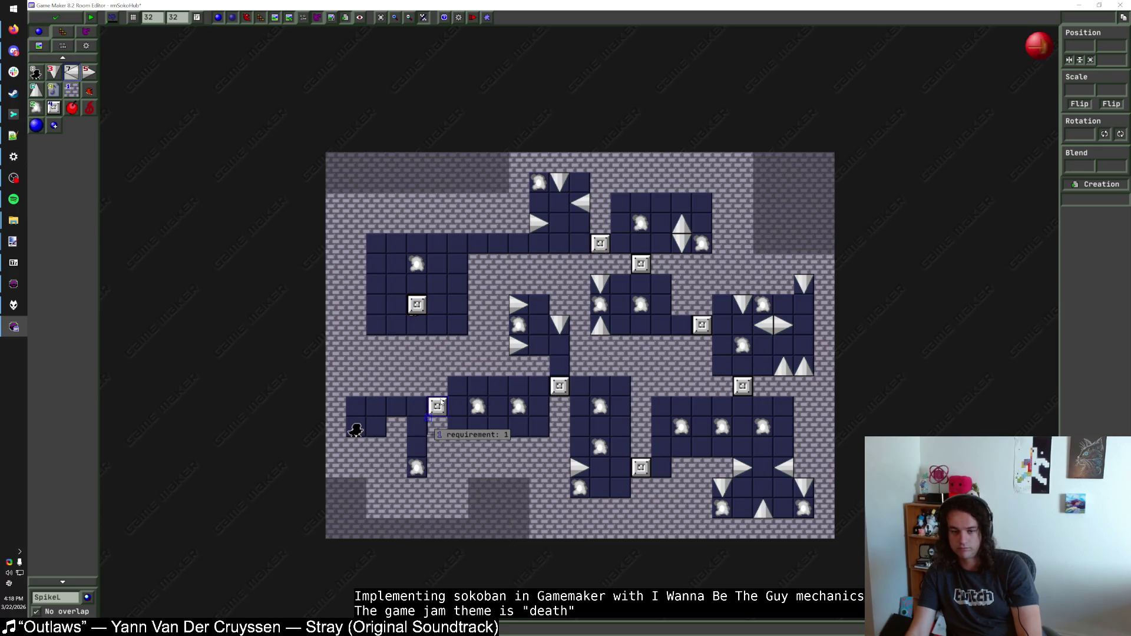
mouse_move(413, 305)
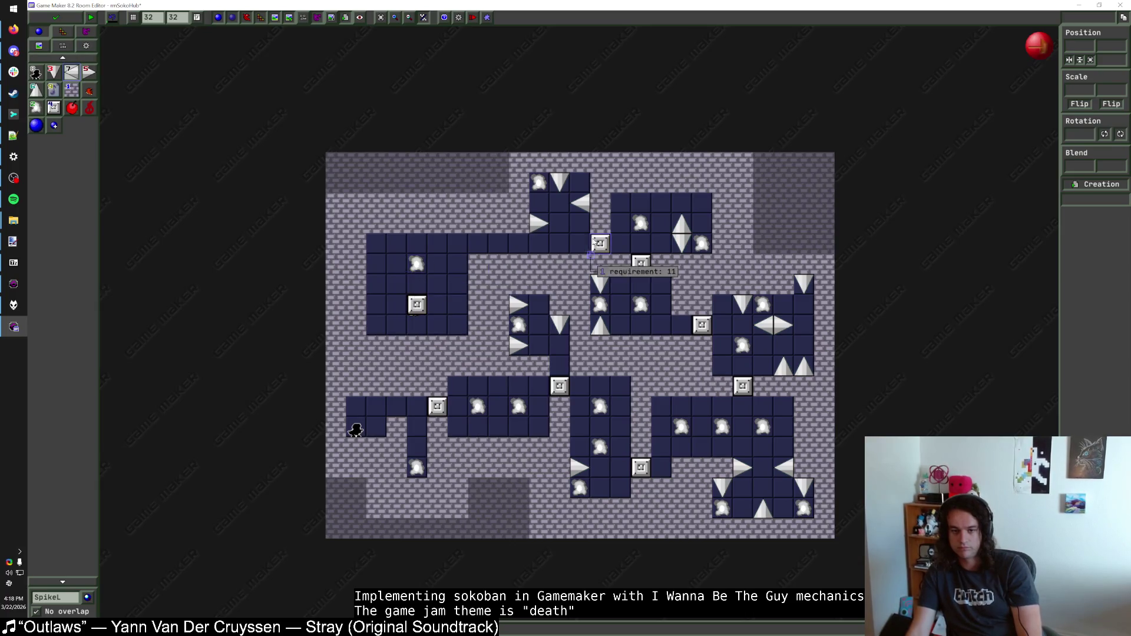
mouse_move(536, 188)
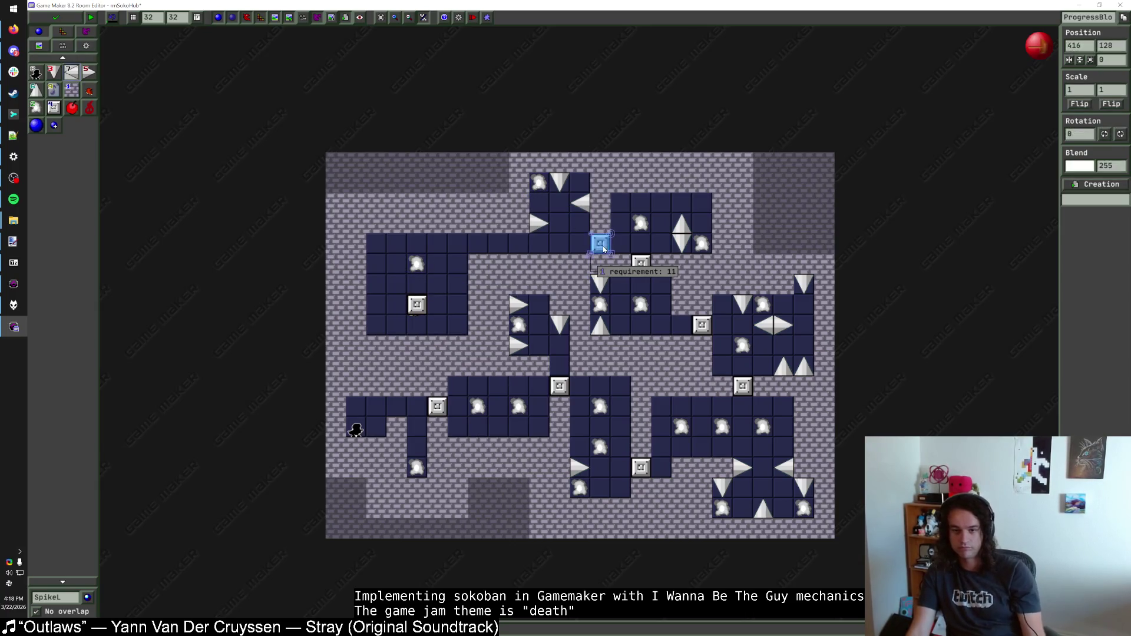
drag(595, 246, 462, 249)
click(531, 273)
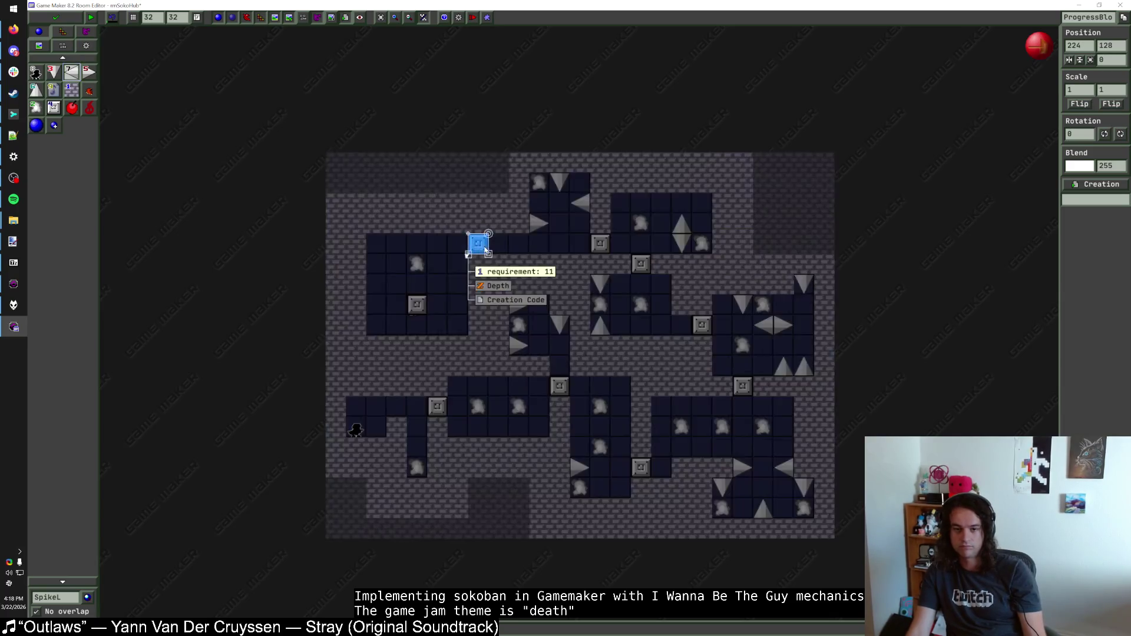
text(12)
key(Return)
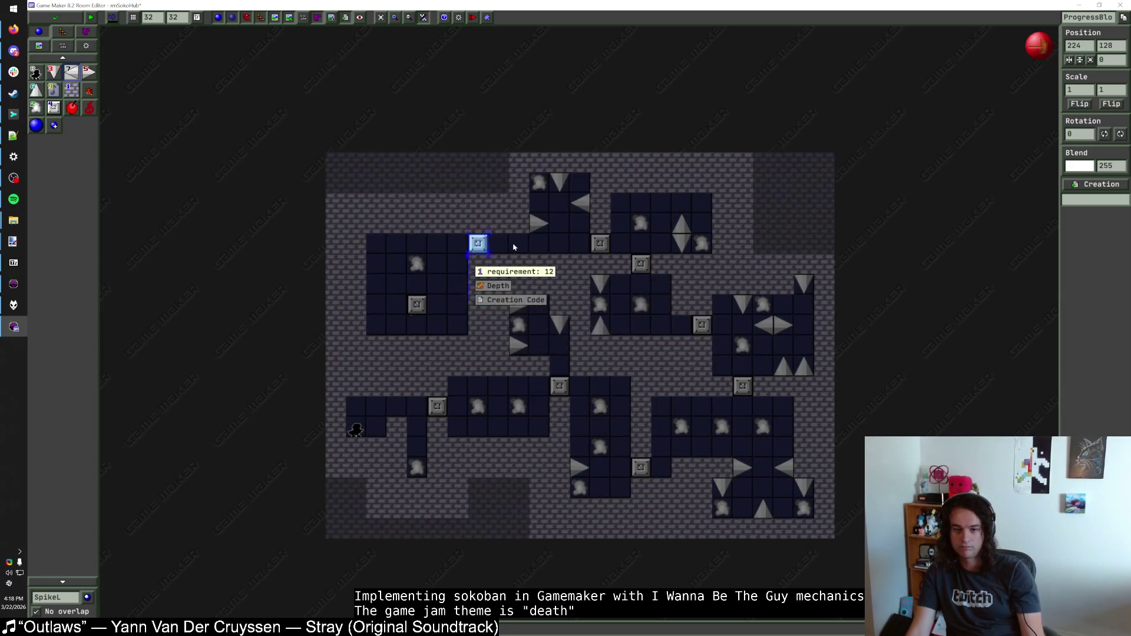
drag(484, 249, 505, 248)
click(534, 247)
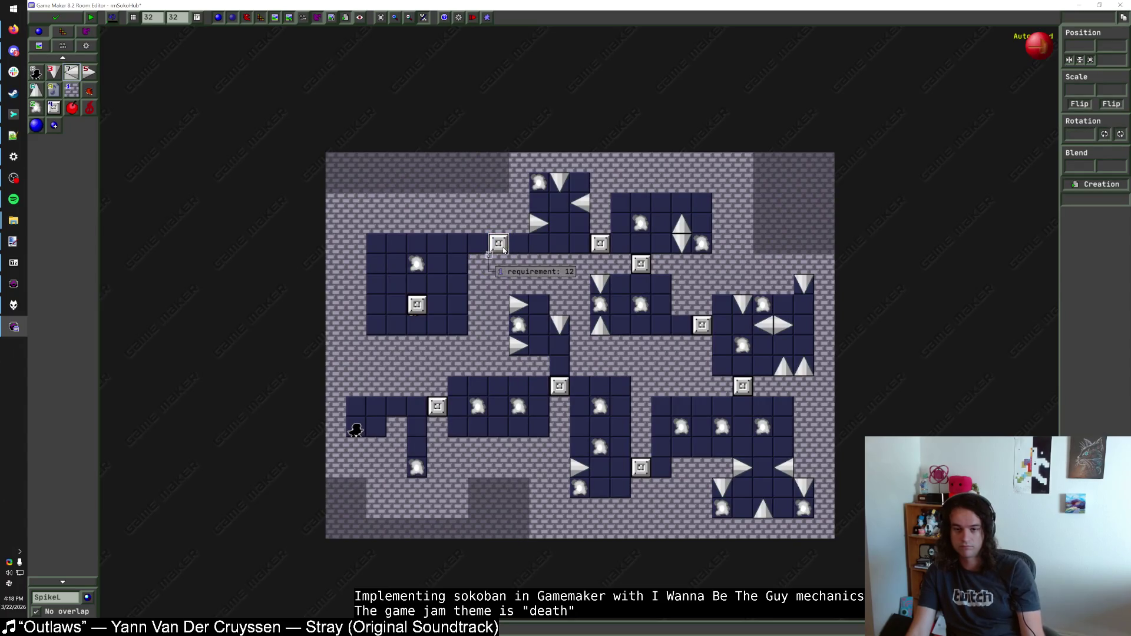
drag(500, 247, 520, 247)
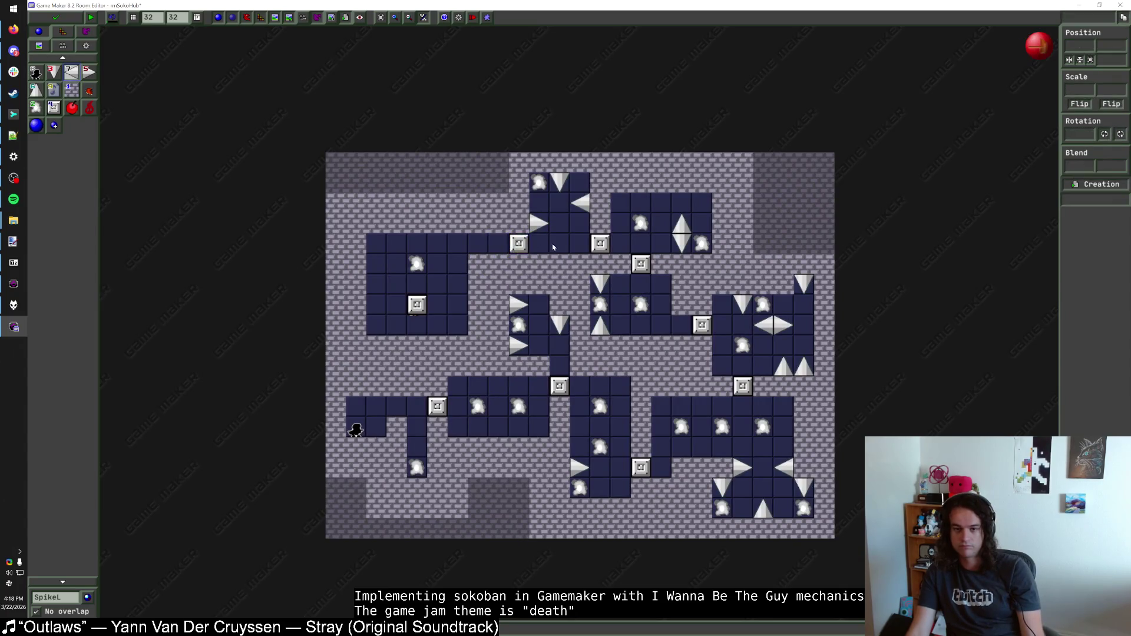
click(564, 247)
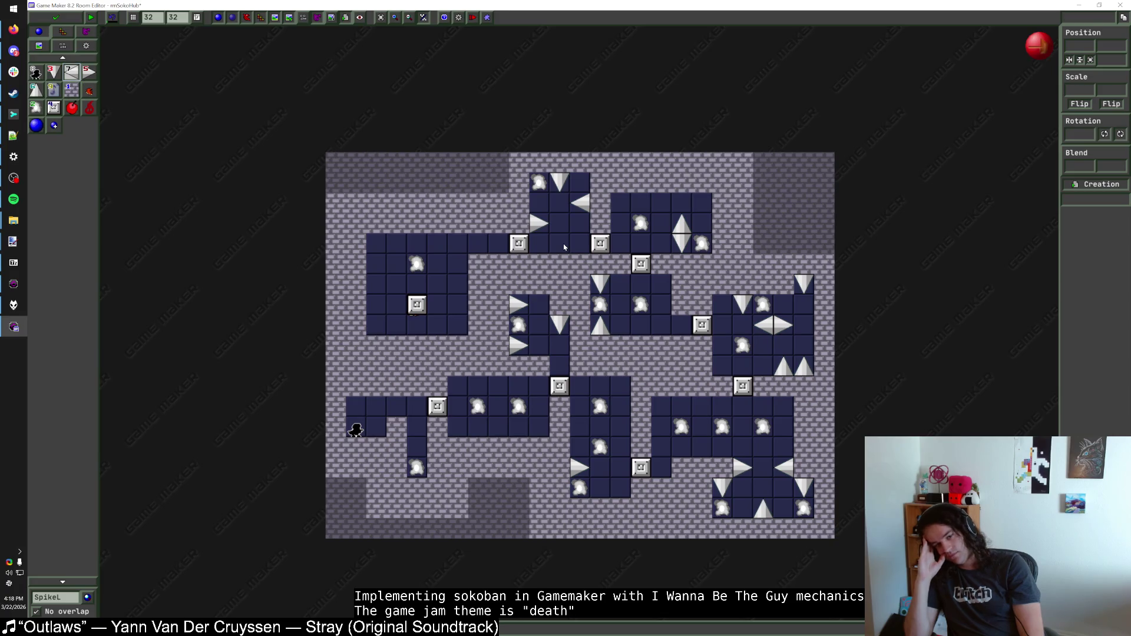
click(89, 108)
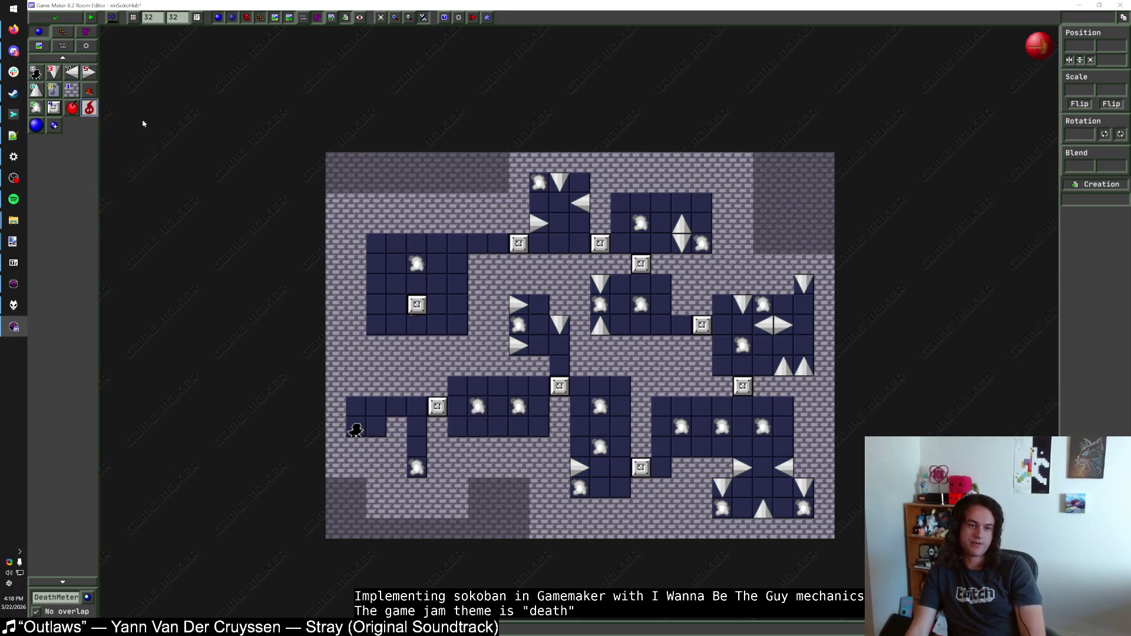
click(397, 165)
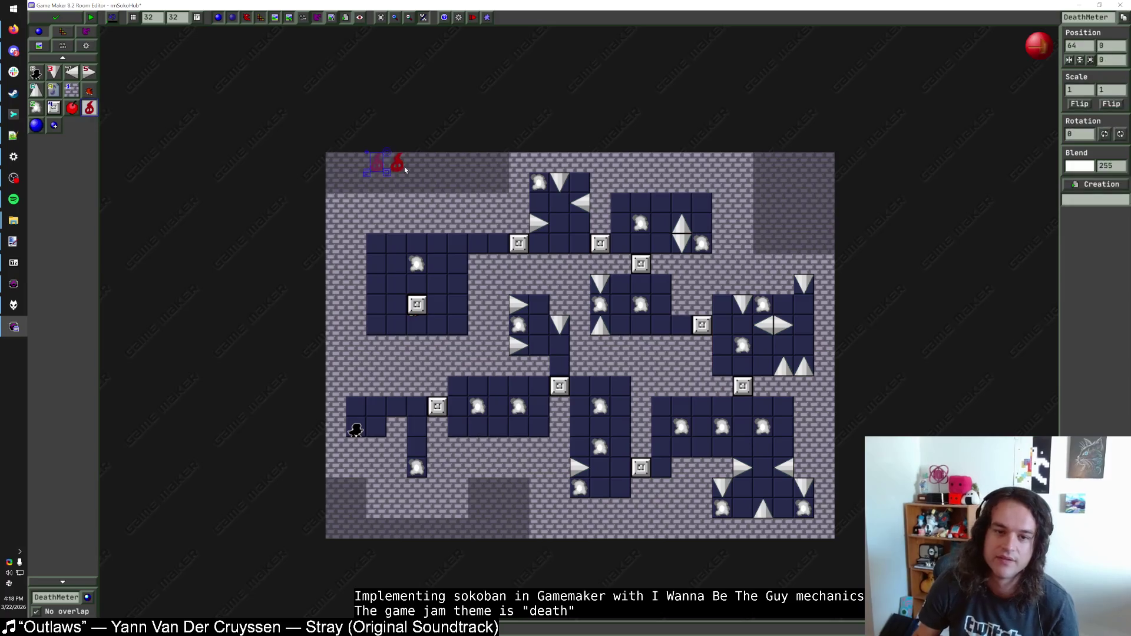
drag(397, 164, 385, 168)
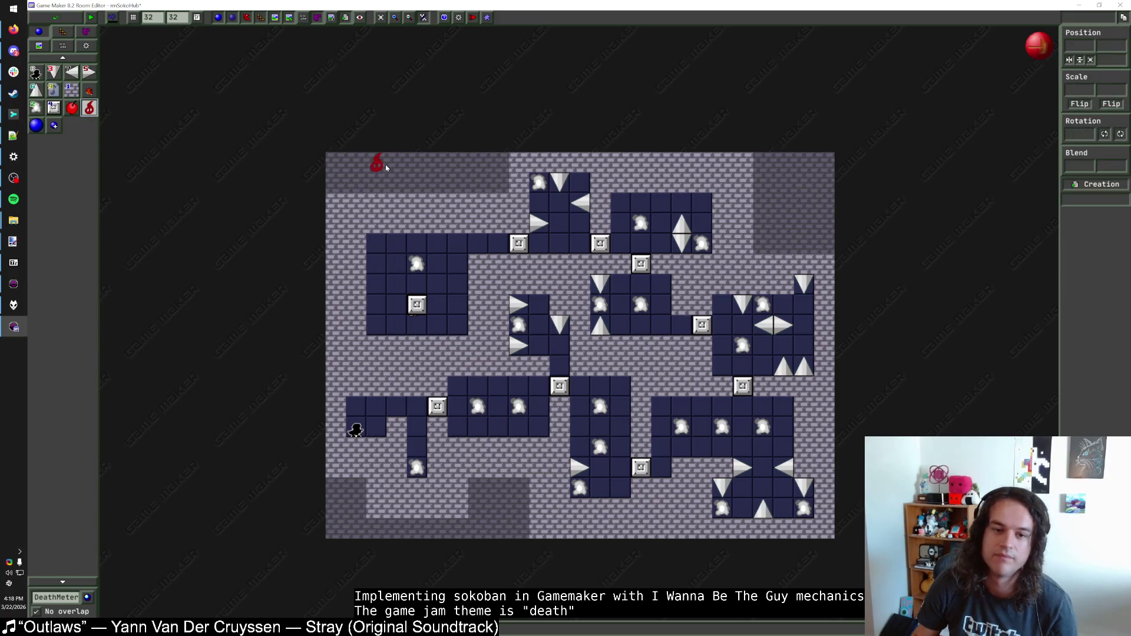
right_click(382, 164)
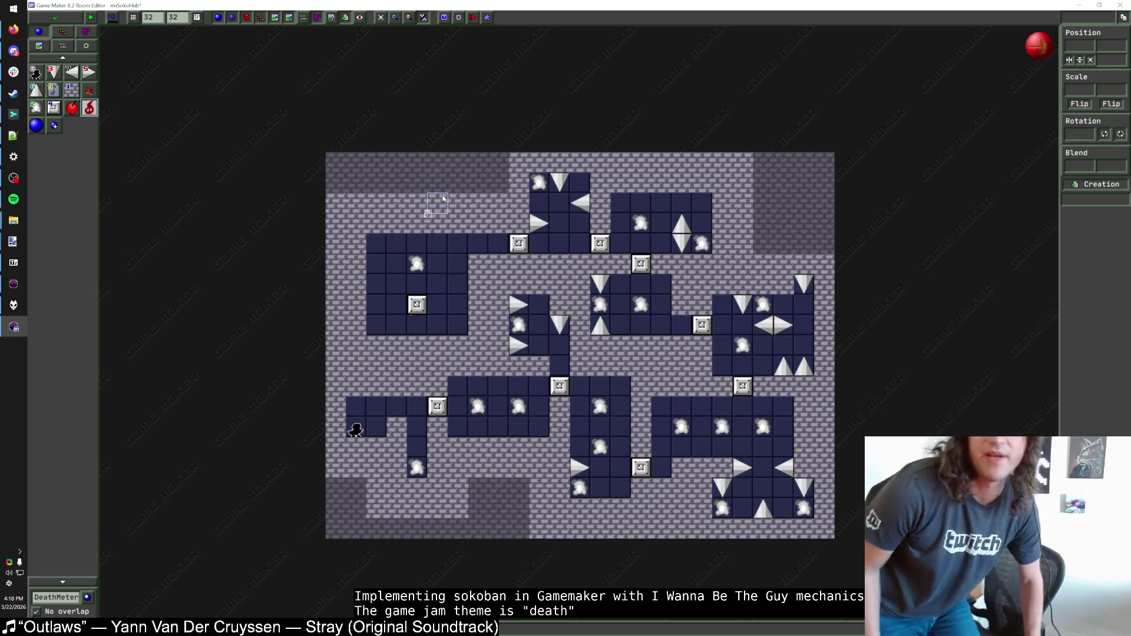
scroll(424, 308, up, 2)
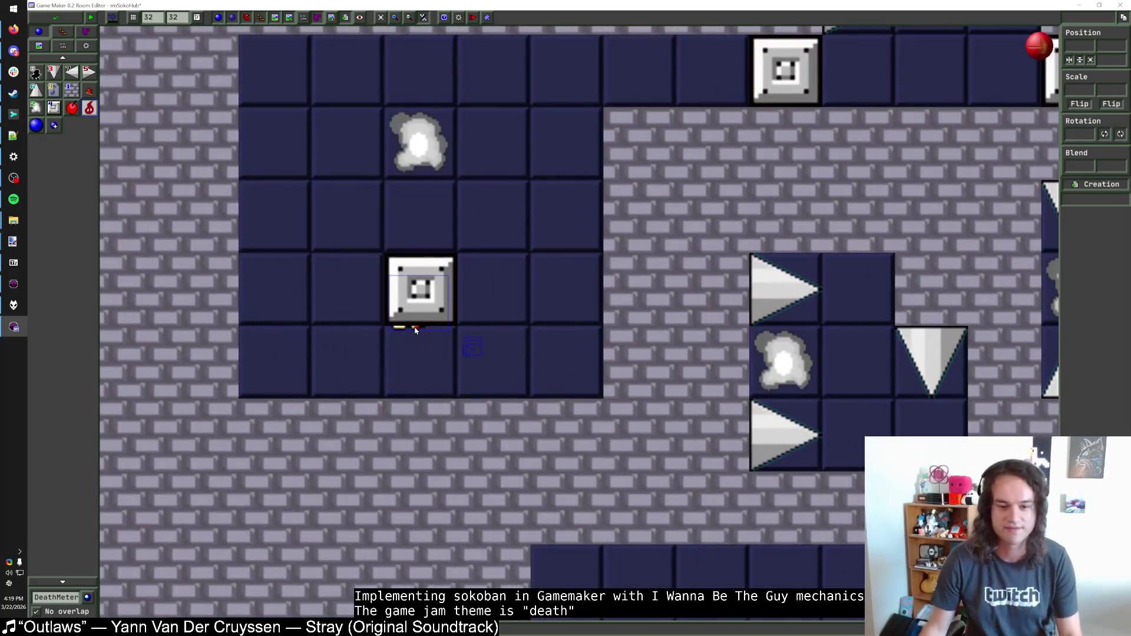
scroll(415, 330, up, 1)
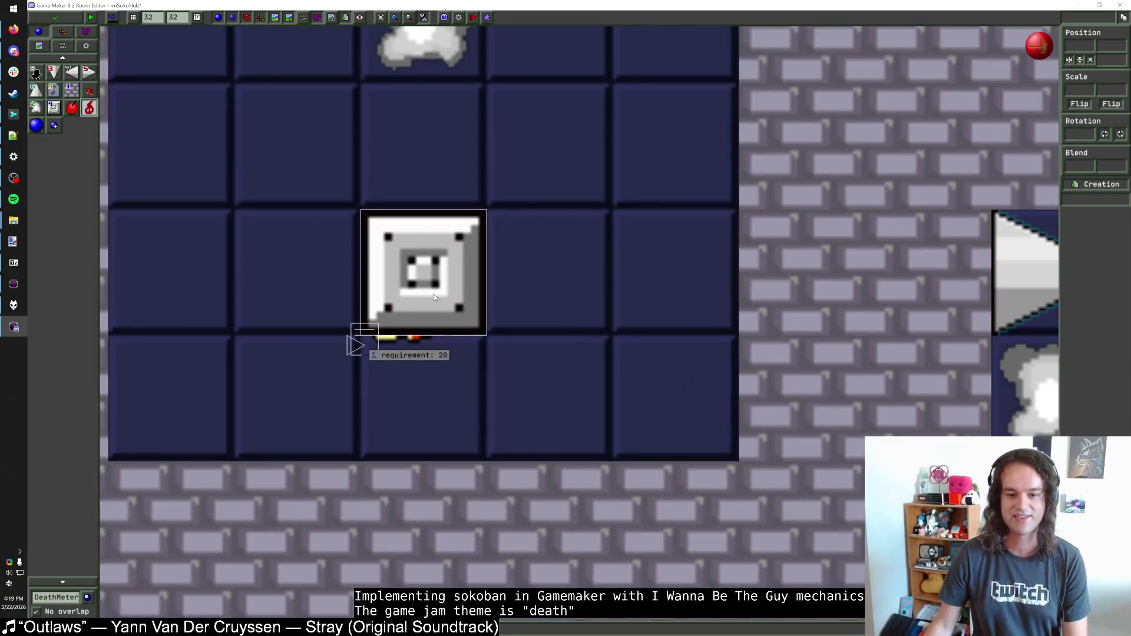
mouse_move(434, 297)
mouse_down()
mouse_move(499, 292)
mouse_move(423, 301)
mouse_up()
scroll(419, 293, down, 1)
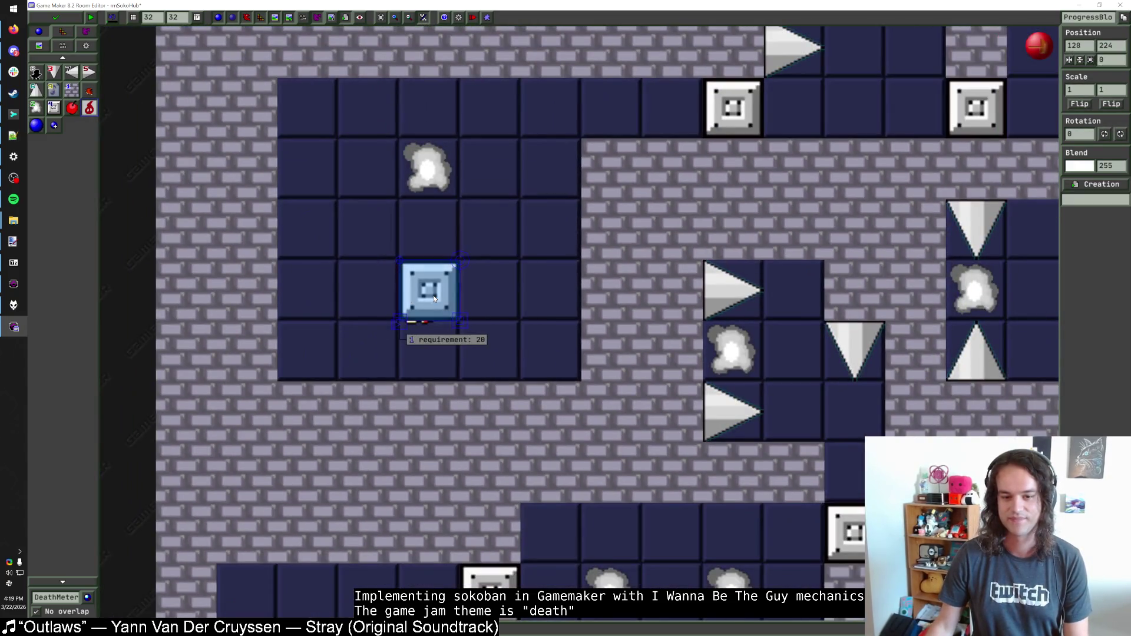
click(424, 325)
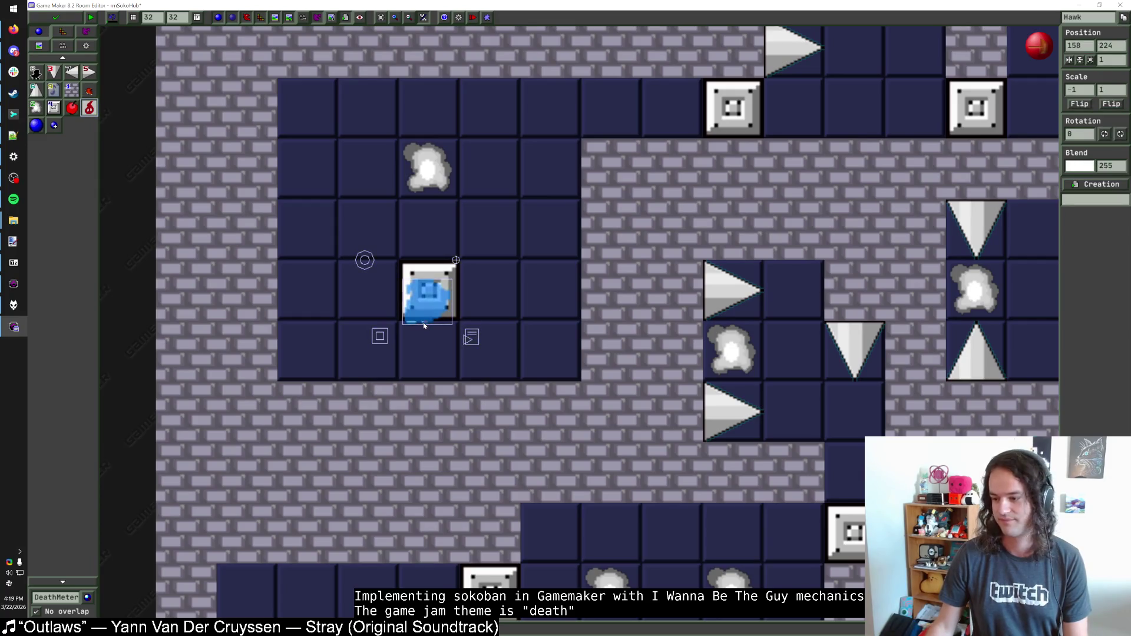
click(423, 325)
scroll(422, 327, up, 1)
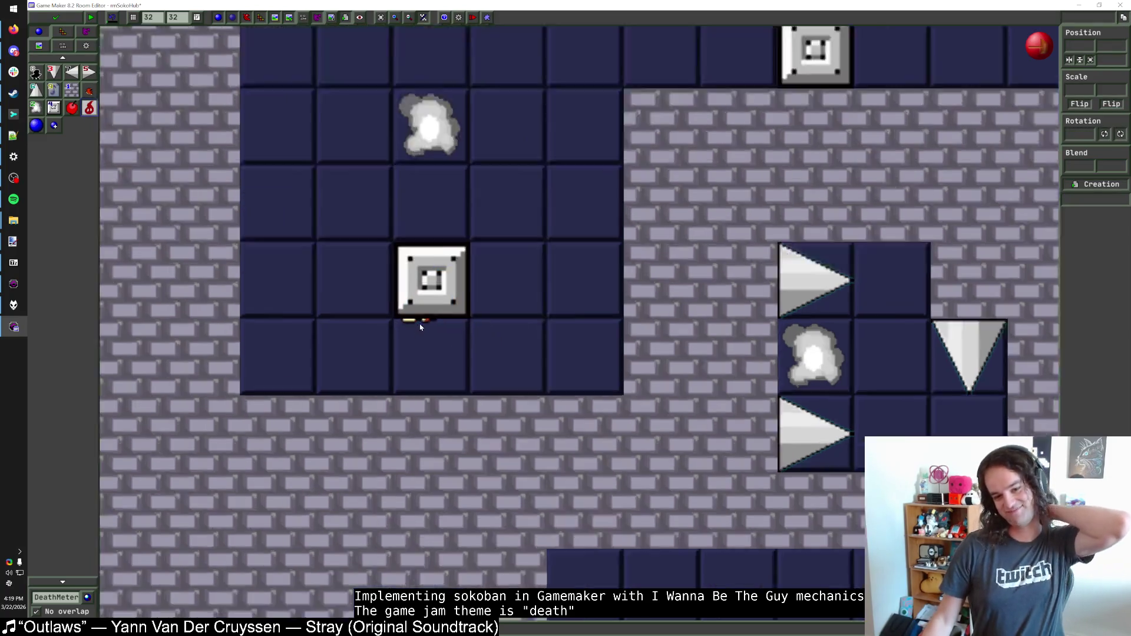
scroll(420, 328, down, 2)
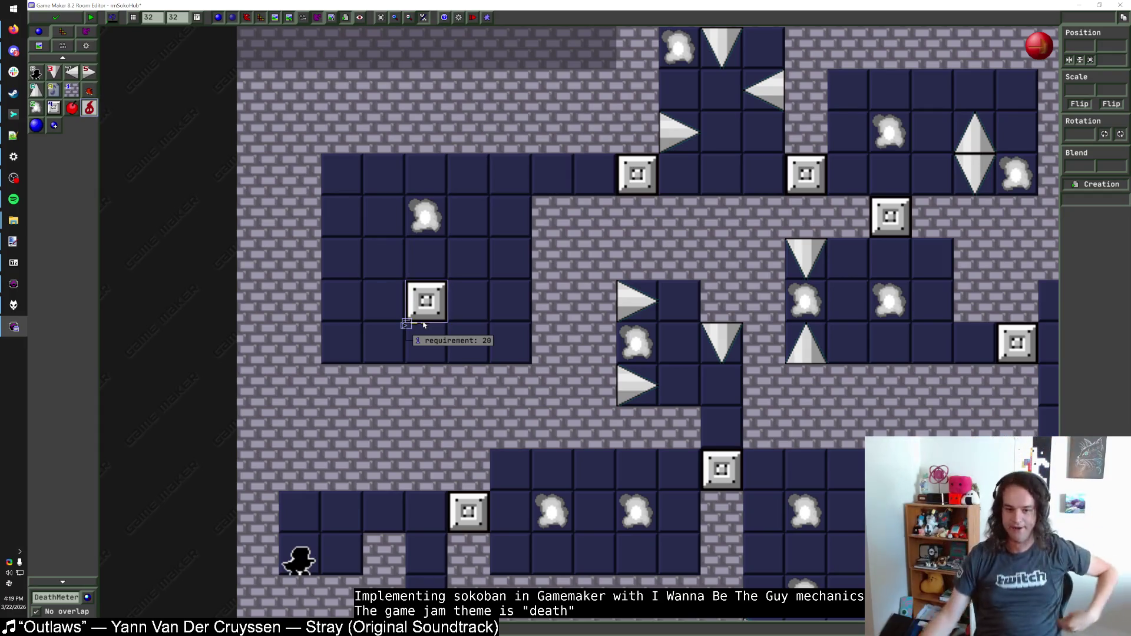
click(424, 326)
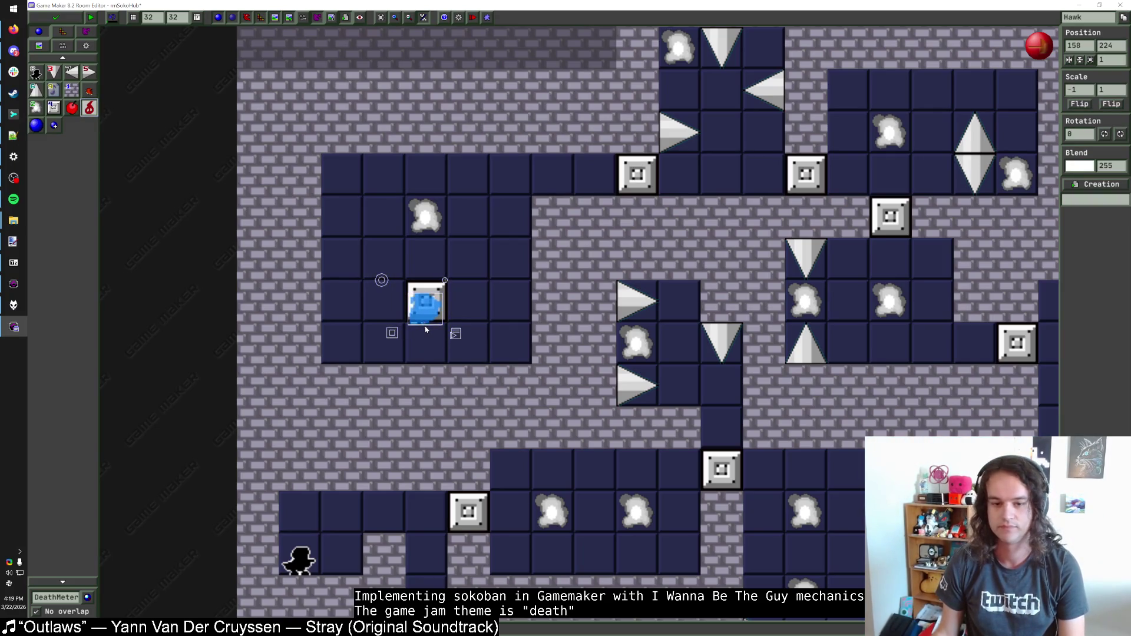
Step: Close the room editor and open the ProgressBlock object's Room Start code
click(56, 17)
double_click(72, 331)
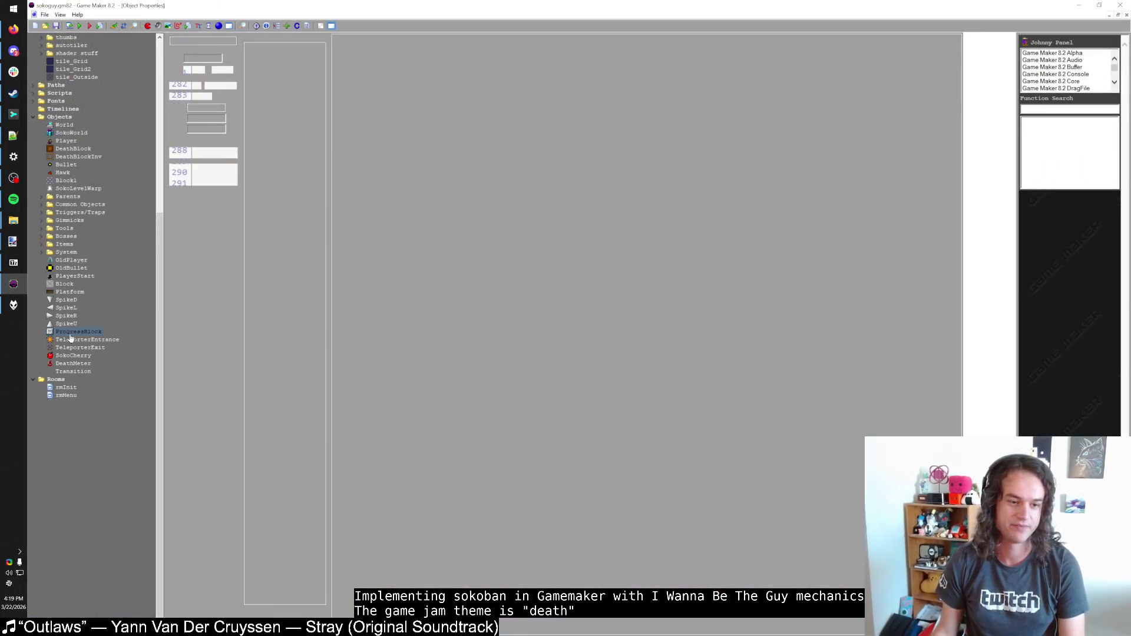
click(286, 56)
click(358, 43)
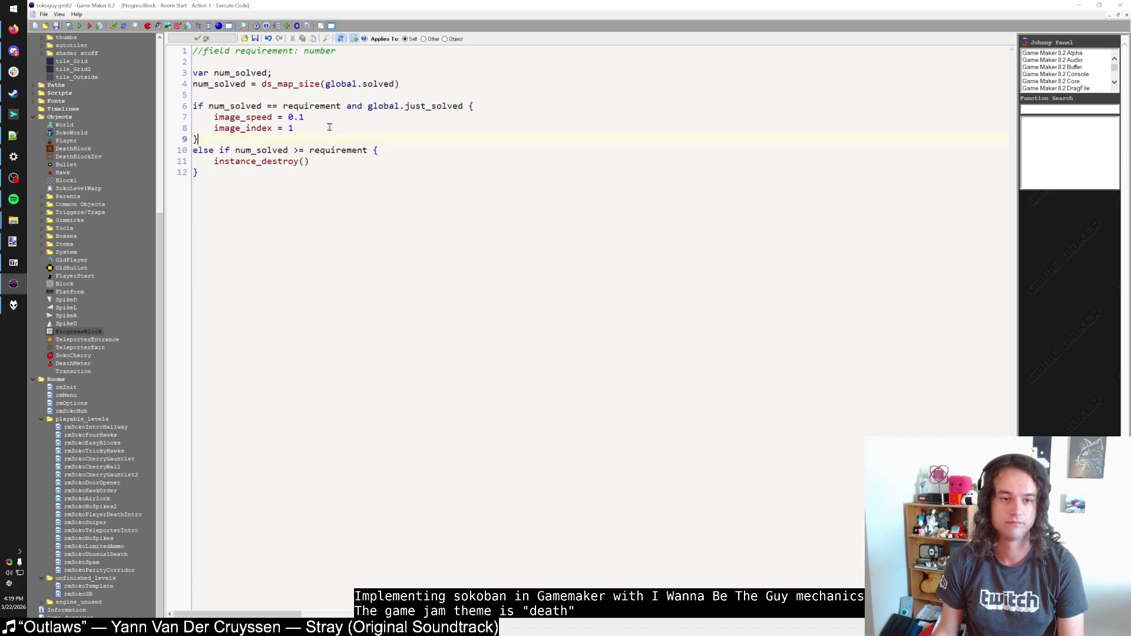
Step: Add an else branch with instance_place(x, y, Hawk) visible = false and save the code
key(Return)
text(else {)
key(Return)
text(with p)
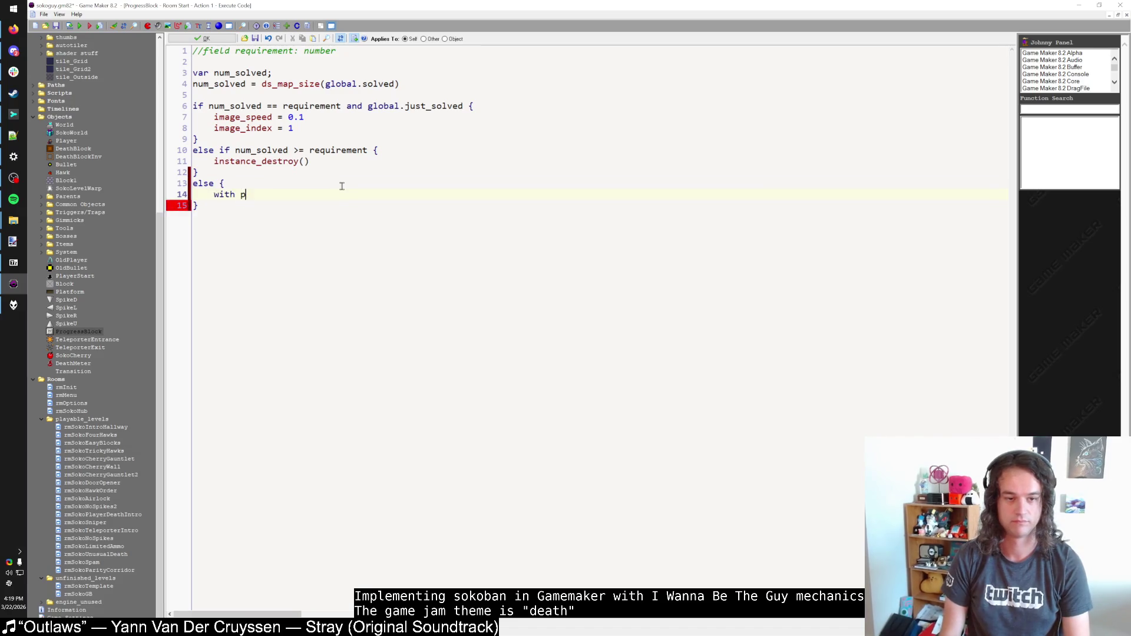
text(m)
key(BackSpace)
key(BackSpace)
key(BackSpace)
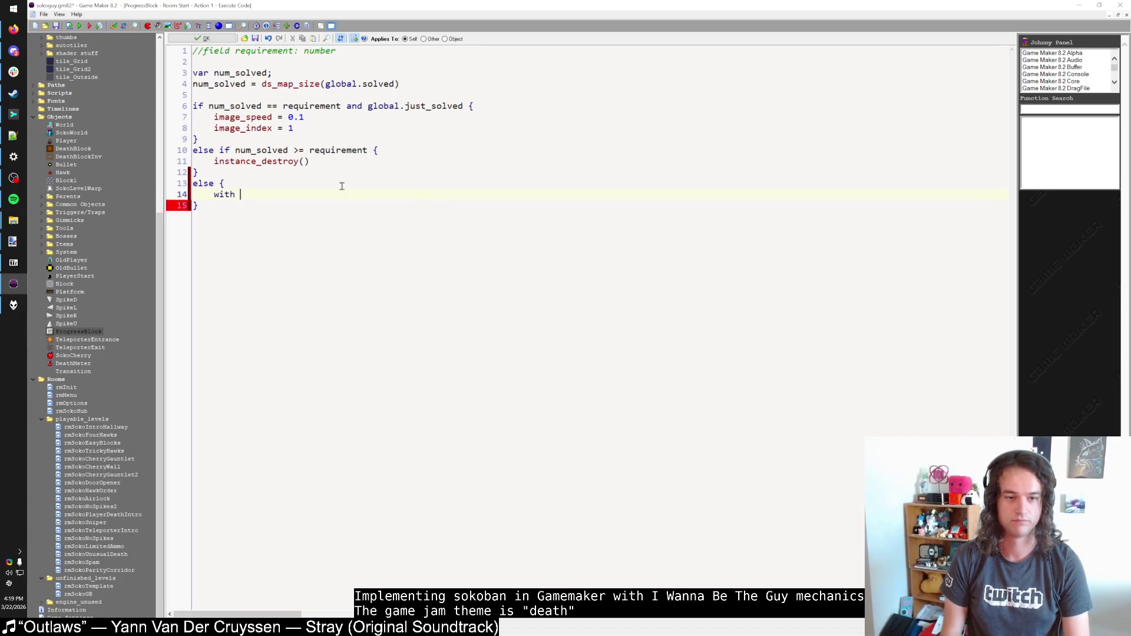
text(instance_place(x, y, Hawk)  vis)
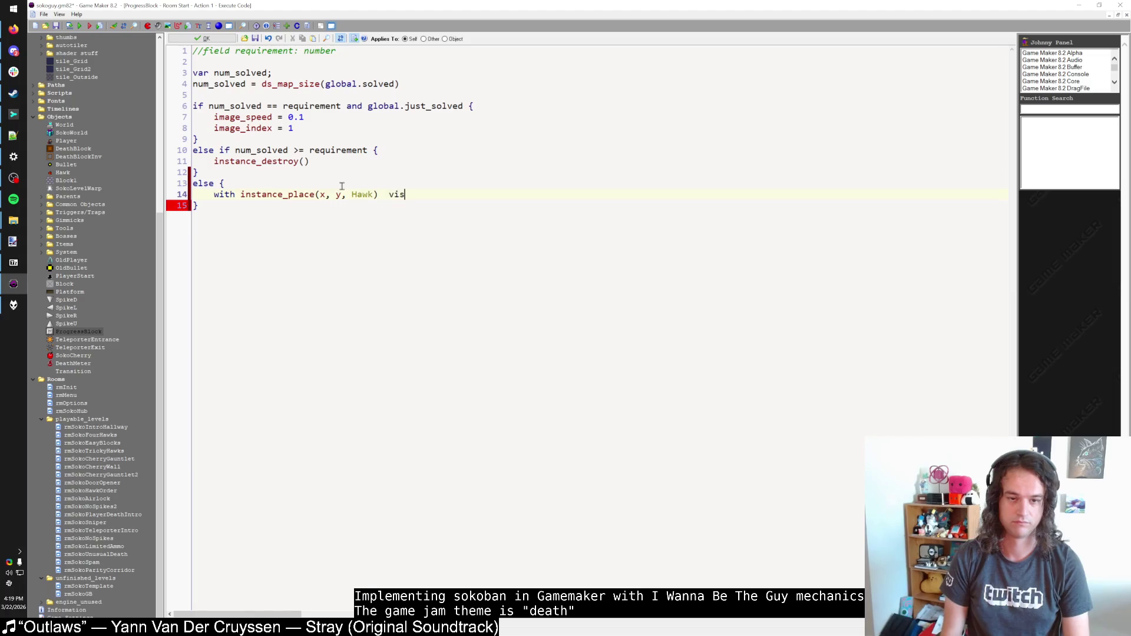
text( false)
click(373, 226)
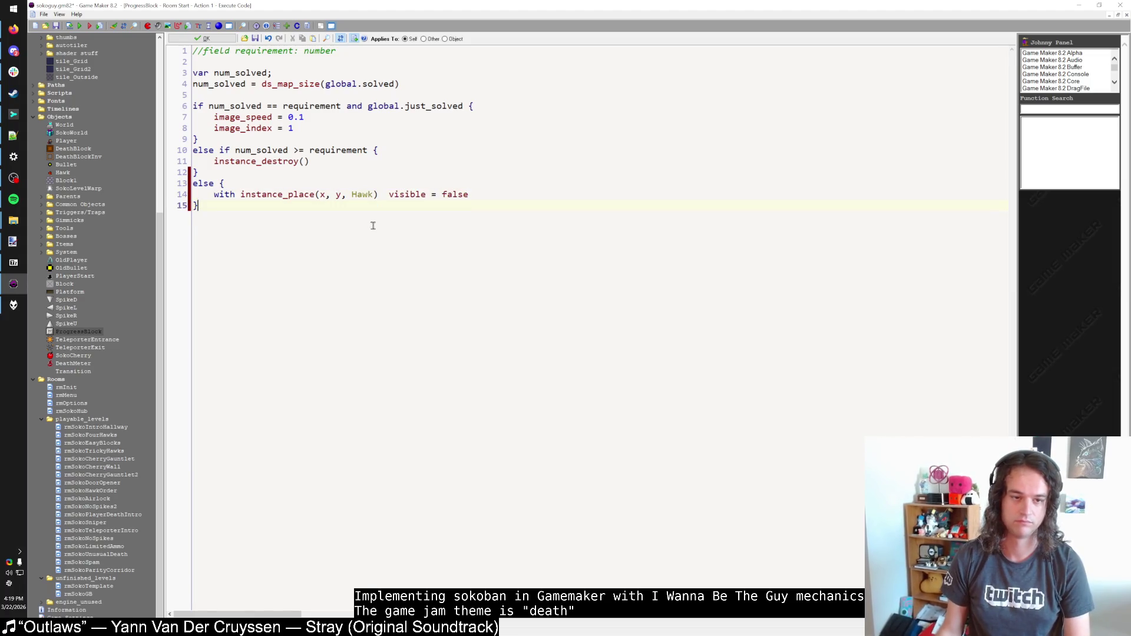
click(203, 38)
click(206, 170)
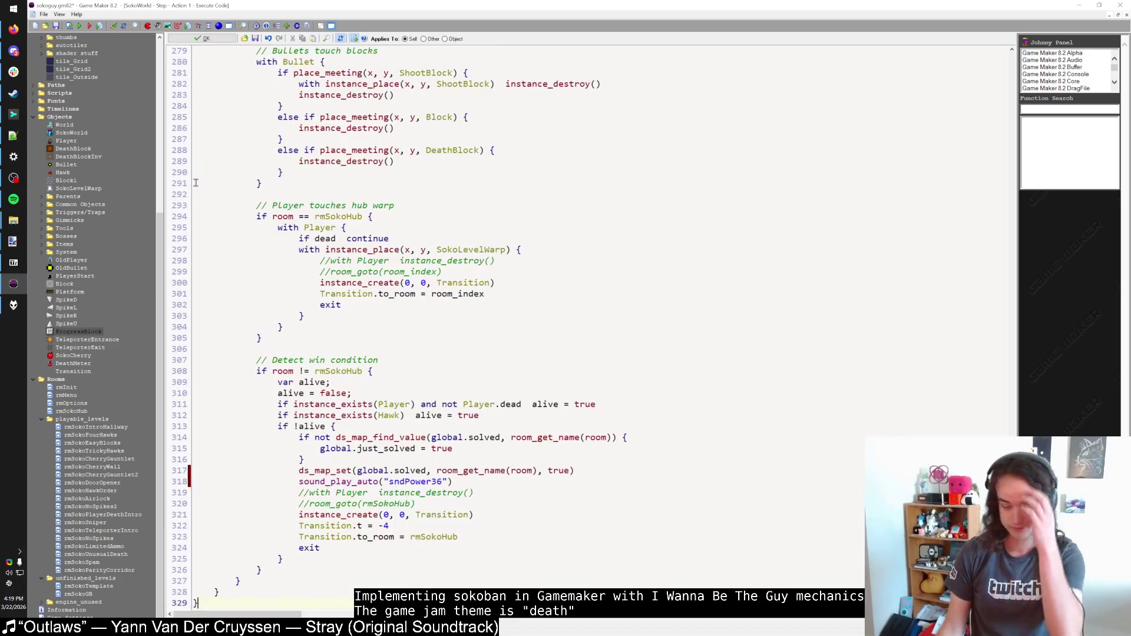
Step: Save the SokoWorld Step code and set paint.net's primary colour to dark red
click(203, 38)
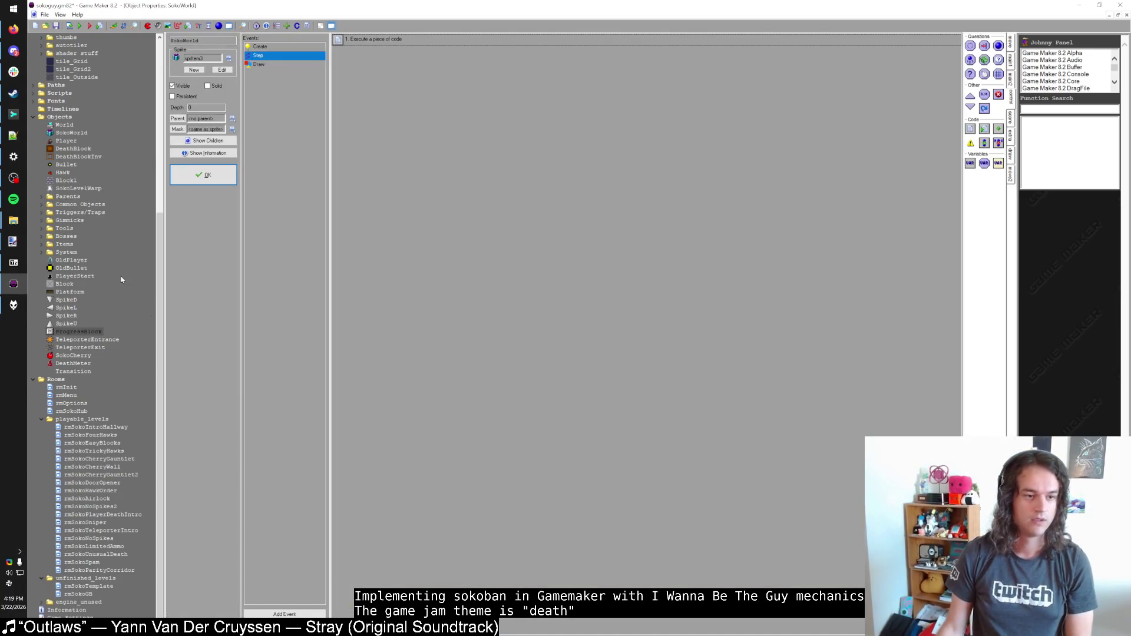
mouse_move(13, 241)
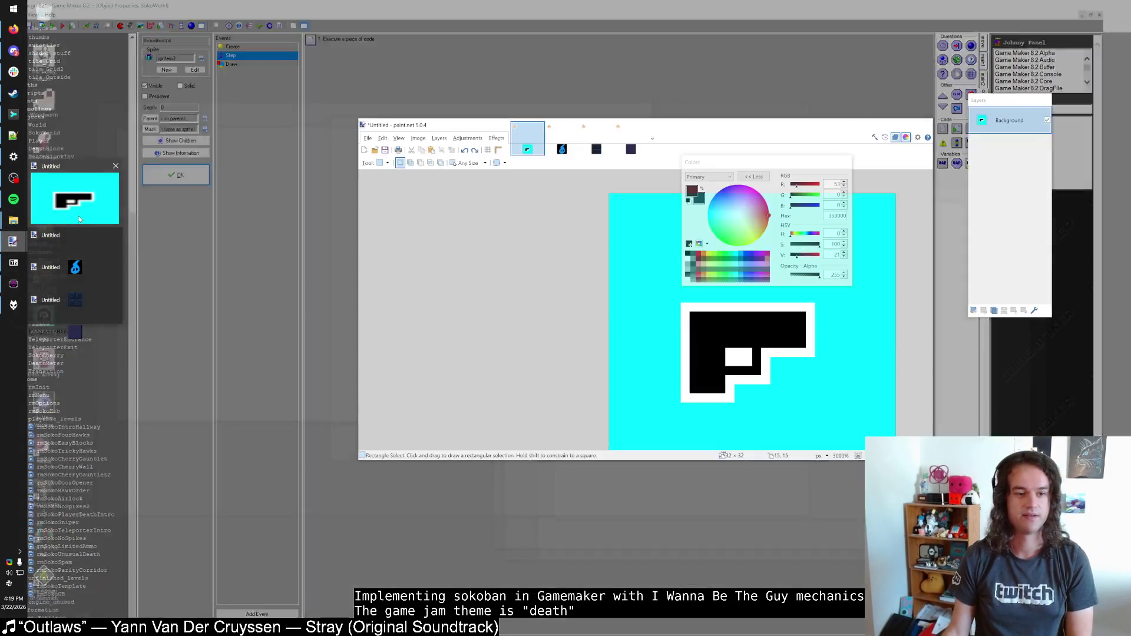
click(80, 219)
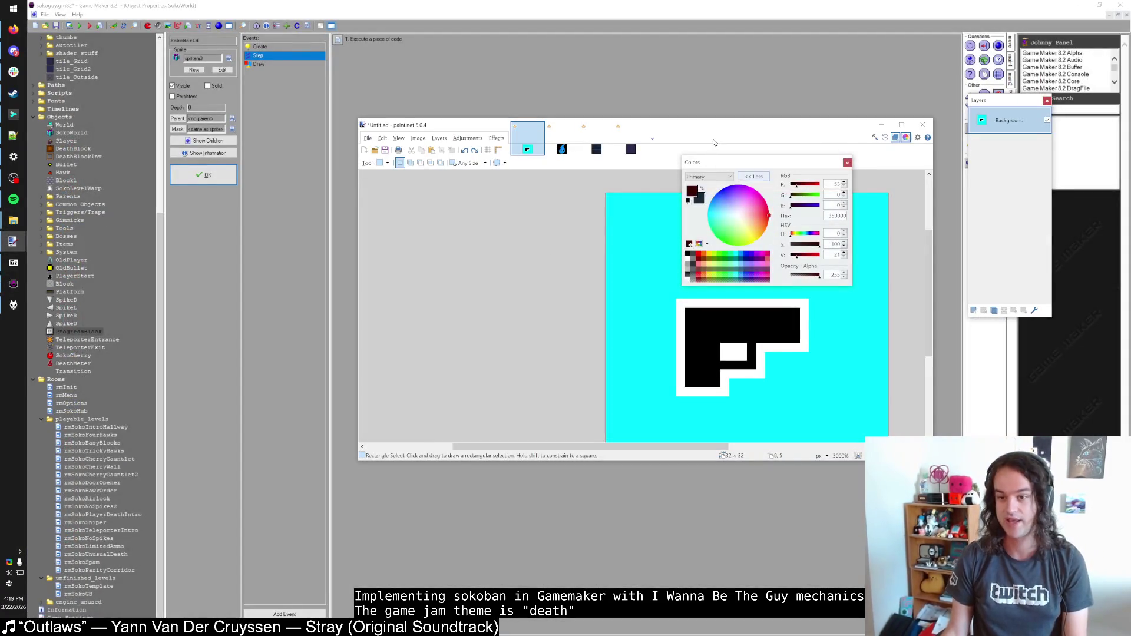
click(809, 255)
drag(813, 258, 808, 257)
Step: Create a new 800 × 608 paint.net image and launch a Game Maker test run
key(ctrl+n)
text(80)
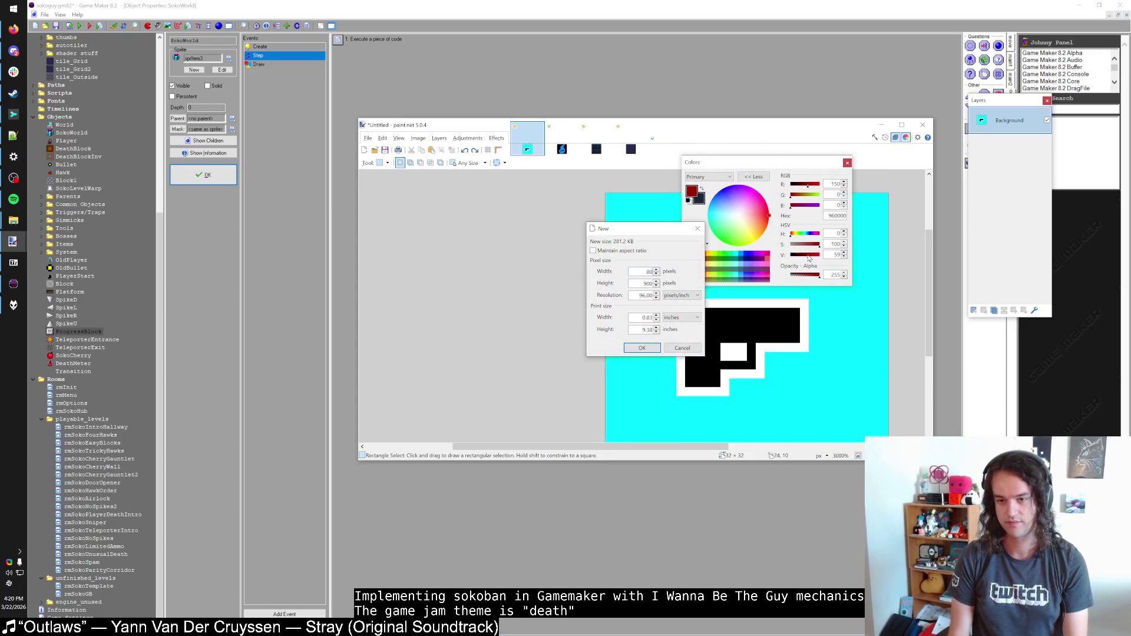
text(08)
key(Return)
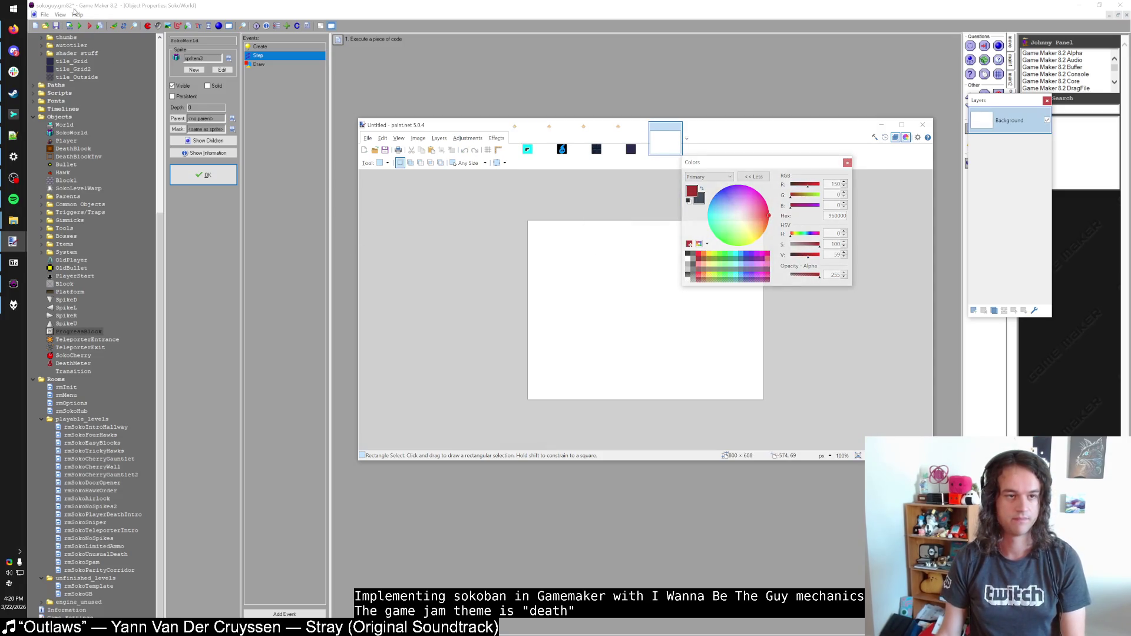
click(81, 29)
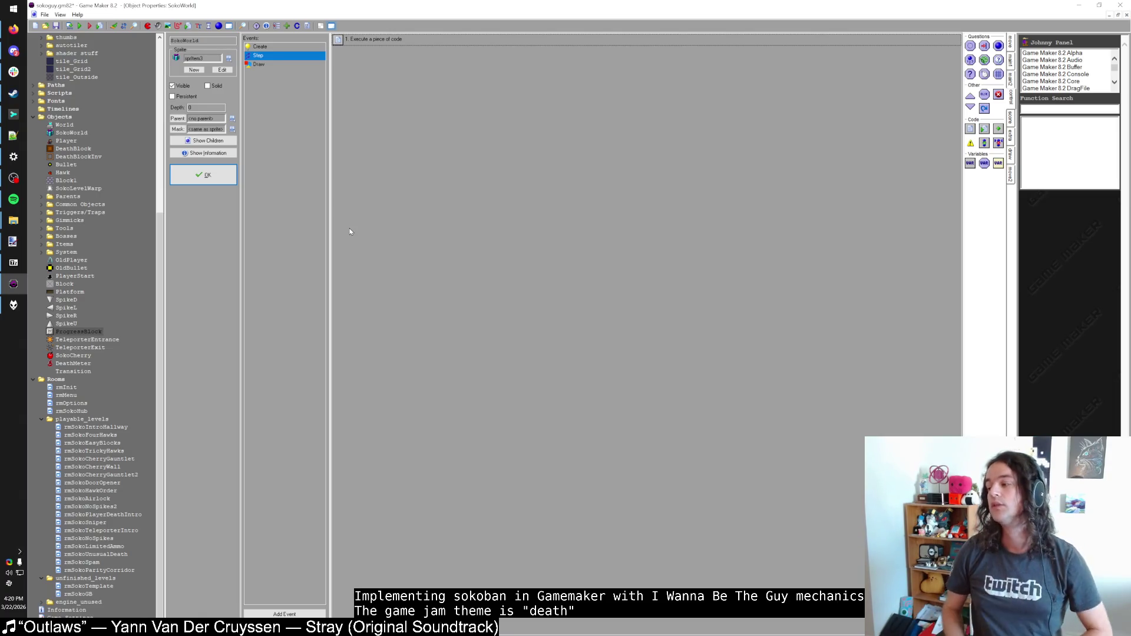
key(F5)
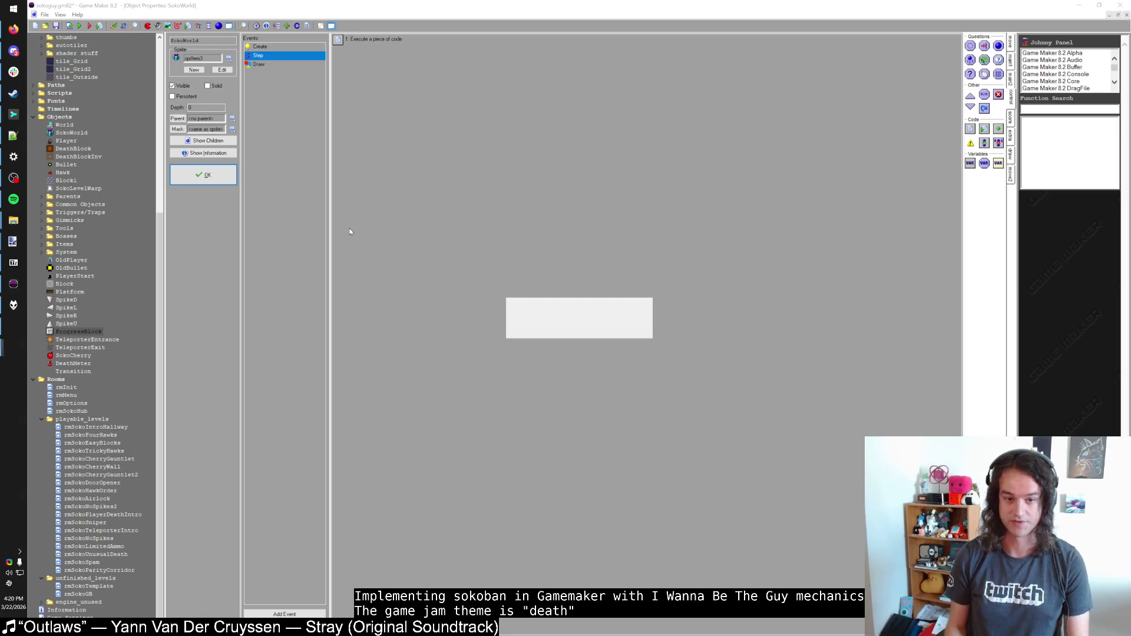
Step: Load into the Sokoguy hub room and screenshot the game window
key(shift)
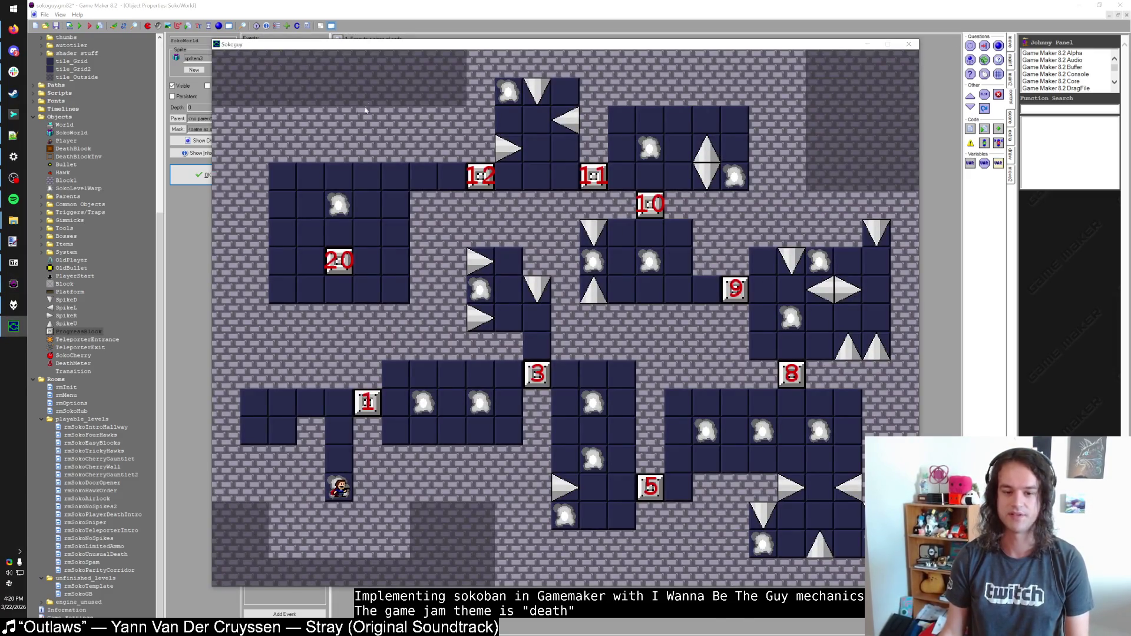
key(ctrl+Print)
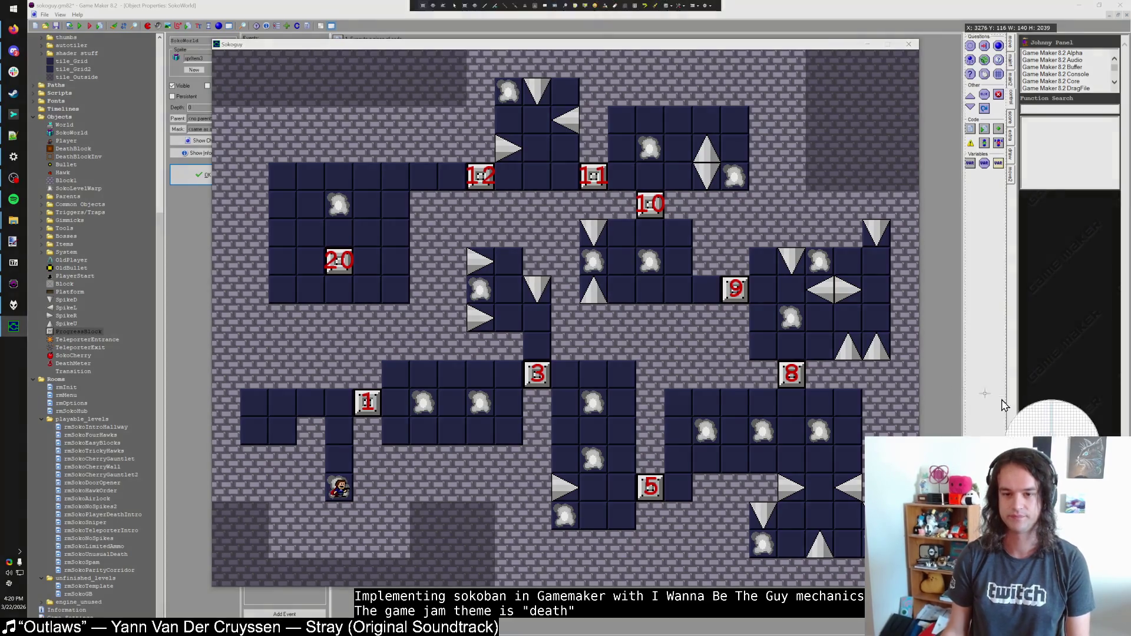
click(589, 306)
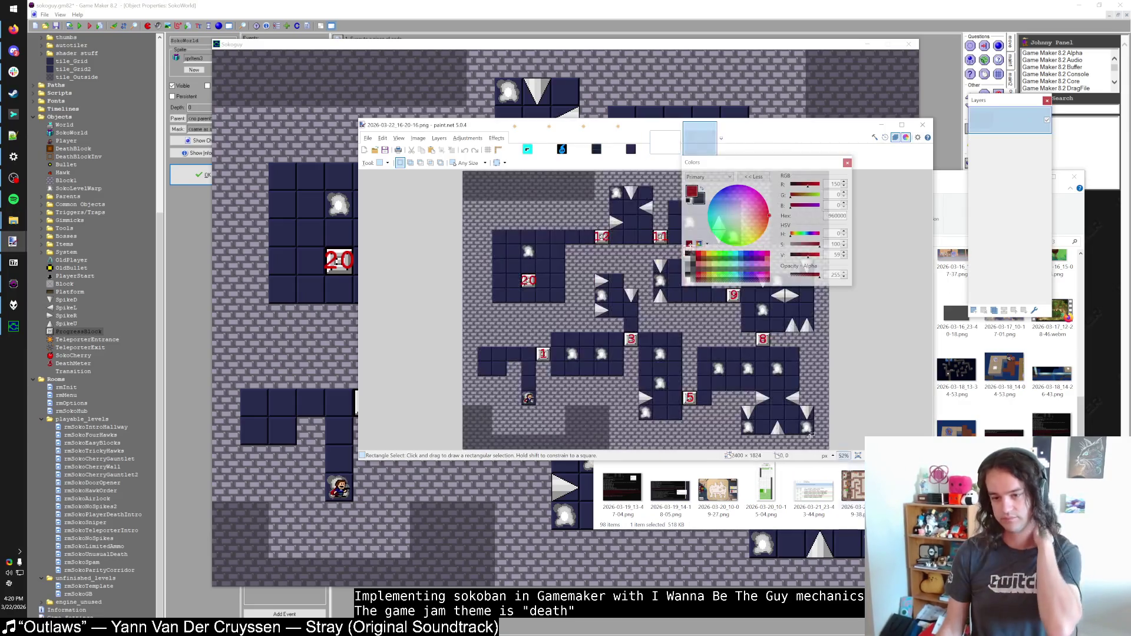
Step: Maximize paint.net and sample the red of the level numbers with the Color Picker
double_click(785, 133)
scroll(362, 168, up, 2)
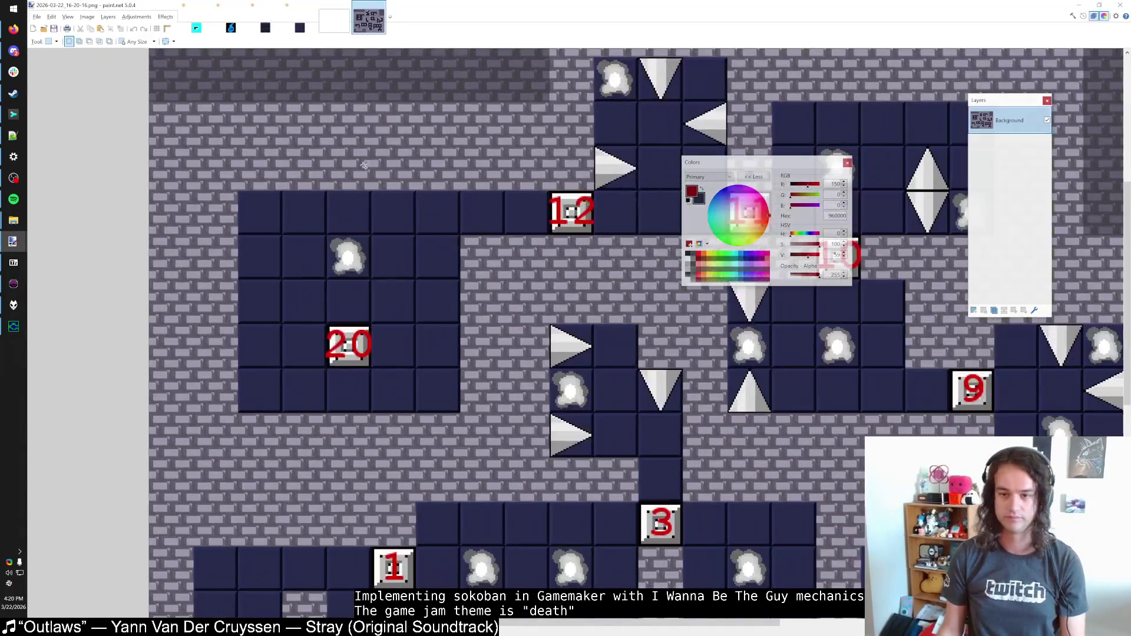
scroll(586, 230, up, 2)
scroll(584, 241, up, 1)
key(k)
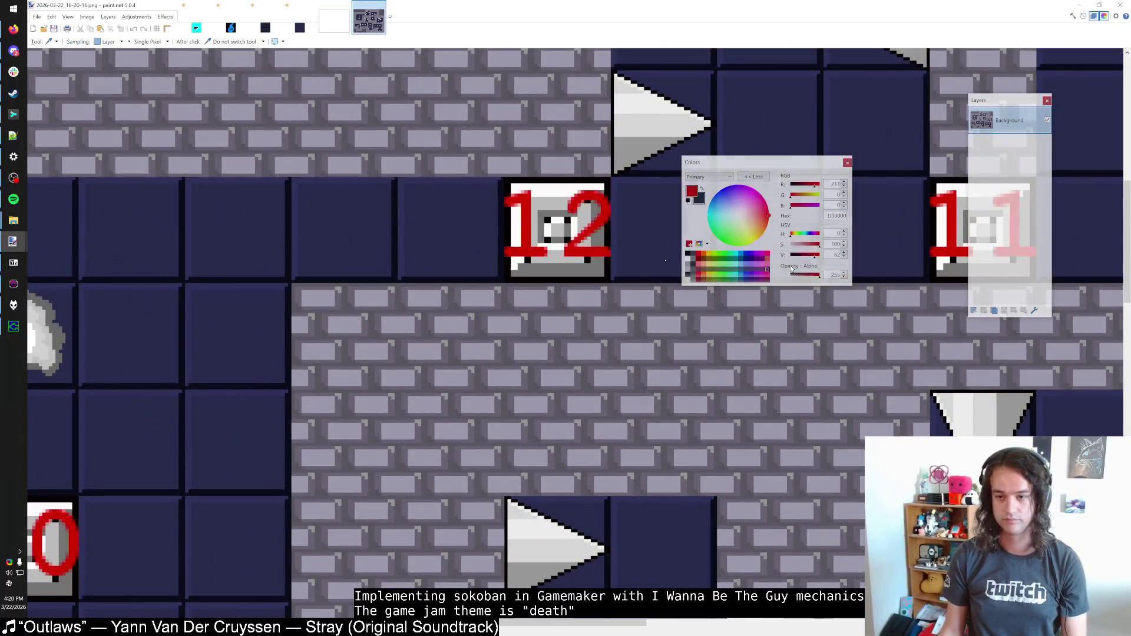
click(585, 243)
Step: Add a new layer and switch to the Paintbrush at size 10
click(973, 310)
scroll(864, 303, down, 3)
key(b)
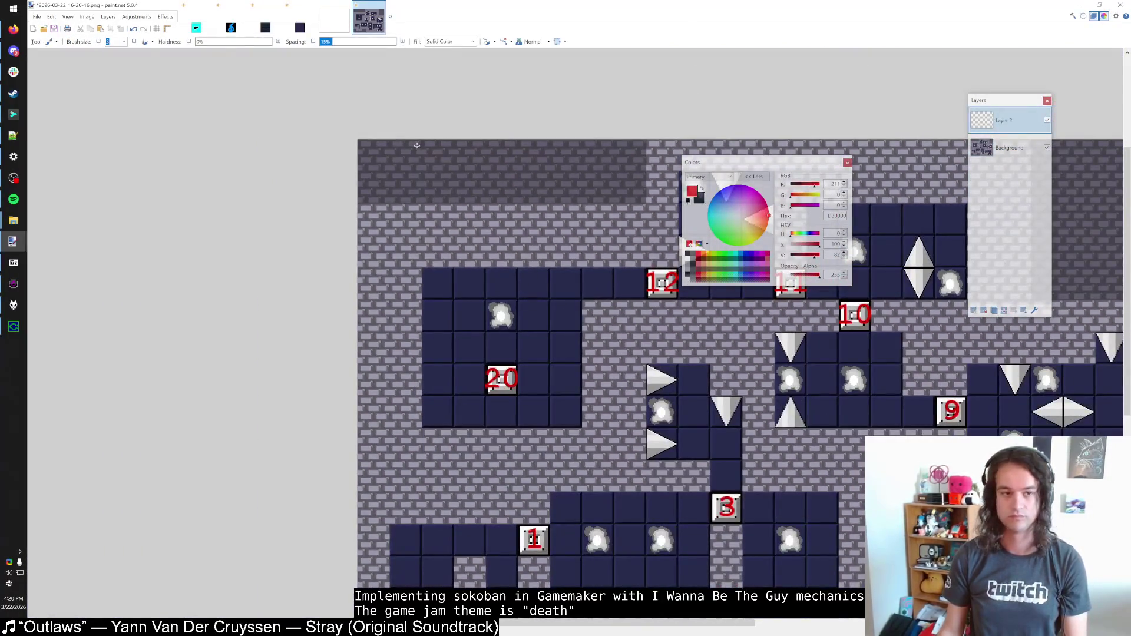
scroll(419, 171, up, 1)
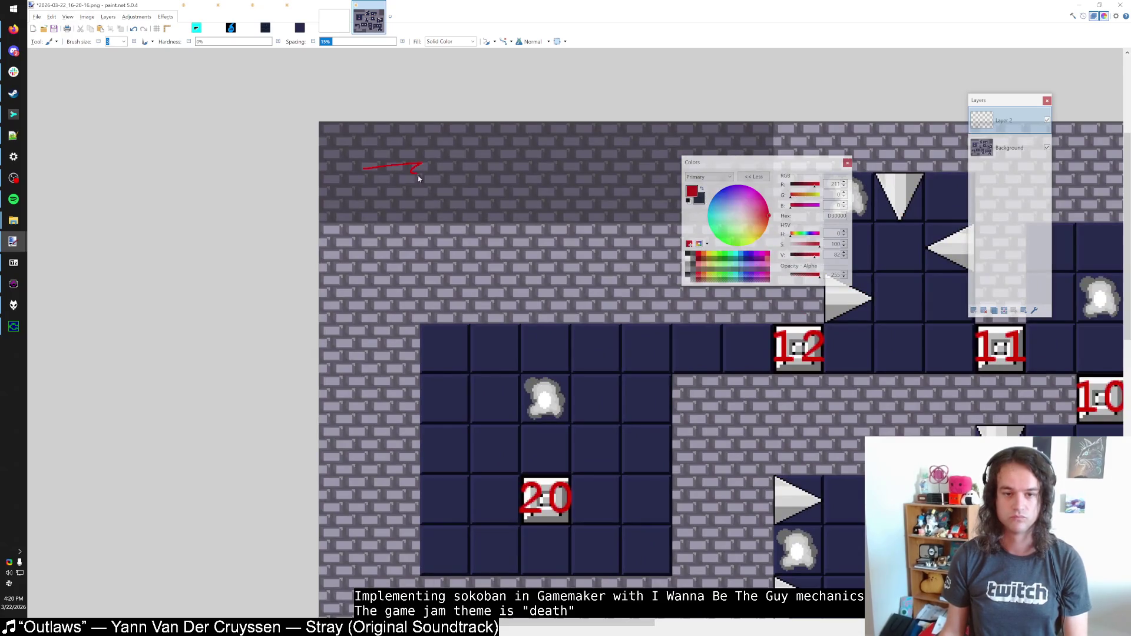
click(124, 46)
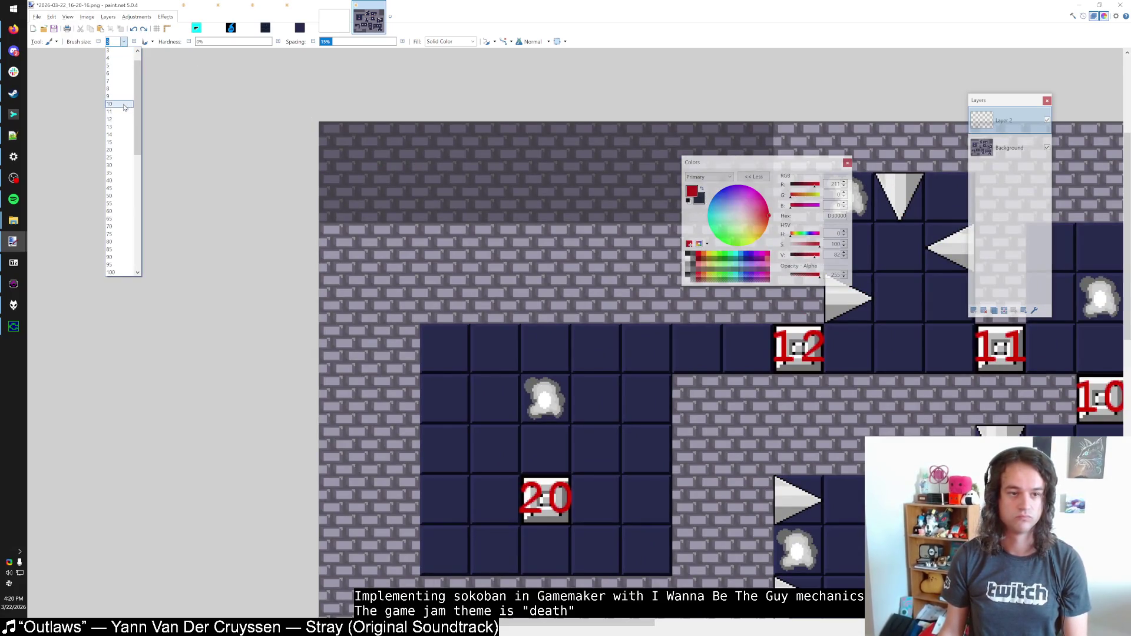
click(118, 107)
Step: Paint a couple of red test strokes at the upper left and undo them
drag(379, 147, 426, 177)
key(ctrl+z)
scroll(406, 178, down, 1)
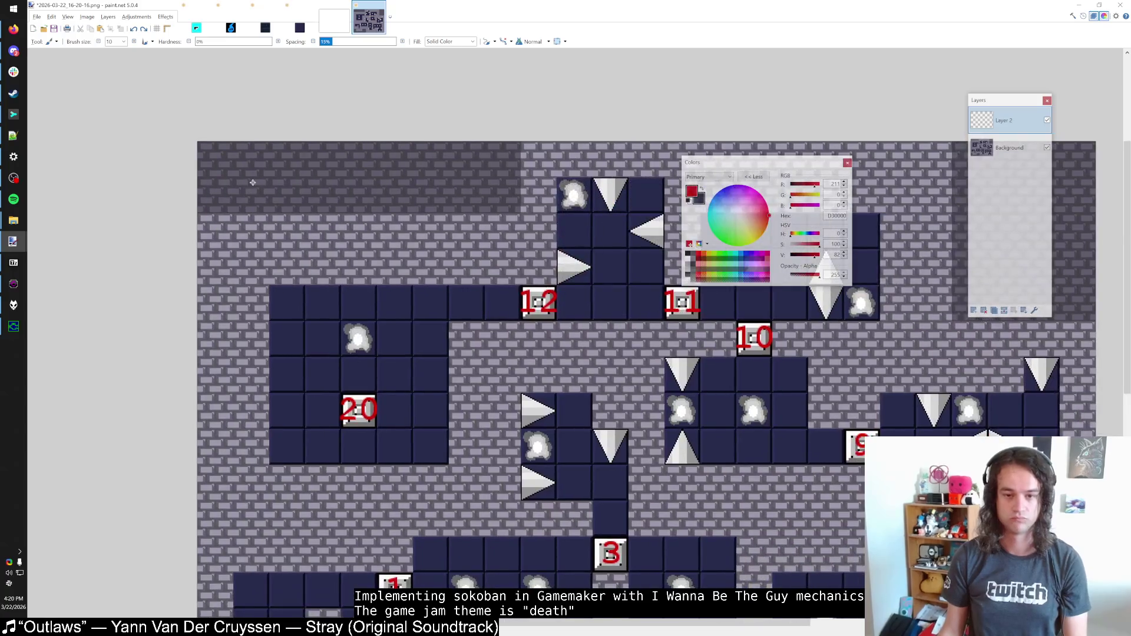
scroll(224, 165, down, 1)
mouse_move(214, 167)
mouse_down()
mouse_move(245, 158)
mouse_move(259, 172)
mouse_up()
key(ctrl+z)
scroll(242, 169, up, 1)
scroll(253, 171, up, 4)
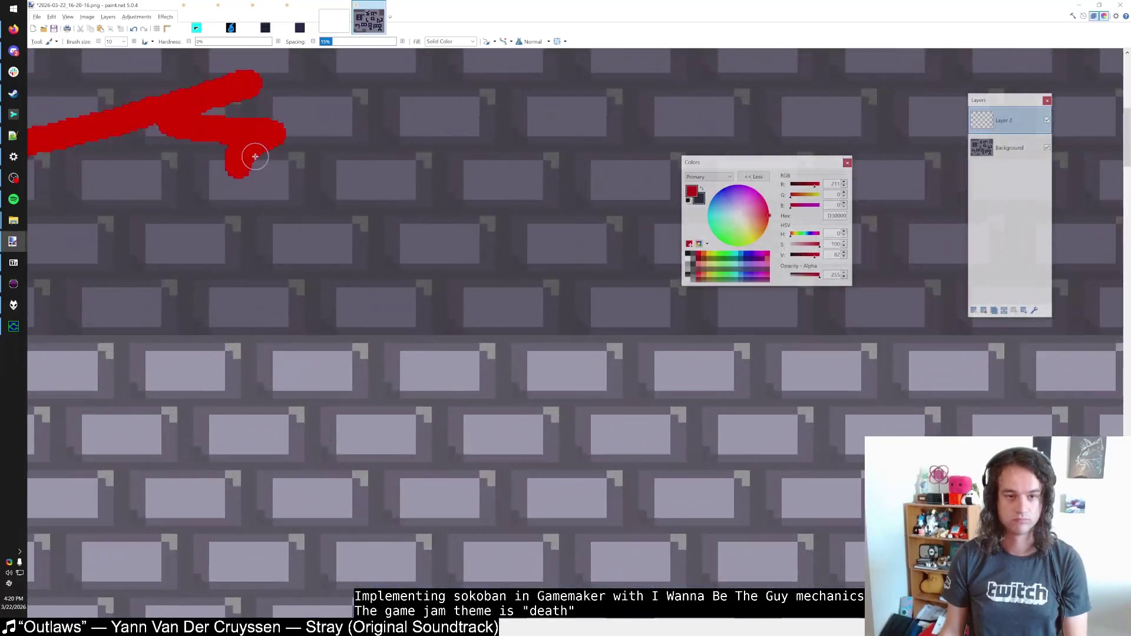
scroll(253, 165, down, 3)
key(ctrl+z)
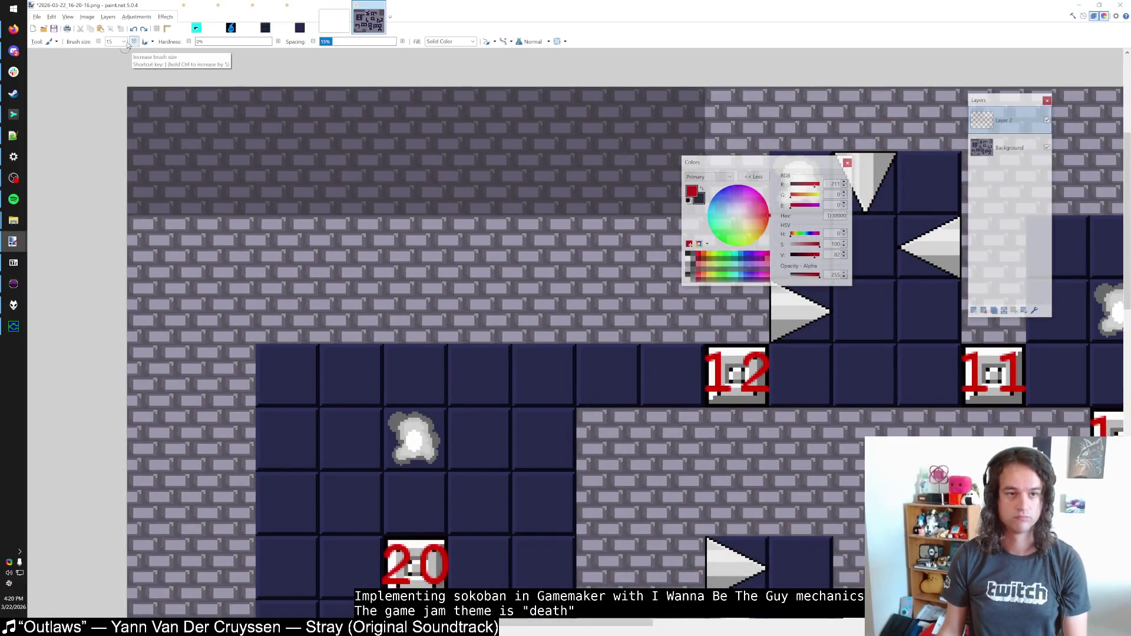
scroll(211, 150, down, 1)
scroll(212, 162, down, 1)
Step: Hand-letter 'Thank you' in red across the upper left of the screenshot
drag(143, 166, 192, 156)
drag(171, 158, 172, 194)
mouse_move(202, 155)
mouse_down()
mouse_move(220, 187)
mouse_move(326, 184)
mouse_move(324, 197)
mouse_move(353, 172)
mouse_move(369, 185)
mouse_up()
Step: Letter 'for playing' on the line below, redrawing the misdrawn f, i and n
mouse_move(180, 216)
mouse_down()
mouse_move(163, 249)
mouse_move(185, 231)
mouse_up()
key(ctrl+z)
key(ctrl+z)
mouse_move(195, 235)
mouse_down()
mouse_move(189, 242)
mouse_move(197, 235)
mouse_up()
mouse_move(205, 235)
mouse_down()
mouse_move(206, 246)
mouse_move(219, 229)
mouse_move(257, 256)
mouse_move(260, 238)
mouse_move(316, 236)
mouse_up()
mouse_move(325, 225)
mouse_down()
mouse_move(315, 255)
mouse_move(353, 235)
mouse_move(322, 244)
mouse_up()
click(332, 217)
key(ctrl+z)
key(ctrl+z)
key(ctrl+z)
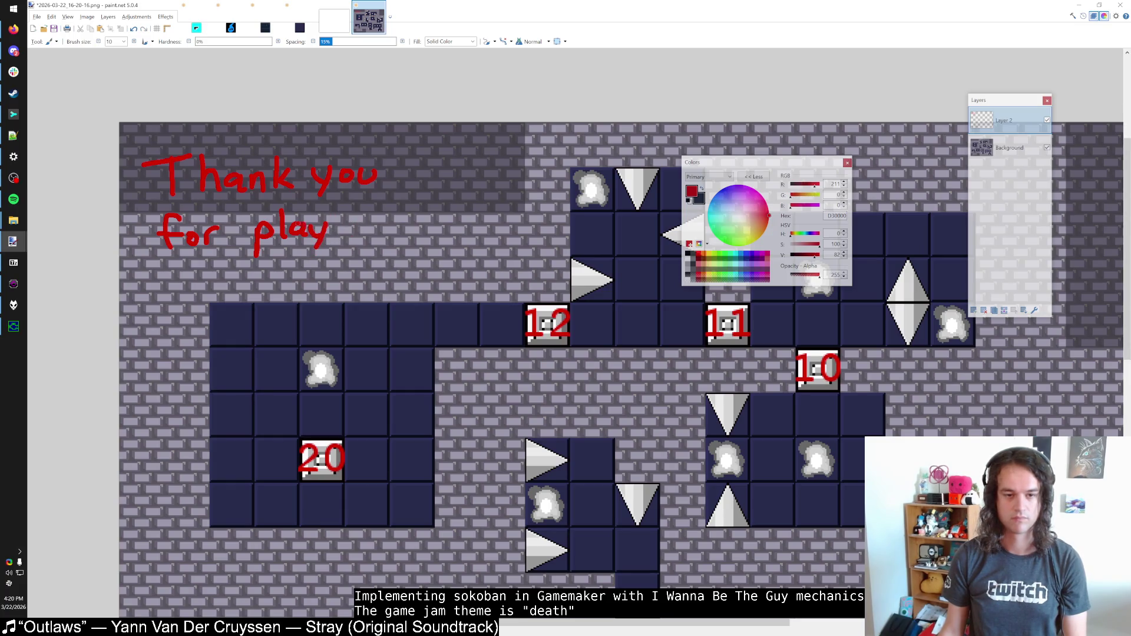
drag(344, 220, 358, 236)
key(ctrl+z)
drag(374, 219, 362, 244)
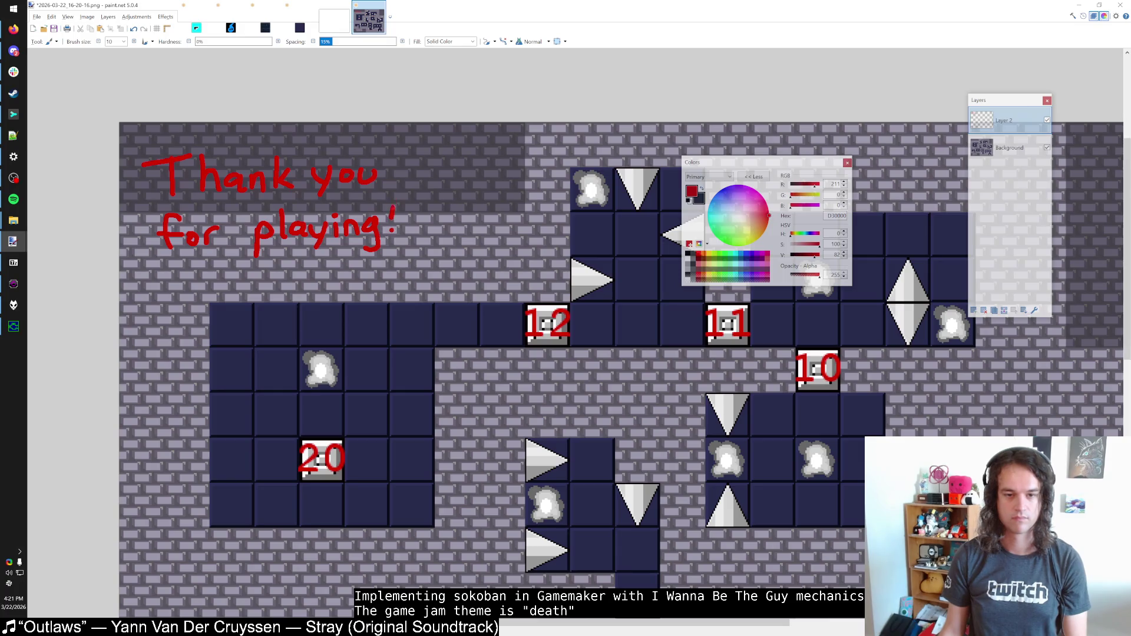
scroll(366, 222, up, 1)
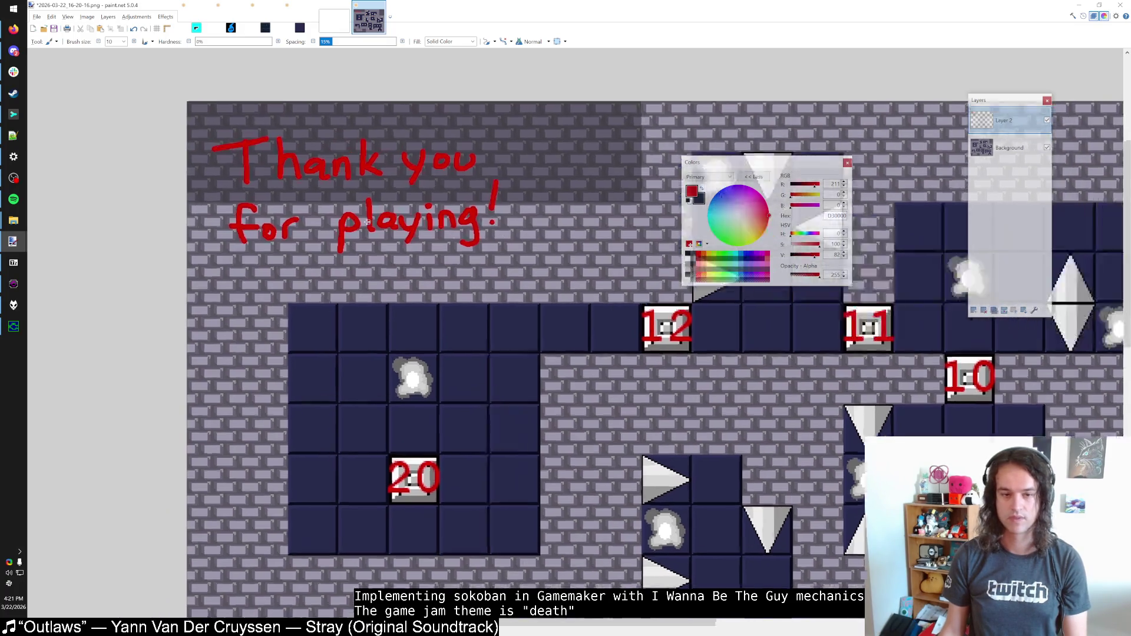
Step: Try a Motion Blur on the lettering with adjusted angle and distance 26, then cancel it
scroll(366, 222, up, 2)
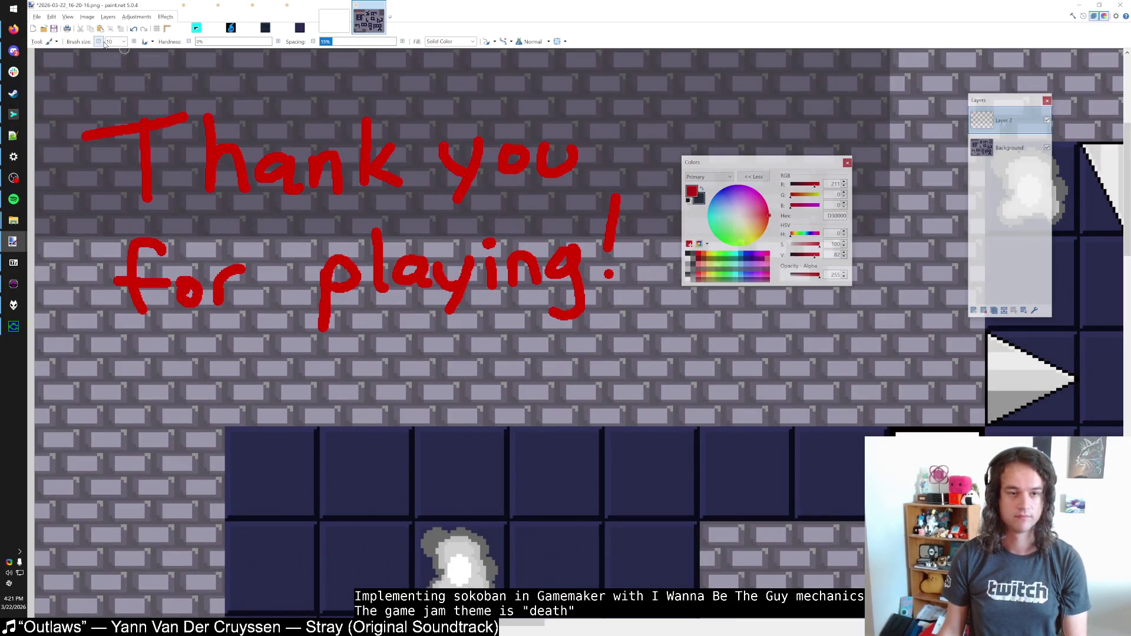
click(165, 17)
mouse_move(188, 41)
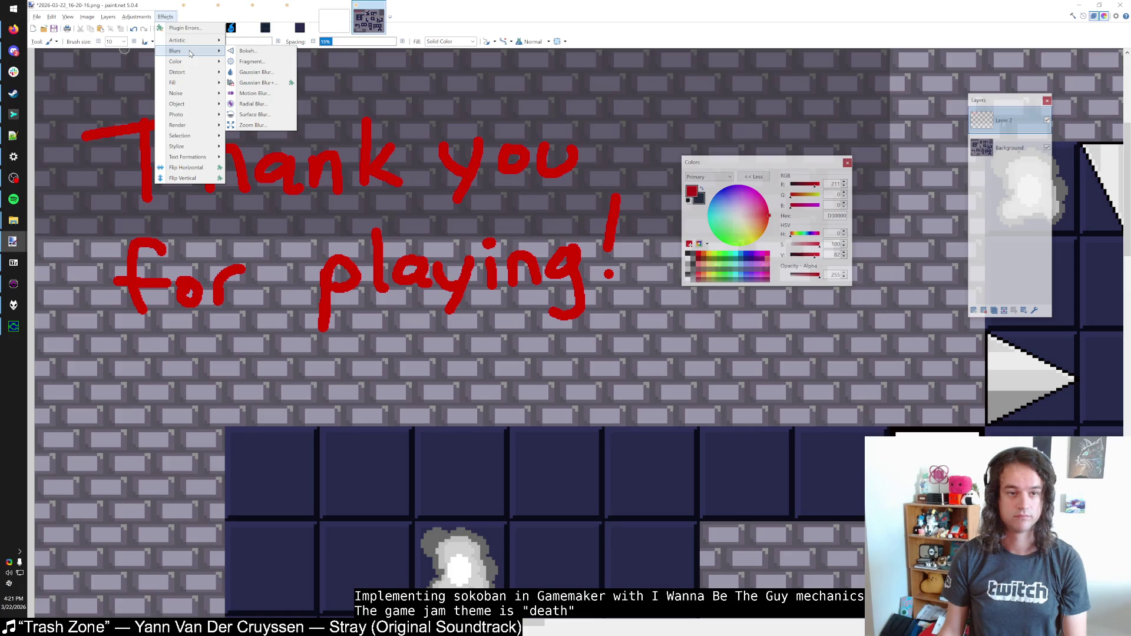
mouse_move(186, 104)
click(254, 93)
drag(547, 298, 560, 285)
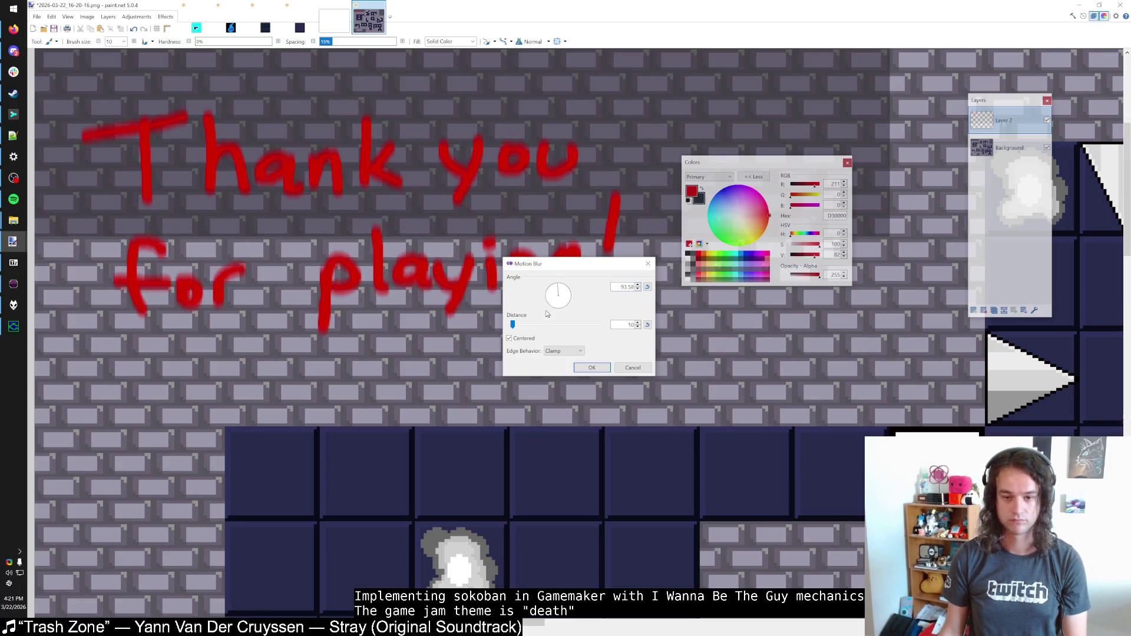
click(532, 342)
mouse_move(552, 302)
mouse_down()
mouse_move(585, 321)
mouse_move(586, 282)
mouse_move(556, 234)
mouse_up()
mouse_move(513, 325)
mouse_down()
mouse_move(581, 326)
mouse_move(510, 327)
mouse_up()
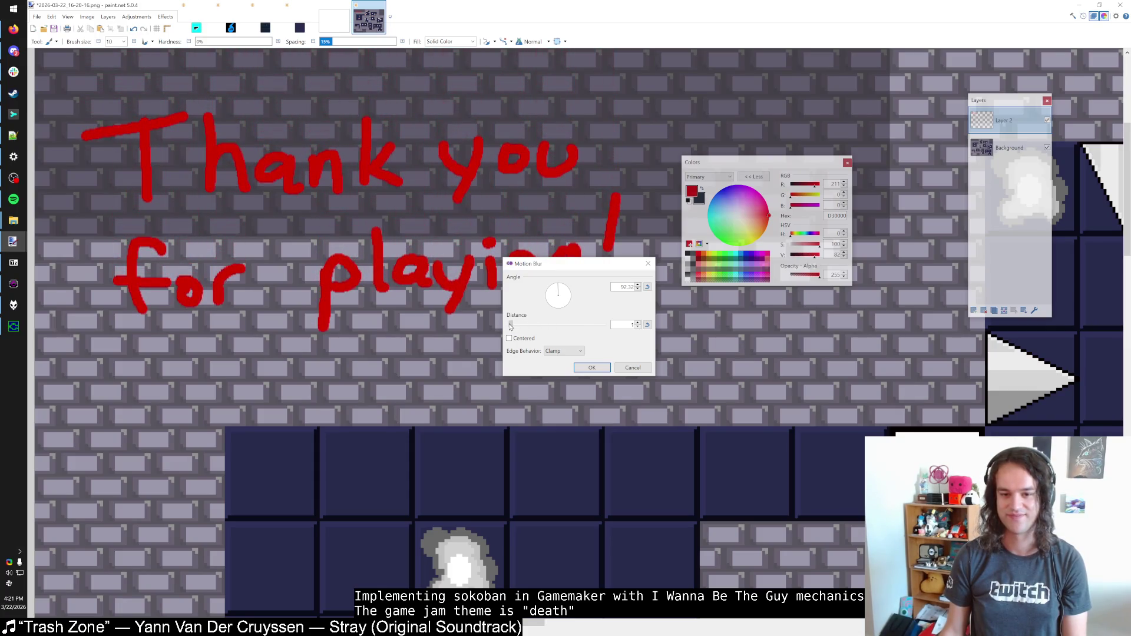
click(630, 368)
Step: Shrink the Paintbrush size down to 7
click(166, 16)
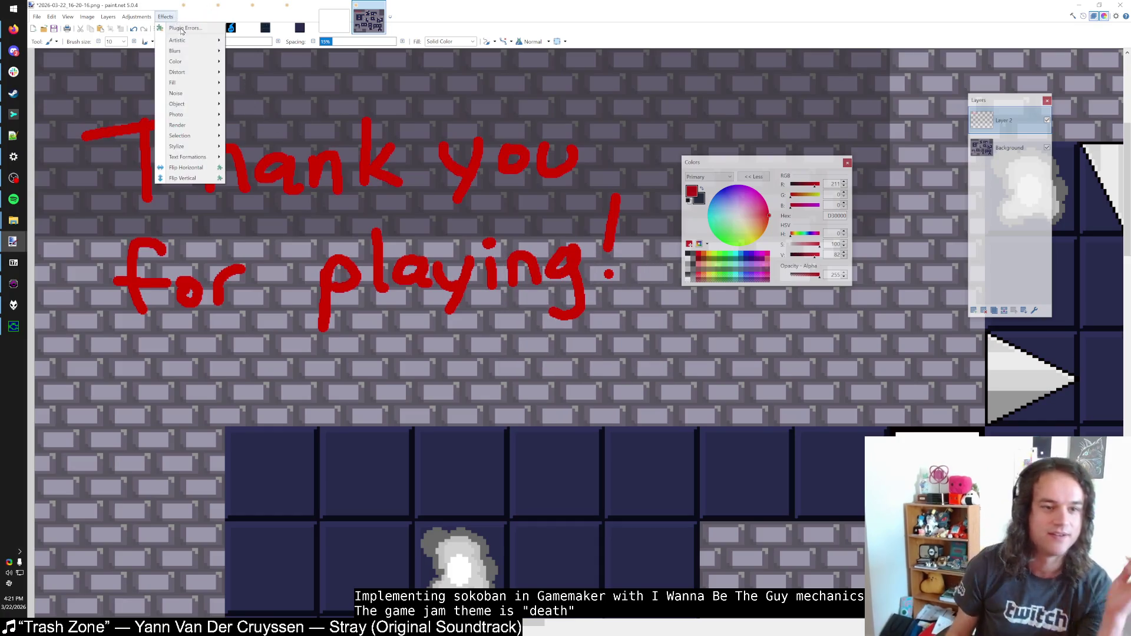
mouse_move(202, 136)
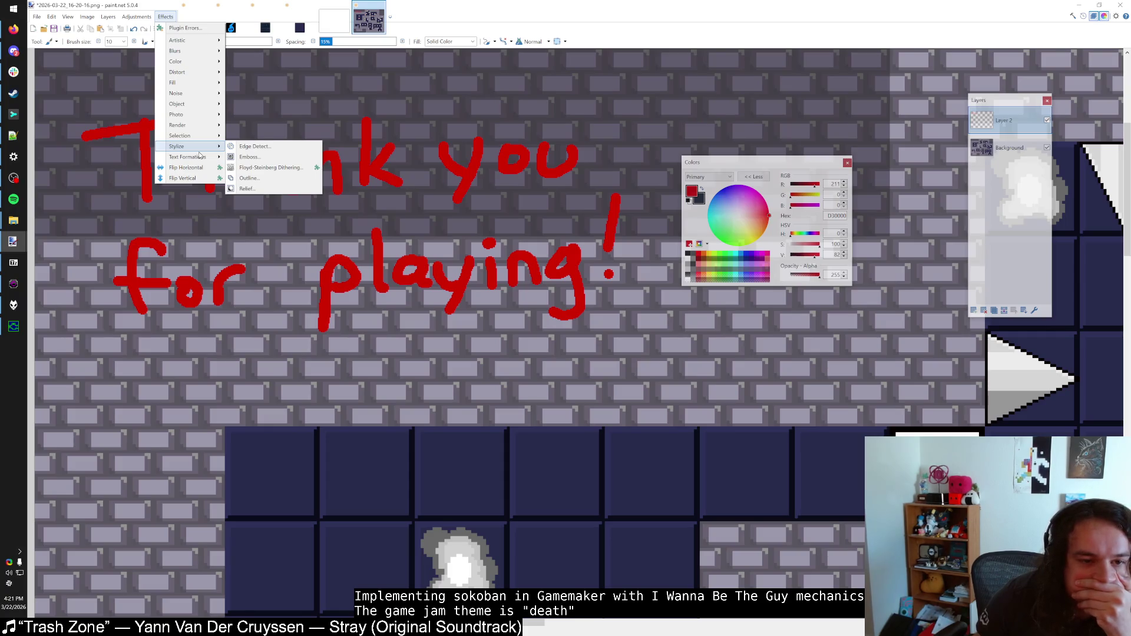
click(98, 41)
click(99, 41)
click(99, 41)
click(99, 41)
click(99, 41)
click(99, 41)
click(99, 41)
click(99, 42)
scroll(146, 173, up, 2)
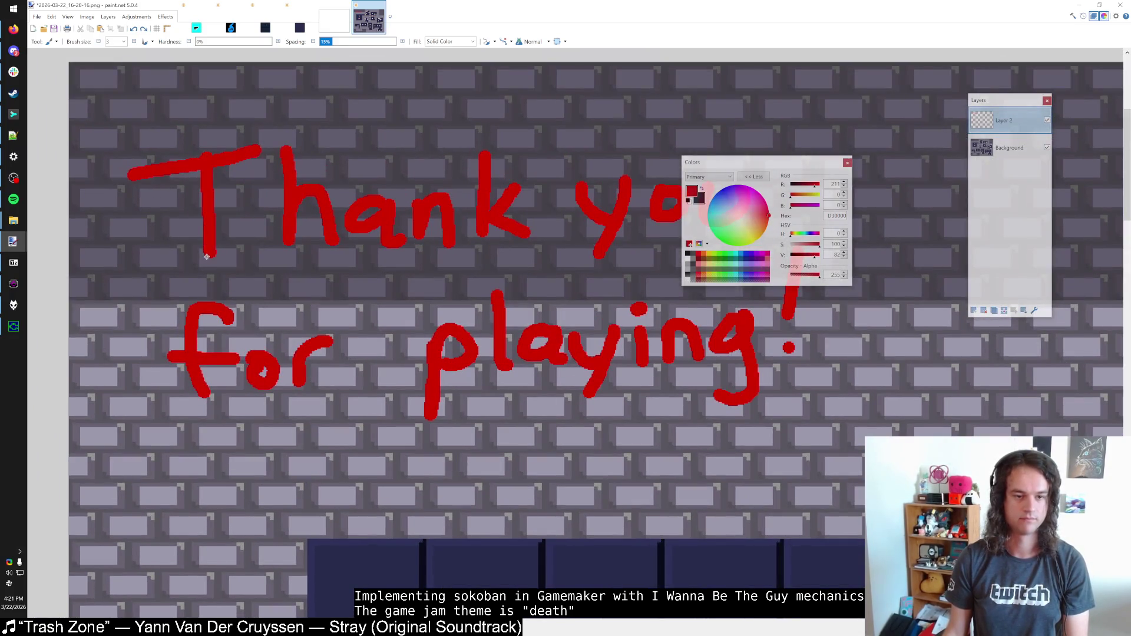
Step: Remove the stray drip under the h and redraw a clean u curve
key(ctrl+z)
key(ctrl+z)
key(ctrl+z)
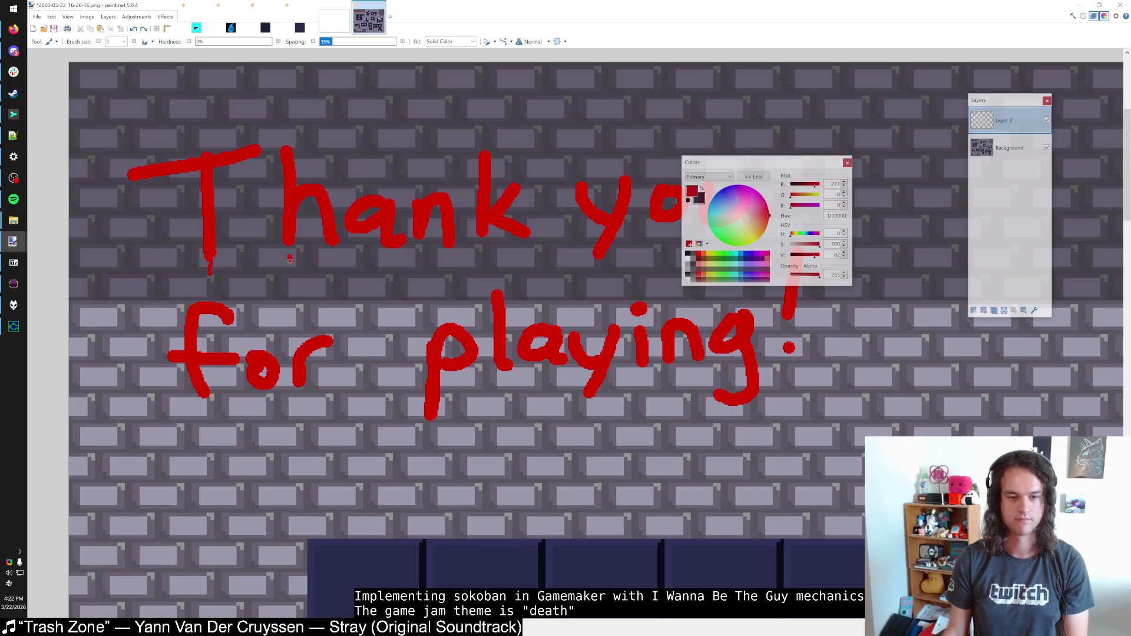
scroll(314, 279, right, 2)
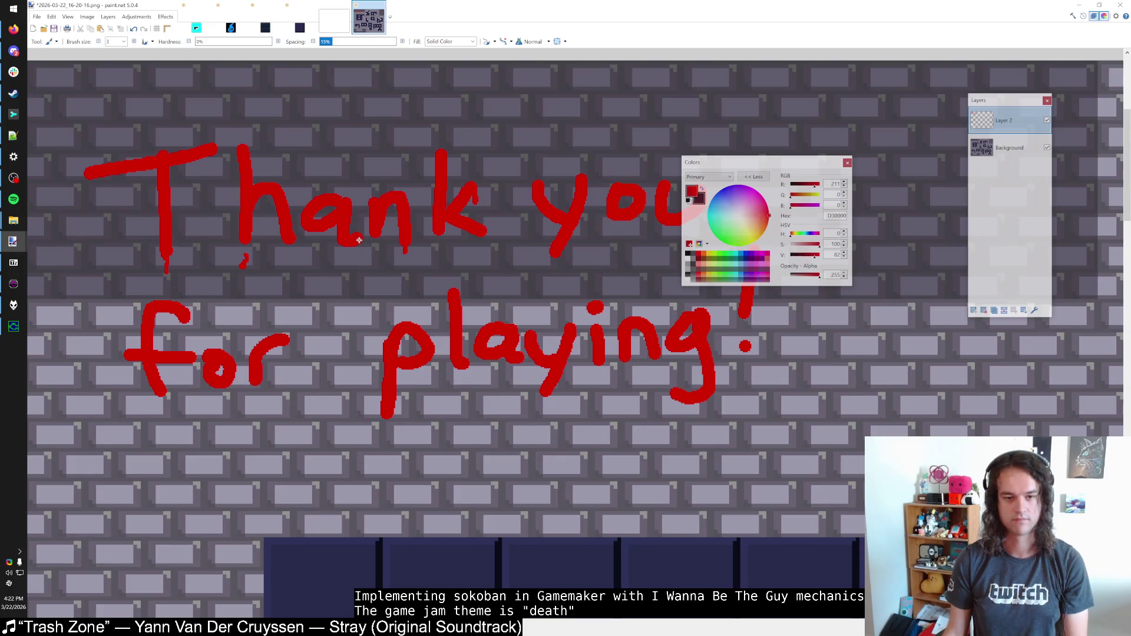
scroll(361, 260, up, 1)
scroll(361, 260, right, 1)
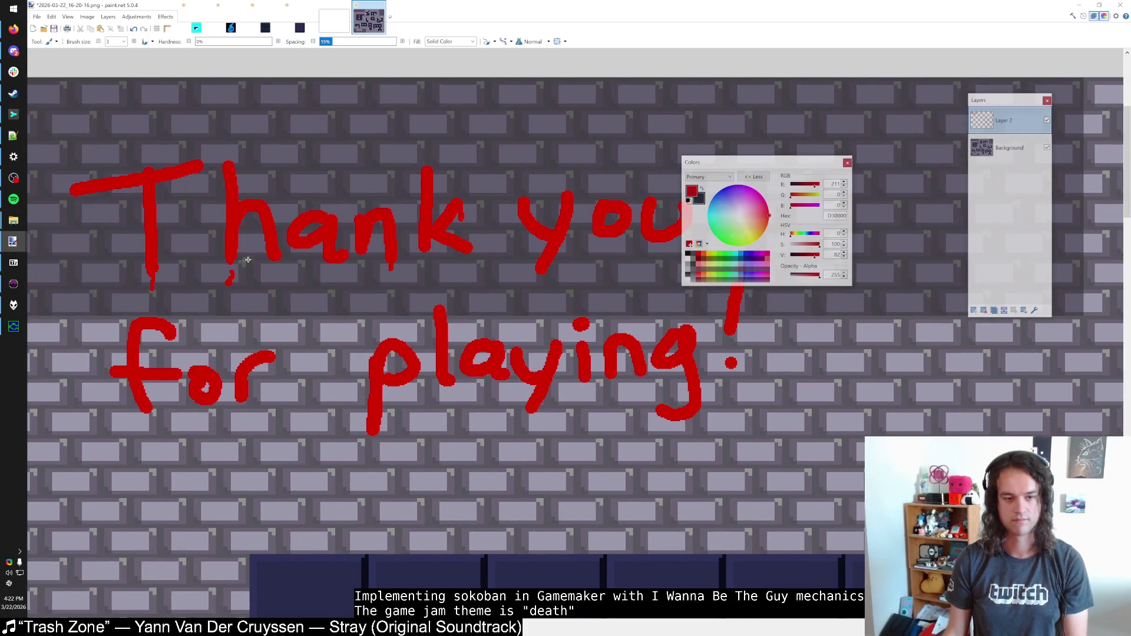
scroll(248, 260, right, 5)
scroll(248, 260, up, 1)
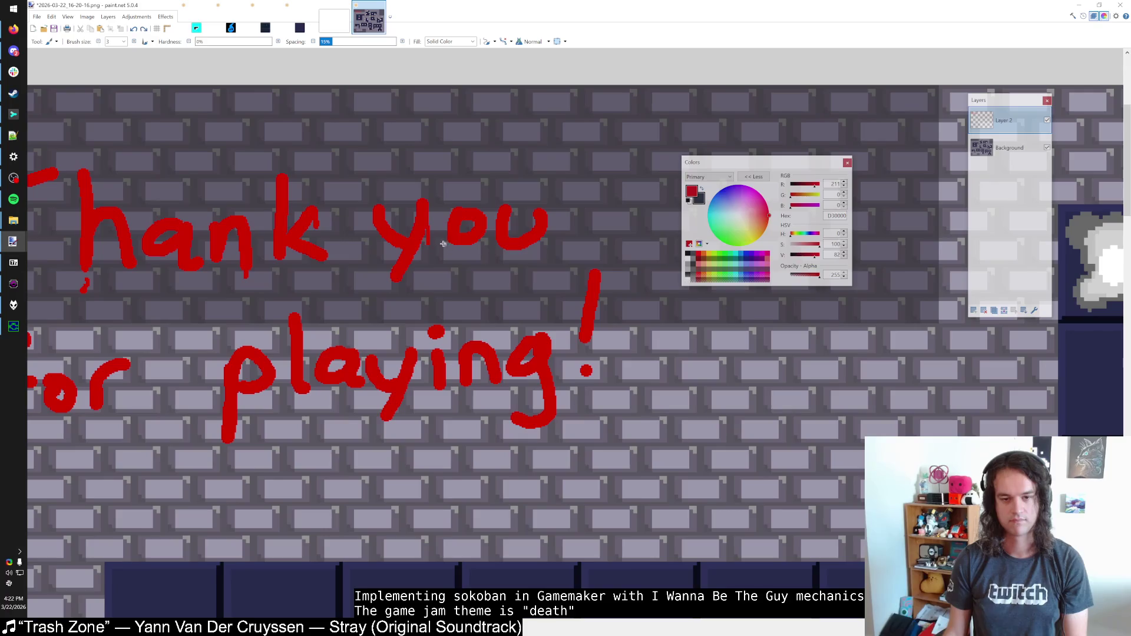
scroll(458, 280, right, 2)
scroll(458, 280, down, 1)
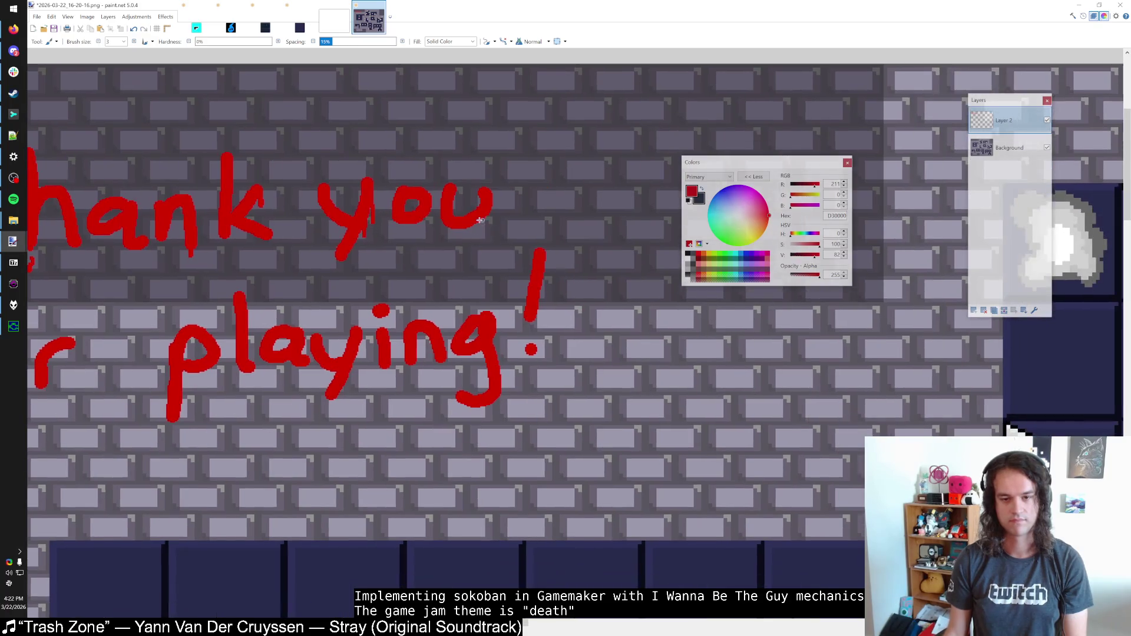
key(ctrl+z)
mouse_move(443, 195)
mouse_down()
mouse_move(493, 208)
mouse_move(478, 235)
mouse_up()
key(ctrl+z)
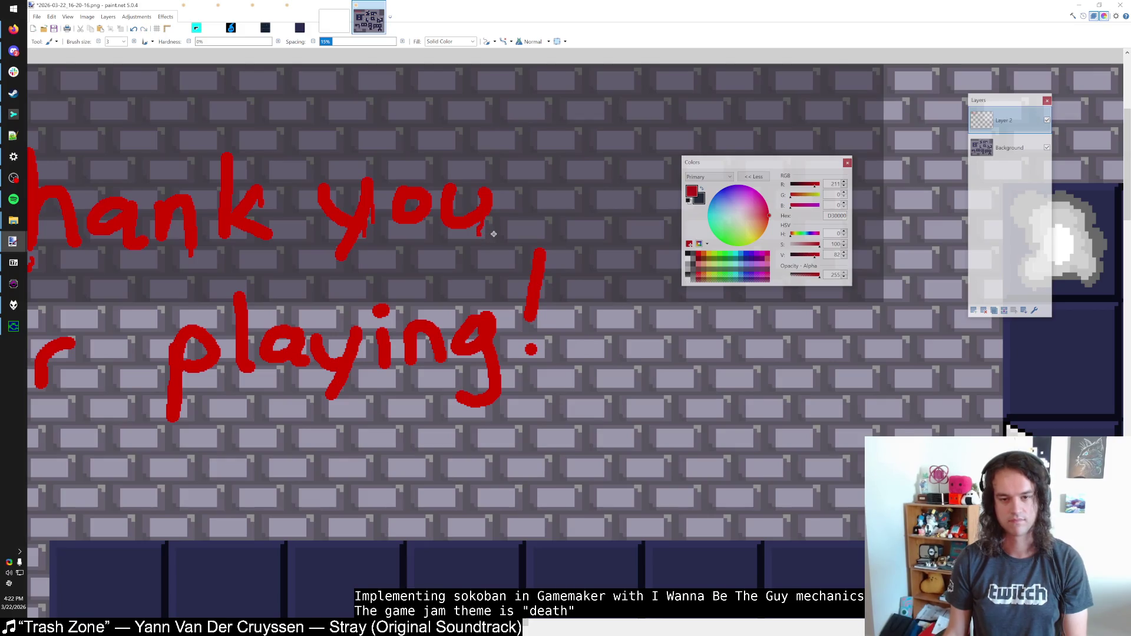
Step: Repaint the exclamation mark's dot and thicken the bottom of its stroke
scroll(486, 270, up, 2)
scroll(485, 270, left, 1)
scroll(530, 247, down, 4)
scroll(530, 247, right, 1)
drag(535, 188, 541, 222)
key(ctrl+z)
key(ctrl+z)
click(526, 268)
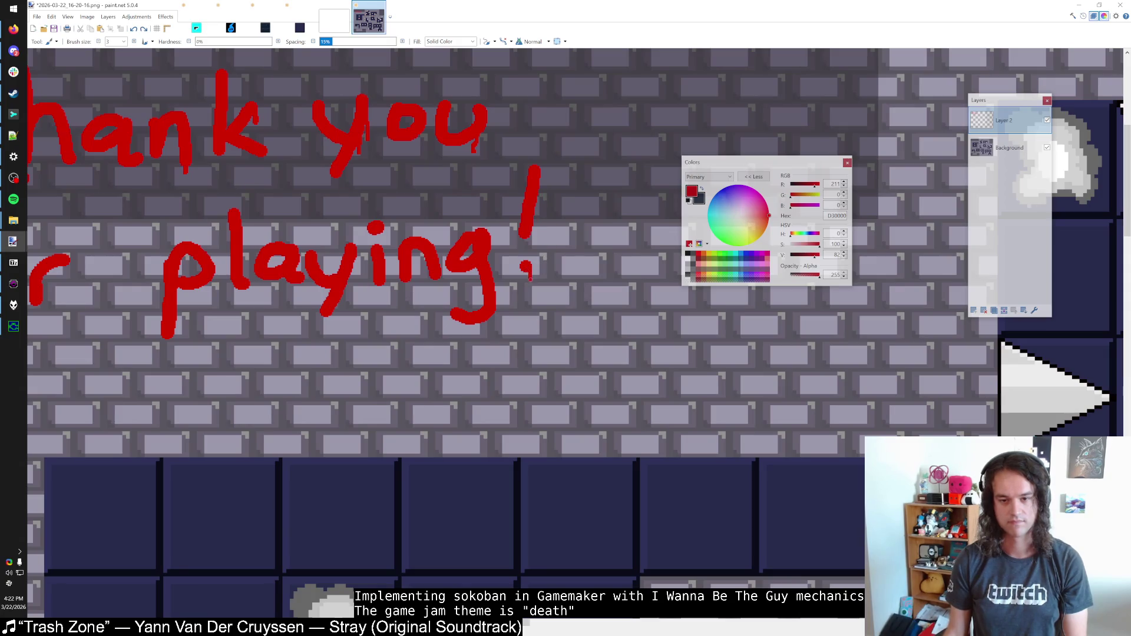
key(ctrl+z)
mouse_move(531, 270)
mouse_down()
mouse_move(533, 289)
mouse_move(524, 269)
mouse_up()
key(ctrl+z)
click(528, 236)
Step: Add red drips running down from the r and the f
scroll(549, 246, down, 1)
scroll(454, 305, up, 3)
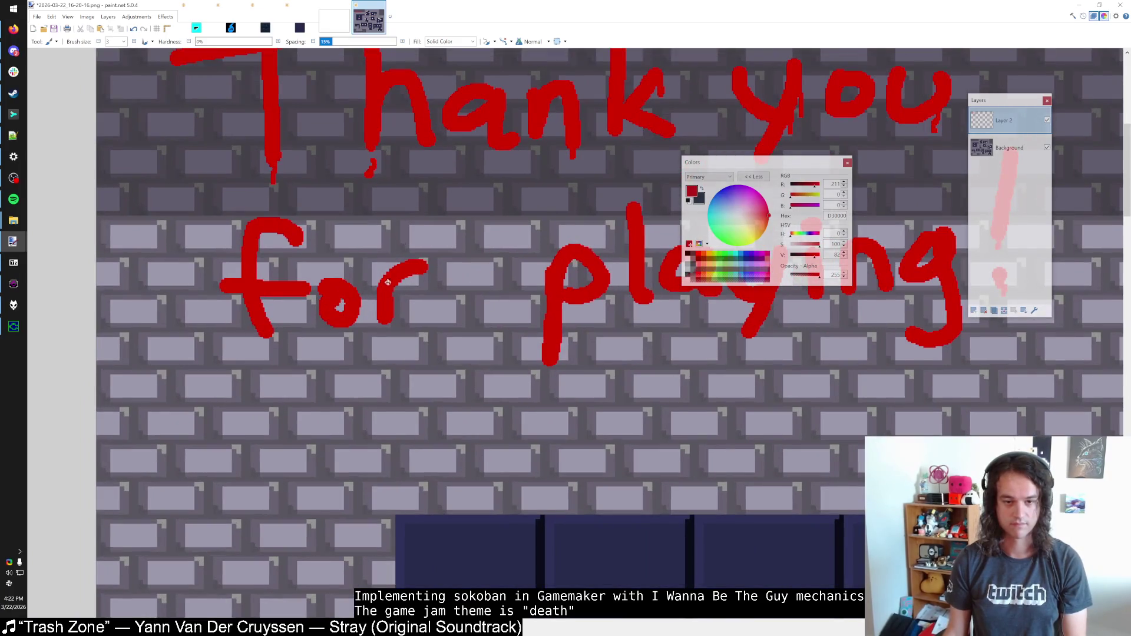
key(ctrl+z)
drag(388, 320, 389, 347)
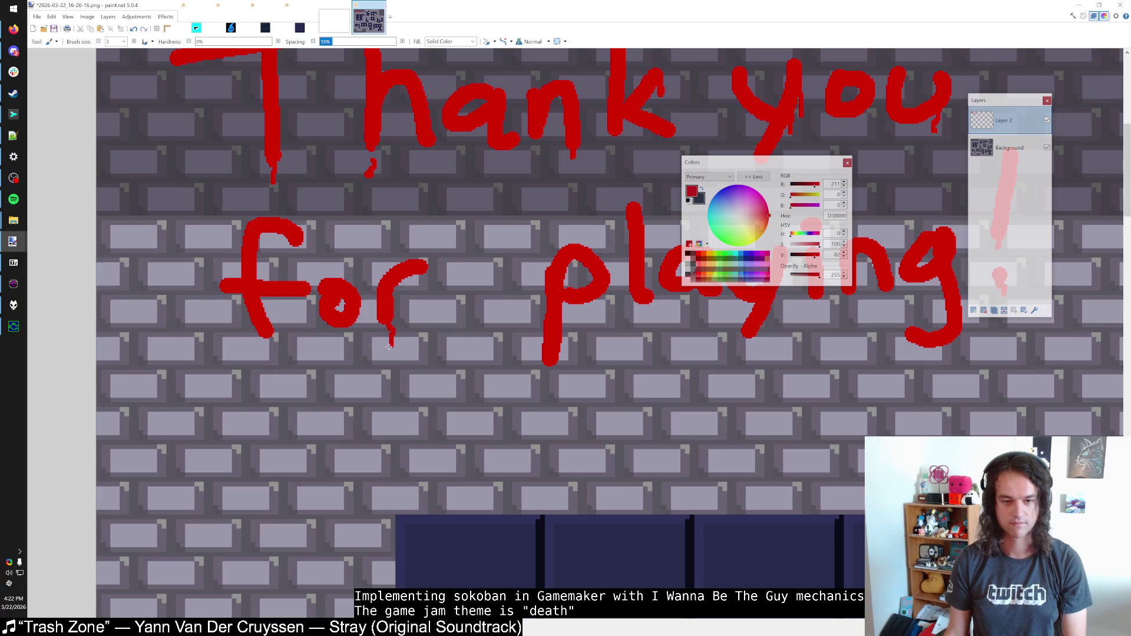
drag(261, 327, 274, 372)
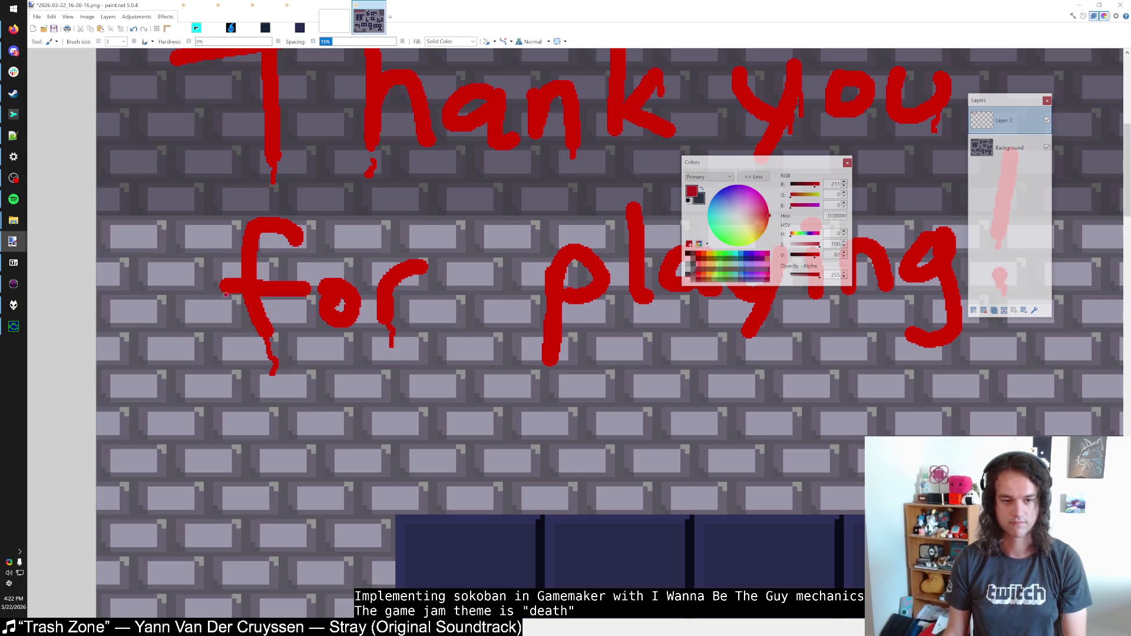
scroll(206, 330, right, 3)
scroll(206, 330, up, 1)
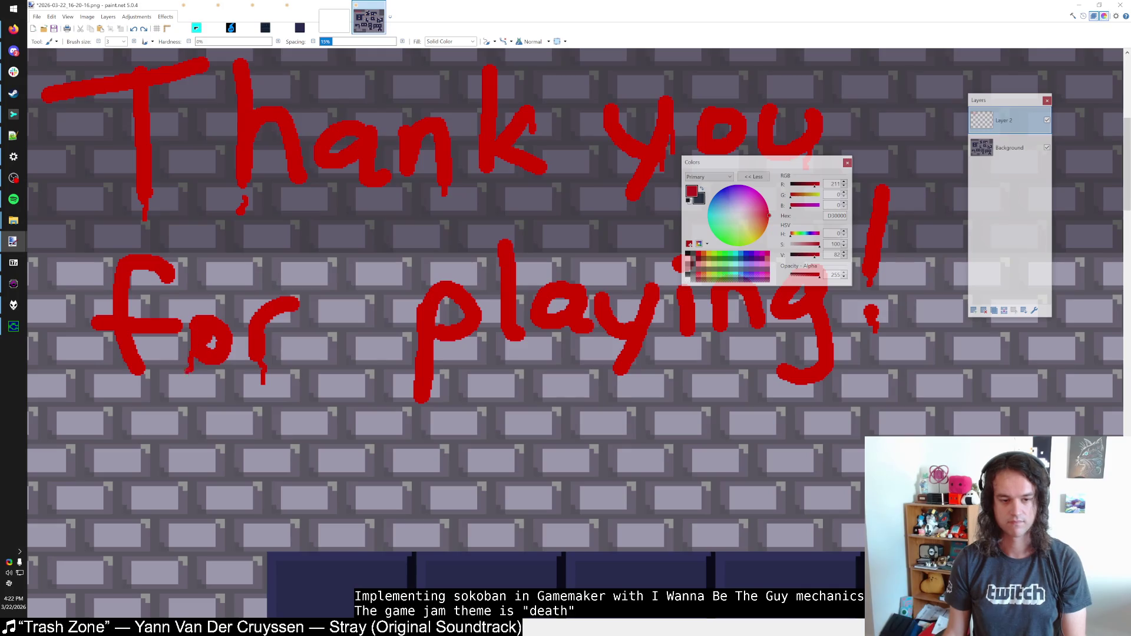
Step: Add a drip below the a and y of 'playing', discarding the l and i-dot drips
scroll(354, 376, up, 1)
scroll(353, 377, right, 2)
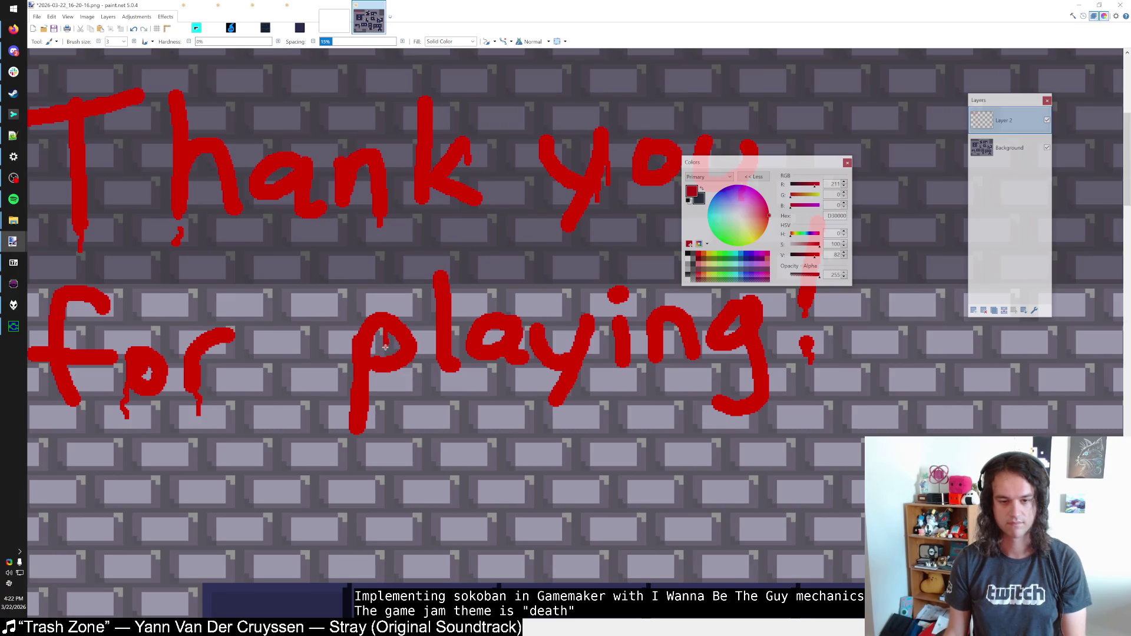
drag(421, 358, 361, 364)
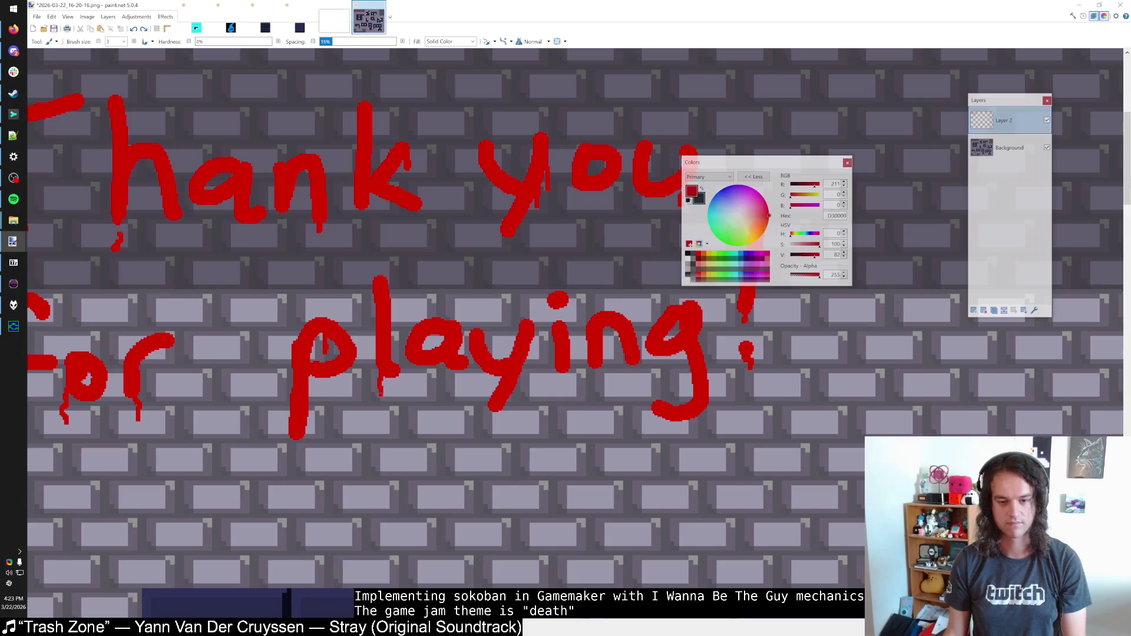
drag(394, 374, 400, 394)
scroll(408, 394, up, 1)
scroll(408, 395, right, 2)
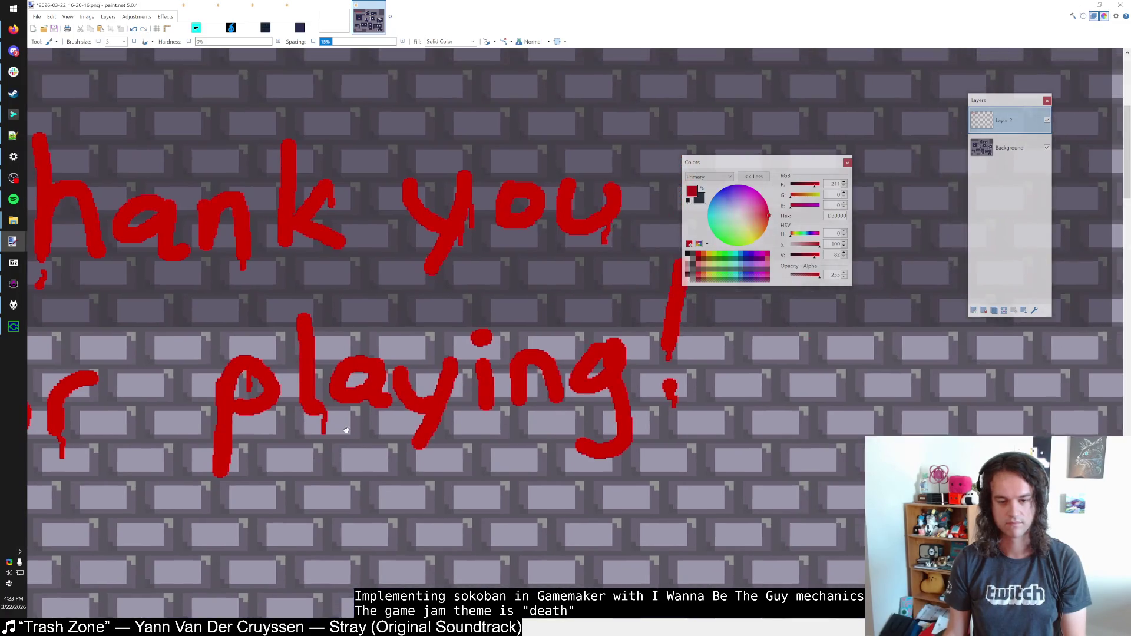
key(ctrl+z)
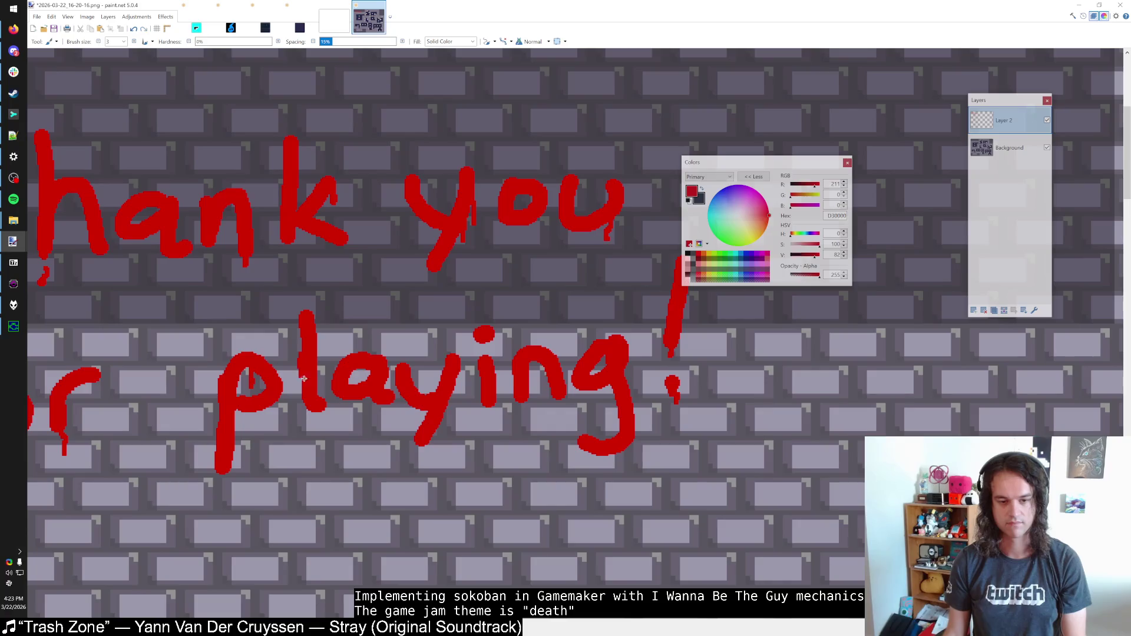
drag(405, 397, 407, 415)
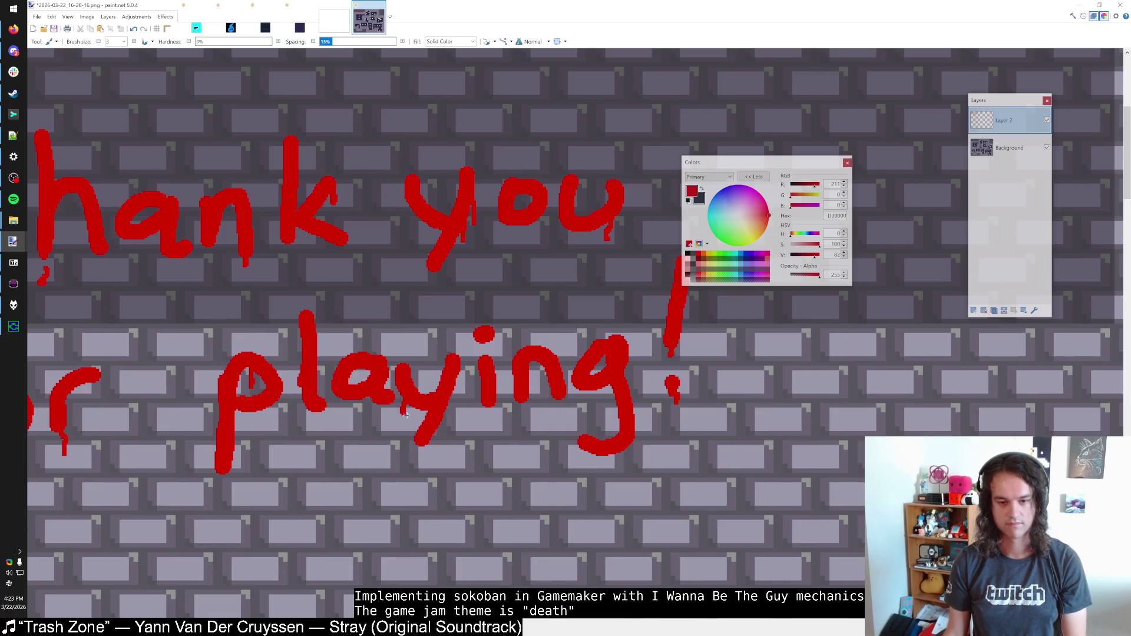
mouse_move(481, 335)
mouse_down()
mouse_move(472, 358)
mouse_move(500, 345)
mouse_up()
key(ctrl+z)
key(ctrl+z)
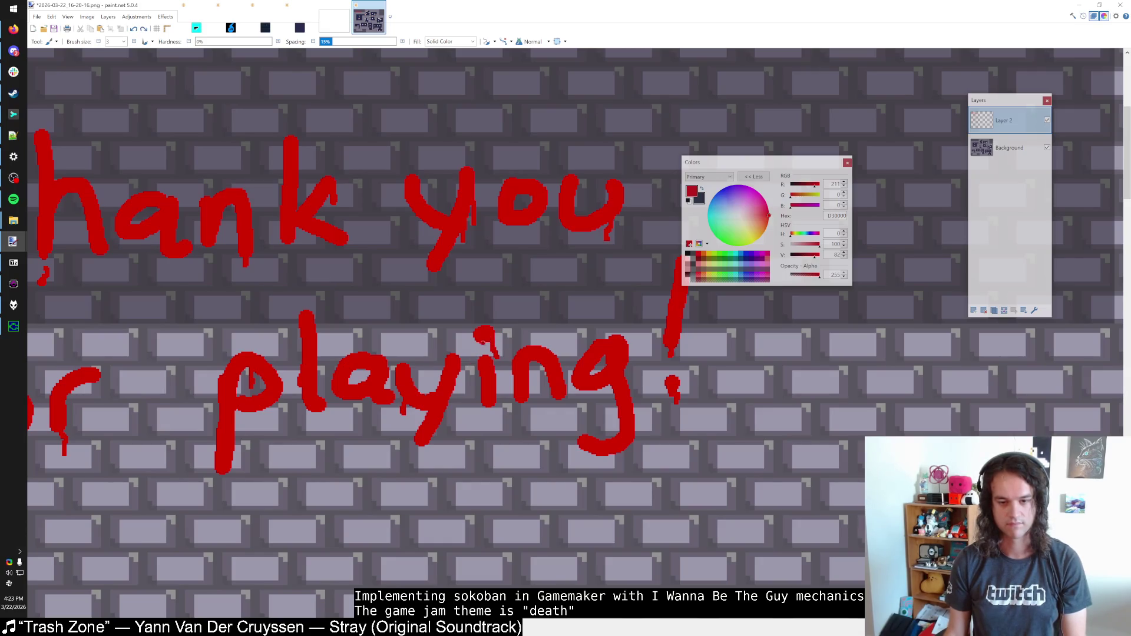
key(ctrl+z)
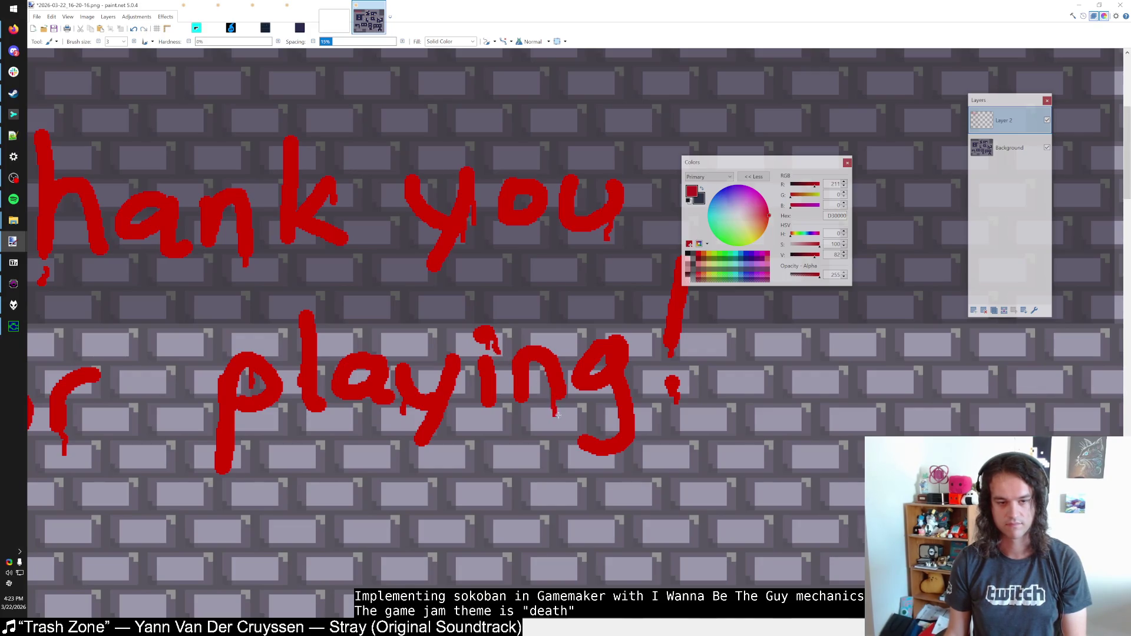
Step: Hang a drip below the g, remove the T's foot drips, and select around the lettering
scroll(554, 407, right, 2)
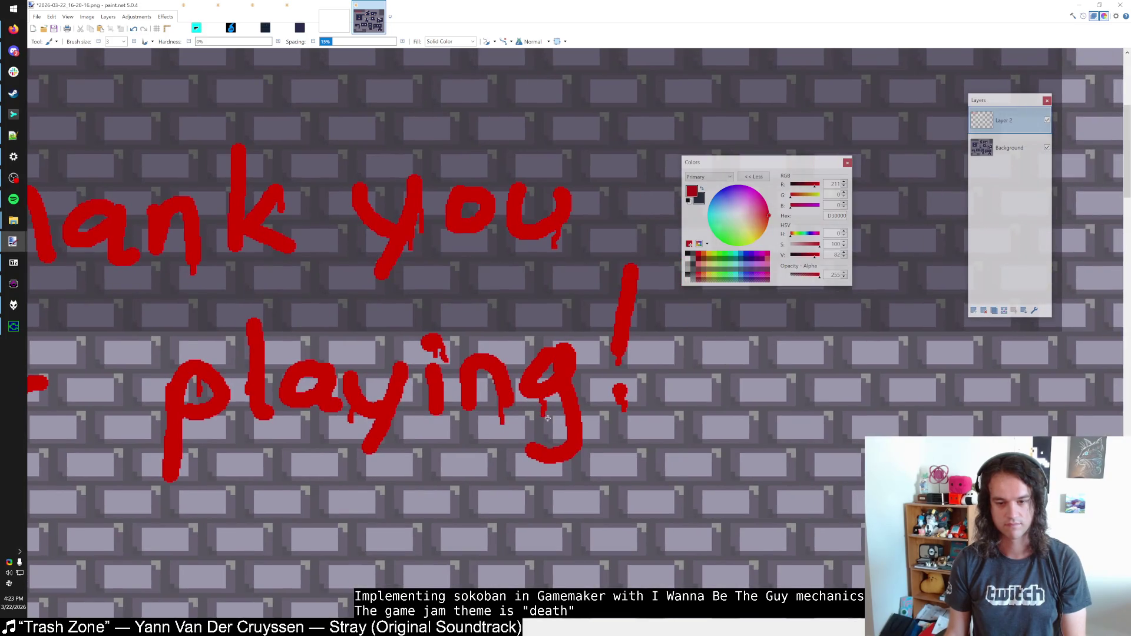
drag(530, 449, 530, 488)
ctrl+scroll(530, 488, down, 2)
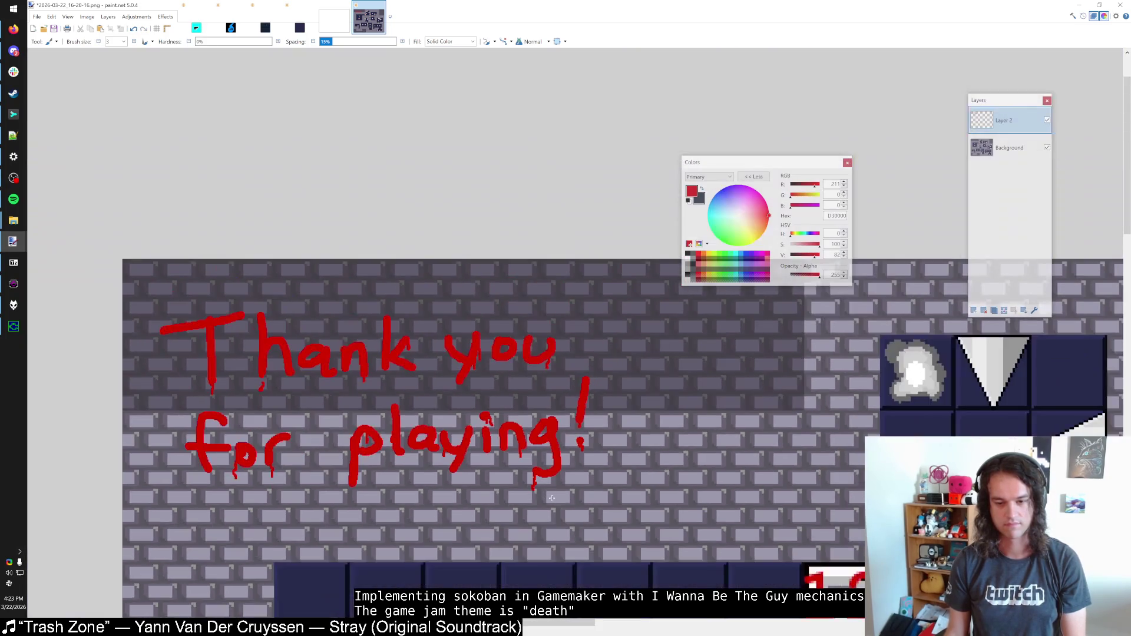
ctrl+scroll(236, 386, up, 3)
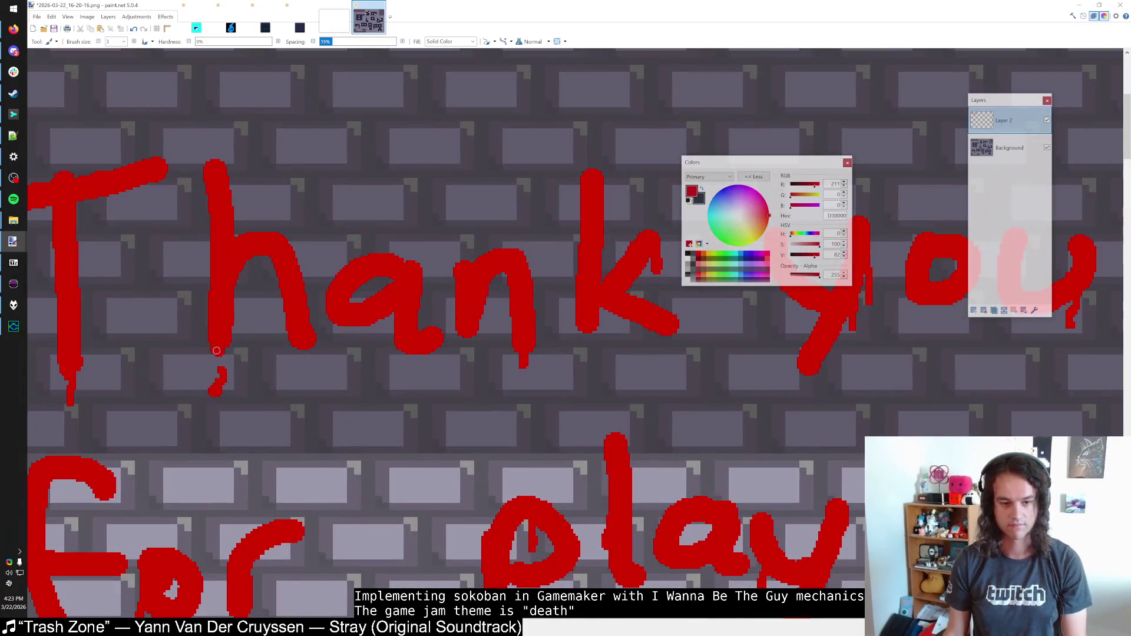
scroll(257, 381, left, 2)
scroll(215, 350, down, 1)
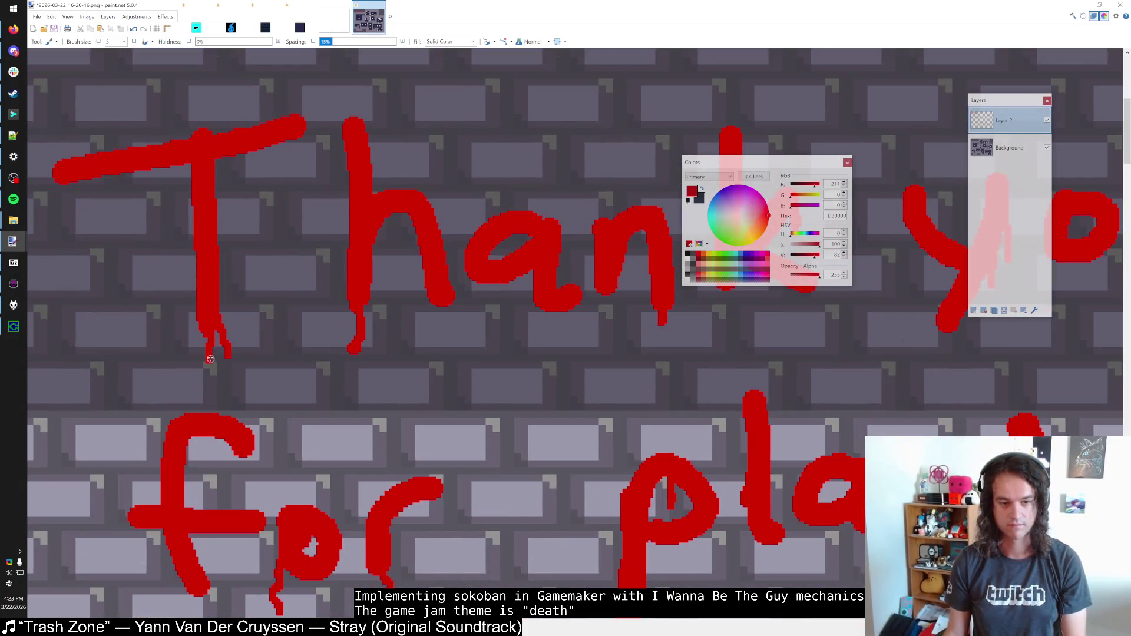
key(ctrl+z)
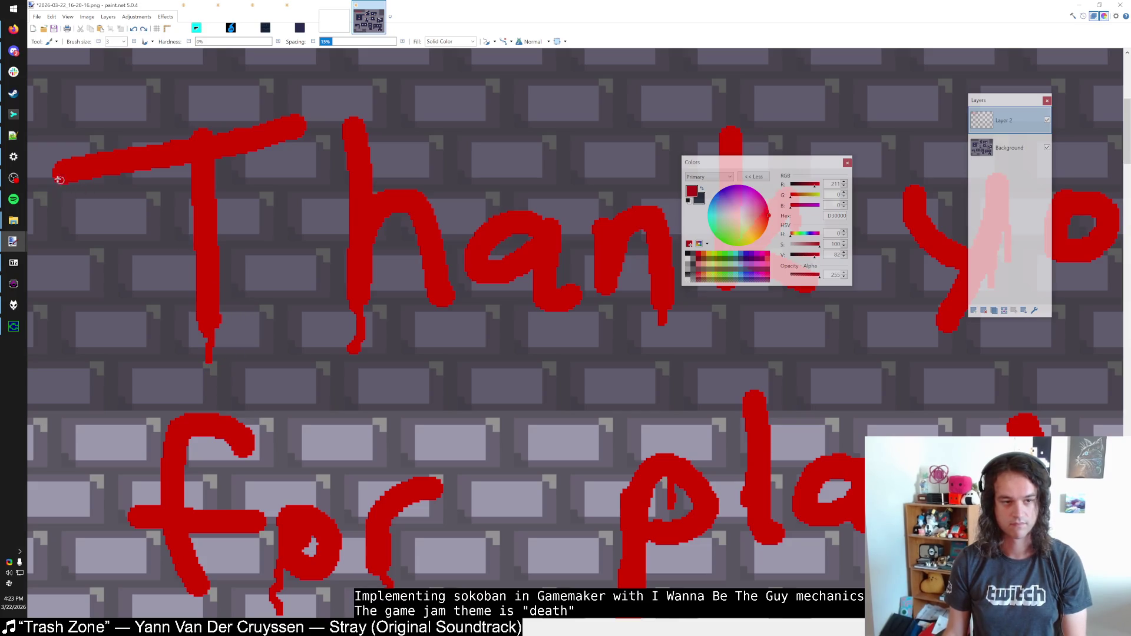
scroll(108, 274, down, 3)
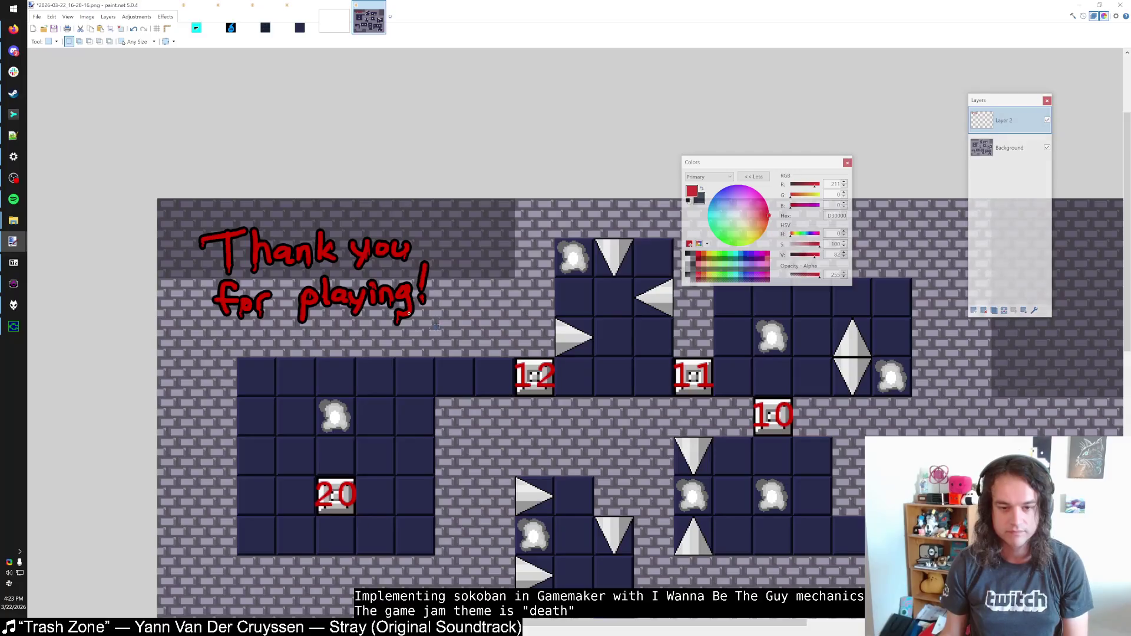
key(s)
drag(438, 328, 186, 216)
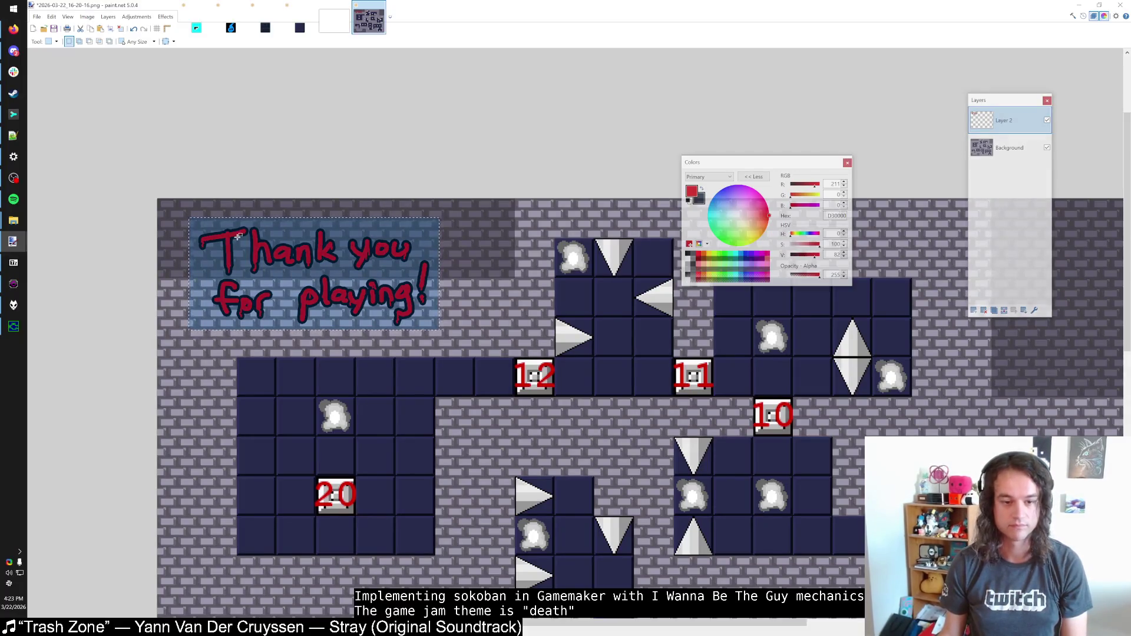
Step: Clear the selection and pick black from the canvas as the secondary colour
key(ctrl+d)
scroll(233, 315, up, 2)
scroll(233, 315, up, 1)
scroll(226, 315, down, 1)
scroll(260, 300, up, 4)
key(k)
right_click(269, 295)
key(b)
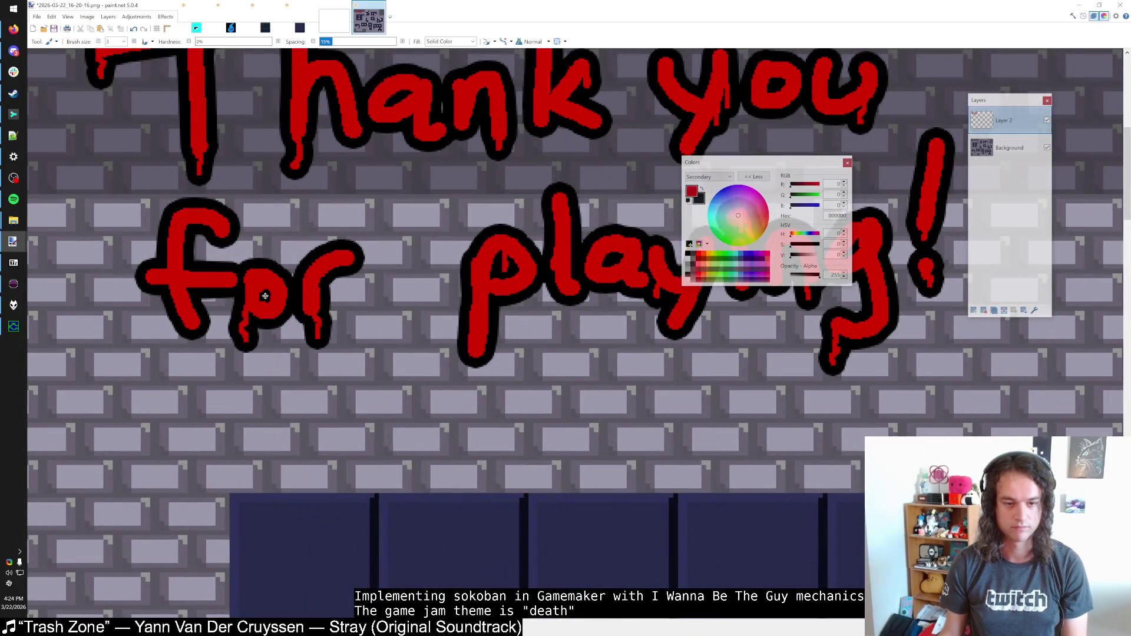
Step: Select a rectangle around the finished, black-outlined red lettering
scroll(277, 302, down, 3)
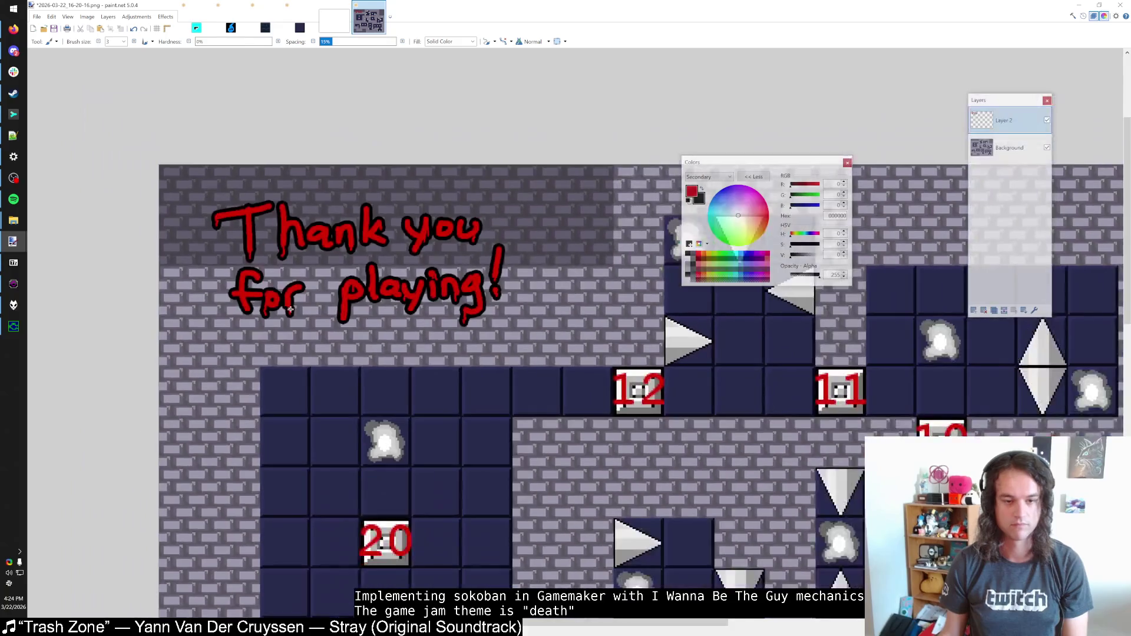
scroll(471, 298, up, 5)
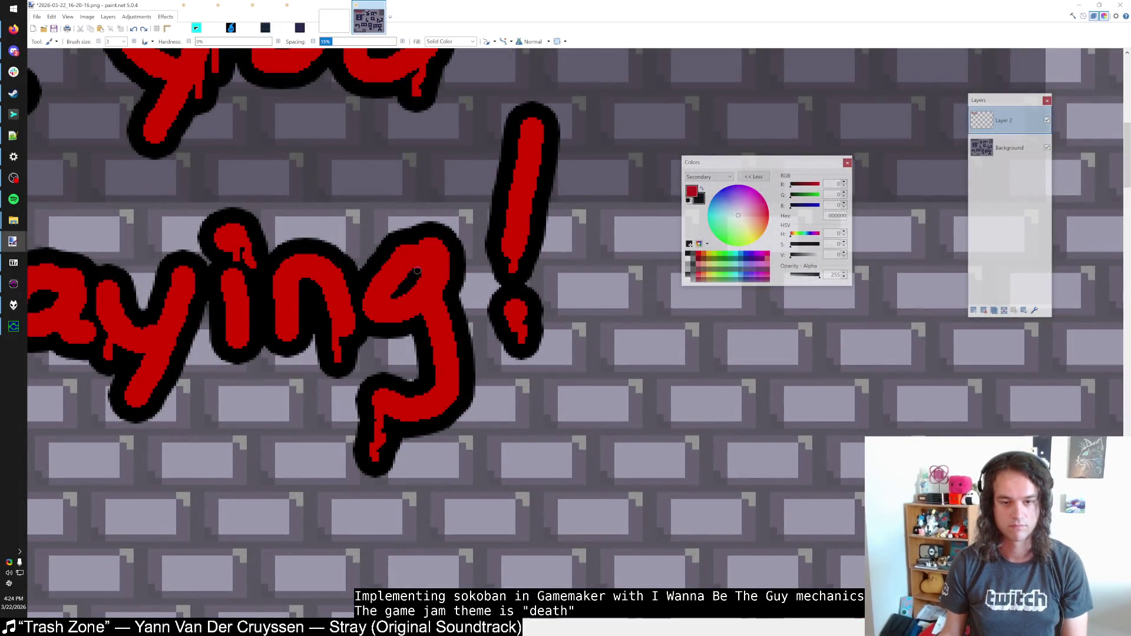
scroll(417, 270, down, 5)
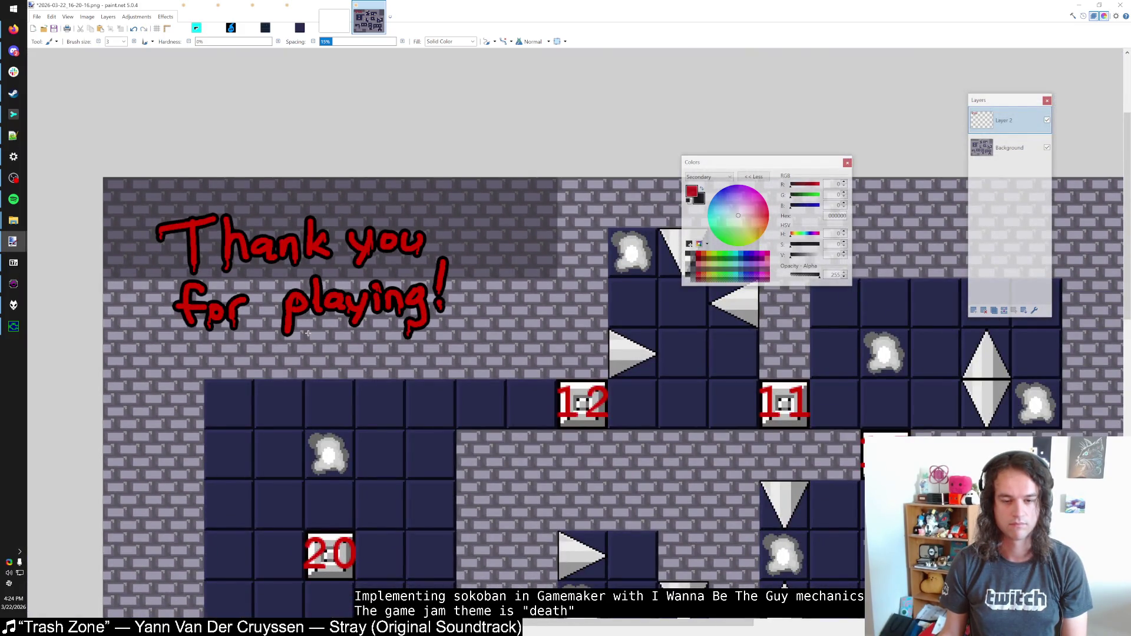
scroll(308, 333, down, 2)
scroll(307, 333, up, 2)
key(s)
drag(165, 222, 452, 347)
click(116, 210)
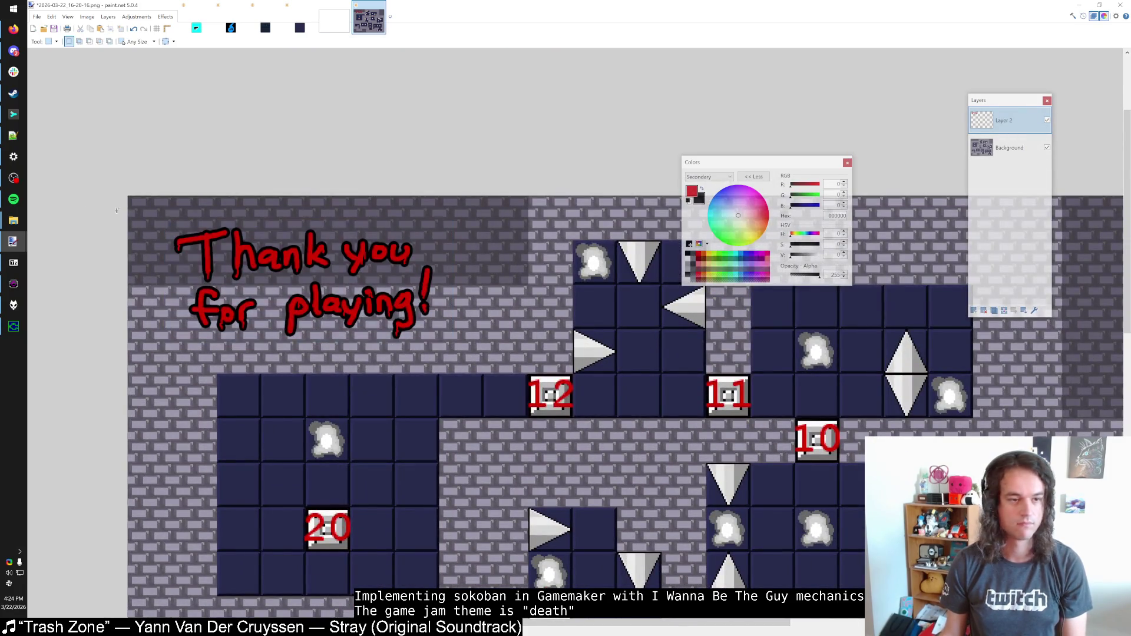
Step: Bring up the new image that holds the outlined lettering
click(17, 281)
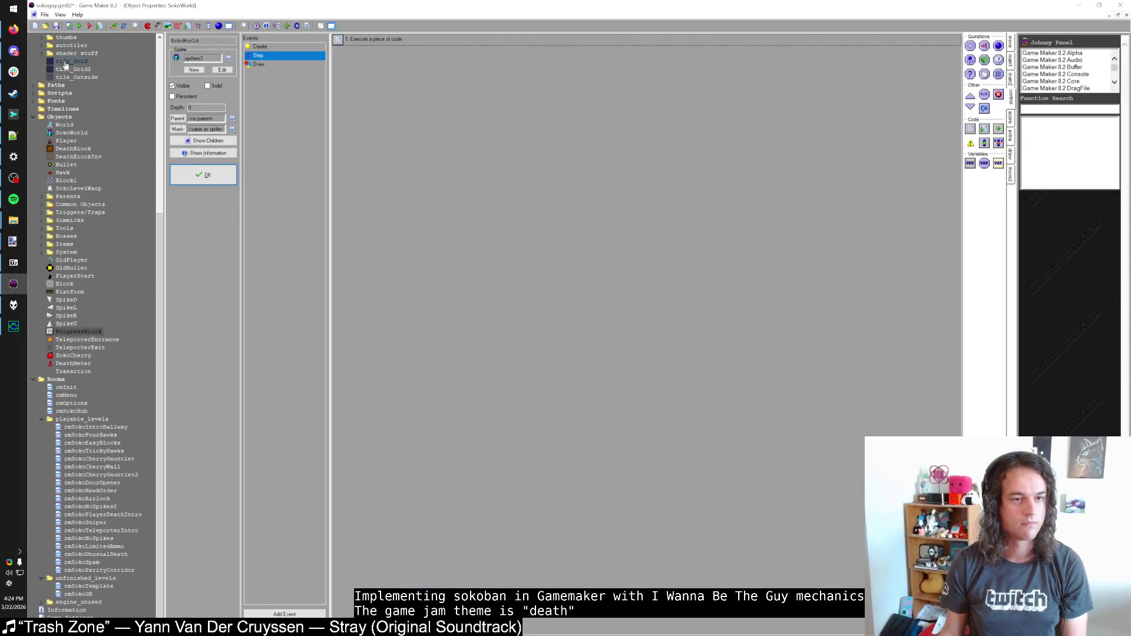
mouse_move(13, 241)
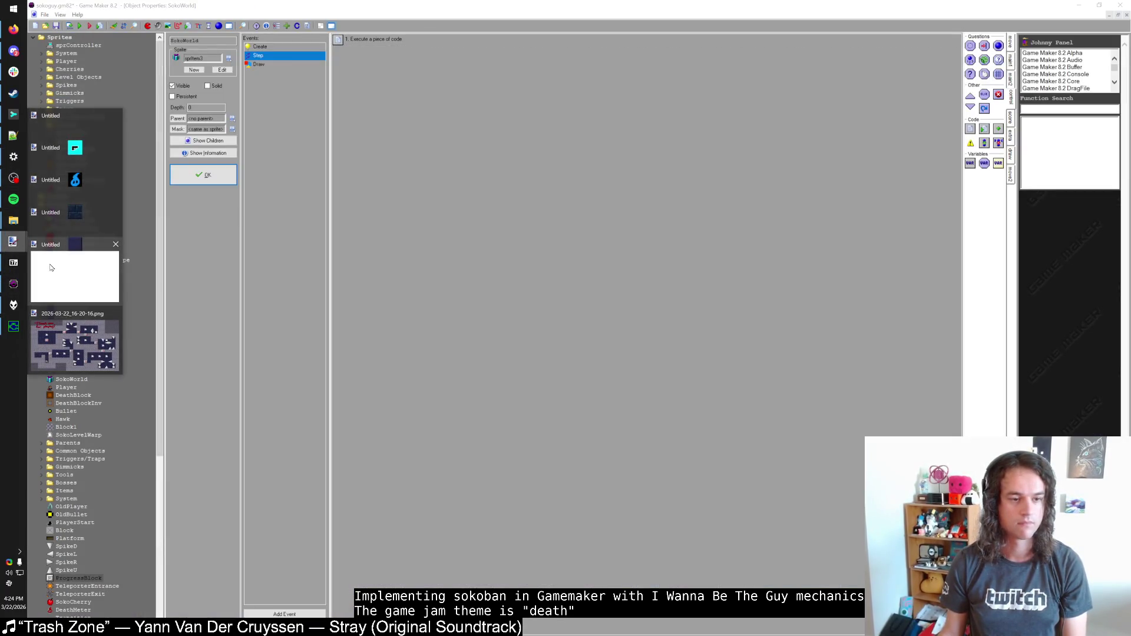
click(84, 333)
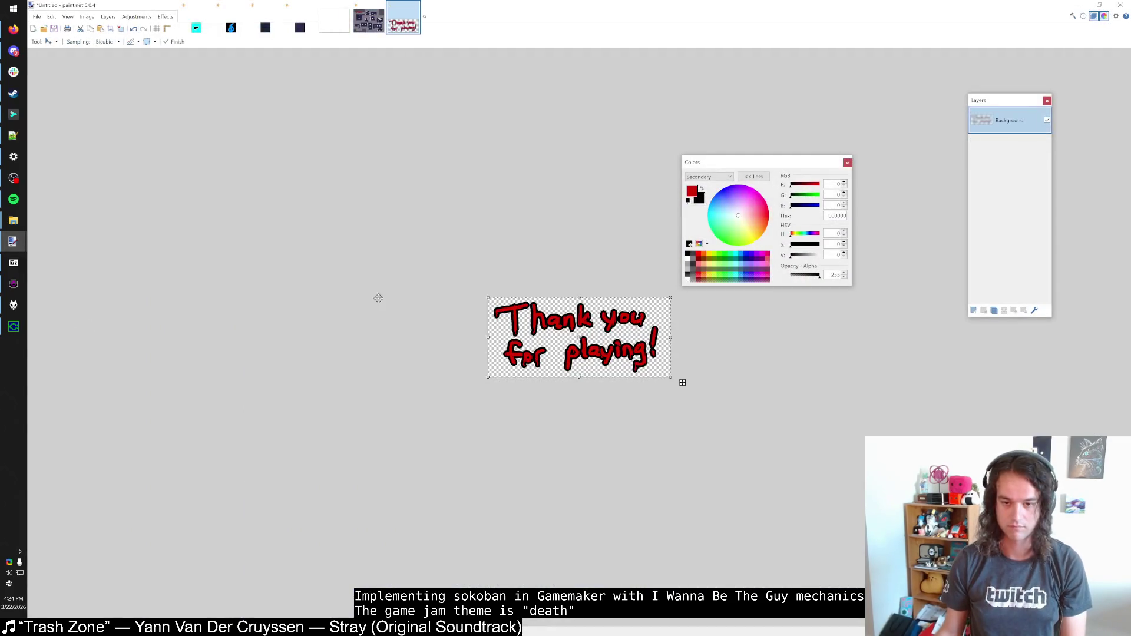
scroll(507, 332, up, 2)
Step: Crop the image tightly around 'Thank you for playing!' and select all of it
key(ctrl+a)
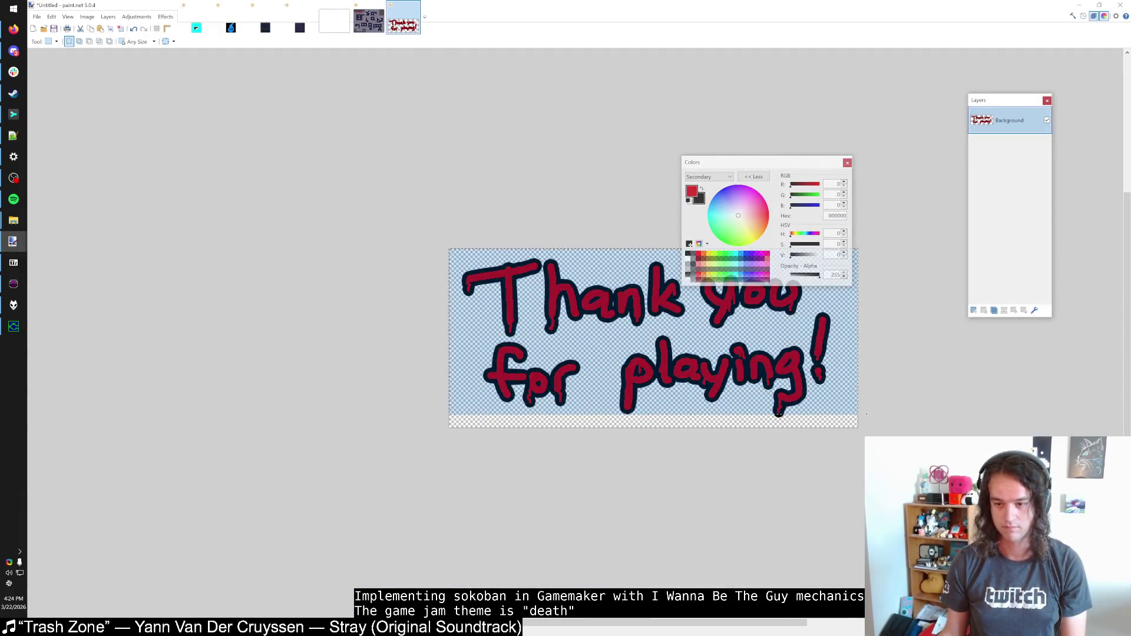
key(ctrl+shift+x)
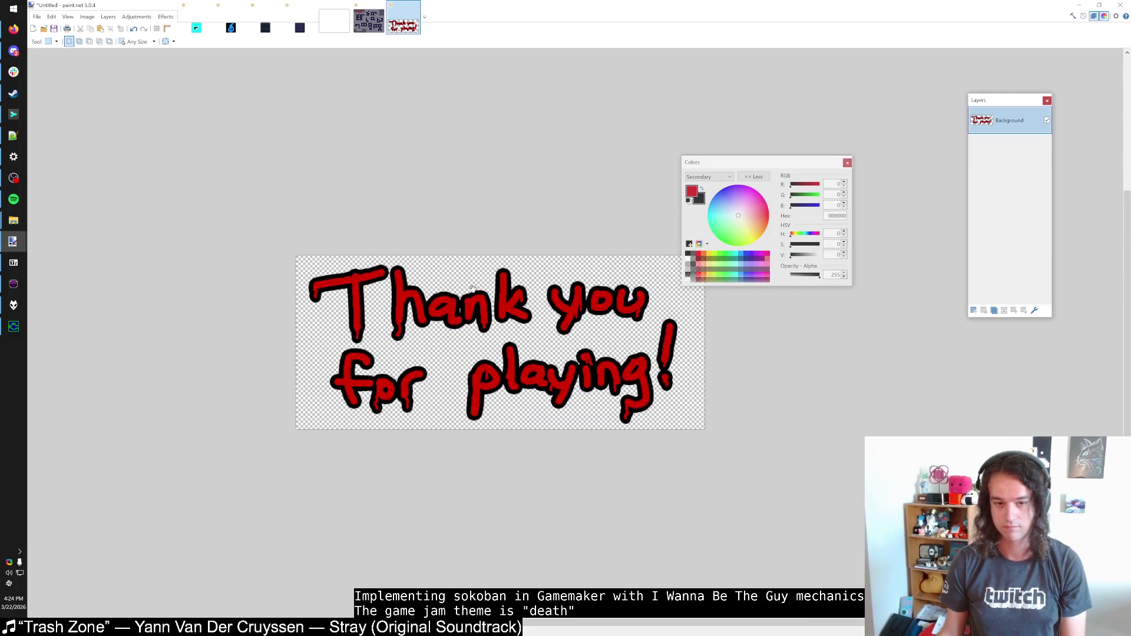
mouse_move(203, 237)
mouse_down()
mouse_move(568, 420)
mouse_move(590, 419)
mouse_up()
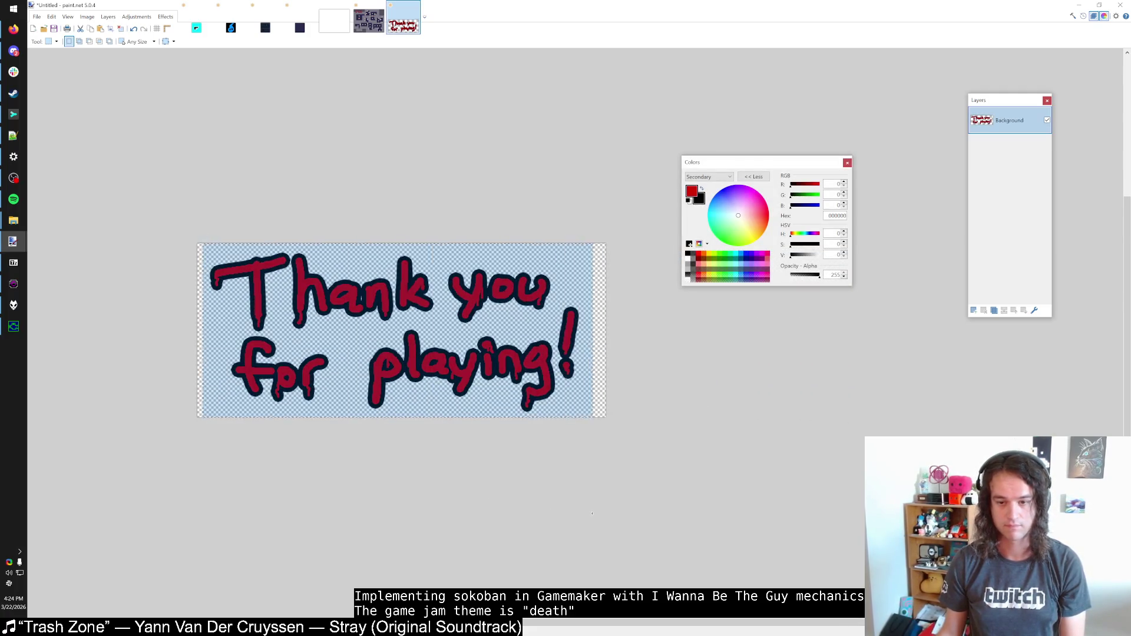
key(ctrl+shift+x)
key(ctrl+a)
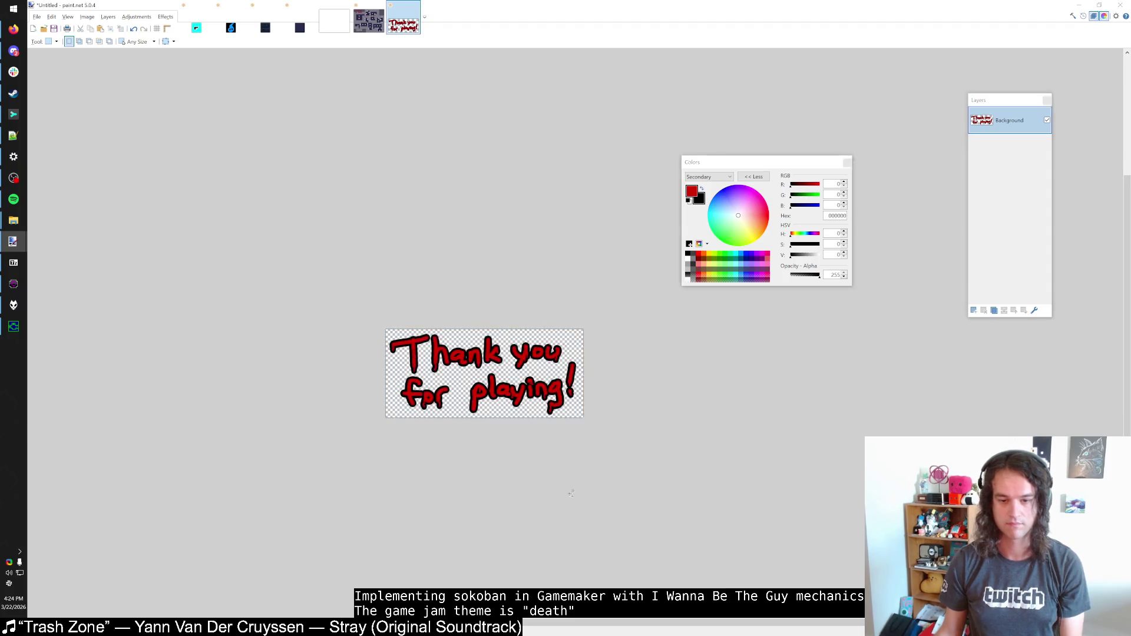
key(alt+Tab)
click(83, 270)
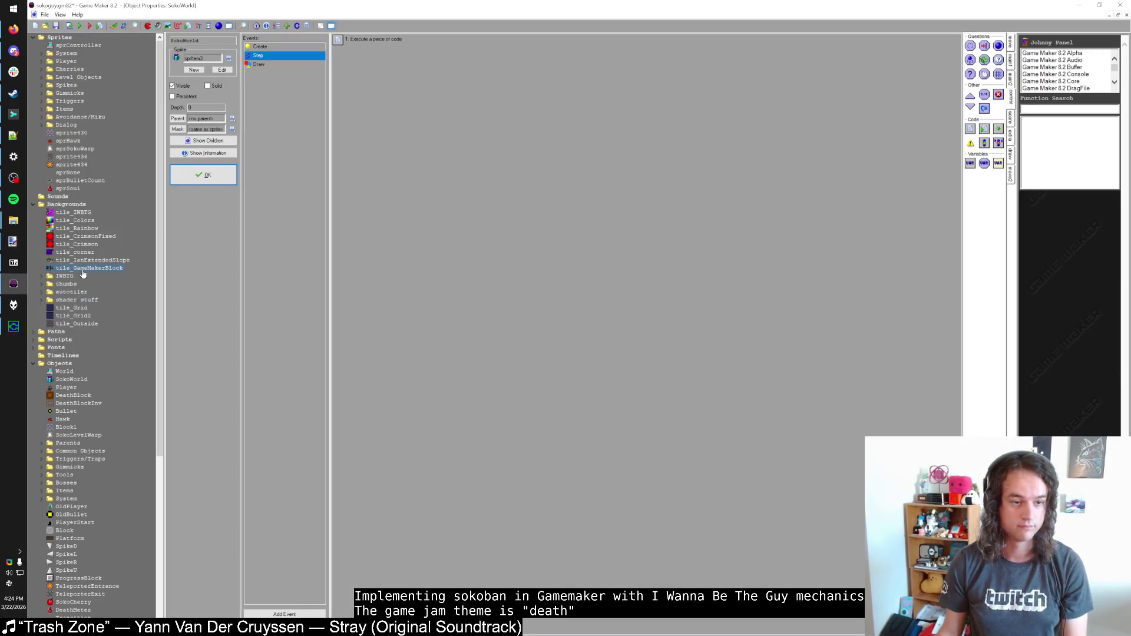
Step: Create a new sprite from the pasted 591×264 lettering image, with its origin centred at 295, 132
right_click(61, 38)
click(83, 44)
click(202, 75)
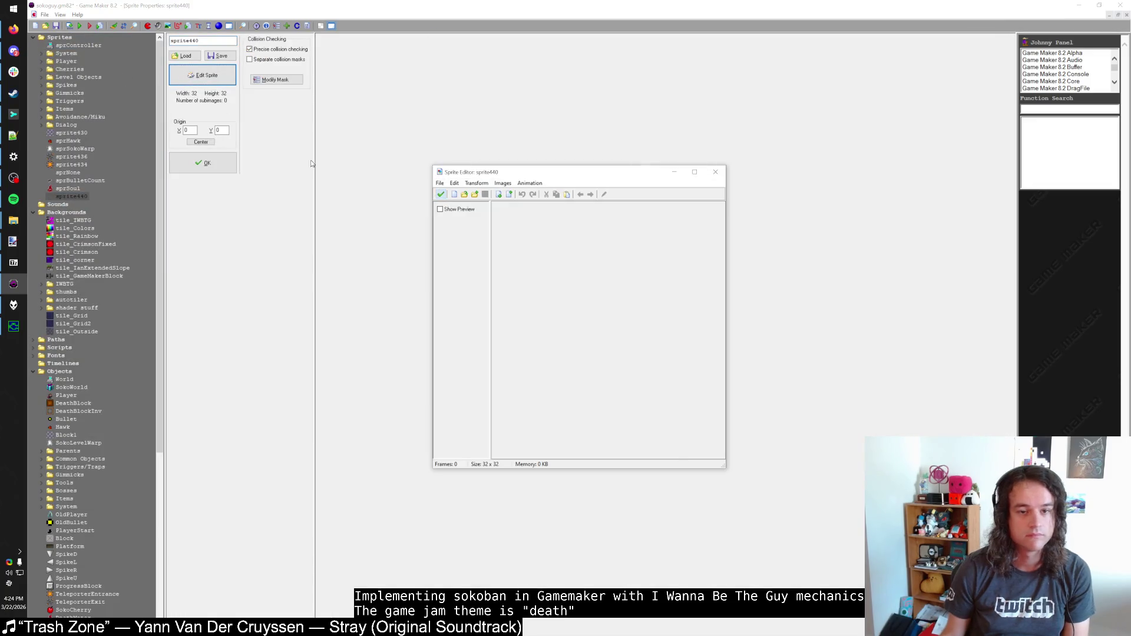
key(ctrl+v)
click(442, 195)
click(201, 142)
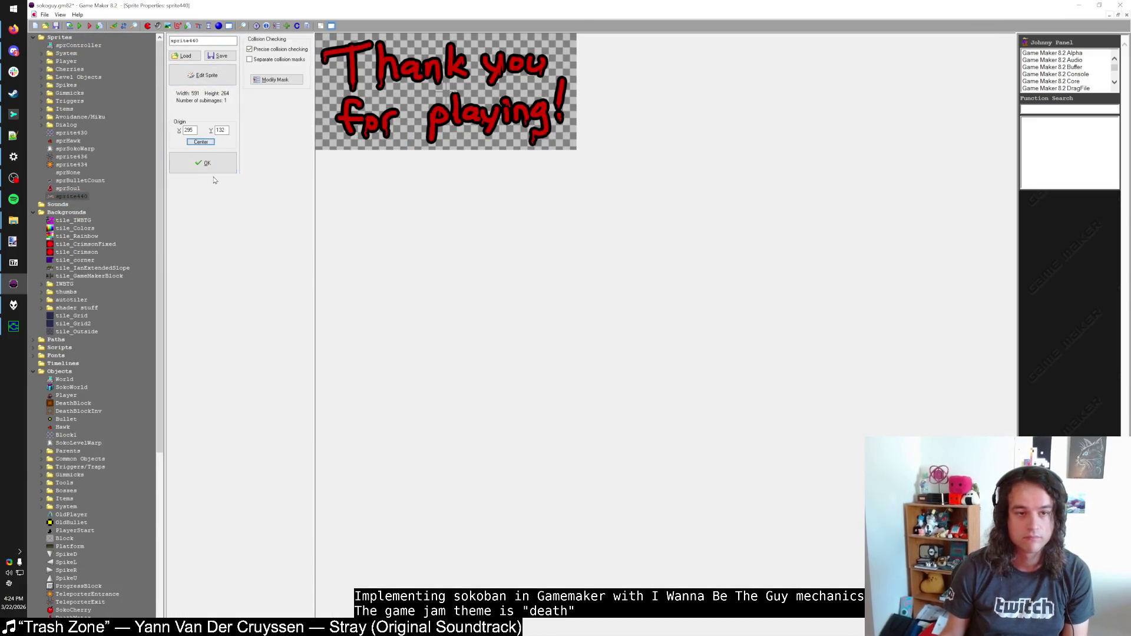
Step: Rename the new sprite to sprThankYou
drag(203, 41, 167, 42)
text(sprThankYou)
key(Return)
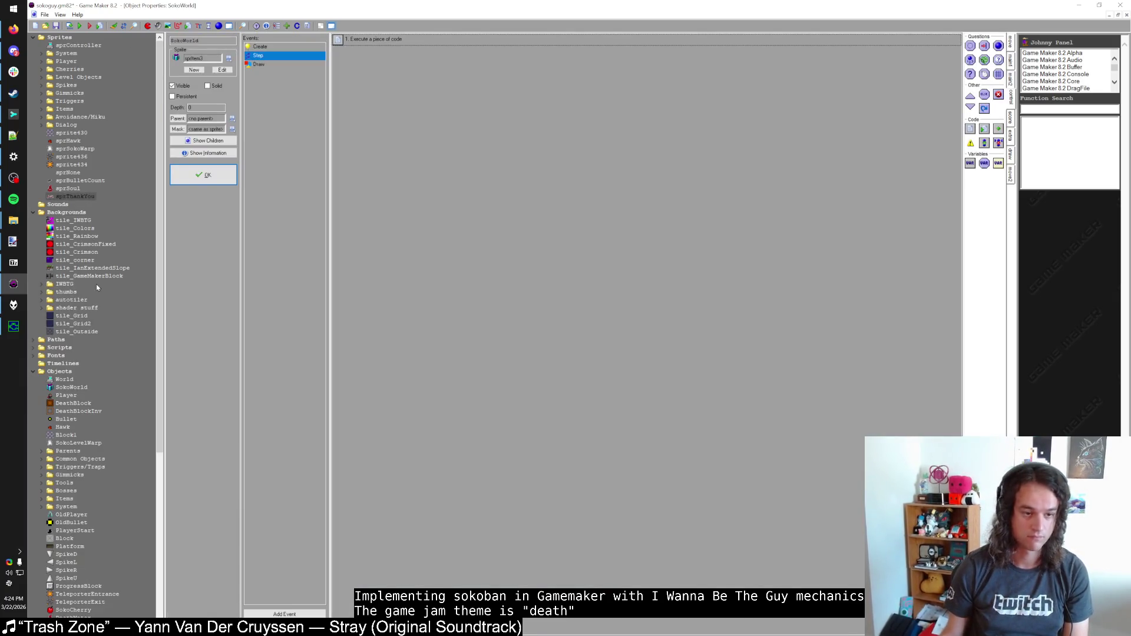
Step: Create a new ThankYou object that uses the sprThankYou sprite
scroll(97, 287, down, 5)
right_click(59, 252)
click(66, 260)
text(obj)
text(nkYou)
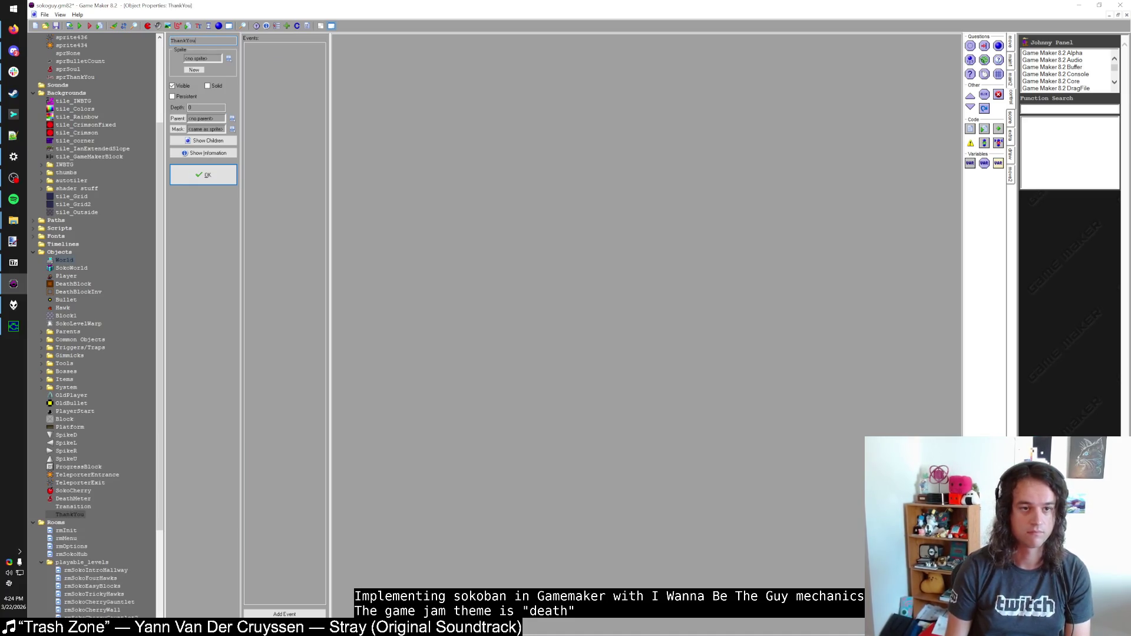
click(211, 61)
click(241, 290)
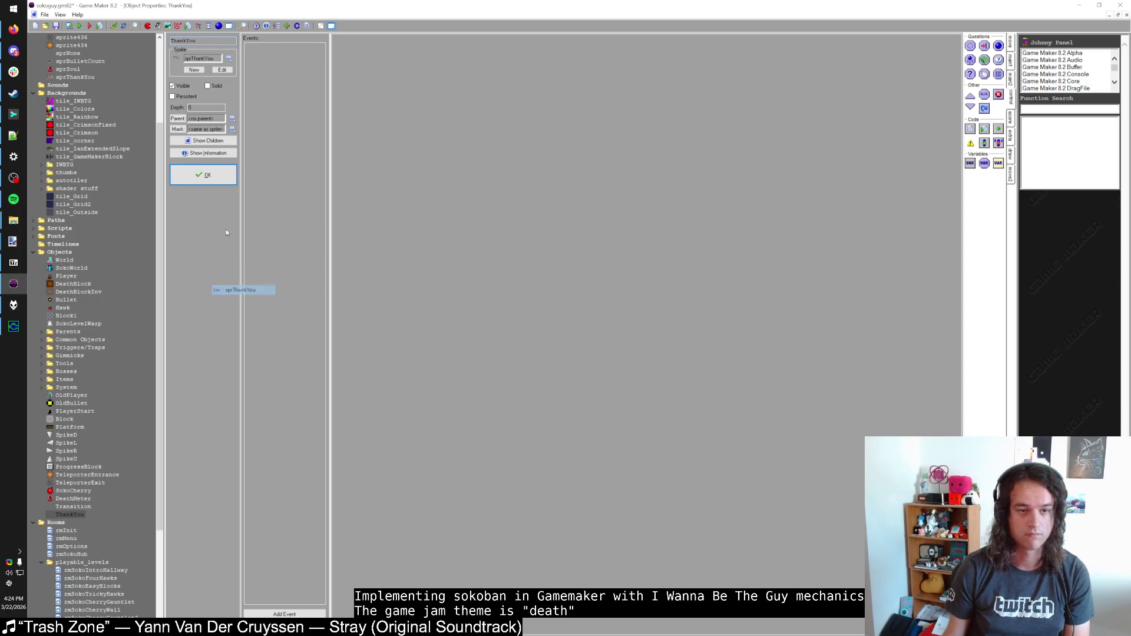
click(205, 177)
scroll(88, 472, down, 6)
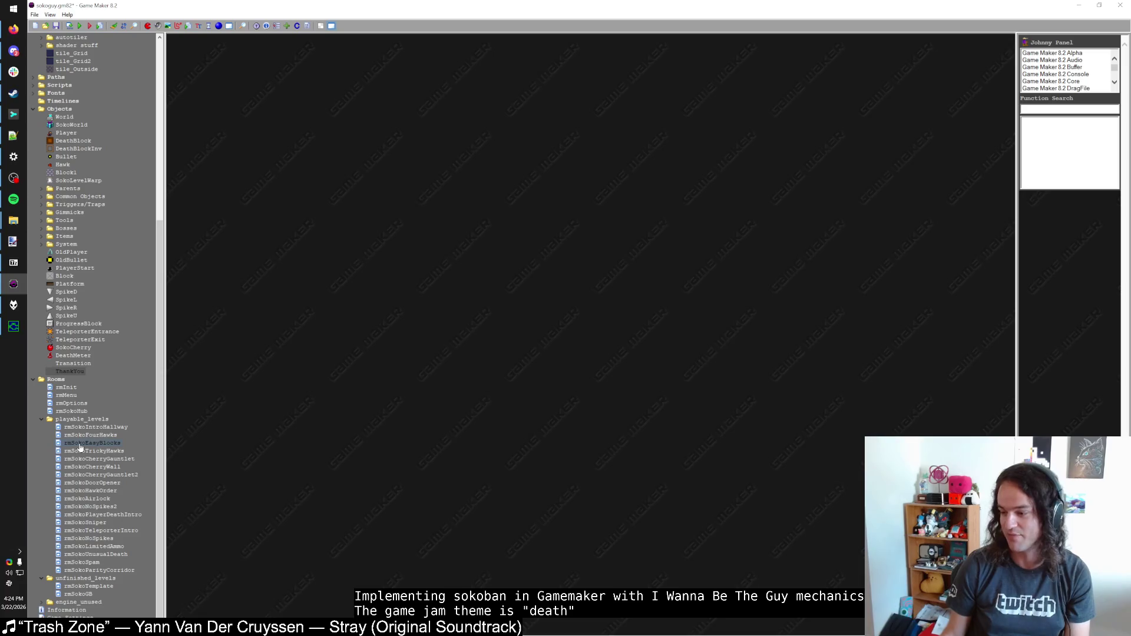
click(109, 427)
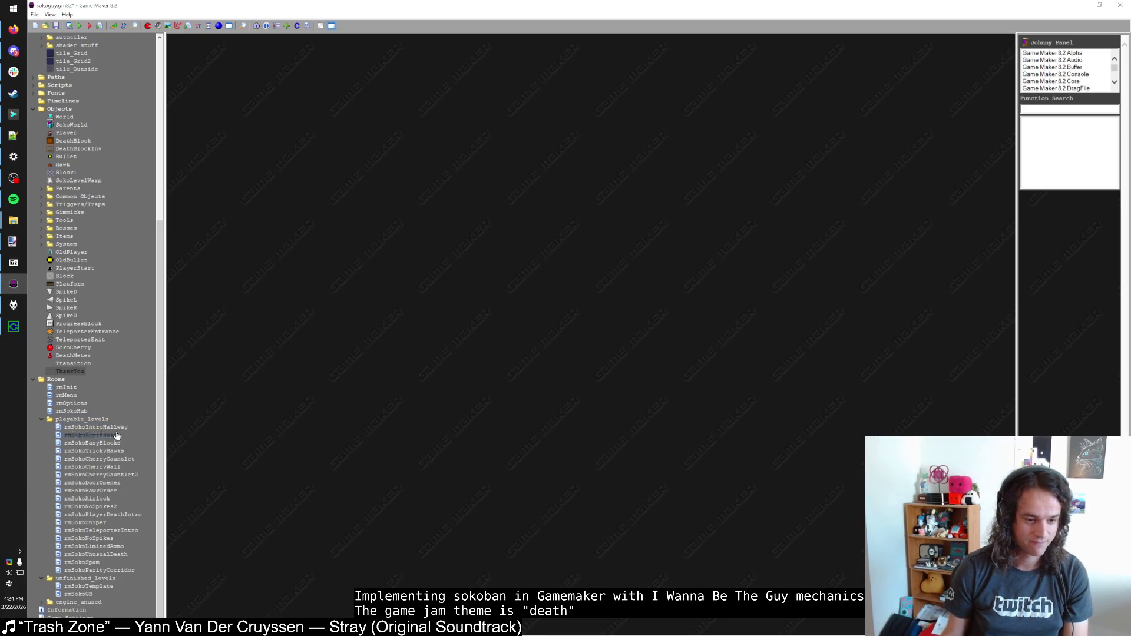
Step: Place a ThankYou instance near the top of the maximized rmSokoHub room, checking it against the red image
click(117, 443)
key(alt+Tab)
key(alt+Tab)
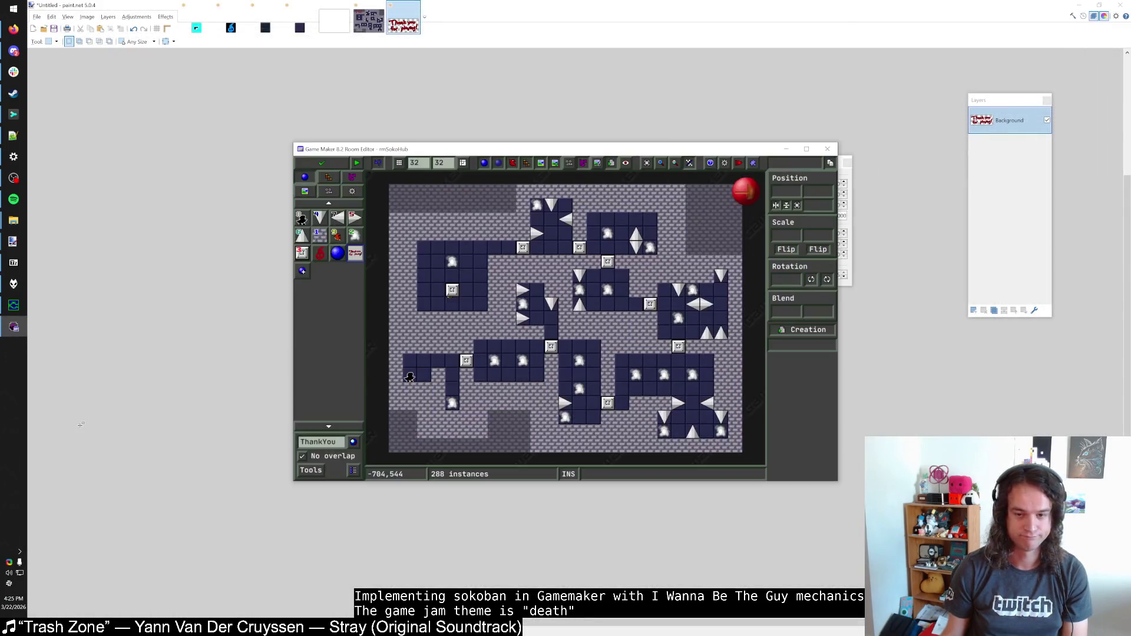
double_click(524, 153)
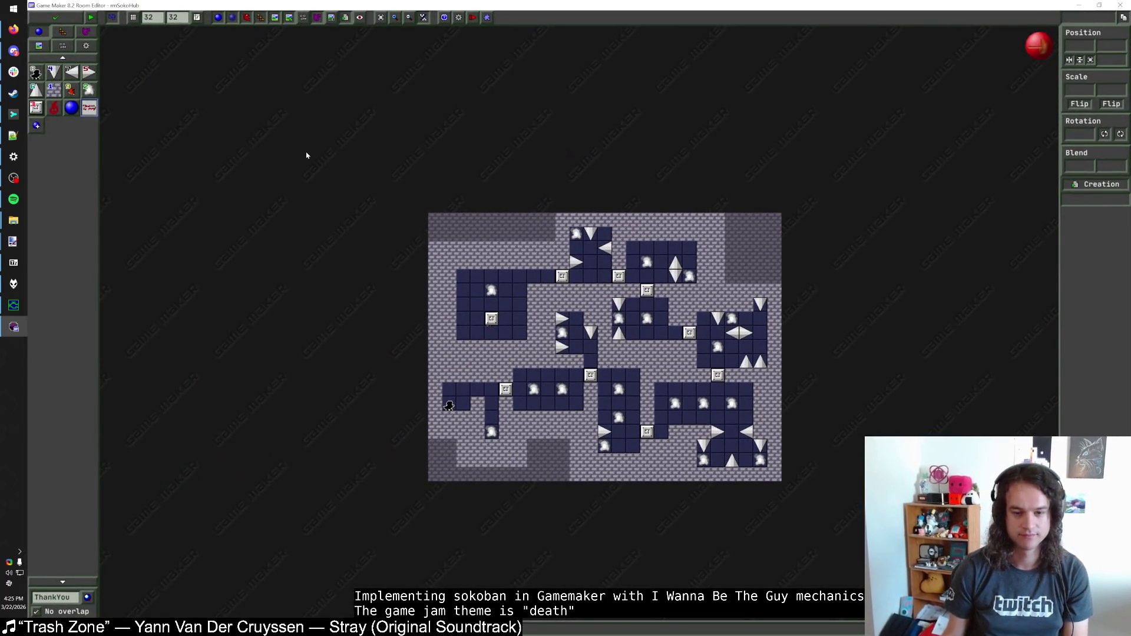
scroll(475, 248, up, 2)
scroll(475, 248, down, 2)
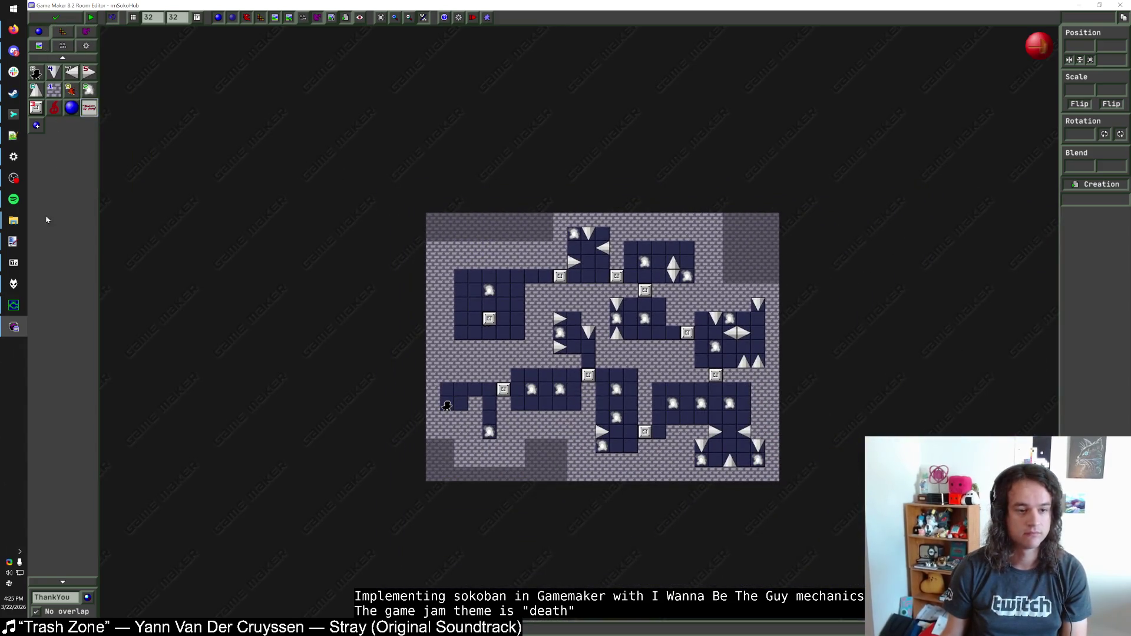
click(500, 231)
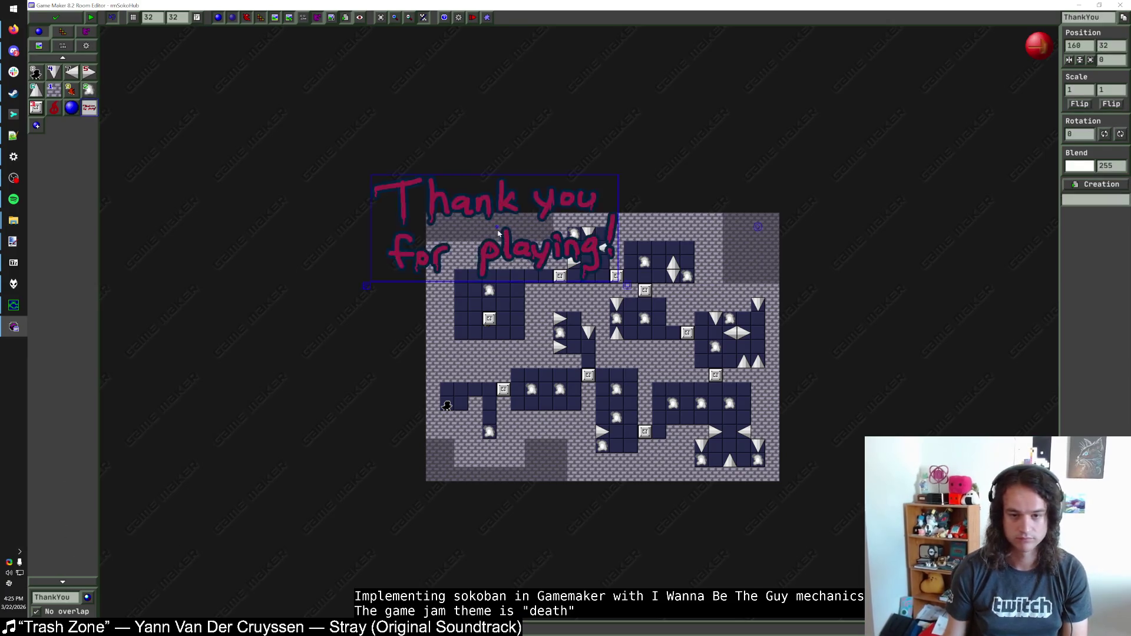
scroll(505, 256, up, 1)
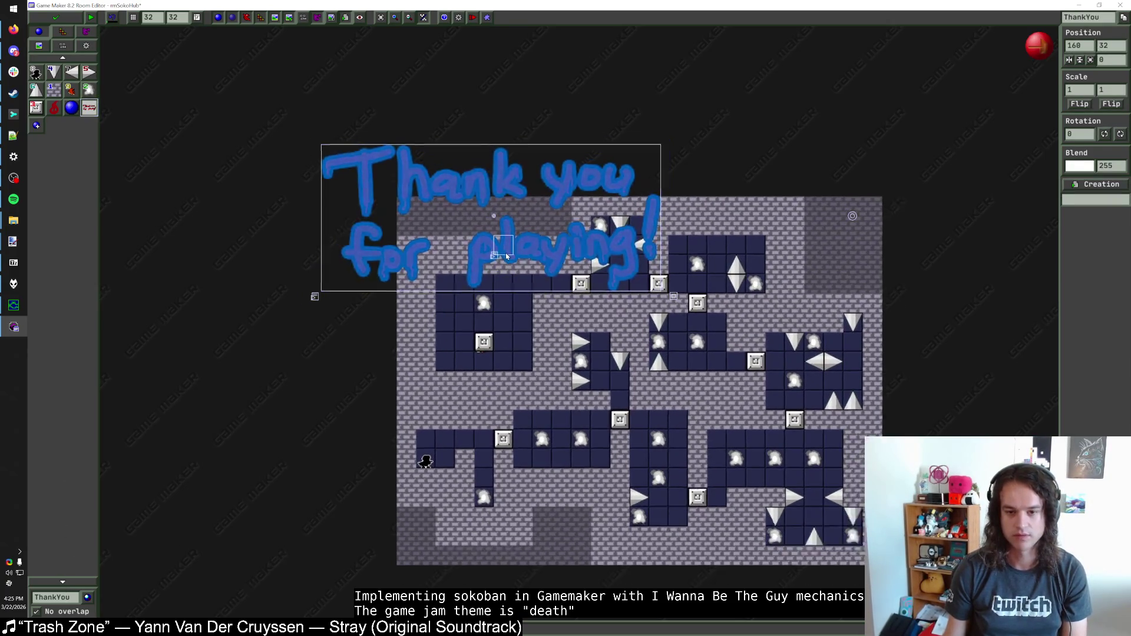
scroll(505, 256, up, 1)
key(alt+Tab)
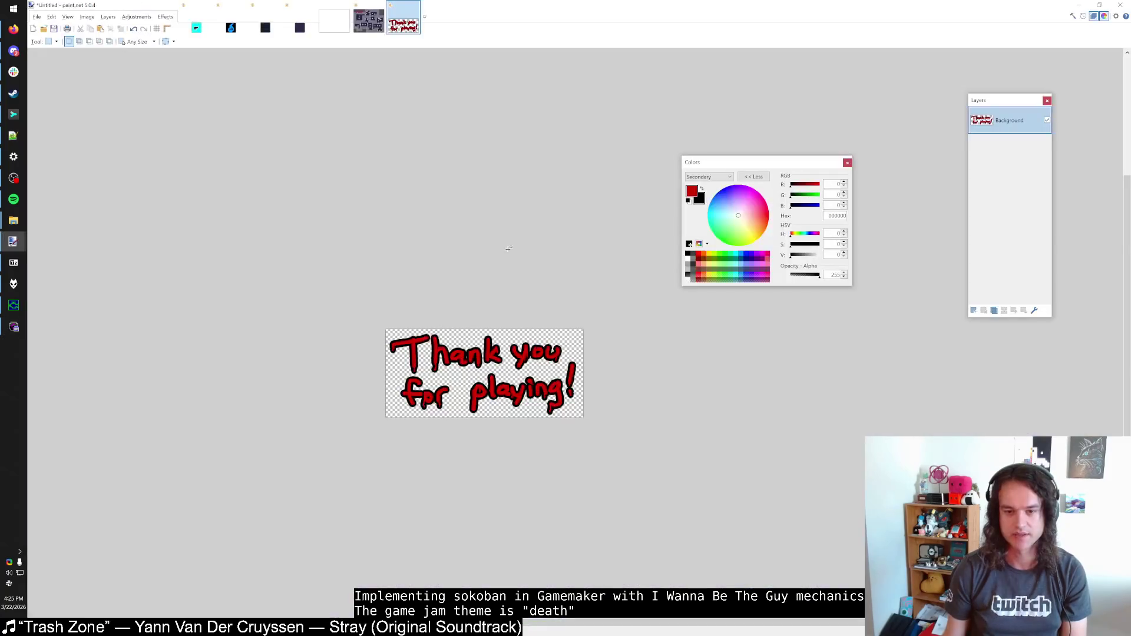
key(alt+Tab)
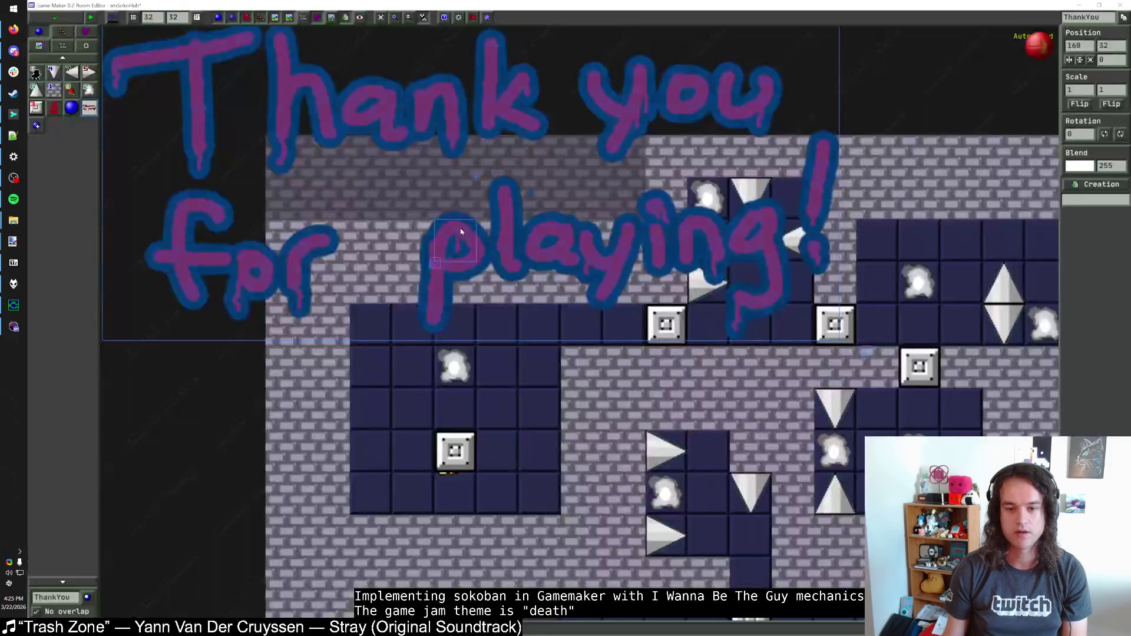
key(alt+Tab)
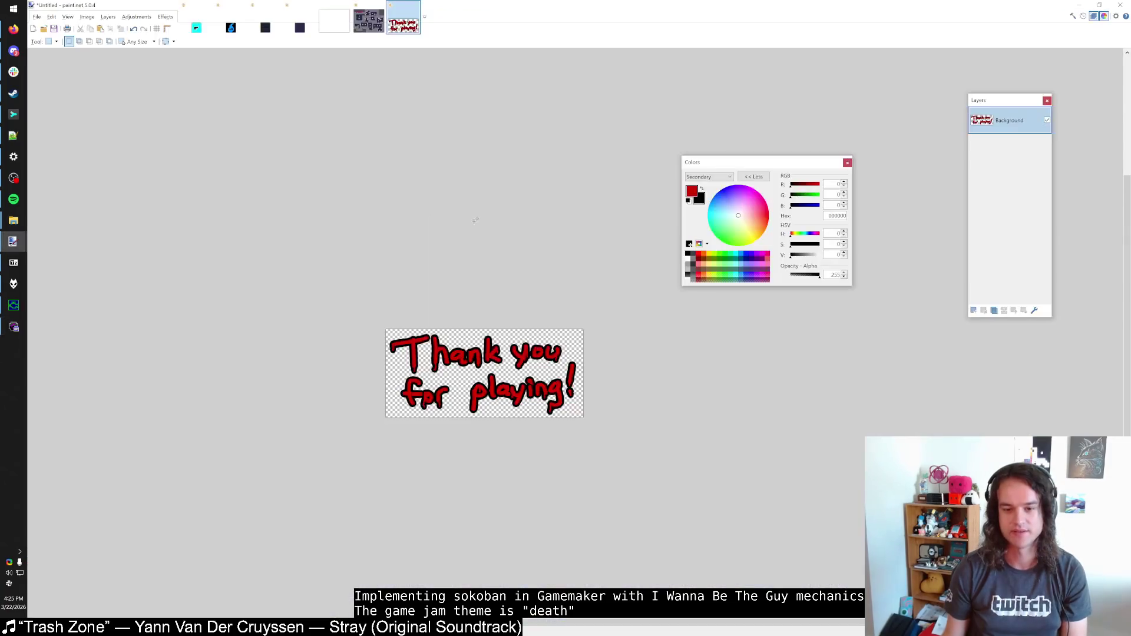
key(alt+Tab)
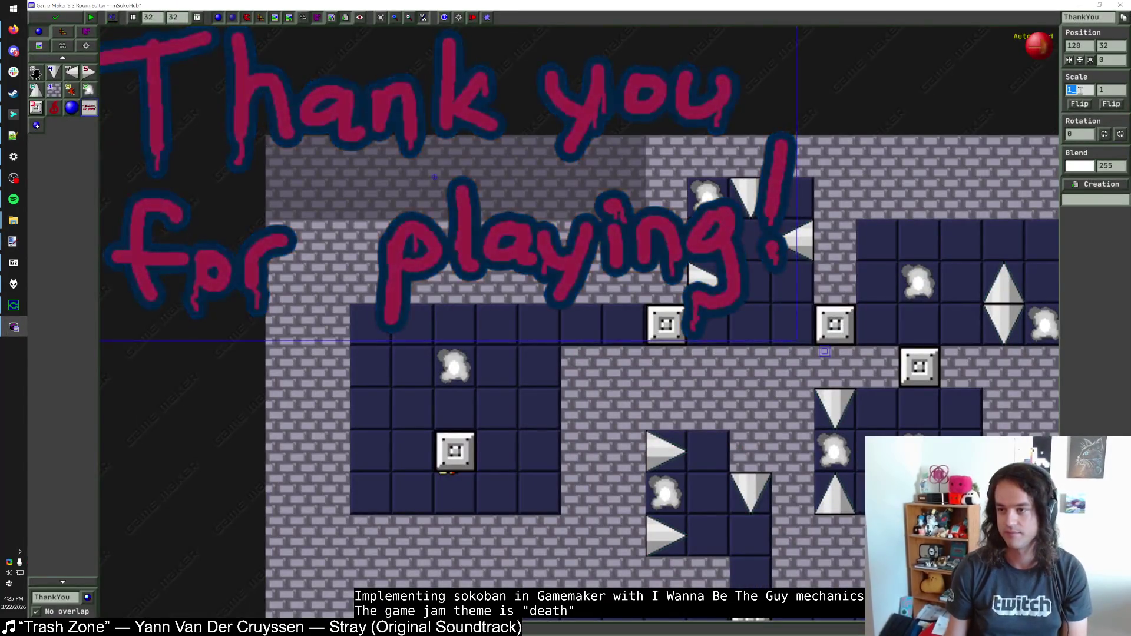
Step: Set the ThankYou instance's horizontal and vertical scale to 0.5
key(ctrl+Tab)
key(ctrl+Tab)
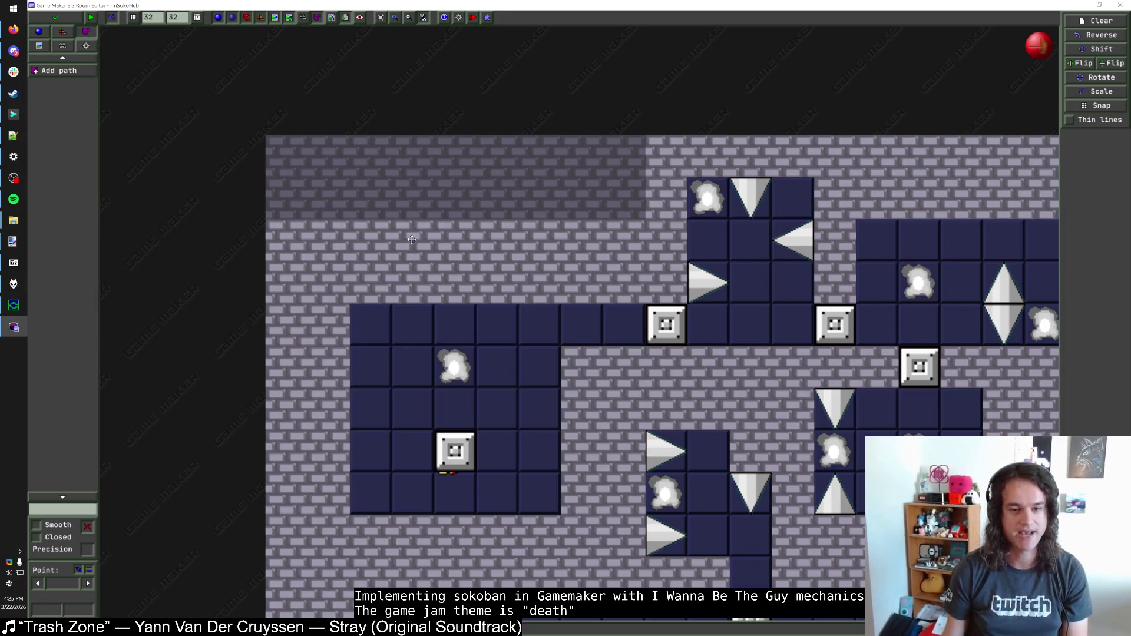
click(39, 32)
key(ctrl+z)
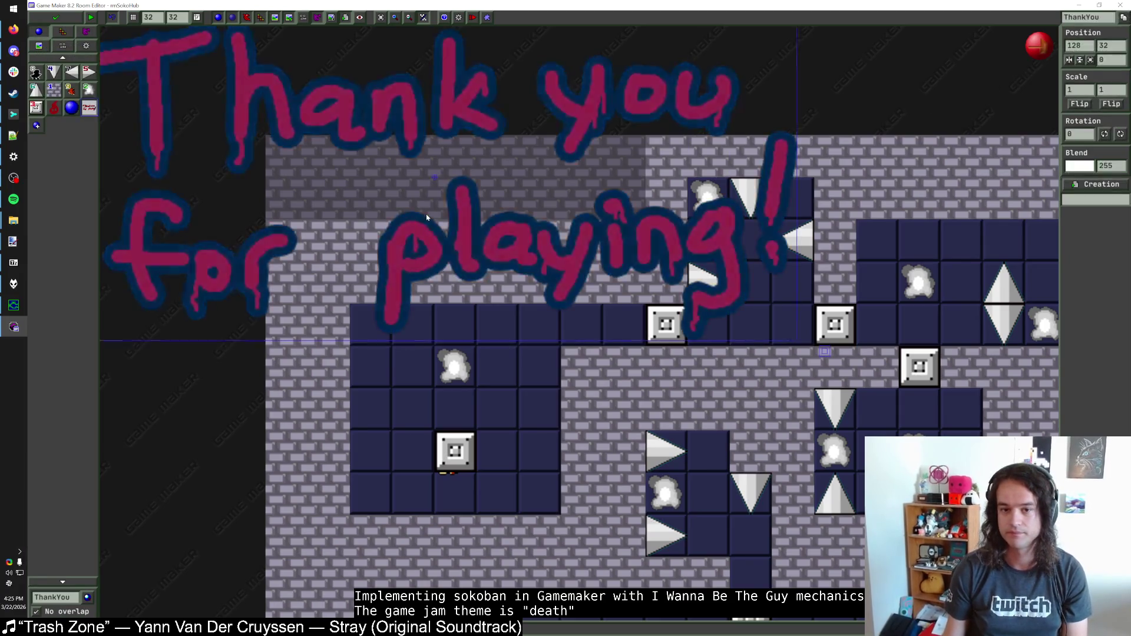
click(1086, 89)
key(ctrl+z)
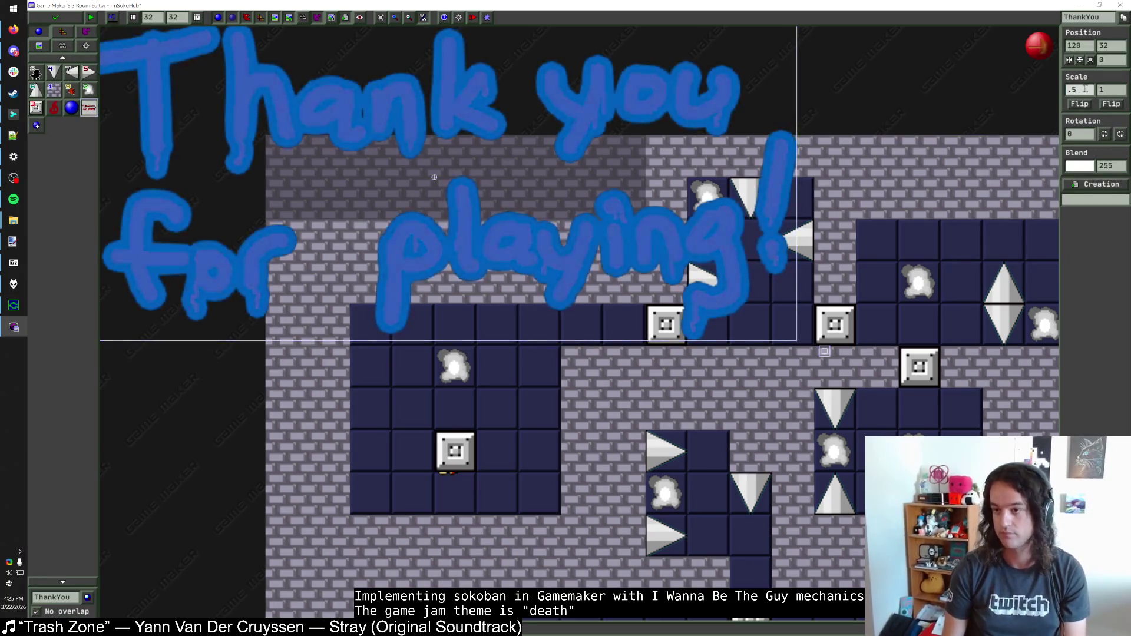
click(39, 32)
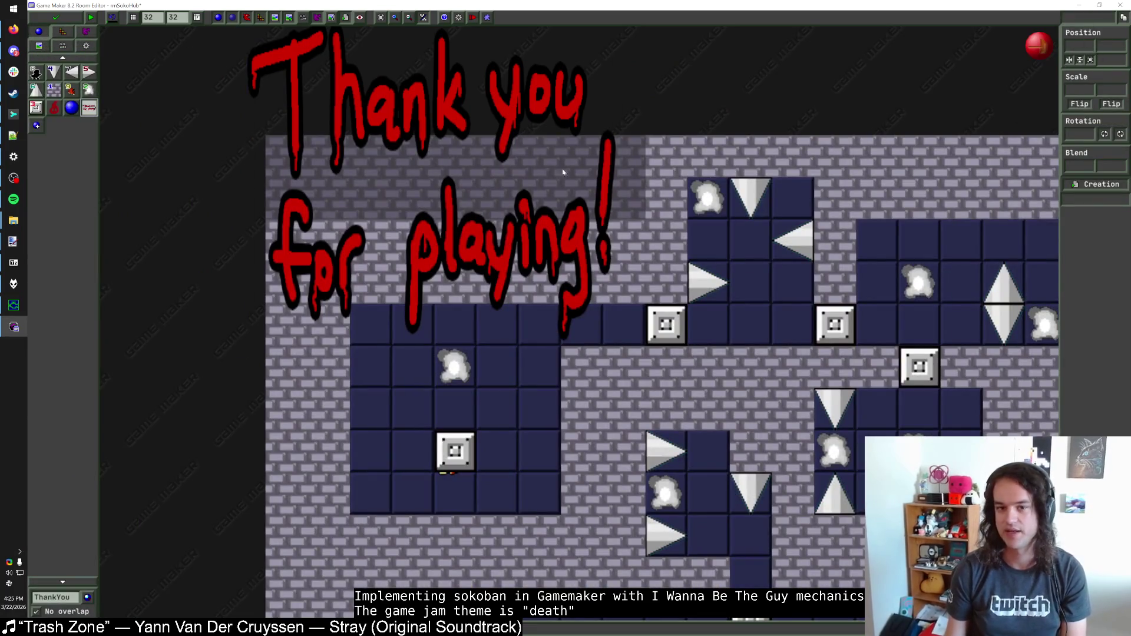
key(ctrl+y)
text(0.5)
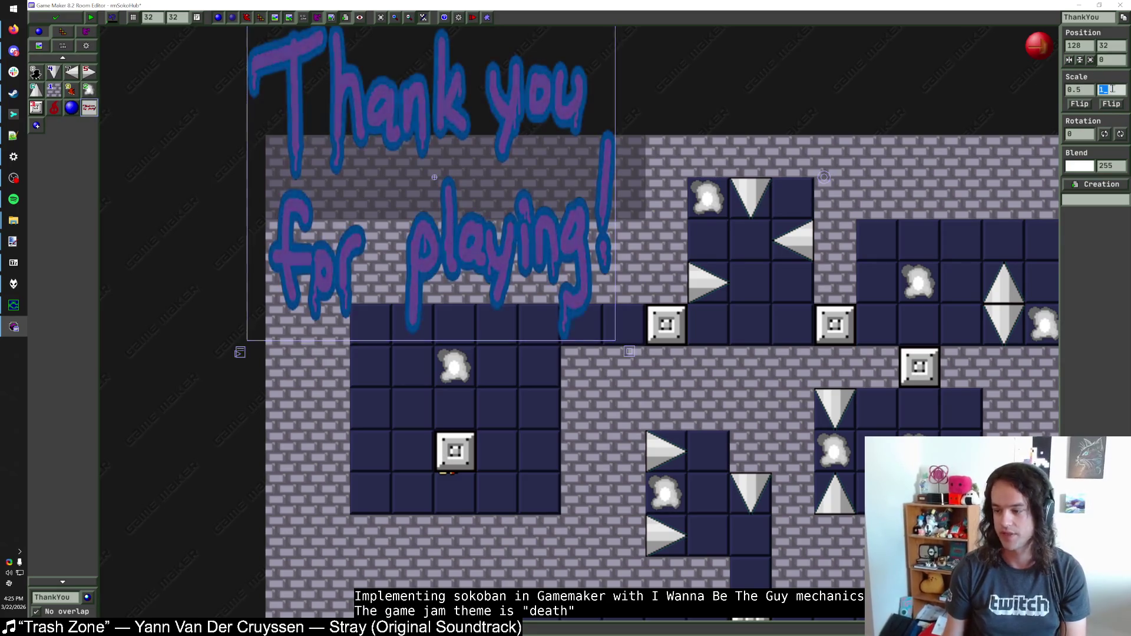
key(Return)
Step: Move the sign one grid cell right and down, nudge it slightly left, then save the room
scroll(646, 127, up, 2)
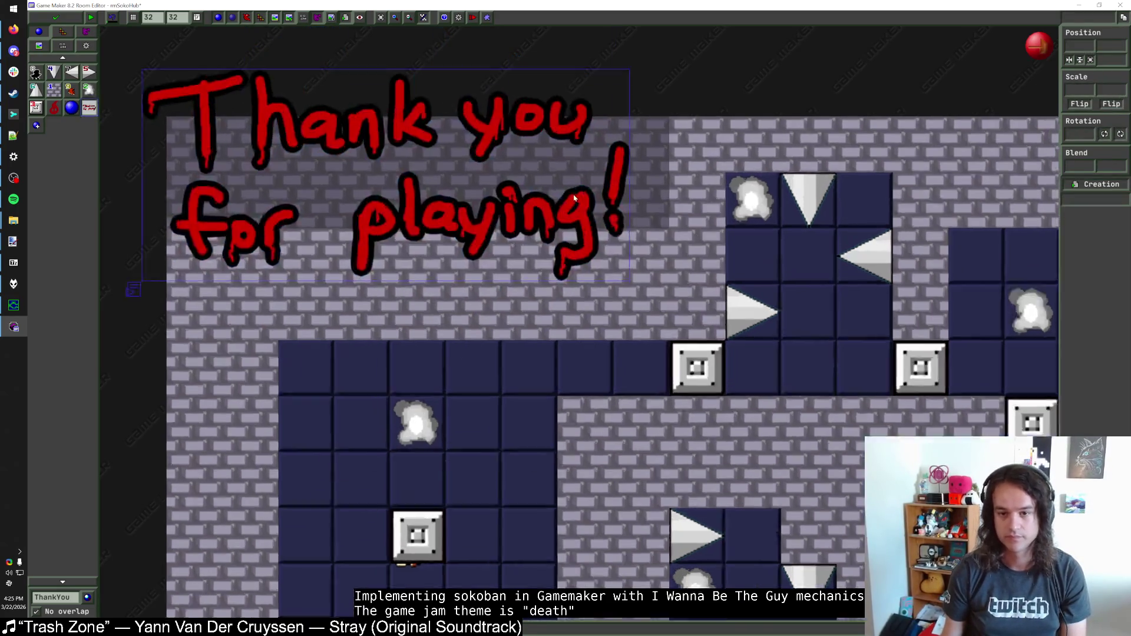
drag(552, 188, 625, 260)
scroll(624, 260, down, 2)
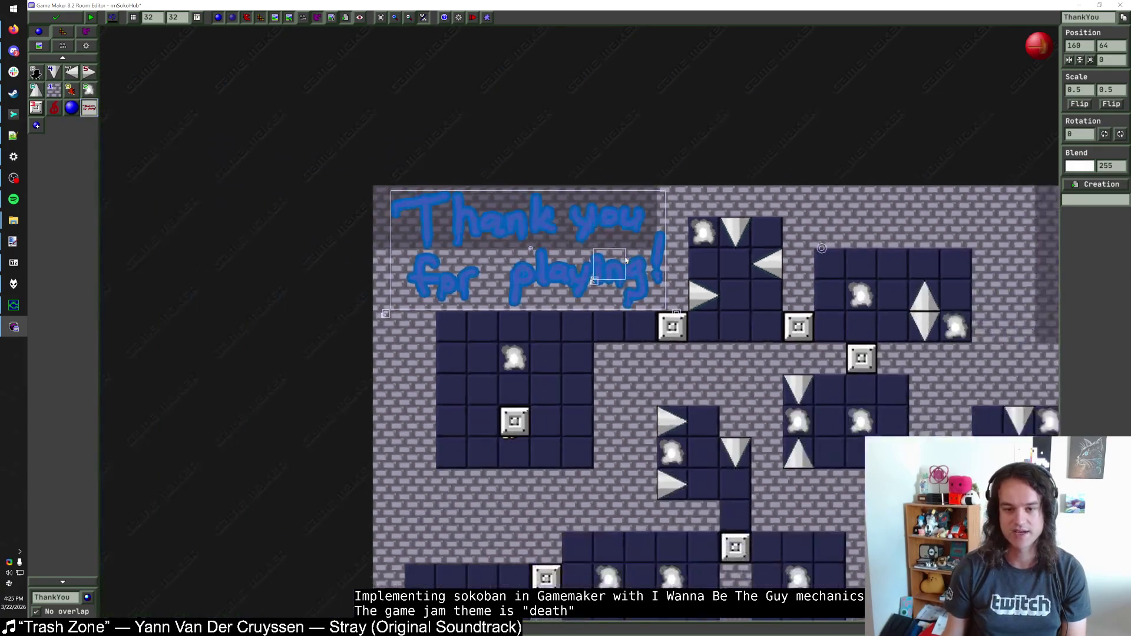
scroll(623, 295, up, 1)
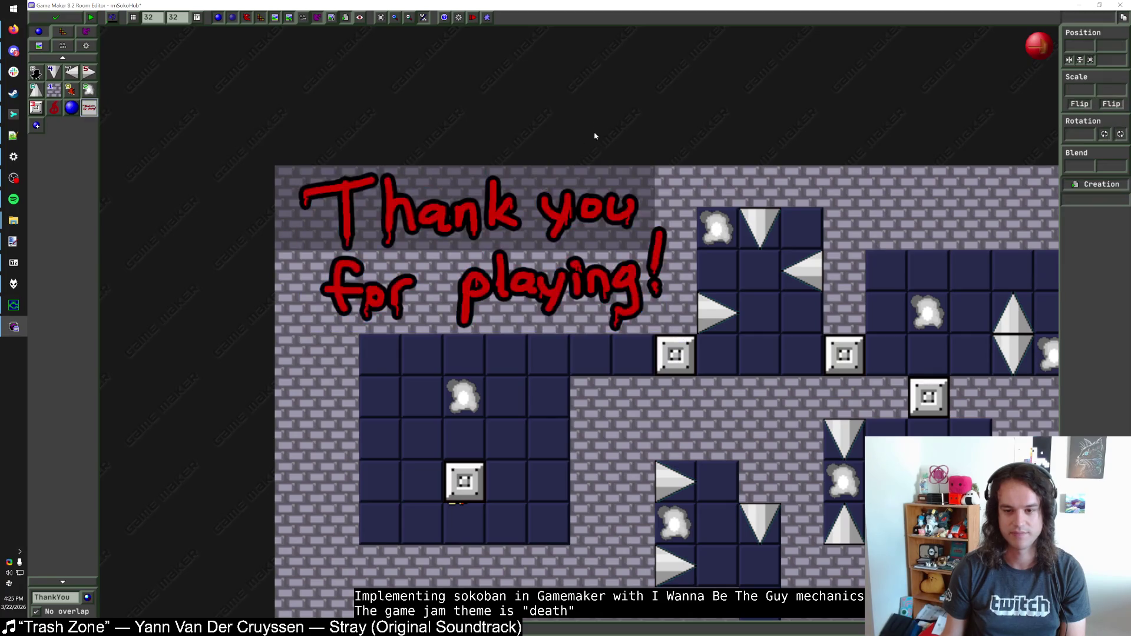
drag(475, 226, 466, 226)
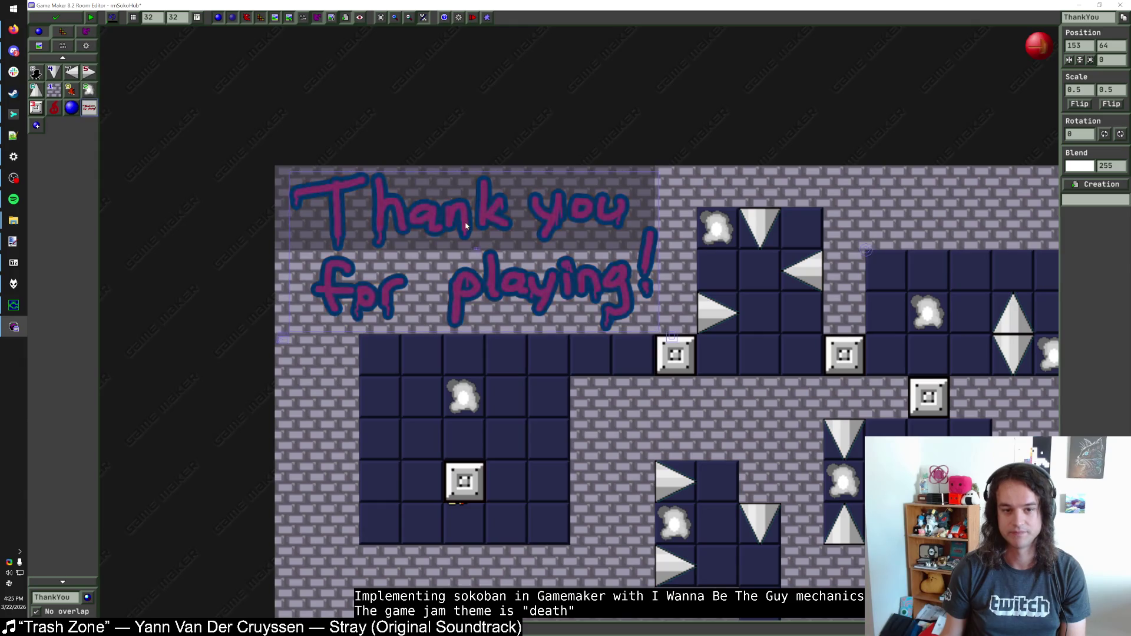
scroll(513, 218, down, 3)
scroll(558, 205, up, 1)
scroll(559, 206, down, 3)
scroll(453, 176, up, 2)
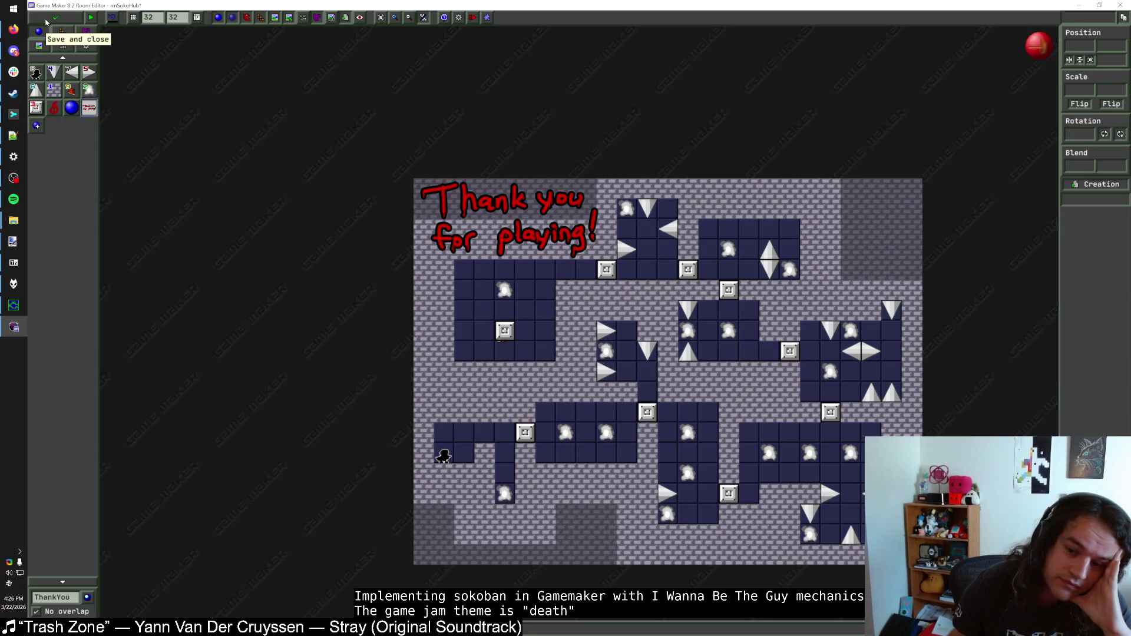
click(47, 22)
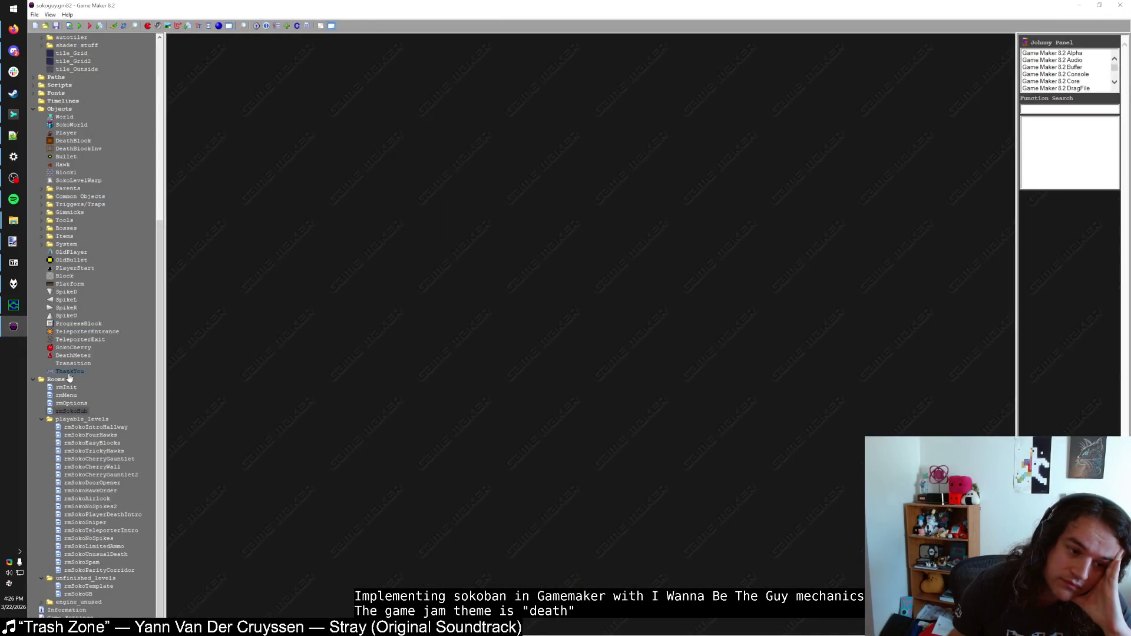
Step: Make the ThankYou object invisible by default
double_click(69, 371)
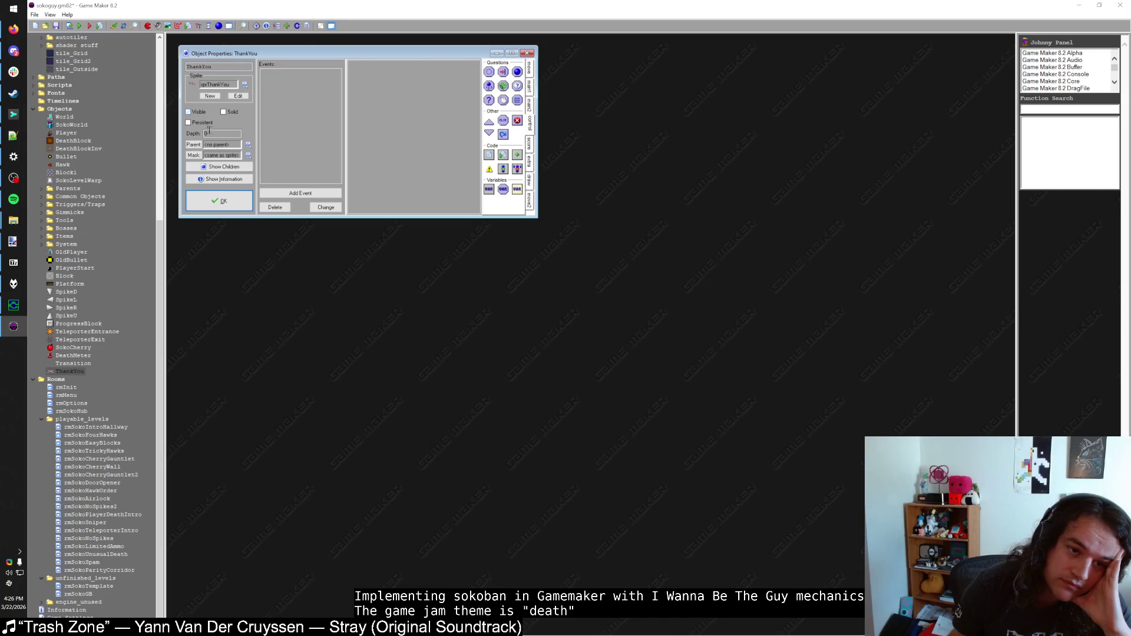
click(197, 112)
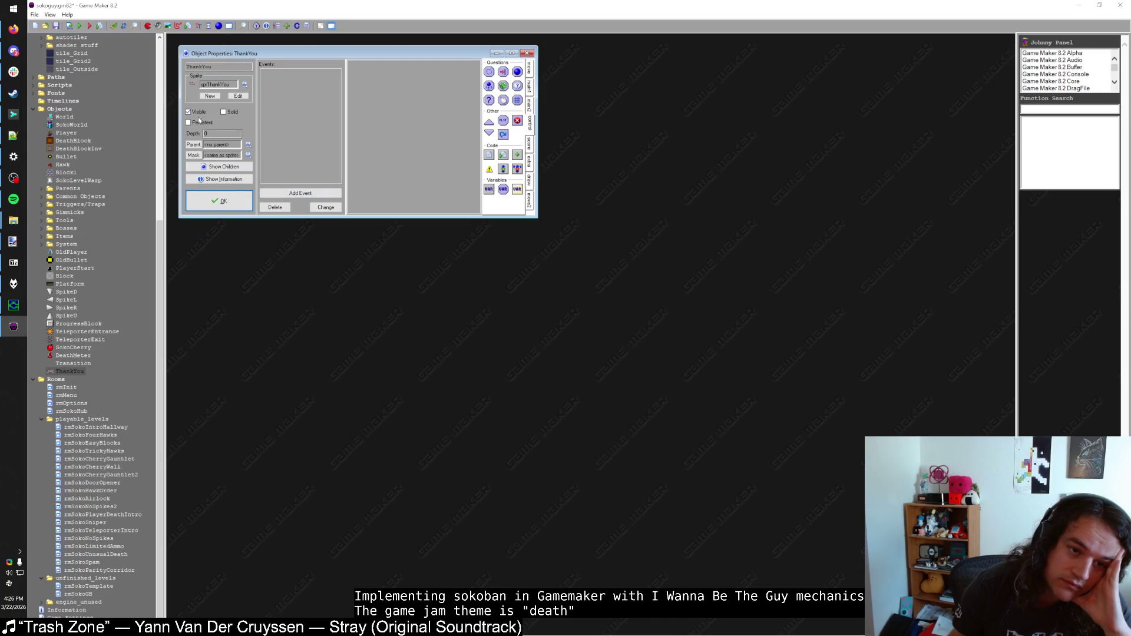
click(224, 202)
Step: In SokoWorld's step code, remove the 'if room != rmSokoHub {' wrapper and its brace, then dedent the win block
double_click(74, 125)
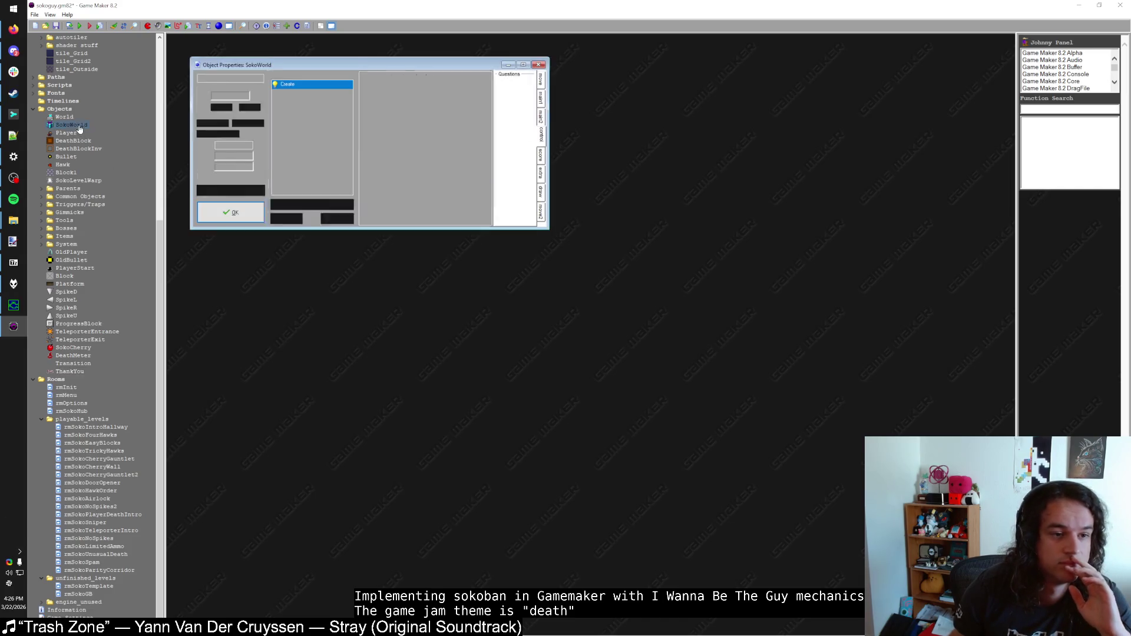
click(300, 93)
double_click(412, 77)
scroll(447, 118, down, 19)
drag(1009, 202, 1010, 568)
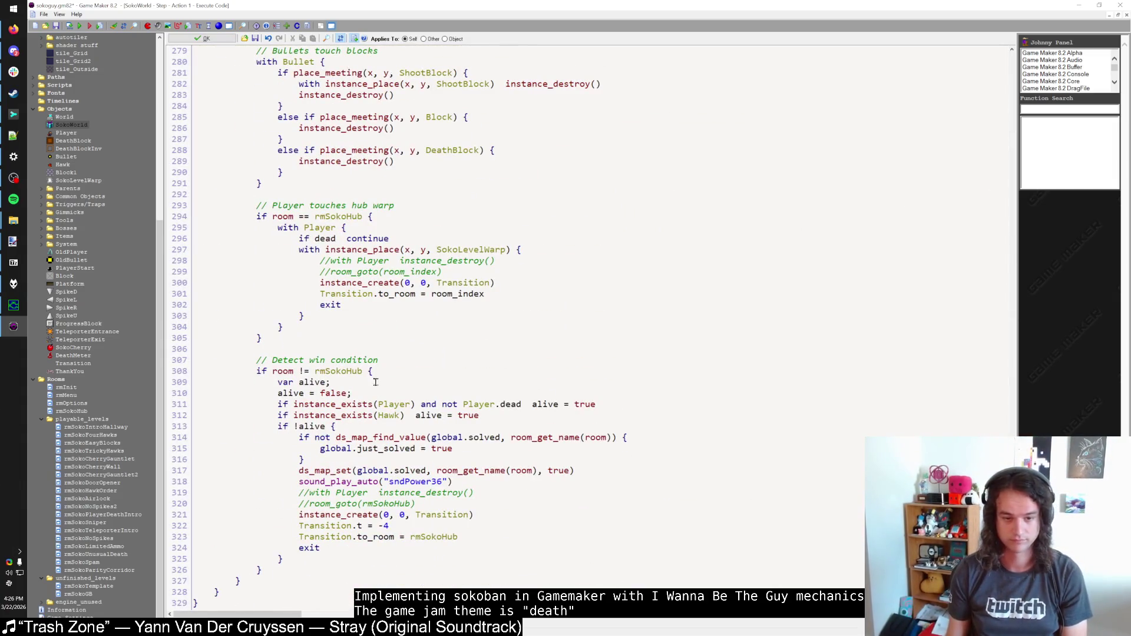
mouse_move(377, 371)
mouse_down()
mouse_move(195, 371)
mouse_move(245, 369)
mouse_up()
key(Delete)
drag(277, 569, 167, 570)
key(Delete)
mouse_move(283, 558)
mouse_down()
mouse_move(240, 397)
mouse_move(255, 371)
mouse_up()
key(shift+Tab)
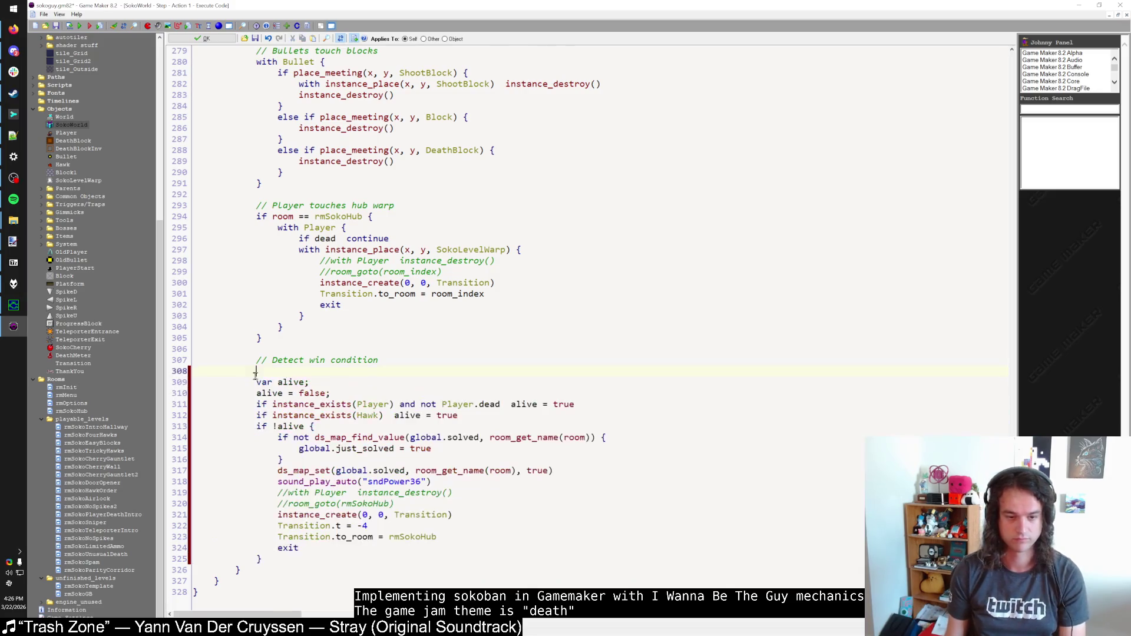
key(BackSpace)
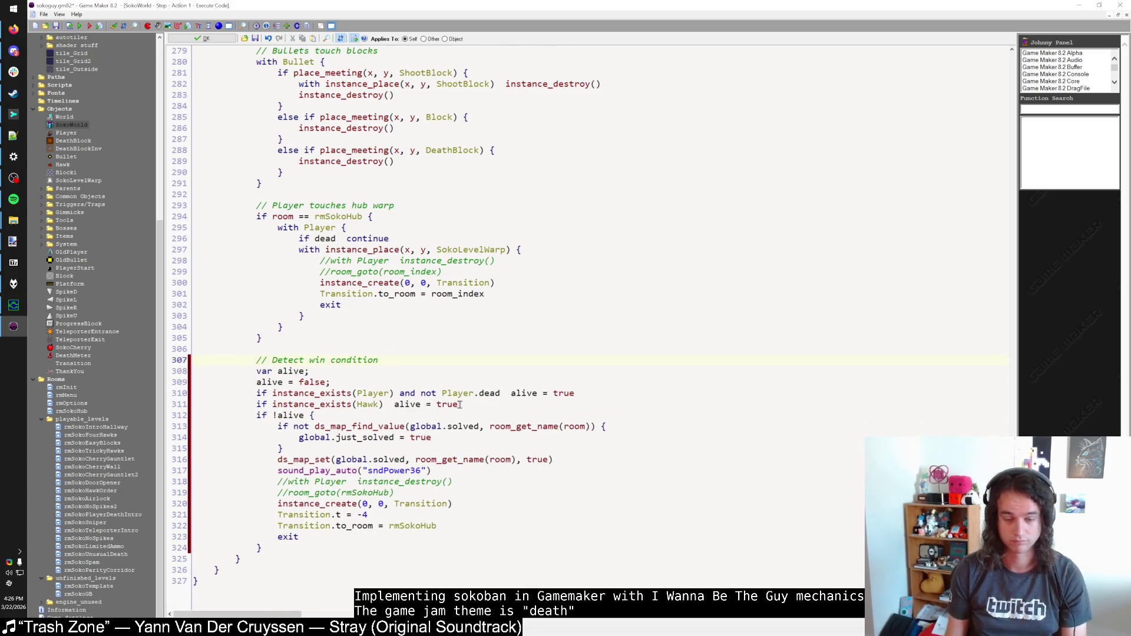
Step: Add an 'if room != rmSokoHub { }' branch plus an 'else { }' branch, indenting the completion code into the else branch
key(Return)
text(if room != rmSokoHub {)
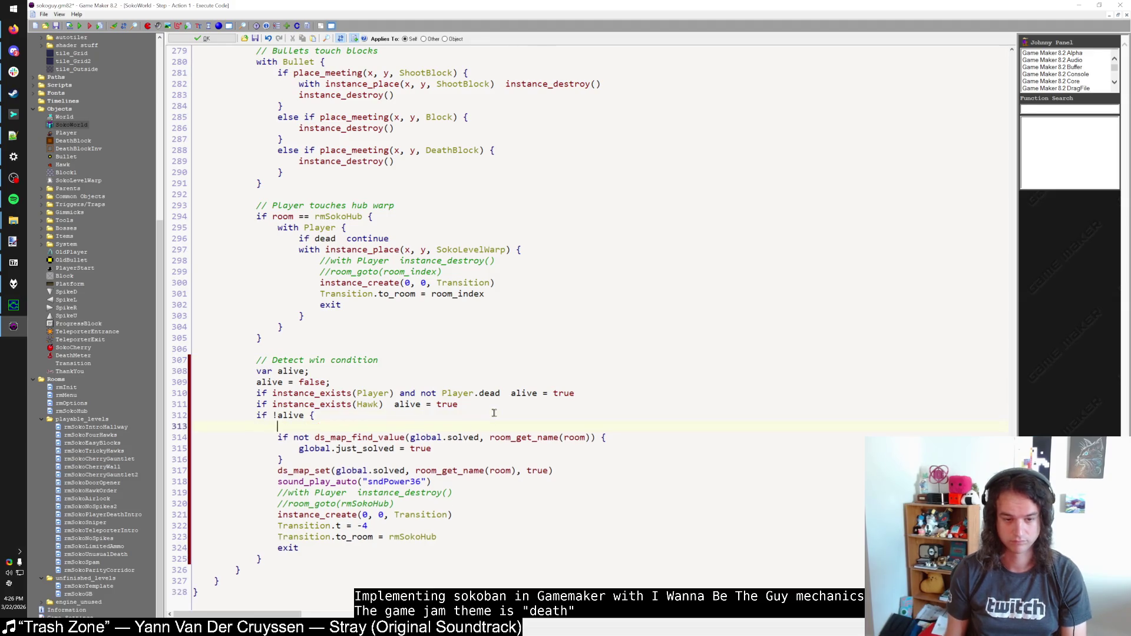
key(Return)
text(})
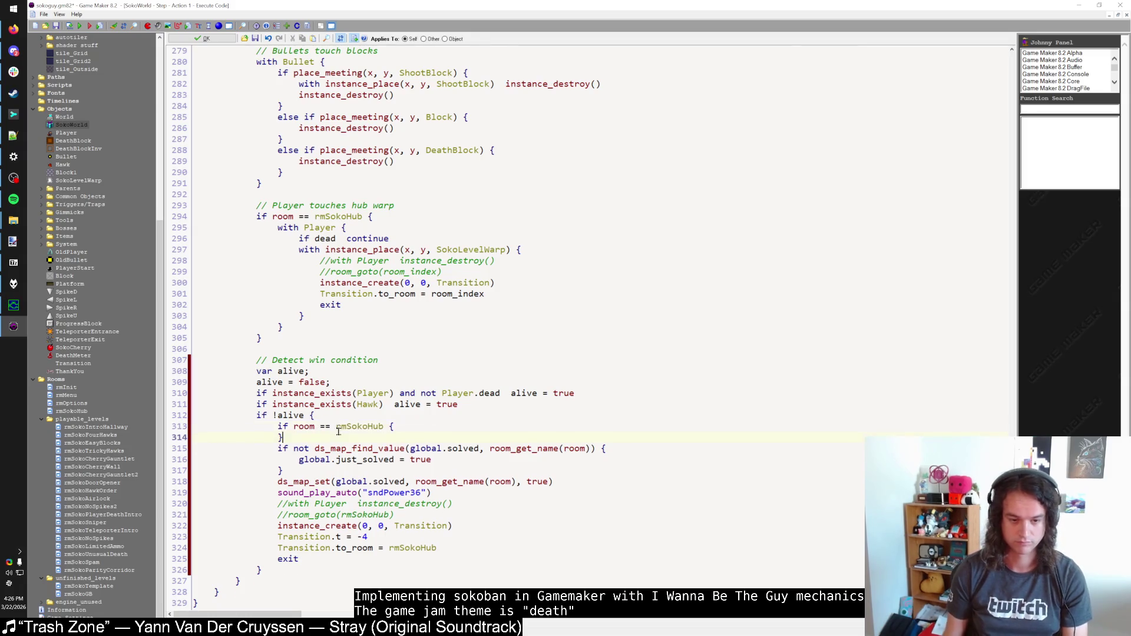
key(Return)
text(else {)
key(Return)
text(})
mouse_move(323, 569)
mouse_down()
mouse_move(247, 567)
mouse_move(214, 460)
mouse_up()
key(Tab)
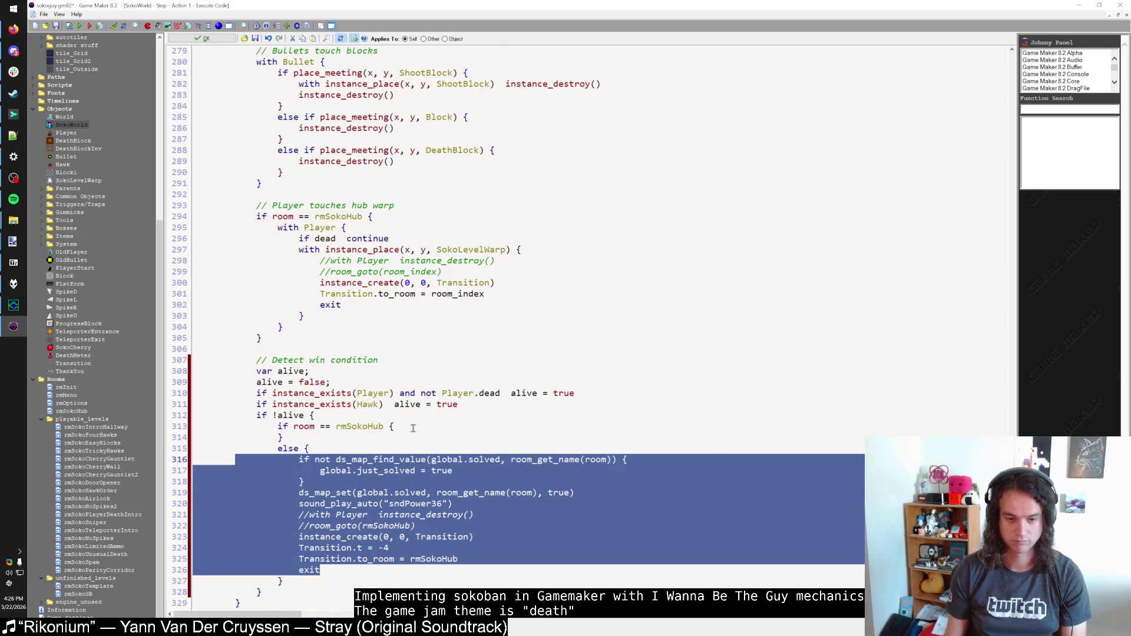
Step: Inside the hub-room branch, add a line setting the ThankYou instance visible to true
click(413, 428)
key(Return)
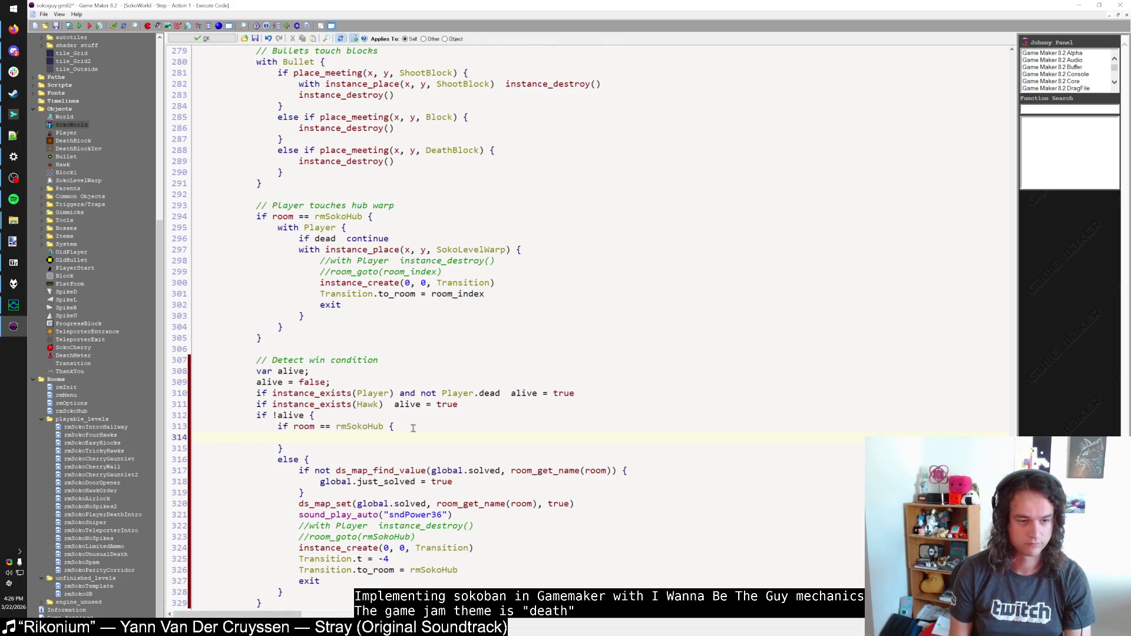
text(with ThankYou)
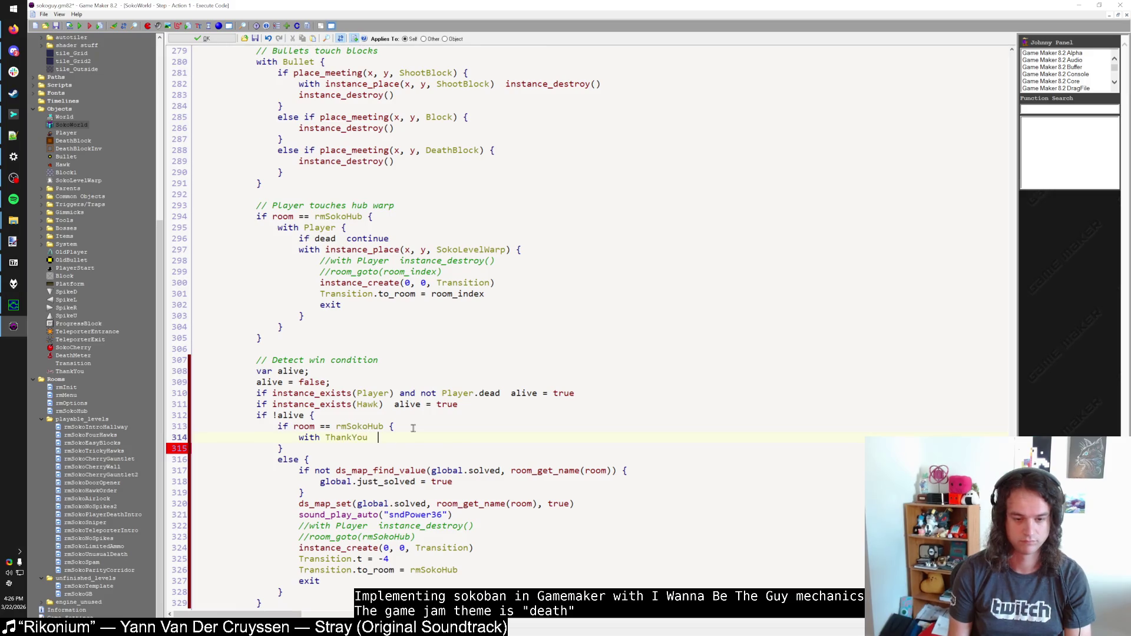
text( = true)
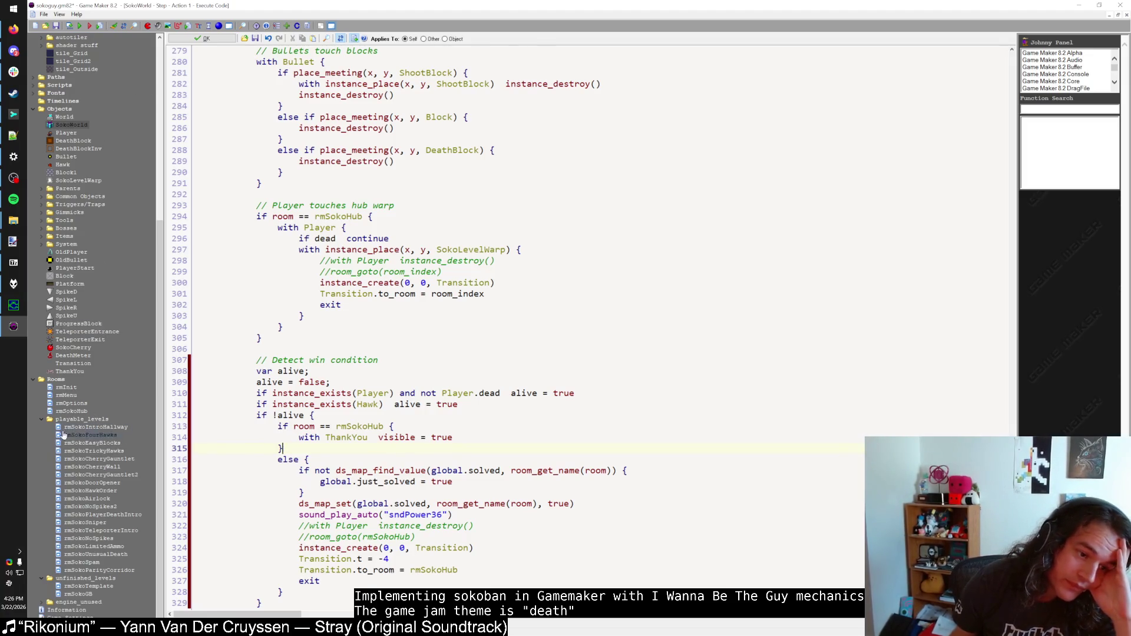
double_click(70, 411)
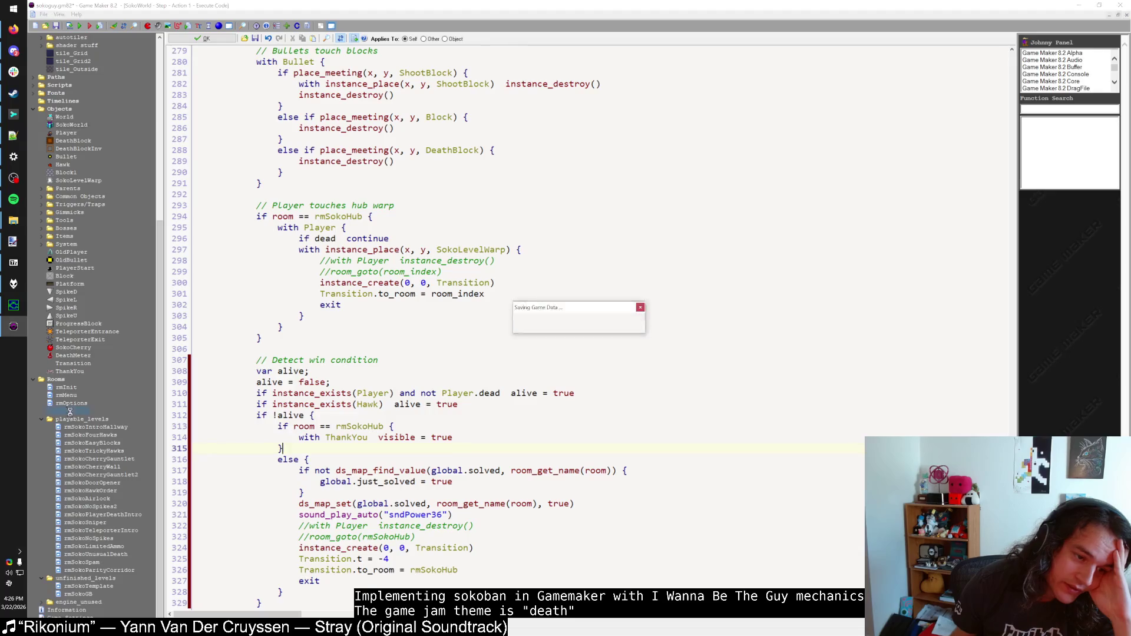
Step: Check a progress block's requirement without changing it, then reopen the rmSokoHub room
click(451, 290)
click(491, 316)
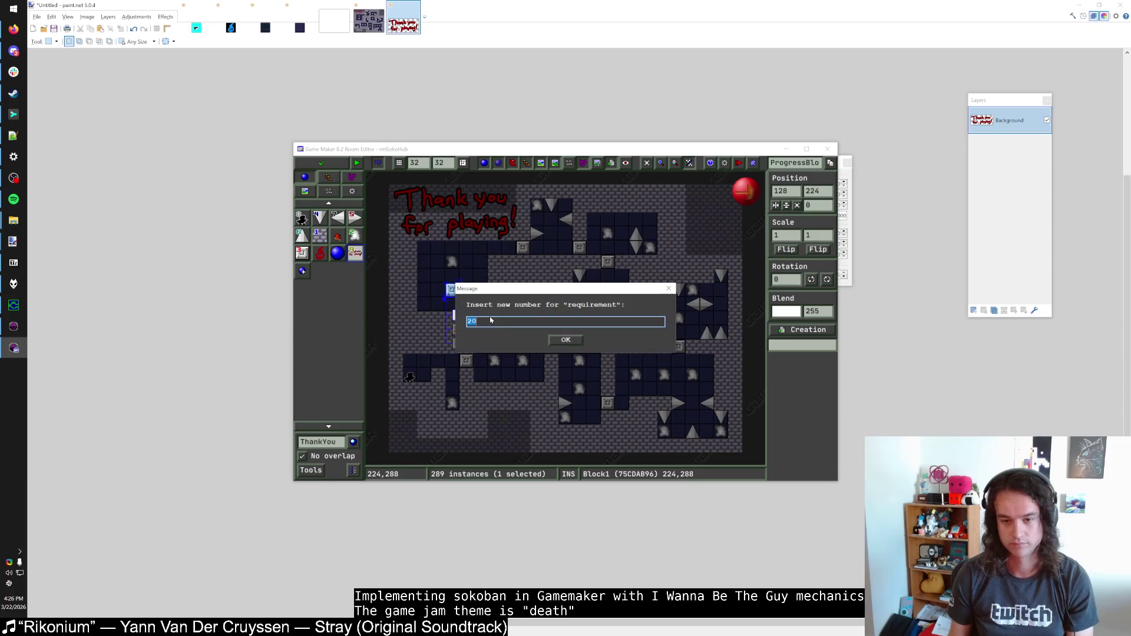
key(Return)
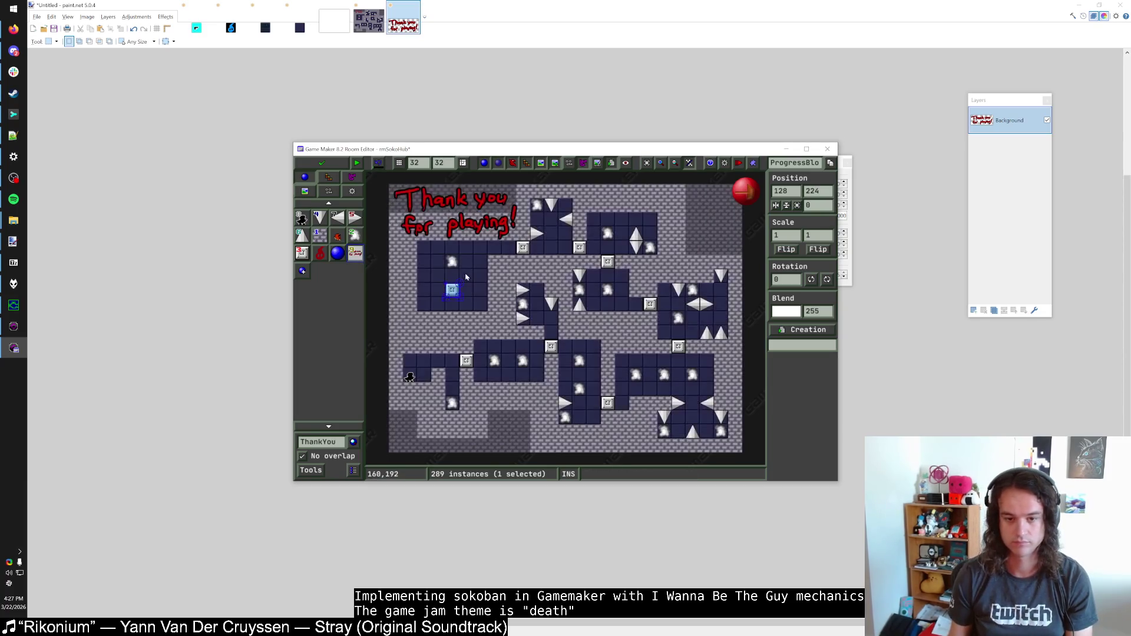
click(339, 170)
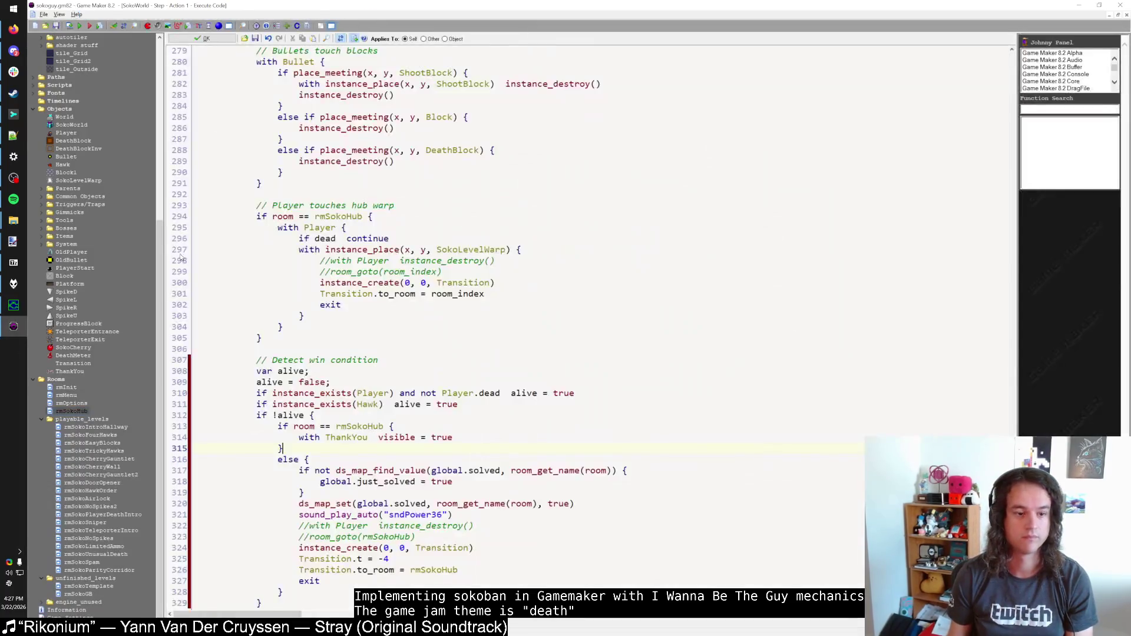
double_click(78, 413)
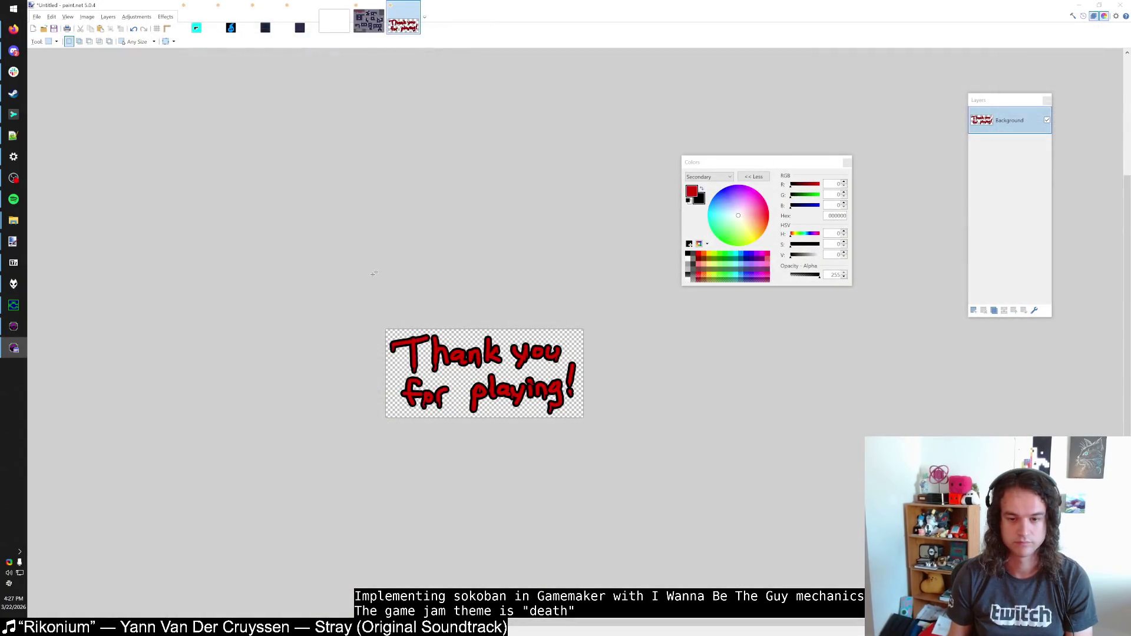
Step: Move the hawk instance onto a progress block and reposition another progress block
mouse_move(408, 378)
mouse_down()
mouse_move(472, 298)
mouse_move(450, 285)
mouse_move(480, 307)
mouse_up()
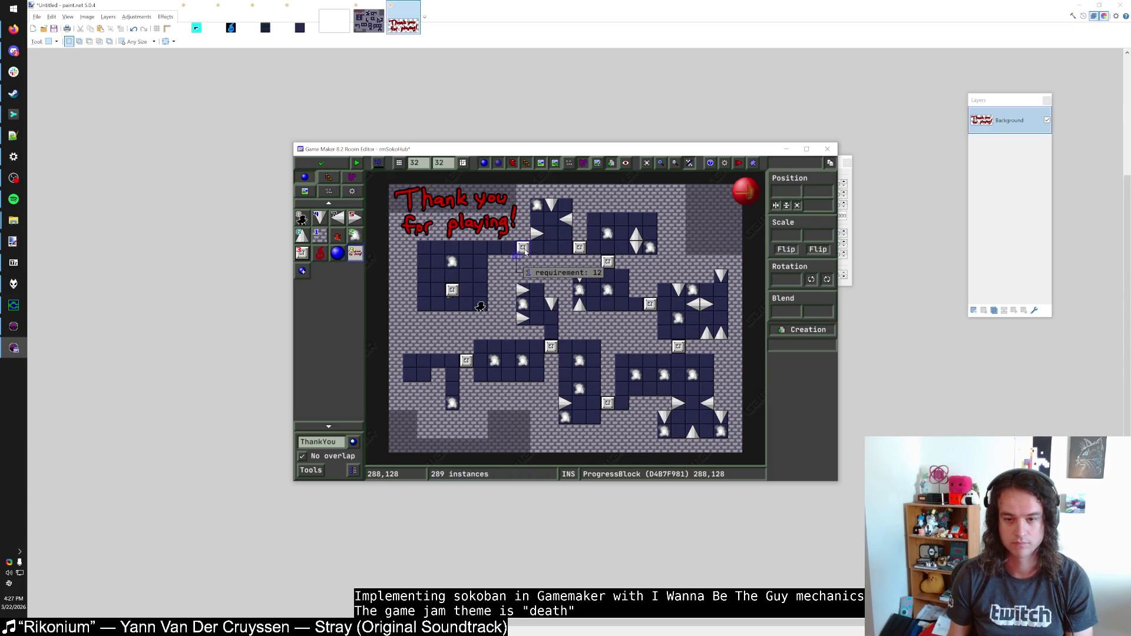
drag(524, 251, 560, 237)
click(558, 242)
drag(558, 242, 522, 246)
Step: Delete three wall tiles in one column to open a path
right_click(451, 318)
right_click(452, 332)
right_click(452, 346)
Step: Set a progress block's requirement to 1, save the room, and run the game
click(457, 293)
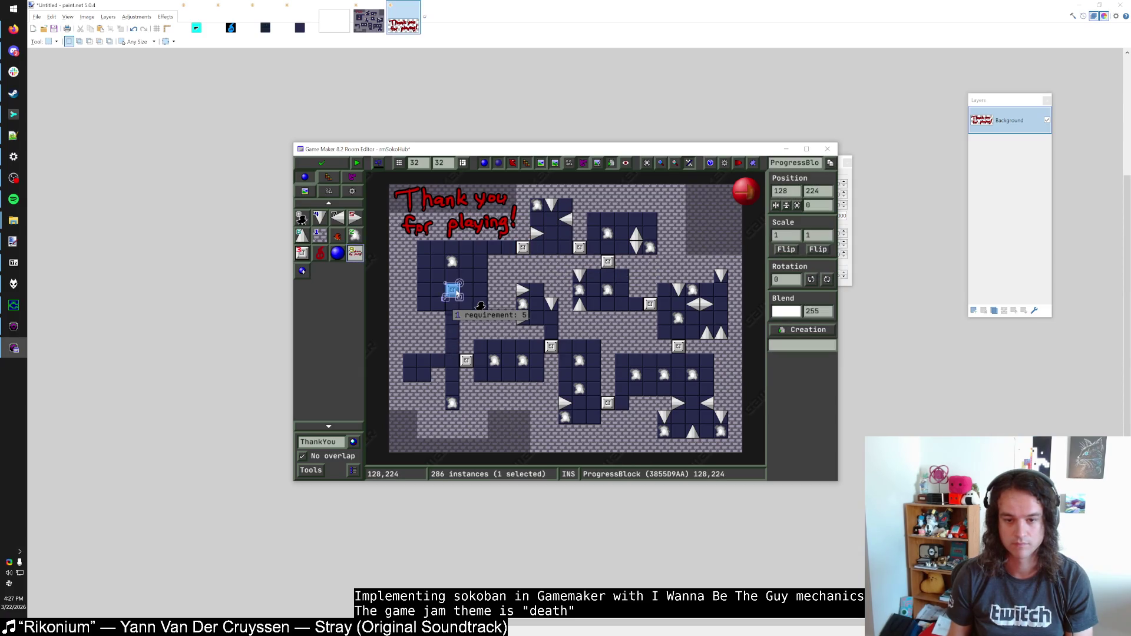
click(490, 314)
text(1)
click(564, 350)
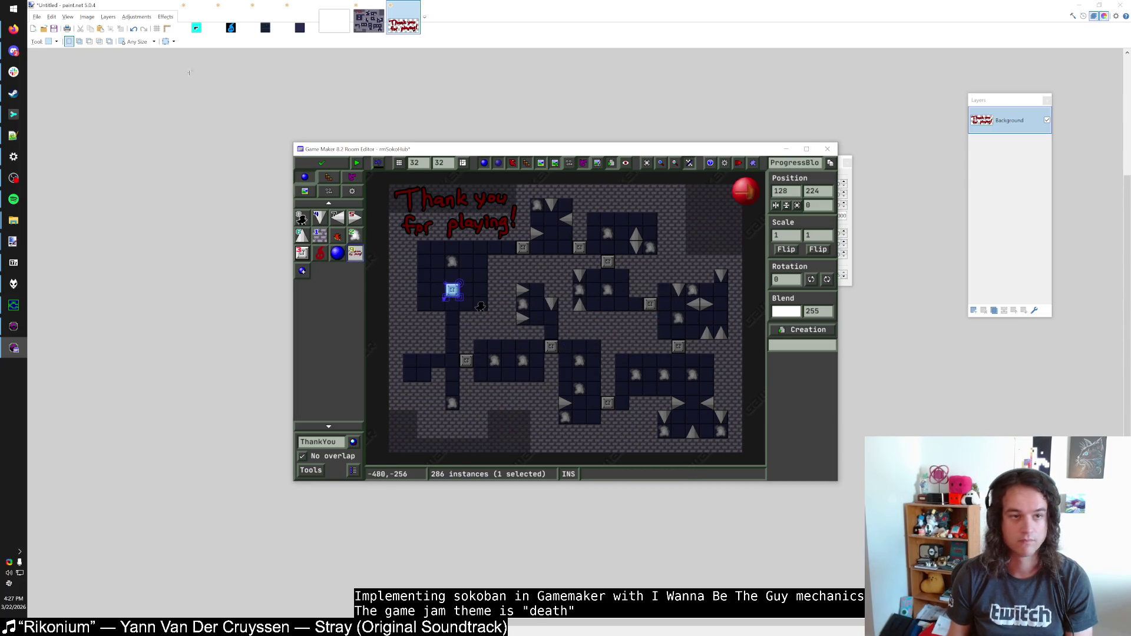
click(321, 163)
click(82, 27)
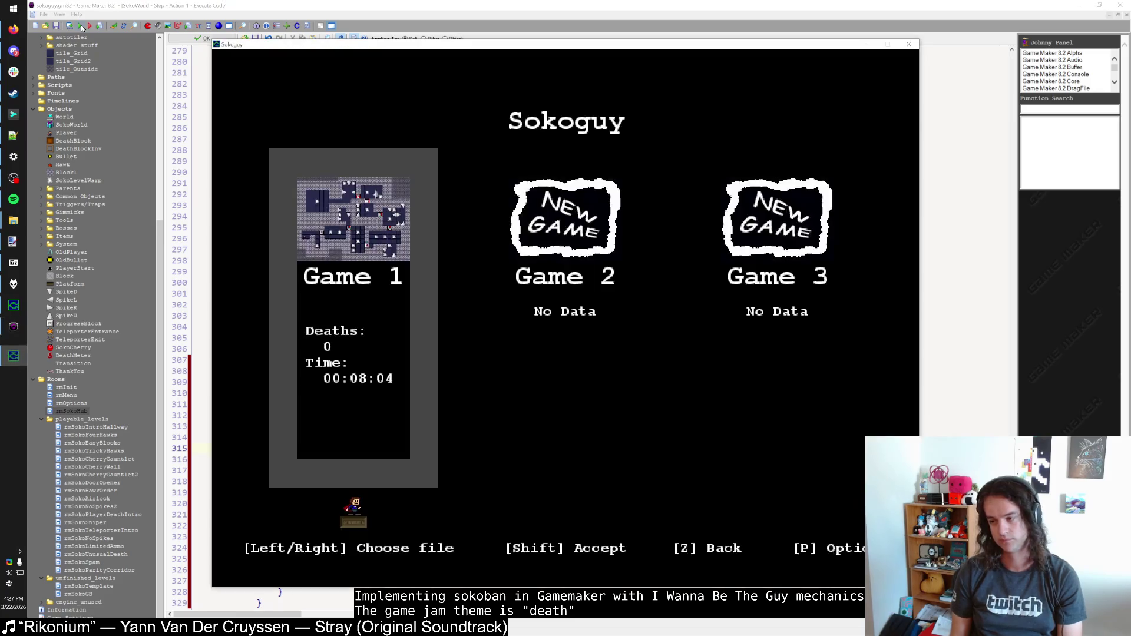
Step: Erase the Game 1 save slot and start a new game in it
key(shift)
key(Down)
key(shift)
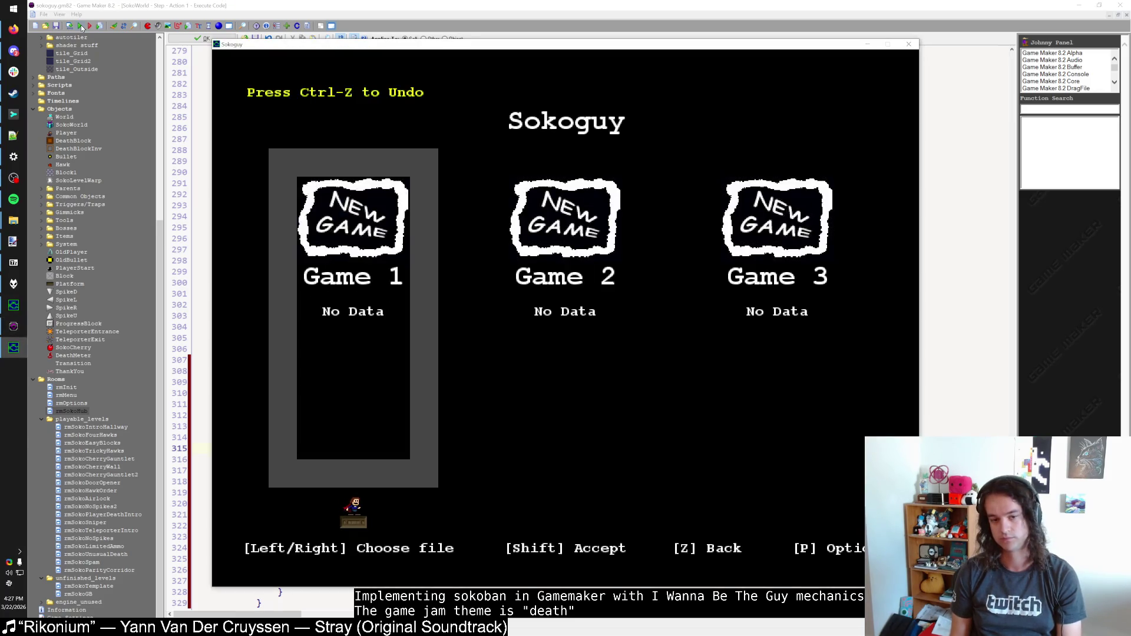
key(shift)
Step: Beat the first level by dropping down the shaft into the spikes, then return to the hub
key(Left)
key(shift)
key(Left)
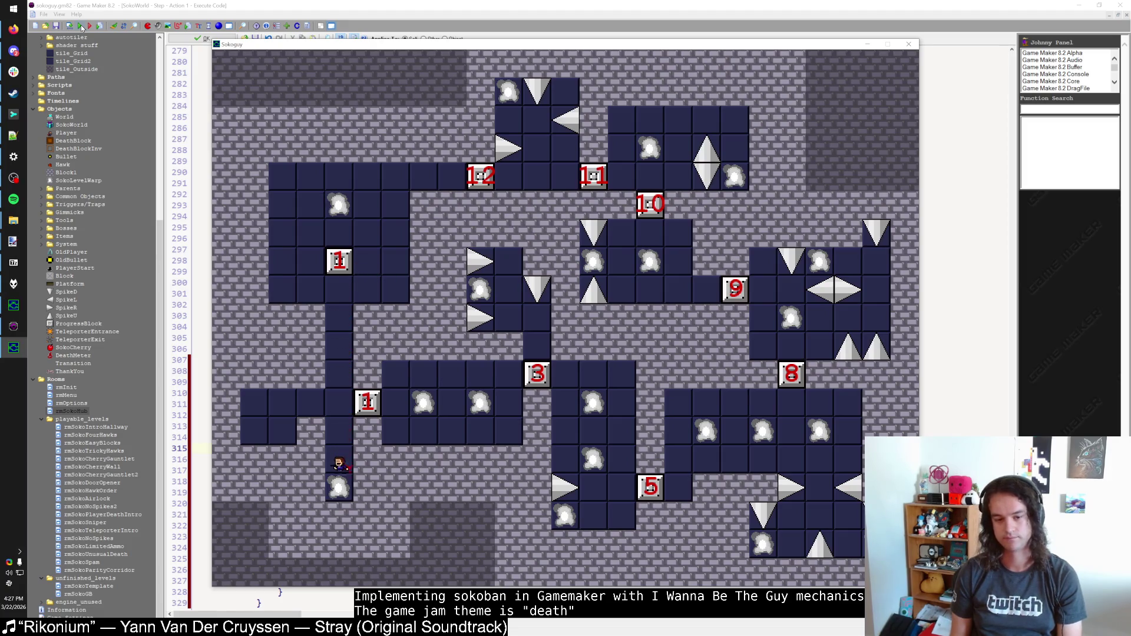
key(Right)
key(Right)
key(Right)
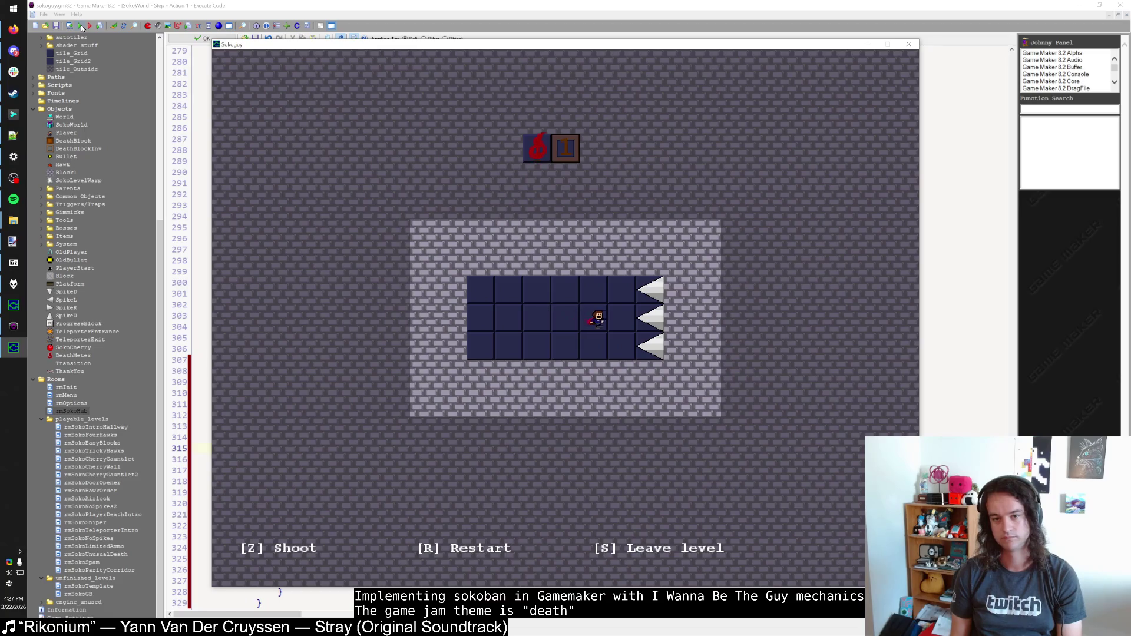
key(s)
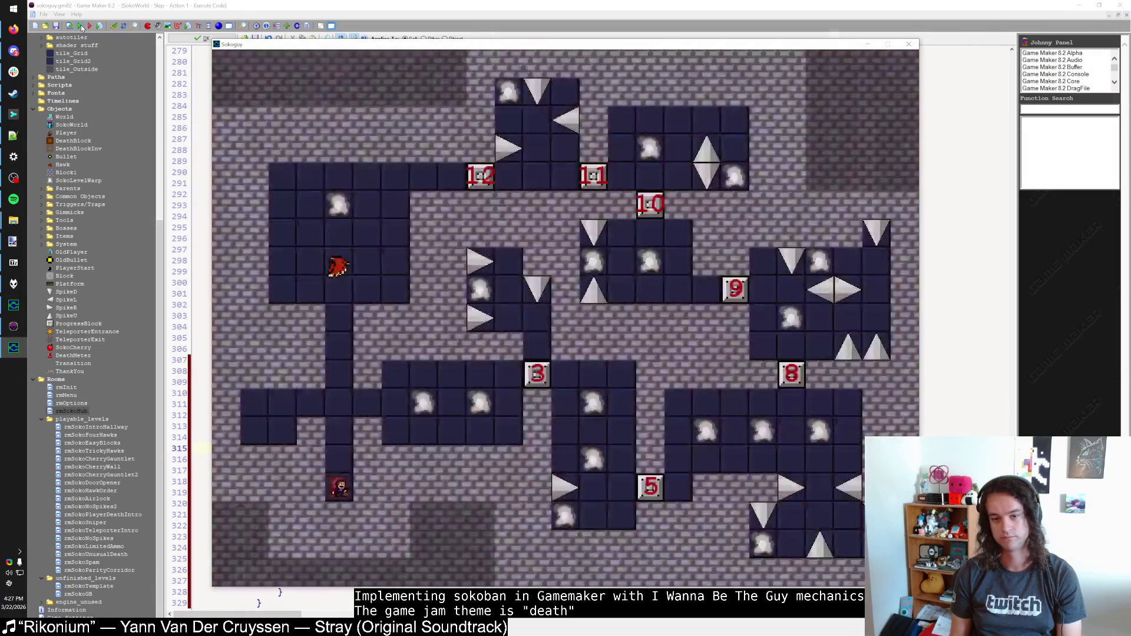
Step: Kill the hawk in the hub's top-left room, then descend to the lower corridor
key(Up)
key(Up)
key(Up)
key(Right)
key(Right)
key(Up)
key(Left)
key(z)
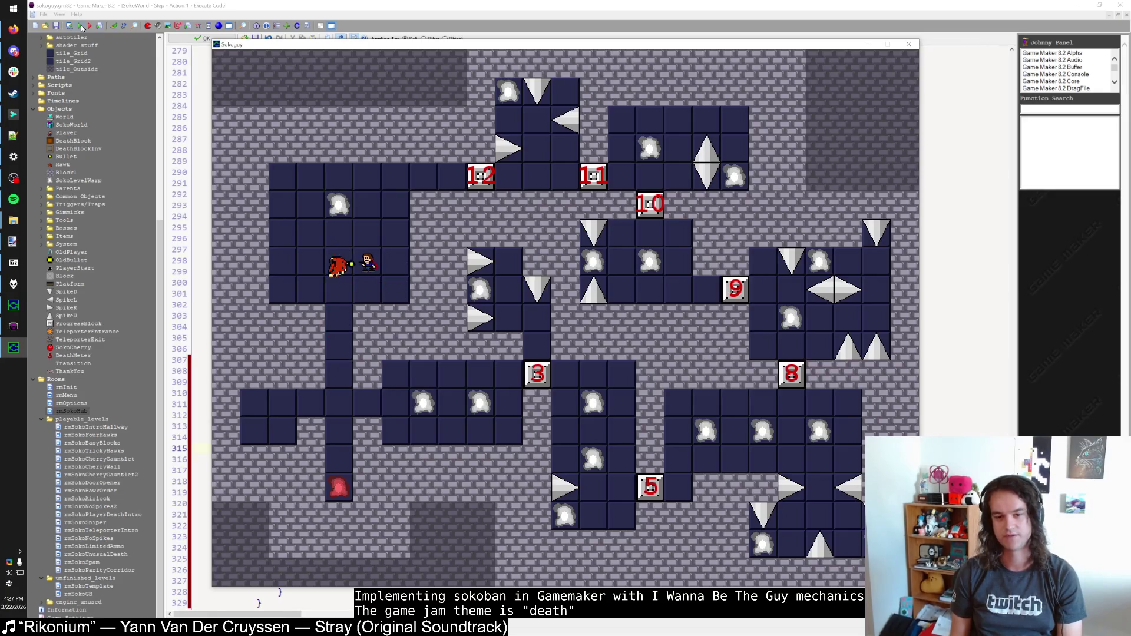
key(Up)
key(Down)
key(Left)
key(Down)
key(Down)
key(Down)
key(Right)
key(Right)
key(Right)
key(Right)
key(Right)
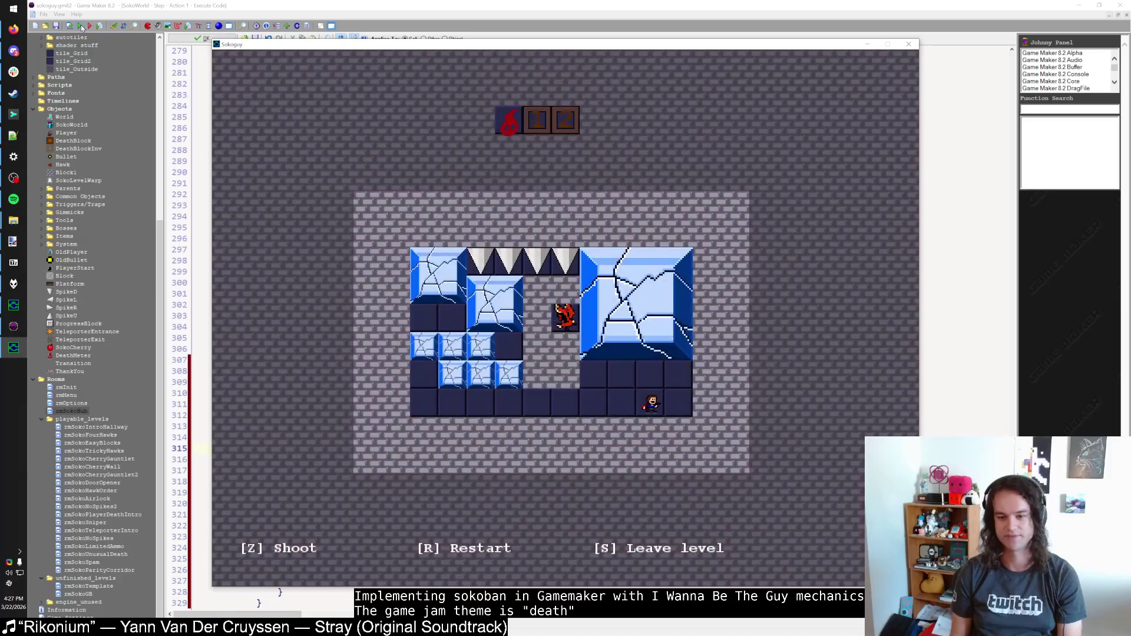
Step: Enter the ice-block level and shatter ice blocks climbing to the top row
key(Left)
key(Left)
key(Left)
key(Left)
key(Left)
key(Up)
key(Right)
key(Right)
key(Up)
key(Left)
key(Left)
key(Up)
key(Right)
key(Up)
key(Left)
key(Up)
Step: Break the large ice block, kill the hawk, die on the spike, and return to the hub
key(Down)
key(Down)
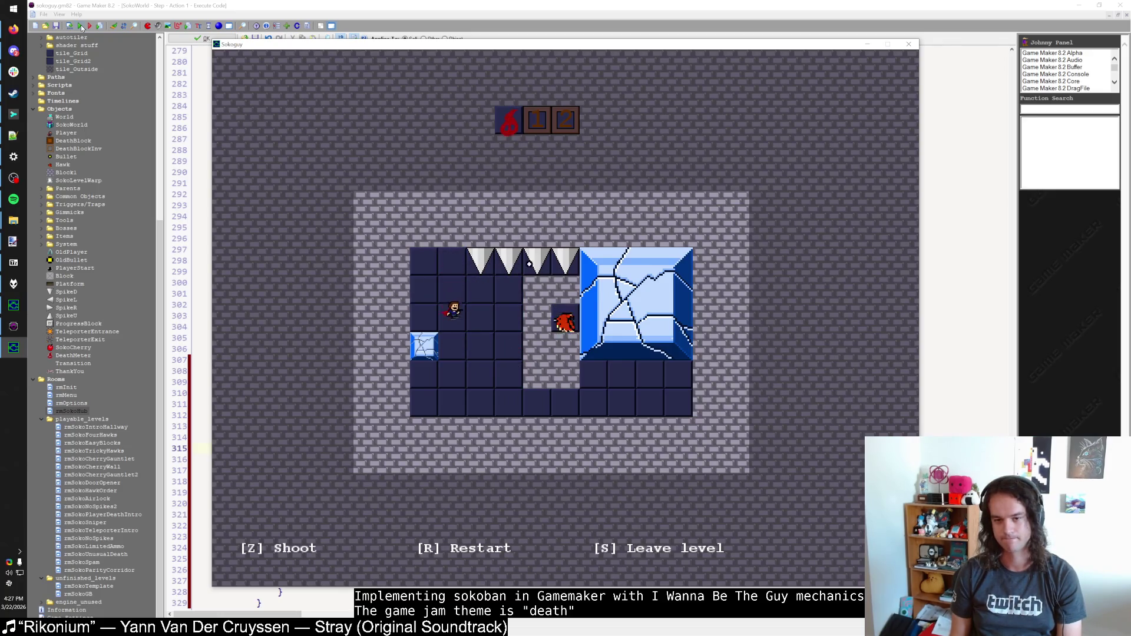
key(Right)
key(Right)
key(Down)
key(Down)
key(Down)
key(Right)
key(Right)
key(Right)
key(Up)
key(Up)
key(z)
key(Up)
key(Up)
key(Left)
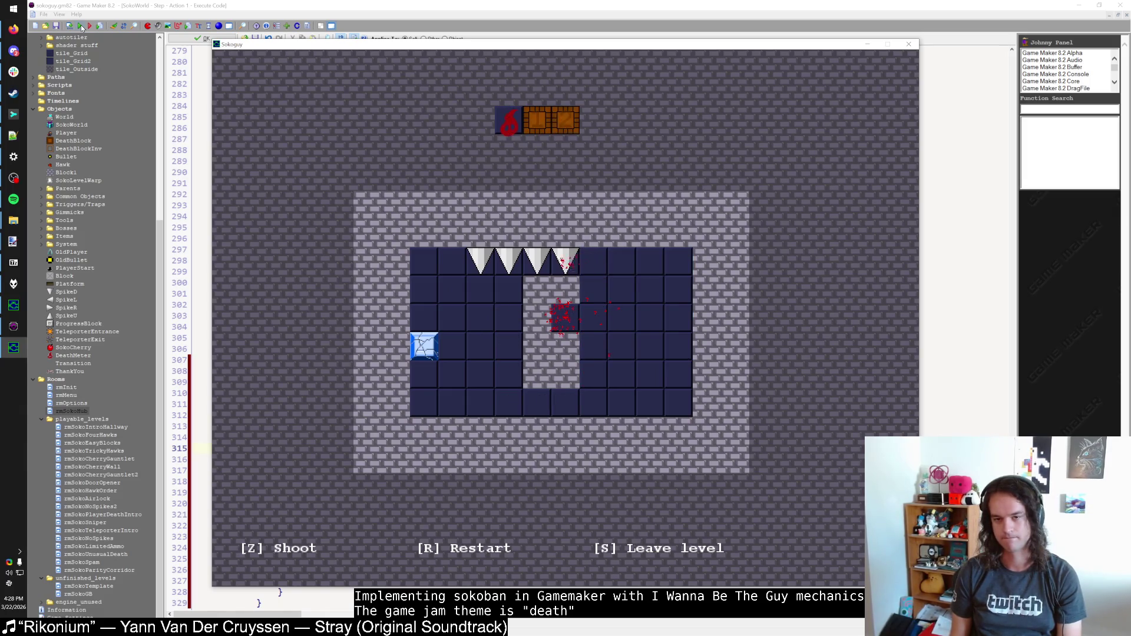
key(Left)
key(Left)
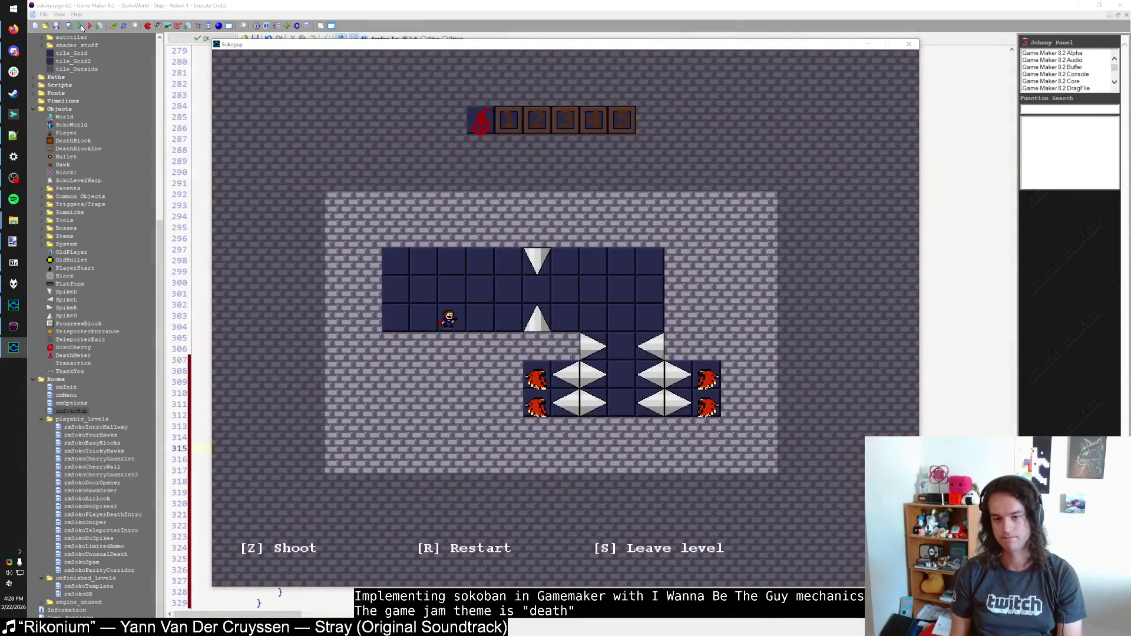
Step: Clear the next level by killing the right- and left-side hawks, then dying on the spikes
key(Up)
key(Right)
key(Right)
key(Right)
key(Right)
key(Down)
key(Down)
key(Down)
key(Down)
key(z)
key(Up)
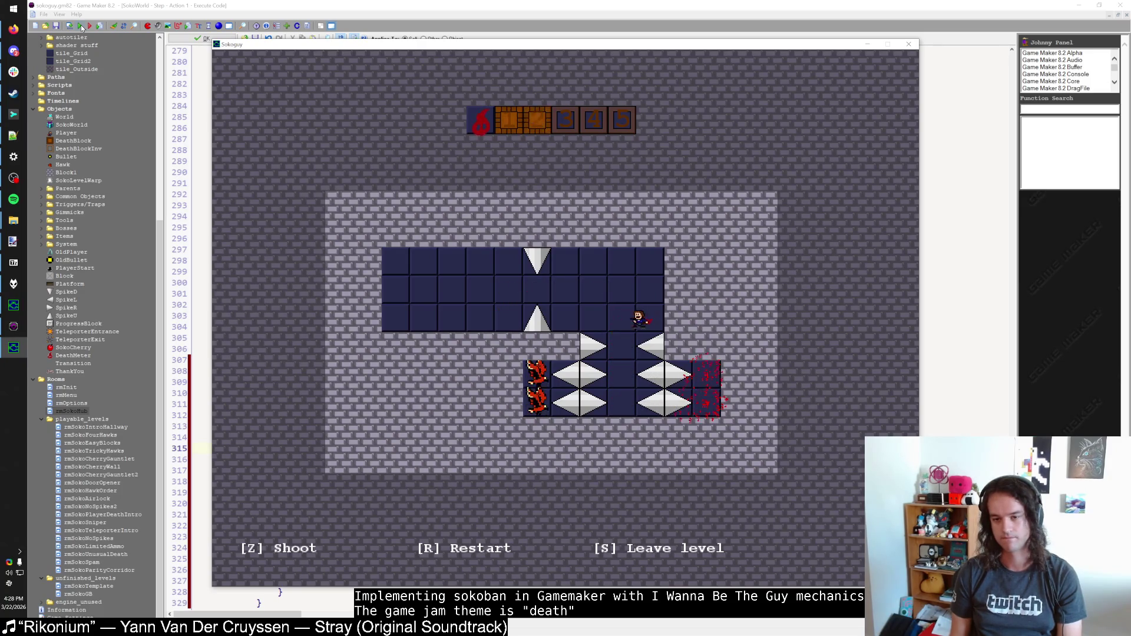
key(Down)
key(z)
key(Up)
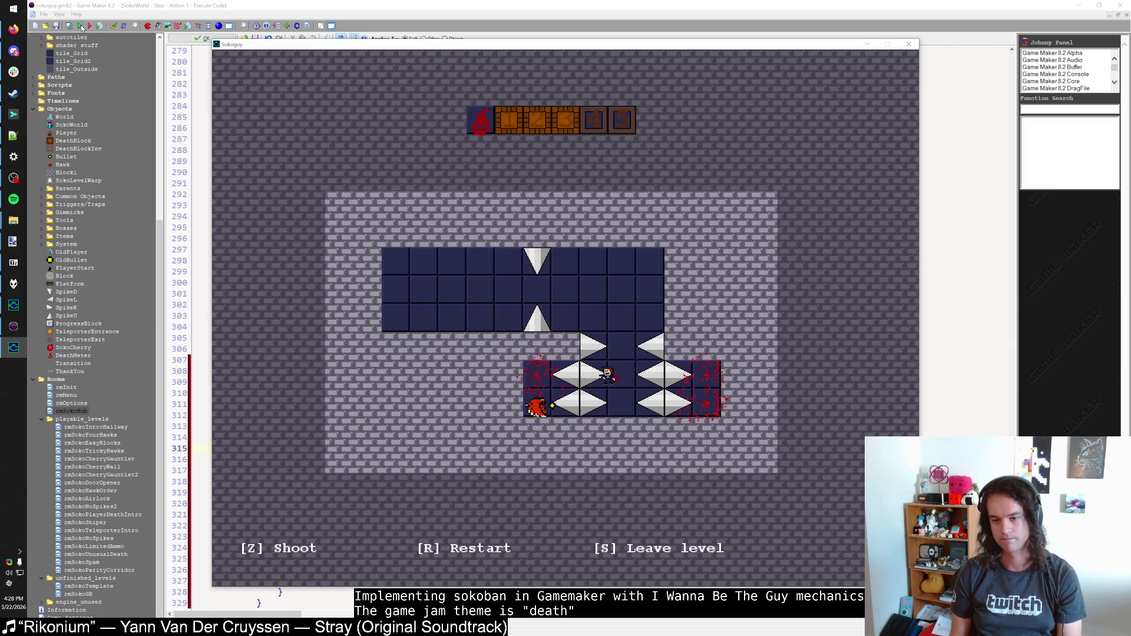
key(z)
key(Left)
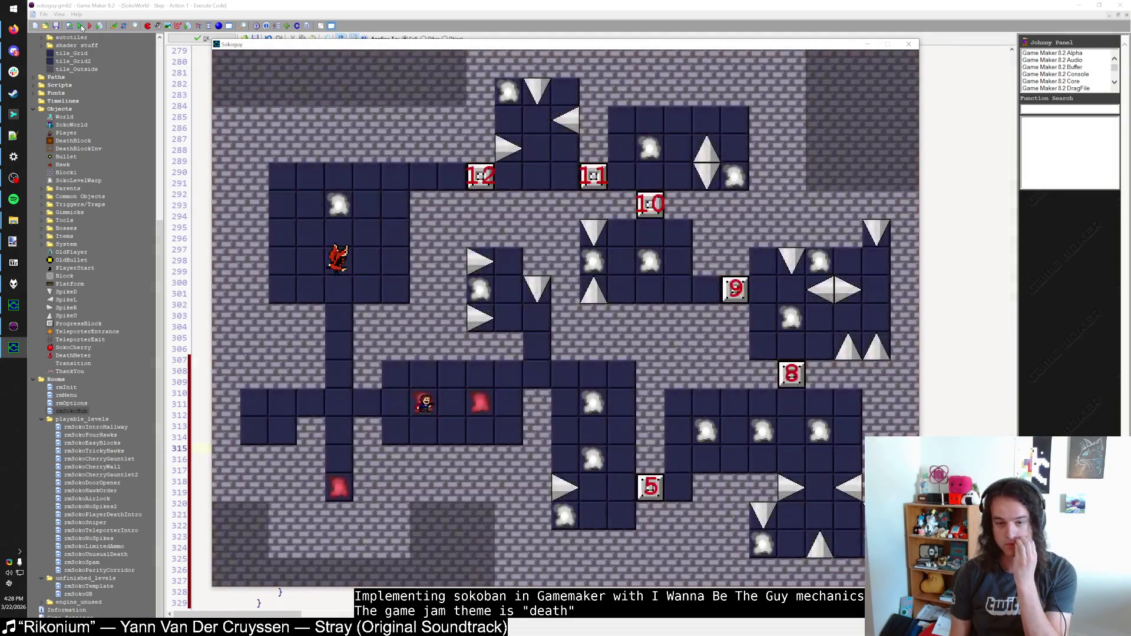
Step: Walk up the hub corridor and kill the hawk above the player
key(Left)
key(Left)
key(Left)
key(Up)
key(Up)
key(Up)
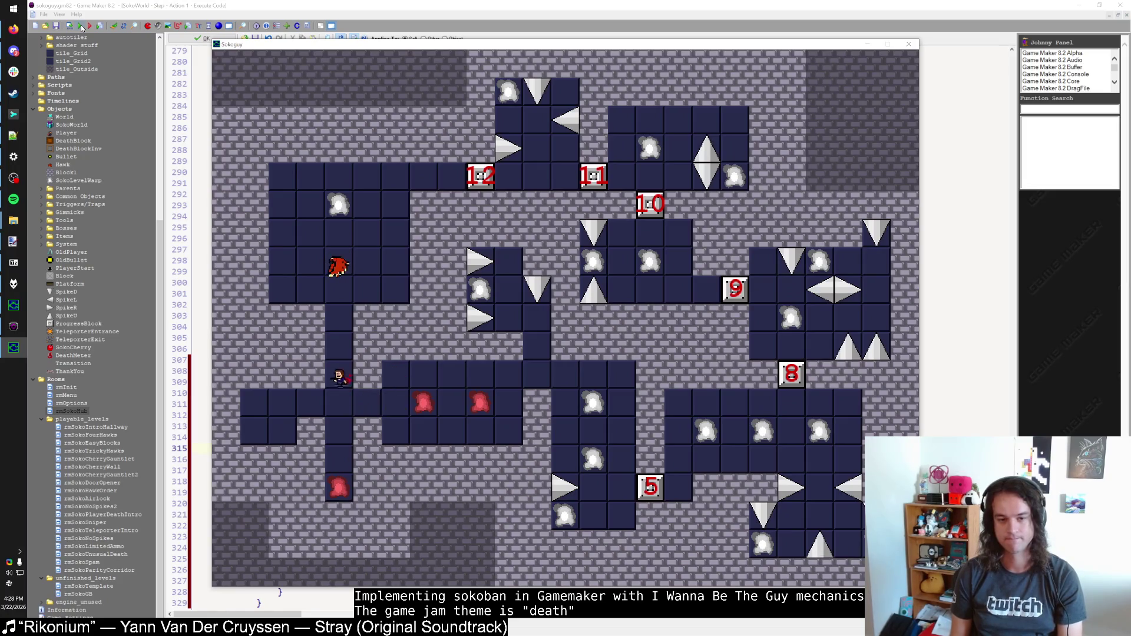
key(Up)
key(Right)
key(Up)
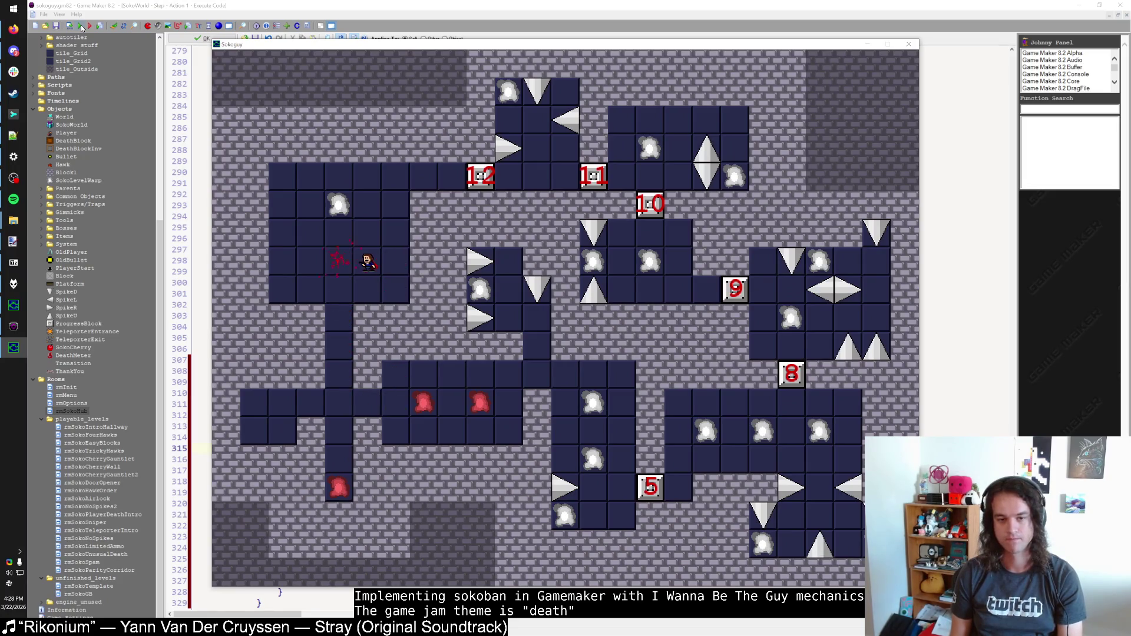
Step: Reach the final hub spot, restart the room to show the red thank-you message, and quit
key(Down)
key(Left)
key(Down)
key(Down)
key(Down)
key(Right)
key(Right)
key(Up)
key(Right)
key(Right)
key(Right)
key(Up)
key(Up)
key(Left)
key(Left)
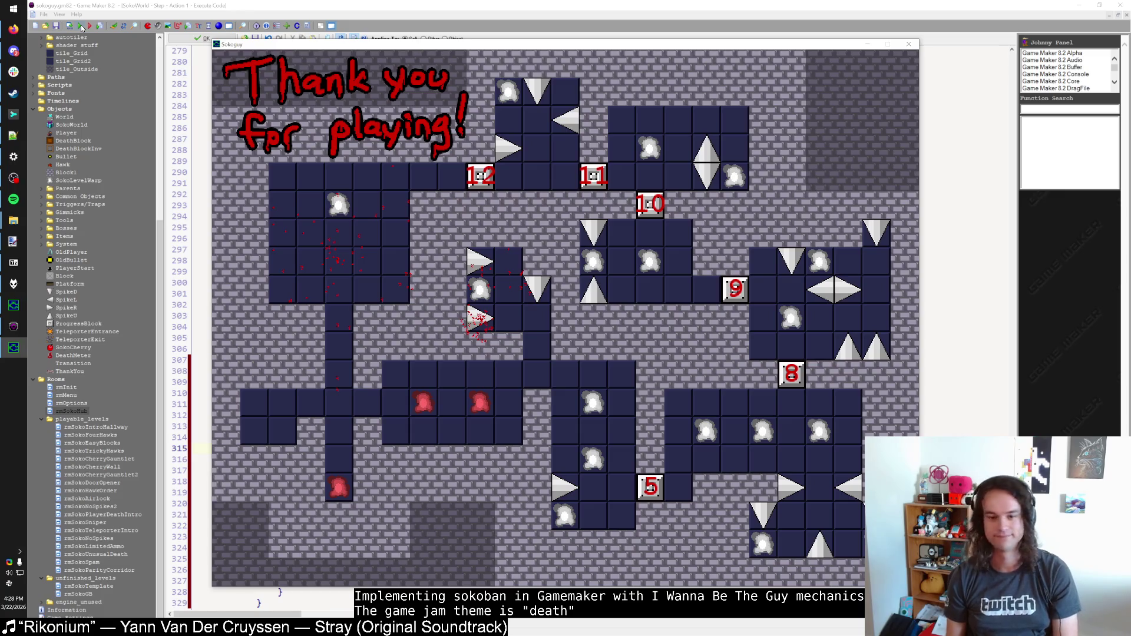
key(r)
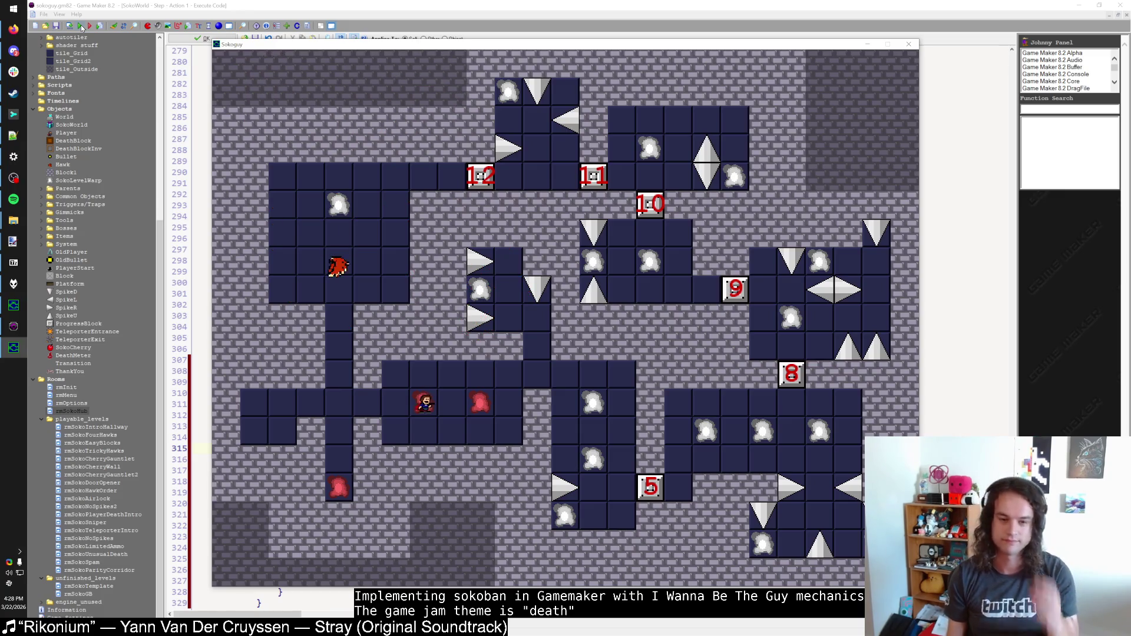
key(Escape)
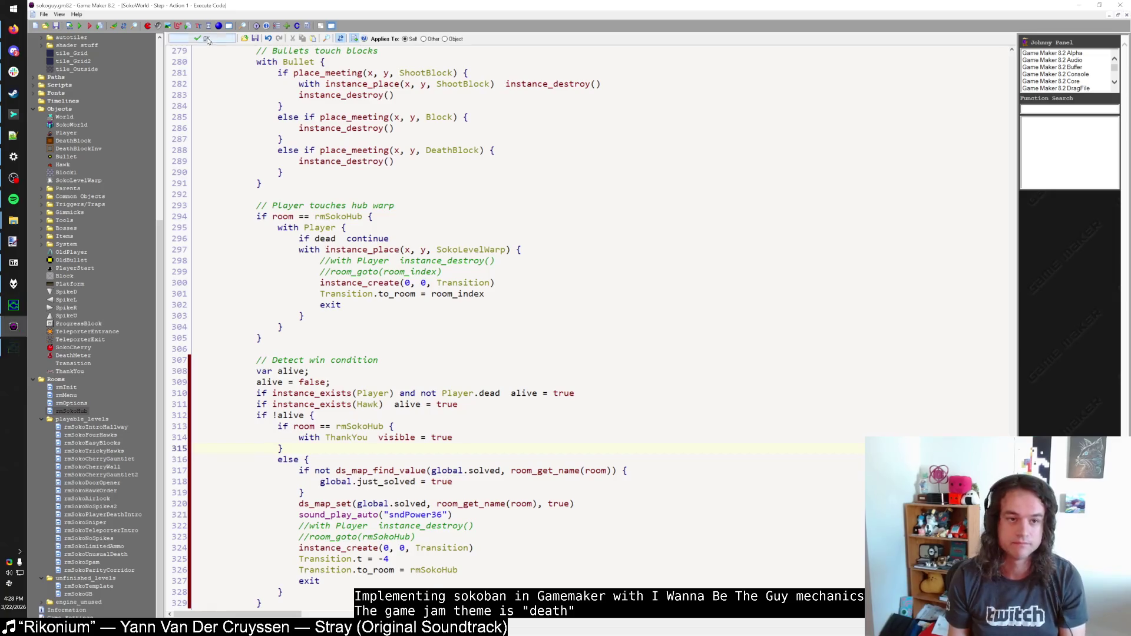
Step: Close the SokoWorld code, open rmSokoHub, and paint a few Block1 walls into it
click(201, 38)
click(210, 172)
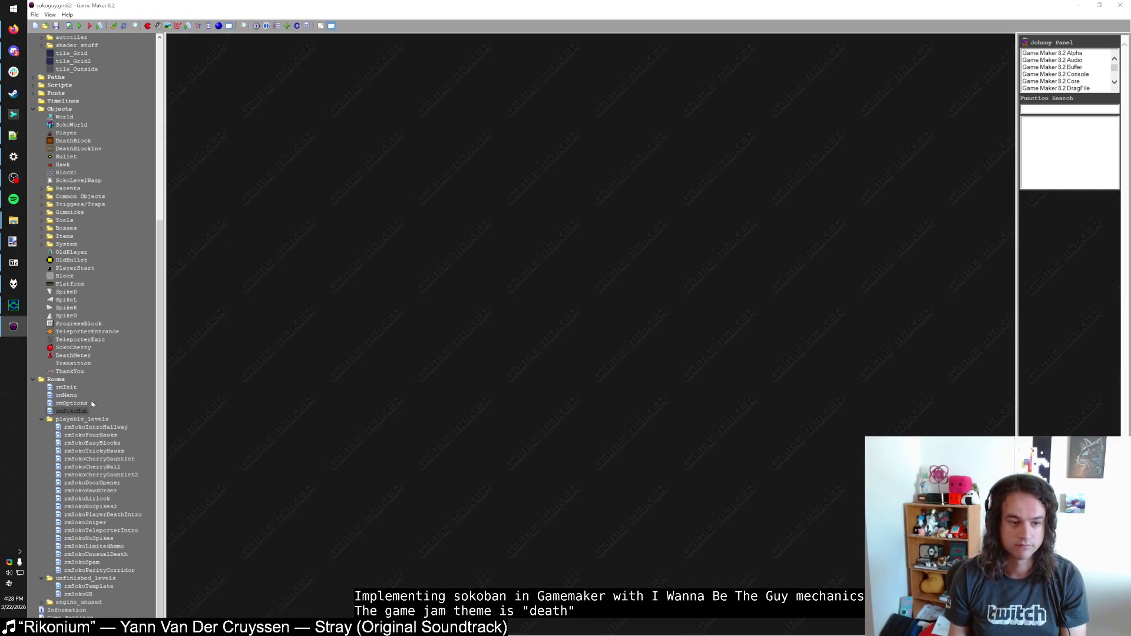
key(F5)
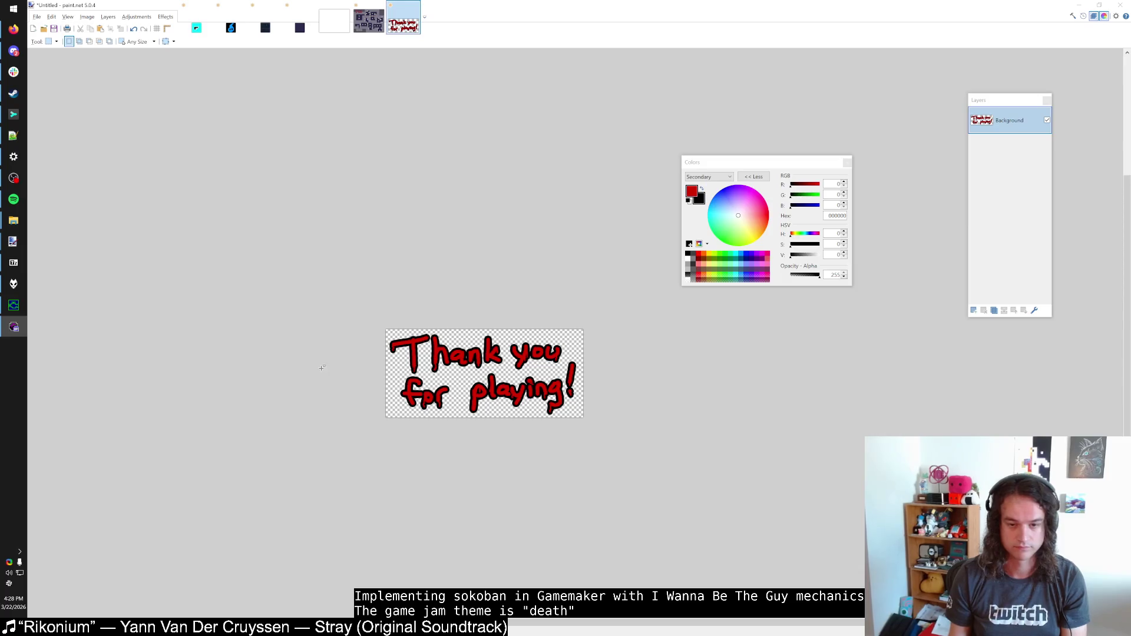
scroll(389, 371, down, 2)
drag(416, 357, 414, 390)
click(320, 236)
click(456, 330)
drag(456, 330, 455, 357)
Step: Pick the ProgressBlock from the stacked tile and set its requirement to 20
click(472, 269)
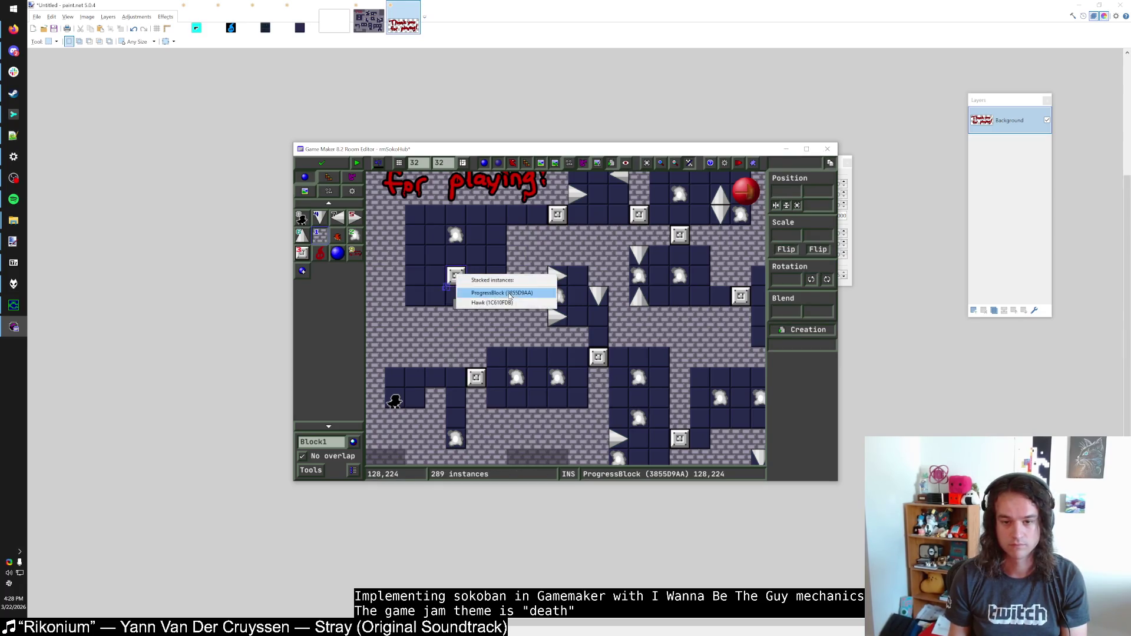
click(462, 275)
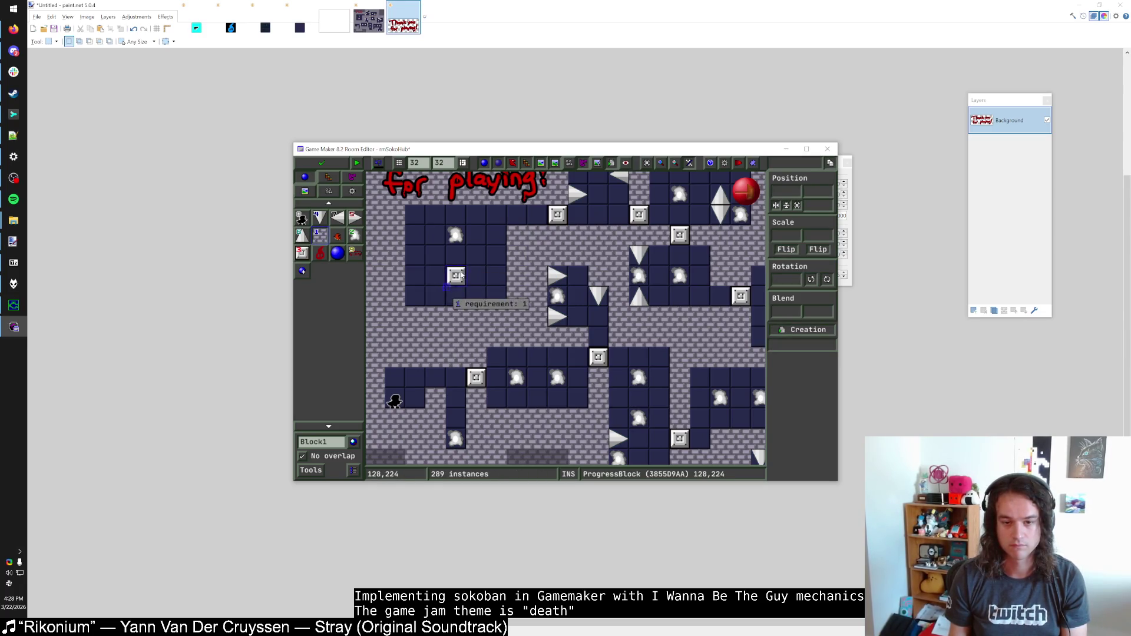
click(492, 304)
text(20)
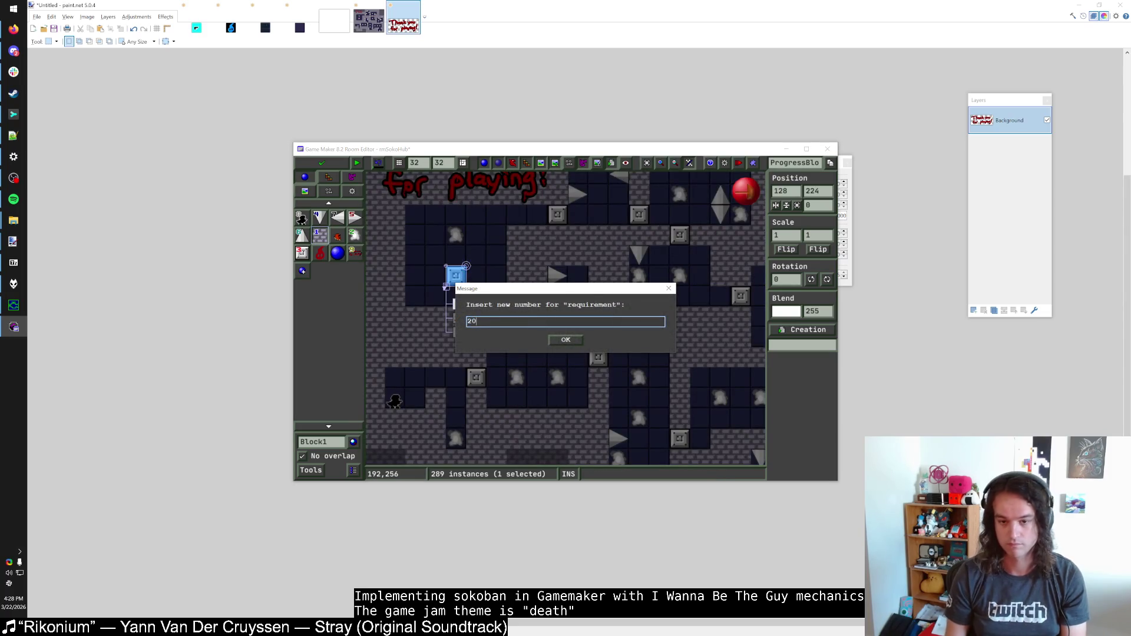
click(565, 341)
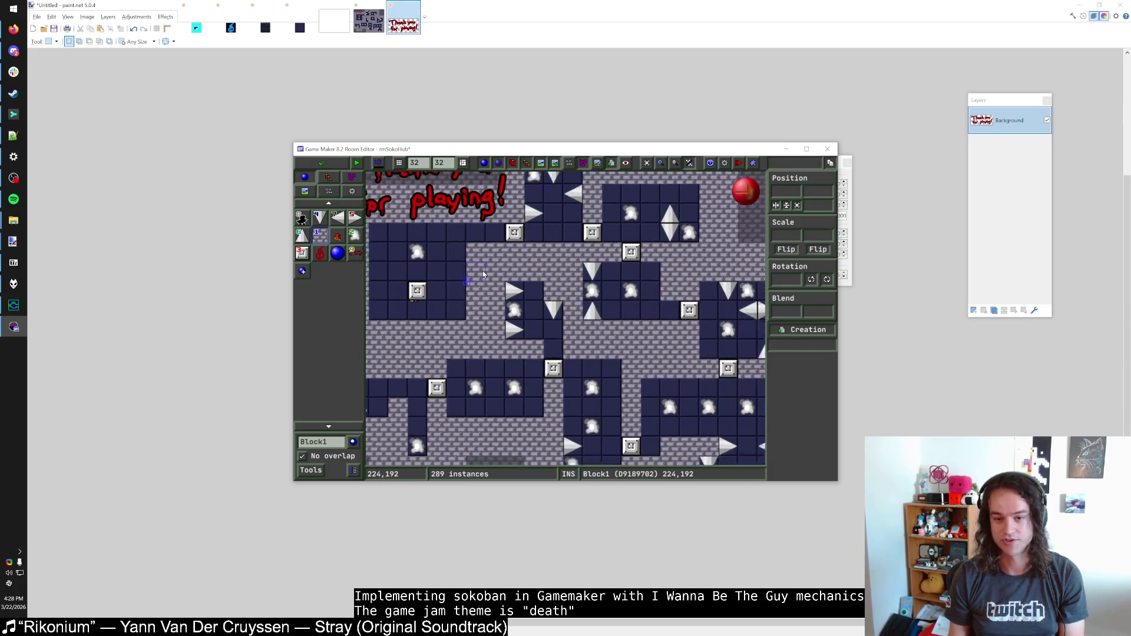
Step: Select the Hawk beside the ProgressBlock, then shift the ProgressBlock one tile left
scroll(471, 268, up, 2)
mouse_move(481, 379)
scroll(506, 250, down, 2)
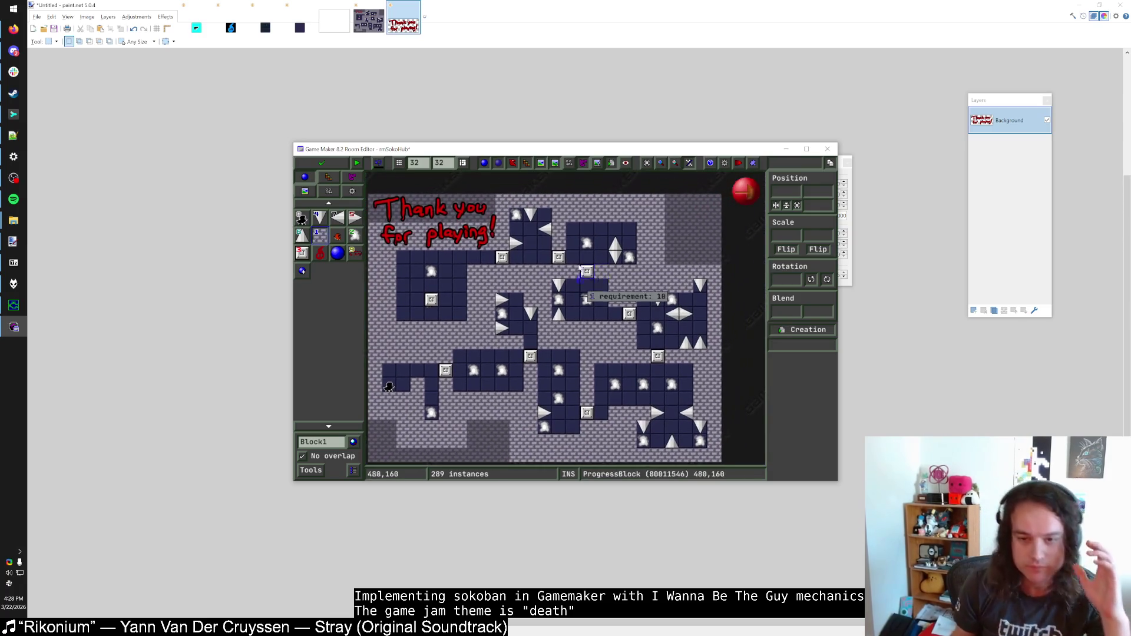
mouse_move(431, 300)
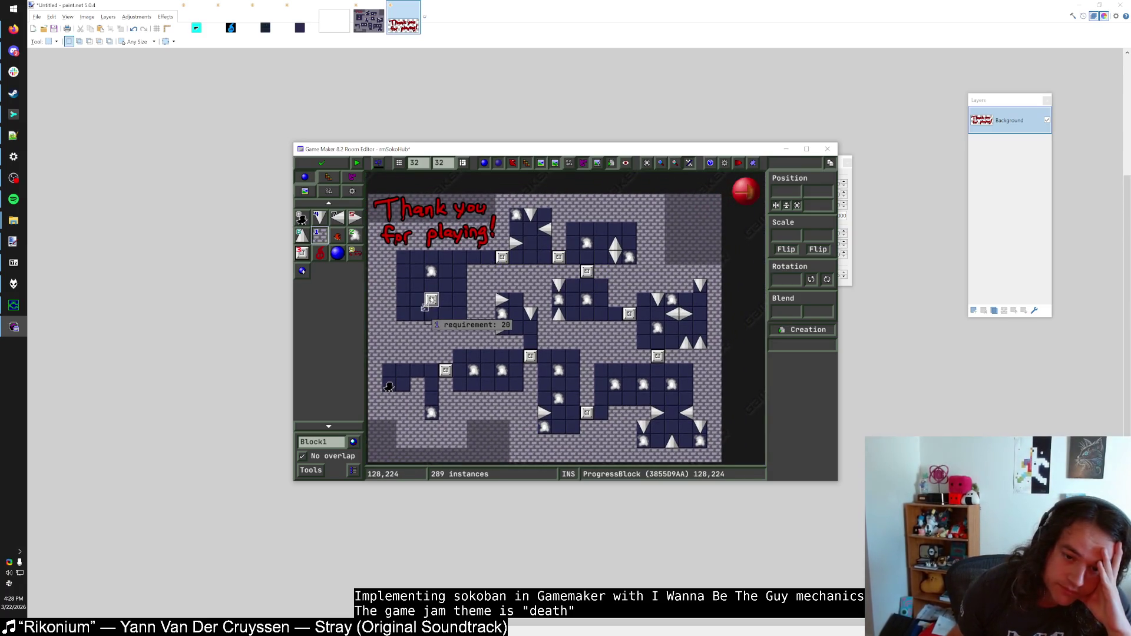
scroll(438, 302, up, 2)
click(429, 302)
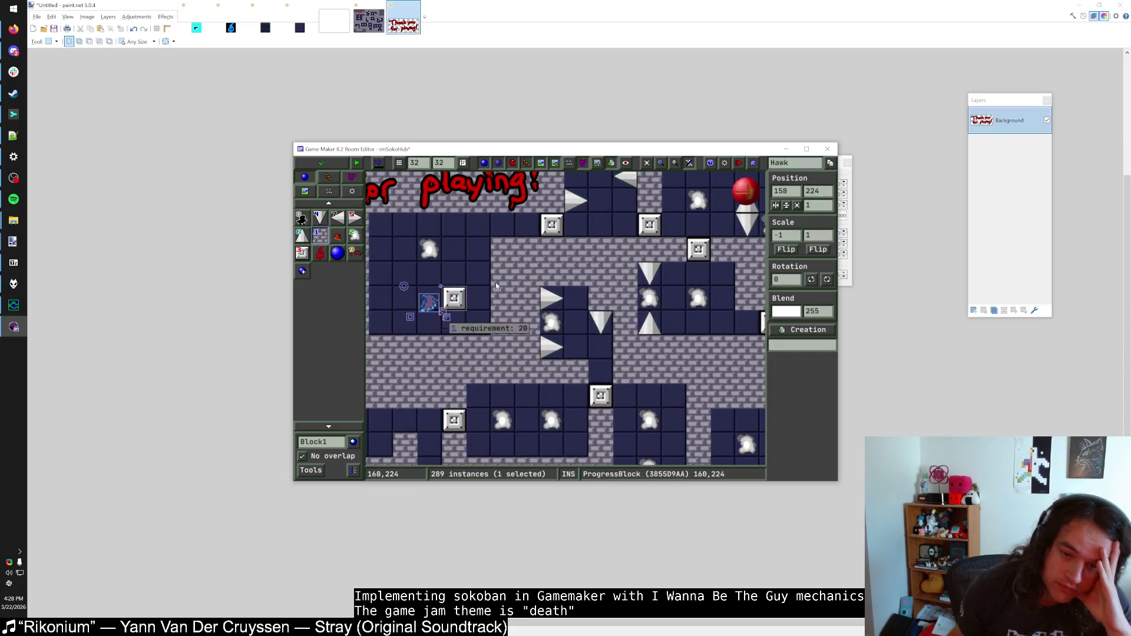
click(464, 298)
key(Left)
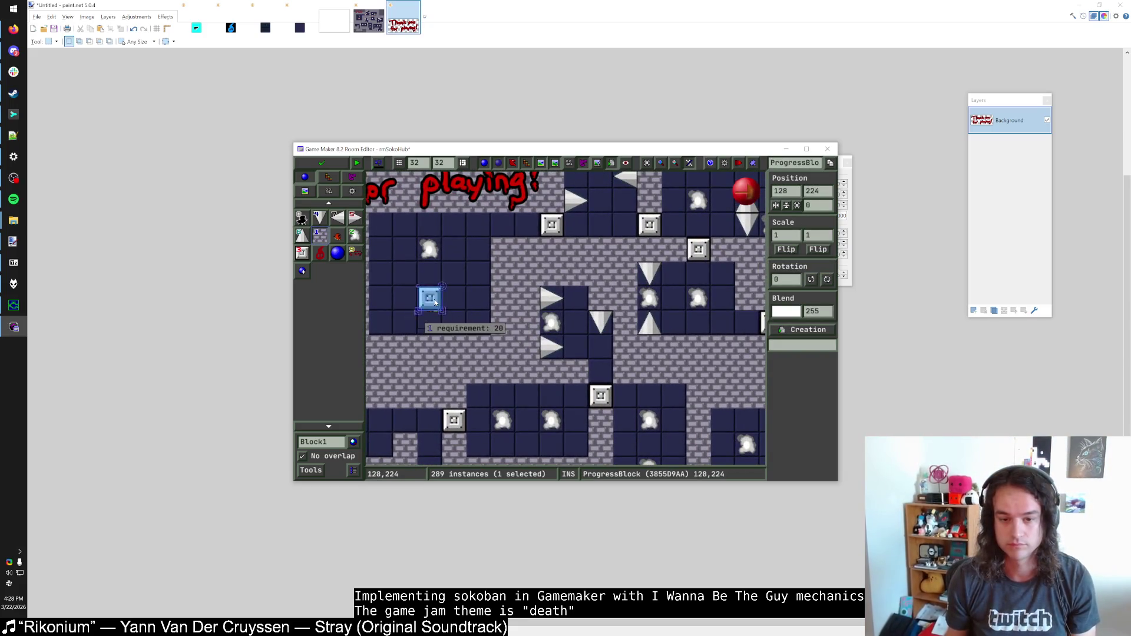
key(Escape)
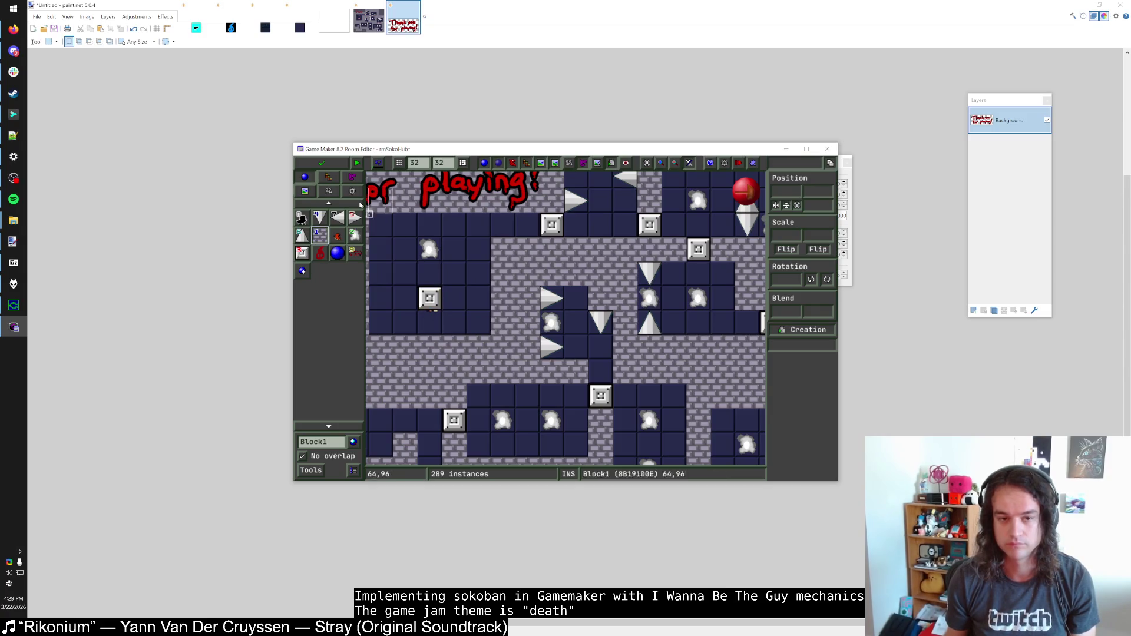
Step: Move the ProgressBlock back over the Hawk, then save and close the room
drag(424, 302, 443, 302)
key(Escape)
click(464, 298)
key(Left)
key(Escape)
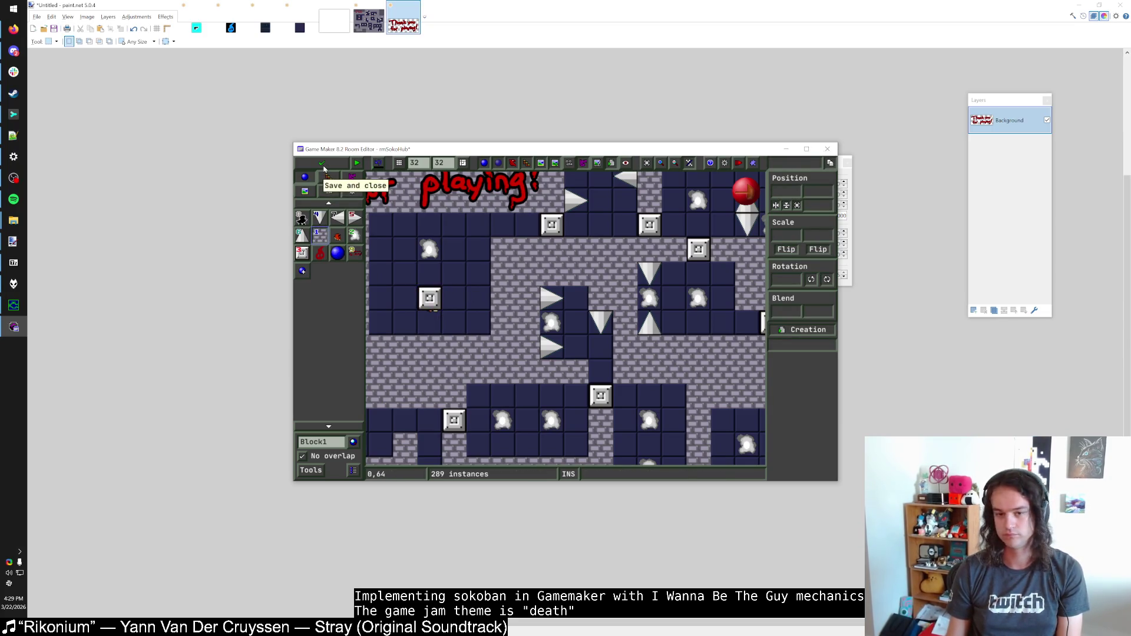
click(324, 168)
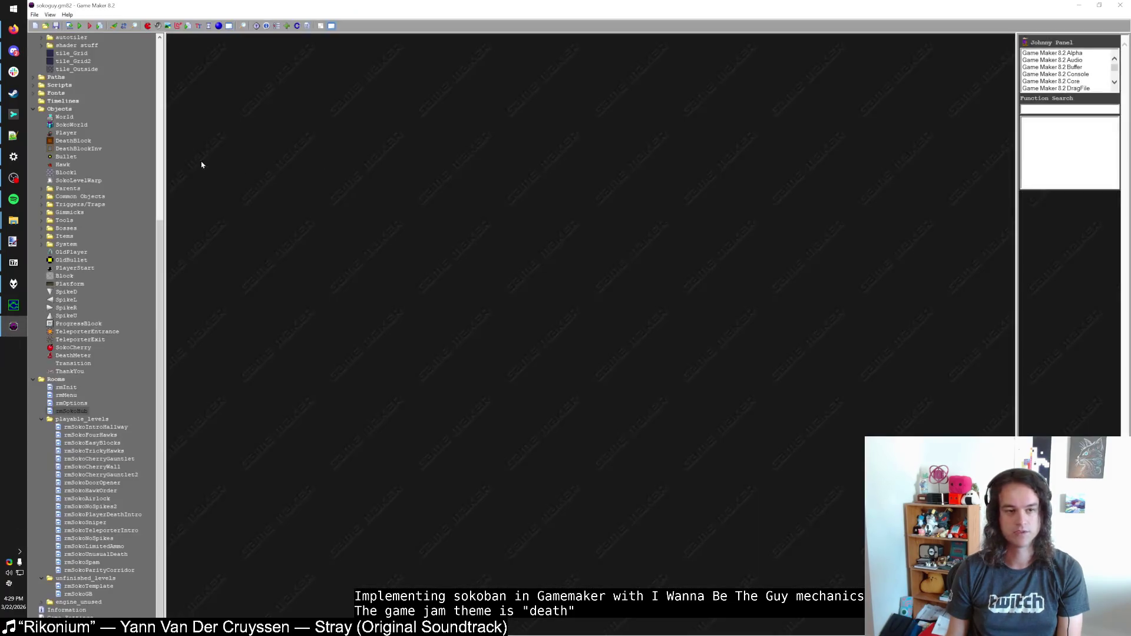
Step: Open SokoWorld's Step event Execute code action in a full-size editor
scroll(71, 299, up, 3)
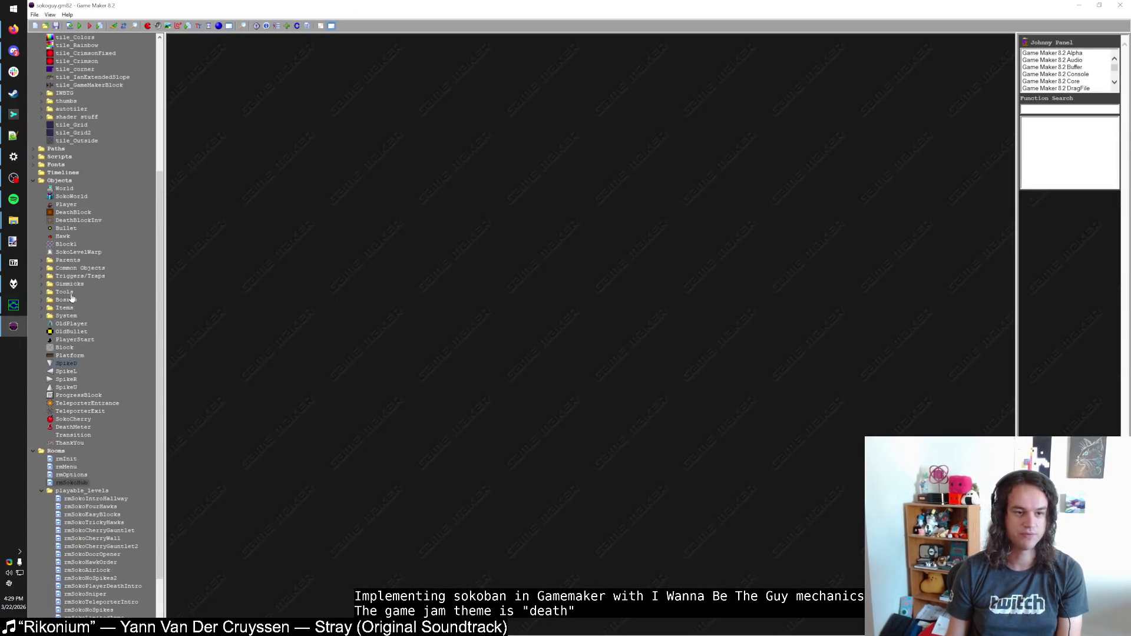
double_click(71, 197)
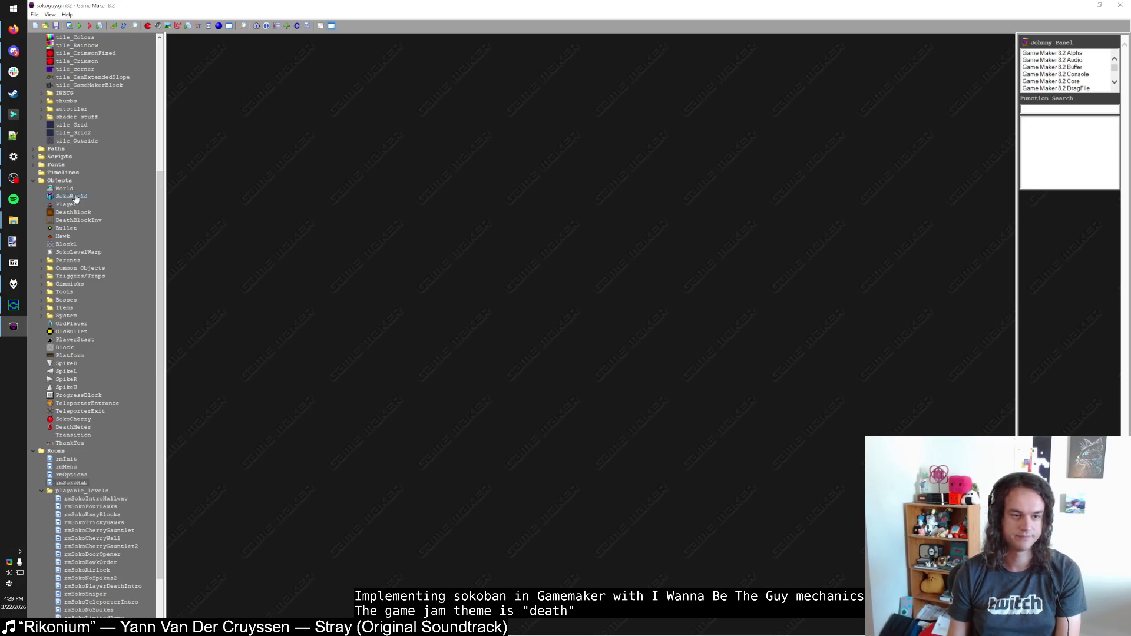
click(308, 116)
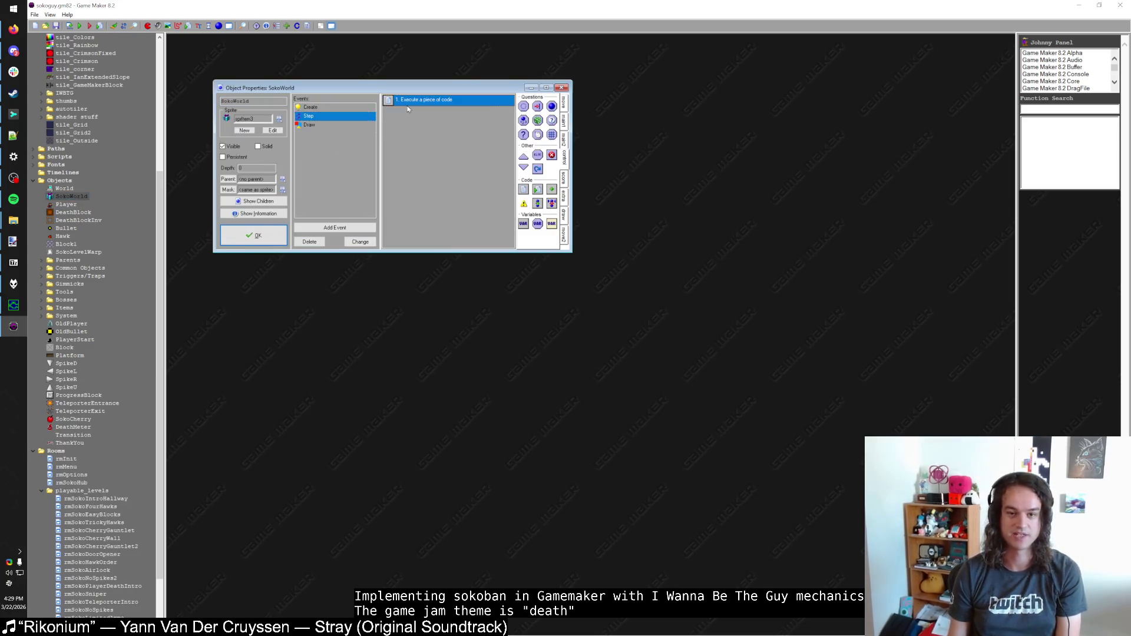
double_click(412, 101)
click(485, 88)
Step: Scroll through the teleporter, death-block and bullet-collision sections of the Step code
scroll(359, 250, down, 10)
scroll(359, 250, down, 20)
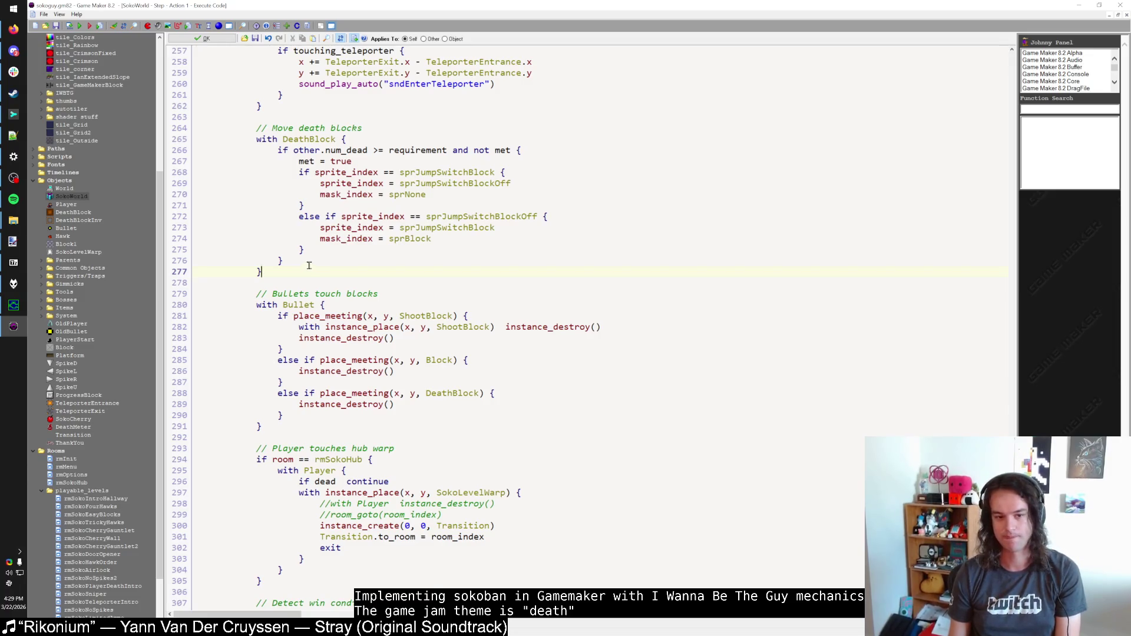
scroll(309, 265, up, 10)
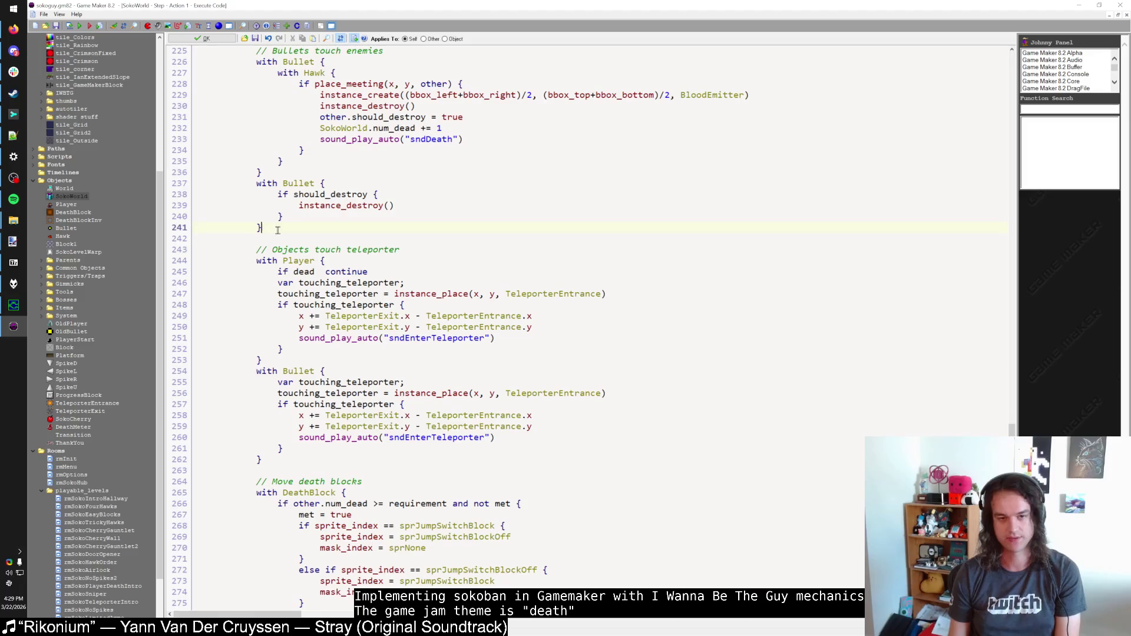
scroll(282, 251, up, 5)
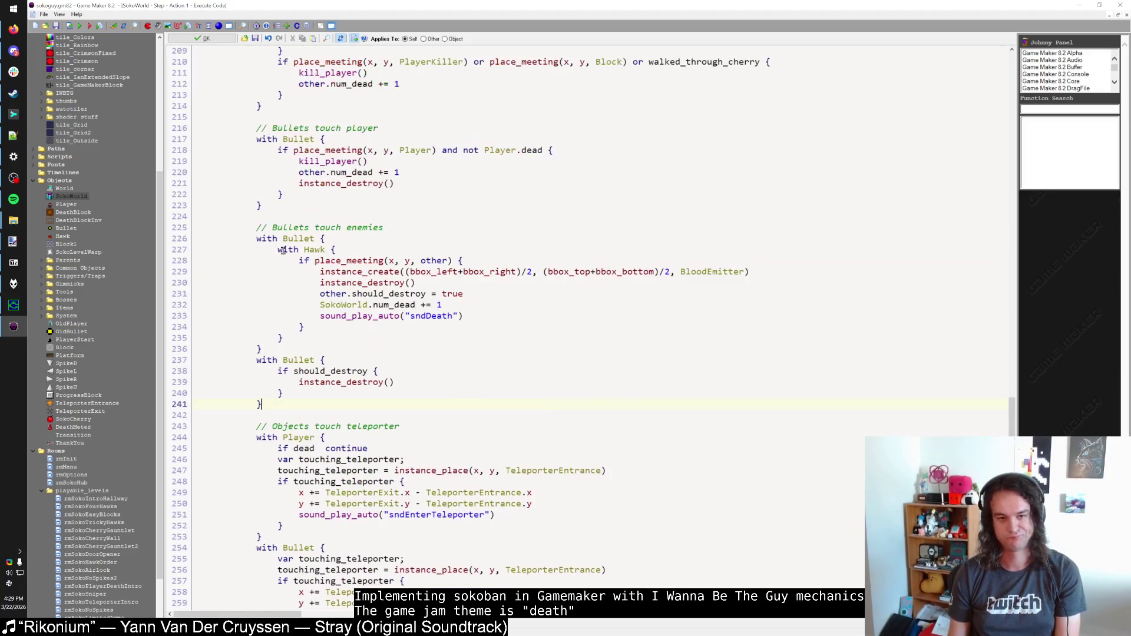
scroll(282, 252, up, 9)
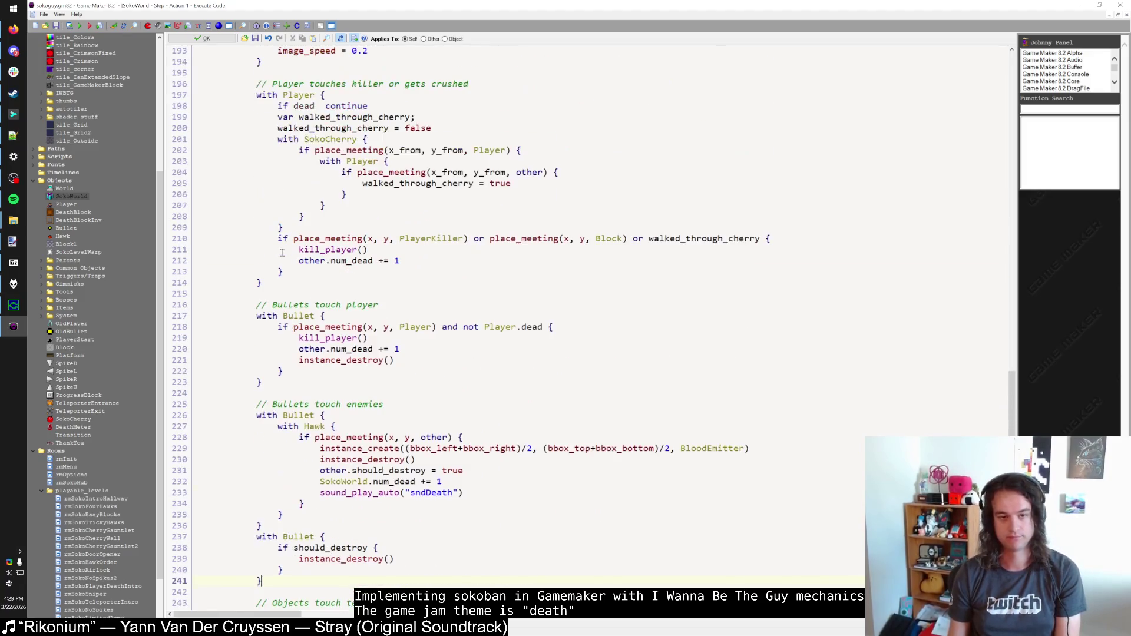
scroll(282, 252, down, 7)
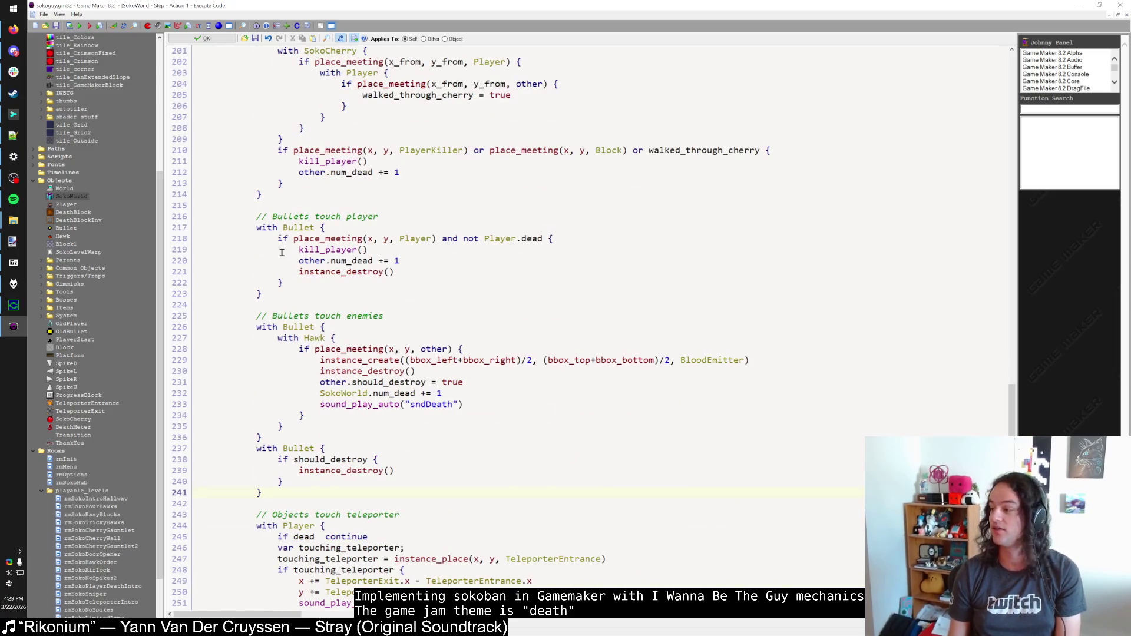
scroll(281, 253, down, 13)
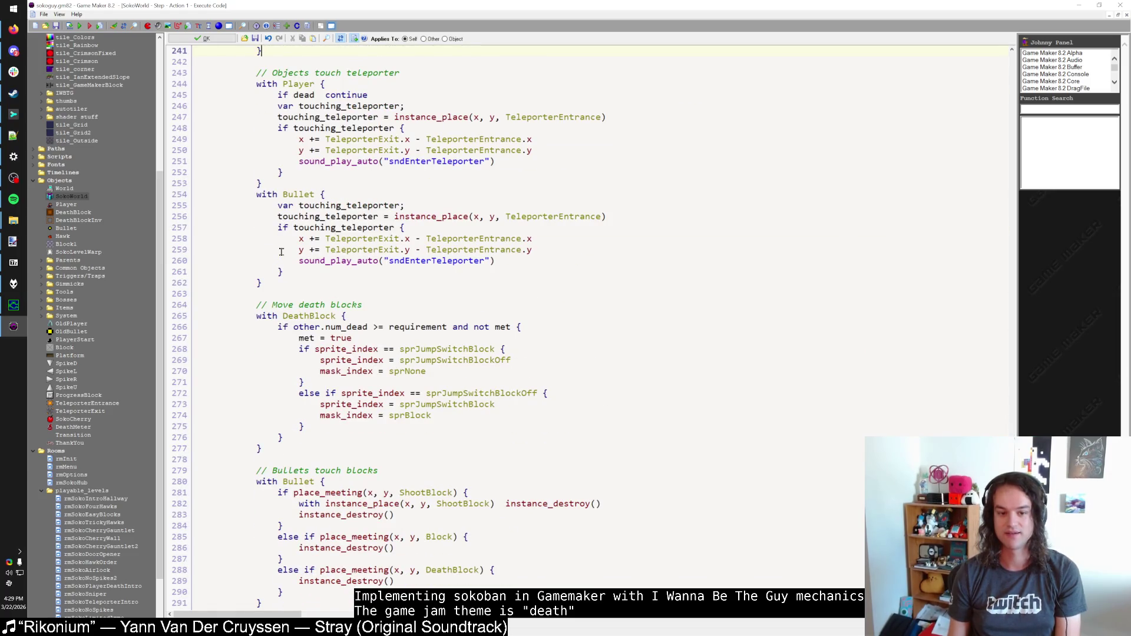
scroll(282, 252, down, 7)
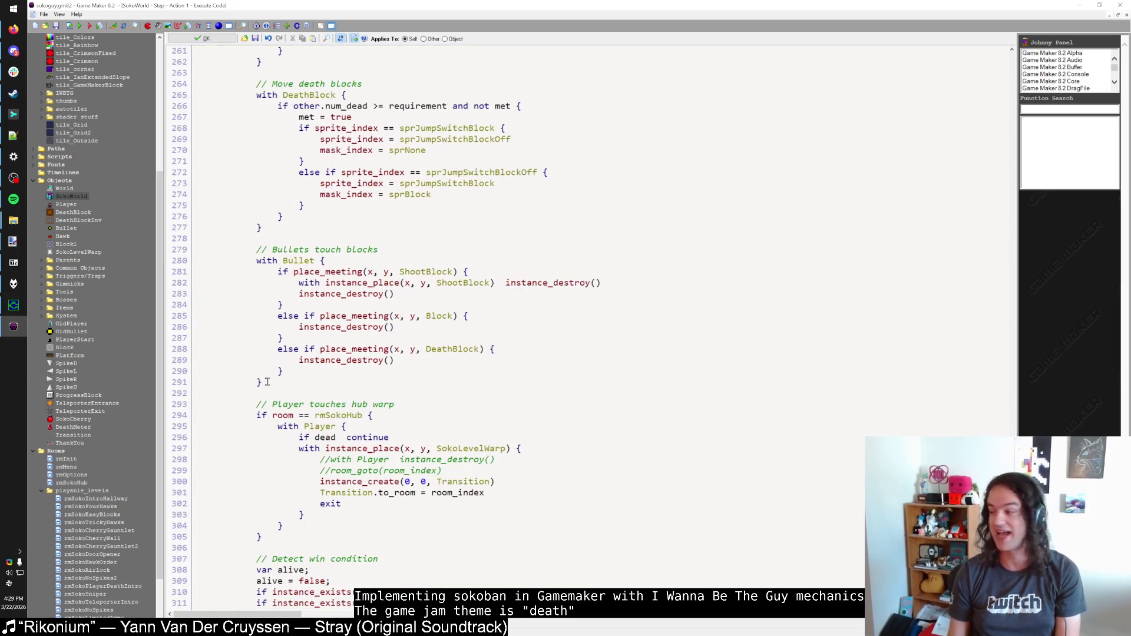
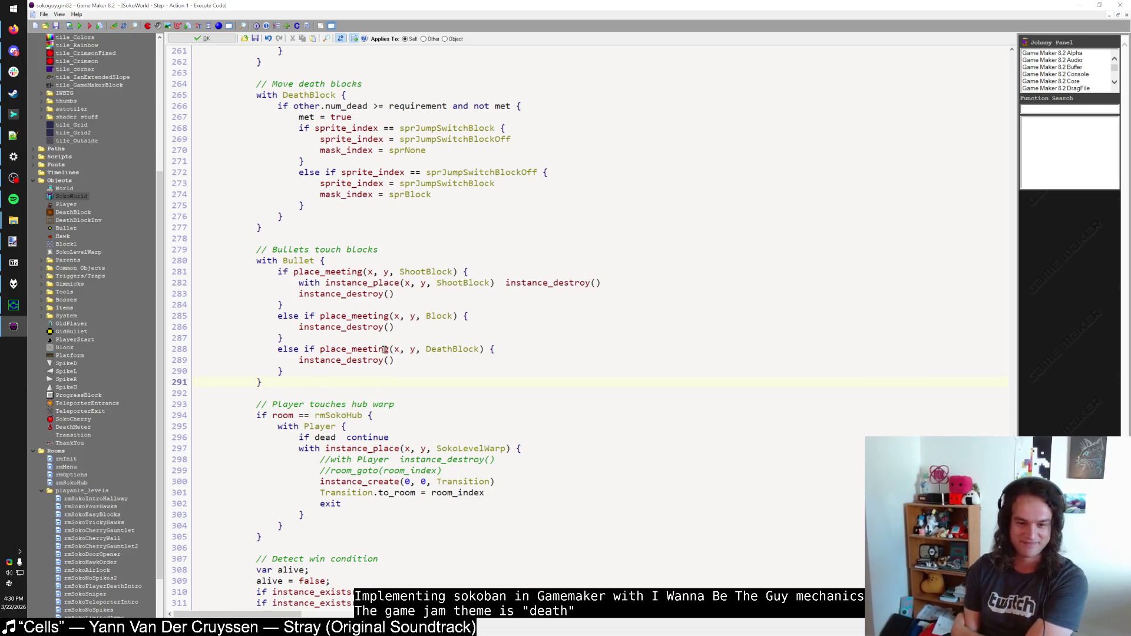
Step: Cut the bullets-touch-player and enemies code (lines 216–241) and remove the leftover blank line
scroll(405, 364, up, 4)
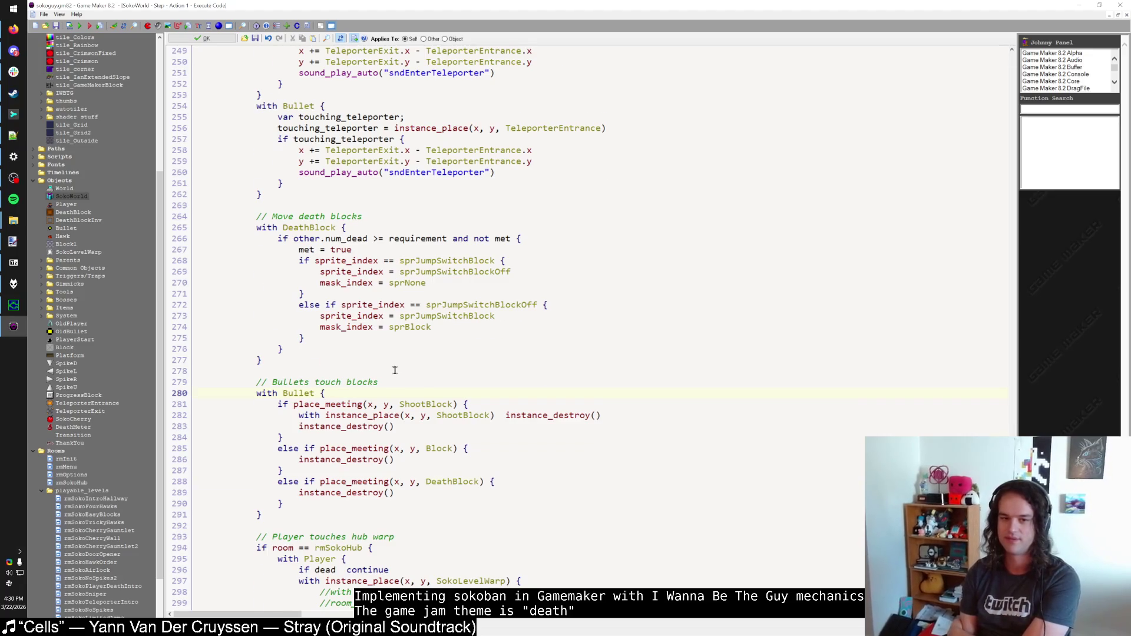
scroll(395, 370, up, 7)
scroll(393, 370, up, 8)
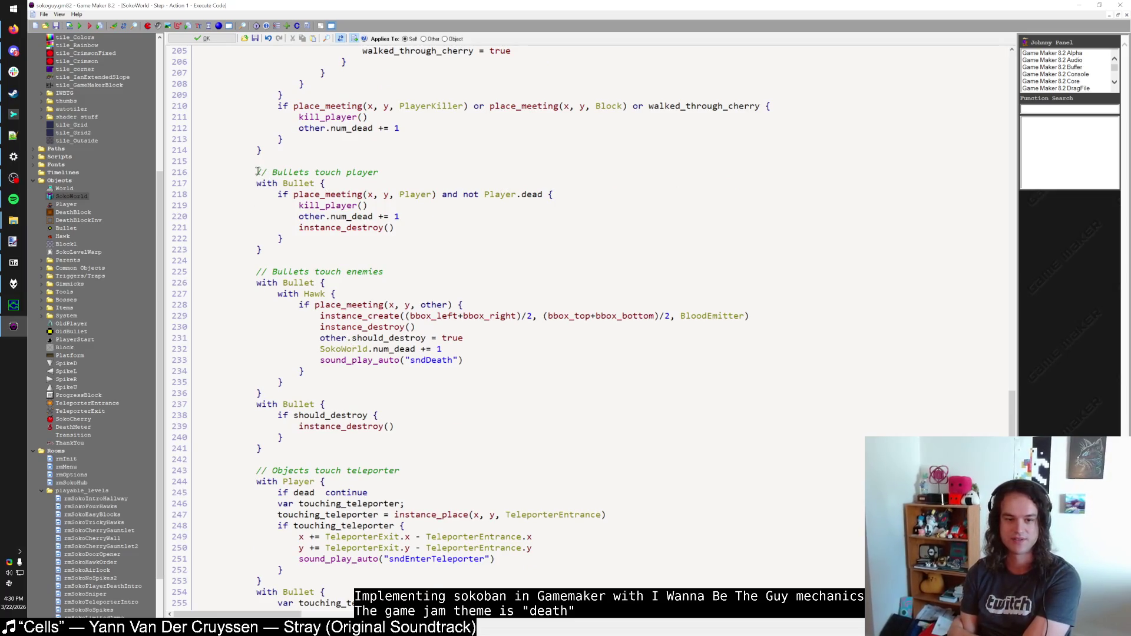
mouse_move(257, 172)
mouse_down()
mouse_move(283, 236)
mouse_move(264, 450)
mouse_up()
key(ctrl+c)
key(Delete)
key(shift+Up)
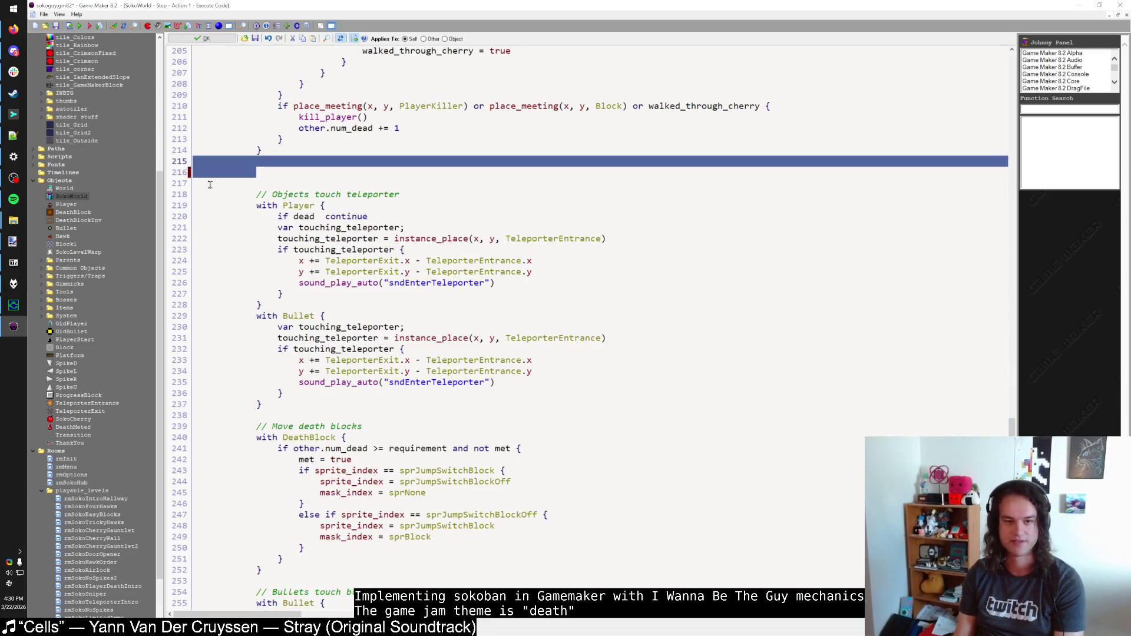
key(Delete)
Step: Paste the bullet collision code after the Bullets touch blocks section
scroll(307, 318, down, 13)
scroll(307, 319, down, 3)
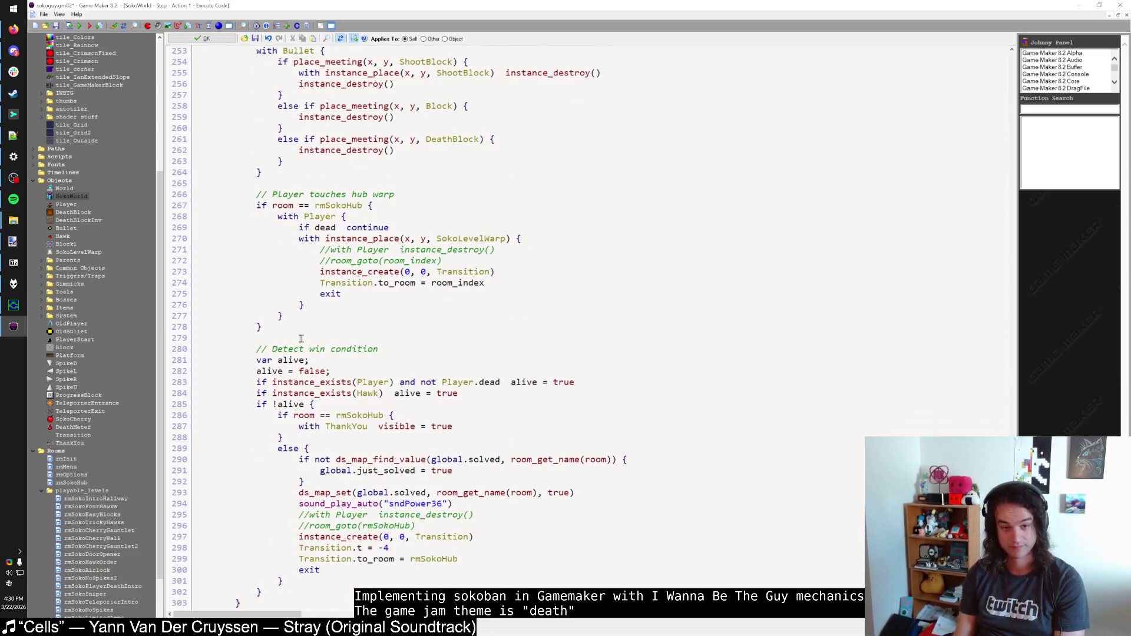
scroll(301, 339, up, 4)
key(Return)
key(Return)
key(ctrl+v)
scroll(290, 359, down, 1)
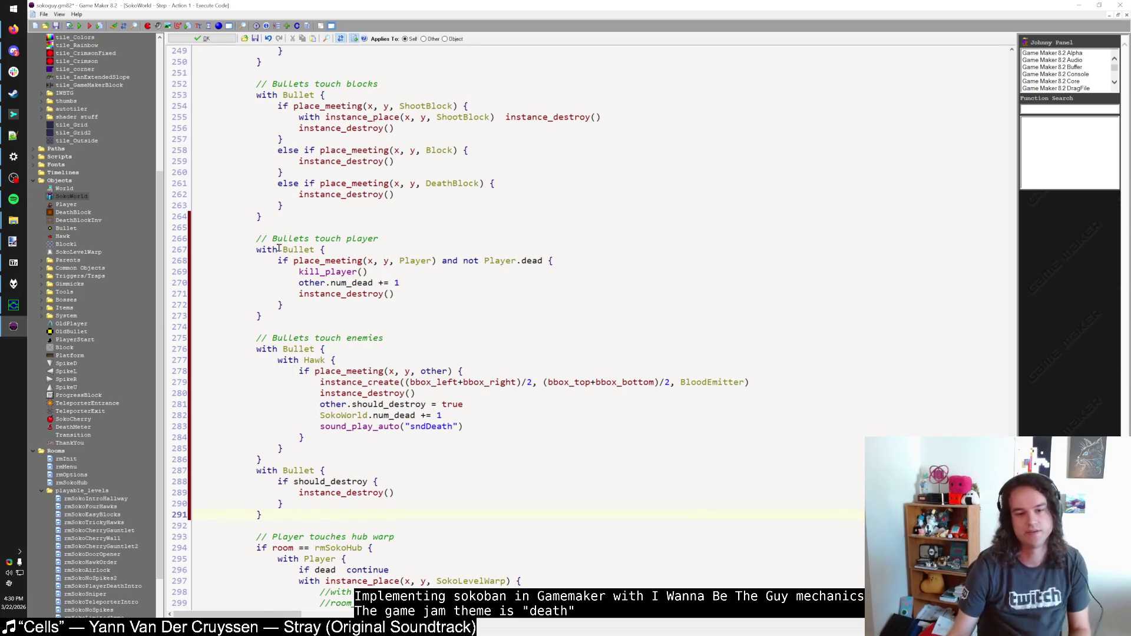
Step: Comment 'repeat 5 {' with '// Hacky way to handle chain reactions' and confirm the step code
click(287, 312)
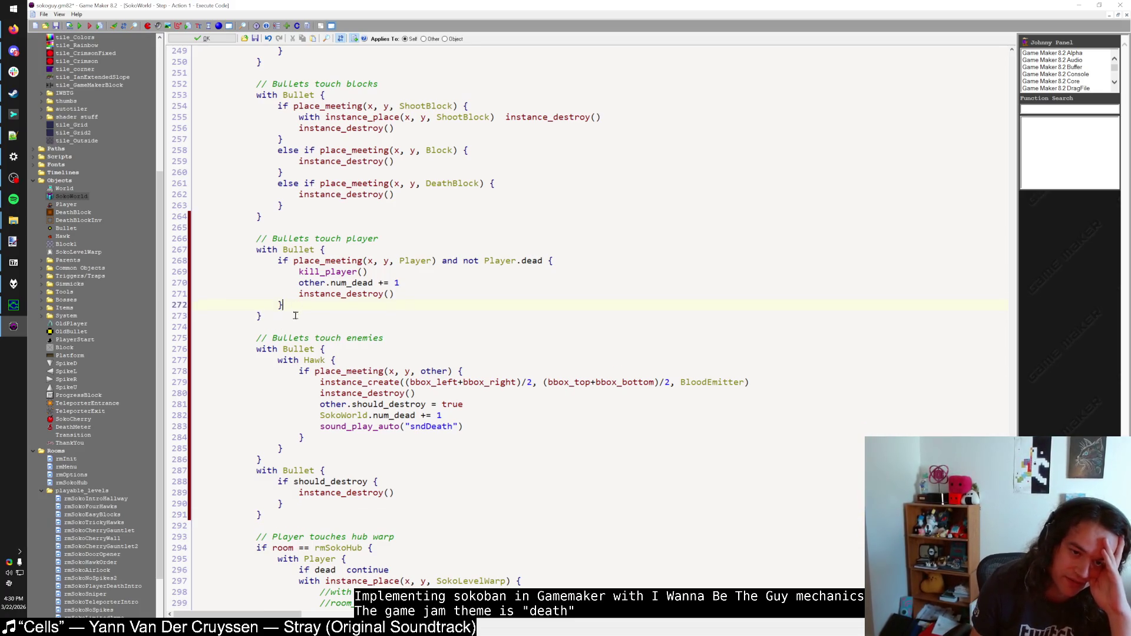
scroll(309, 321, up, 20)
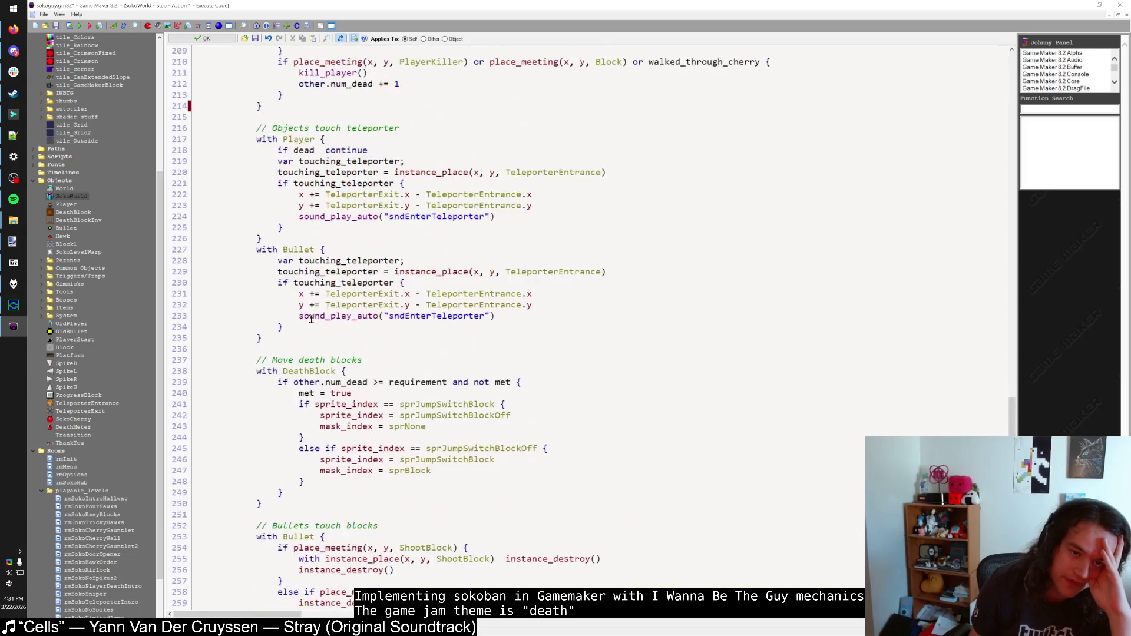
drag(289, 282, 236, 283)
click(302, 281)
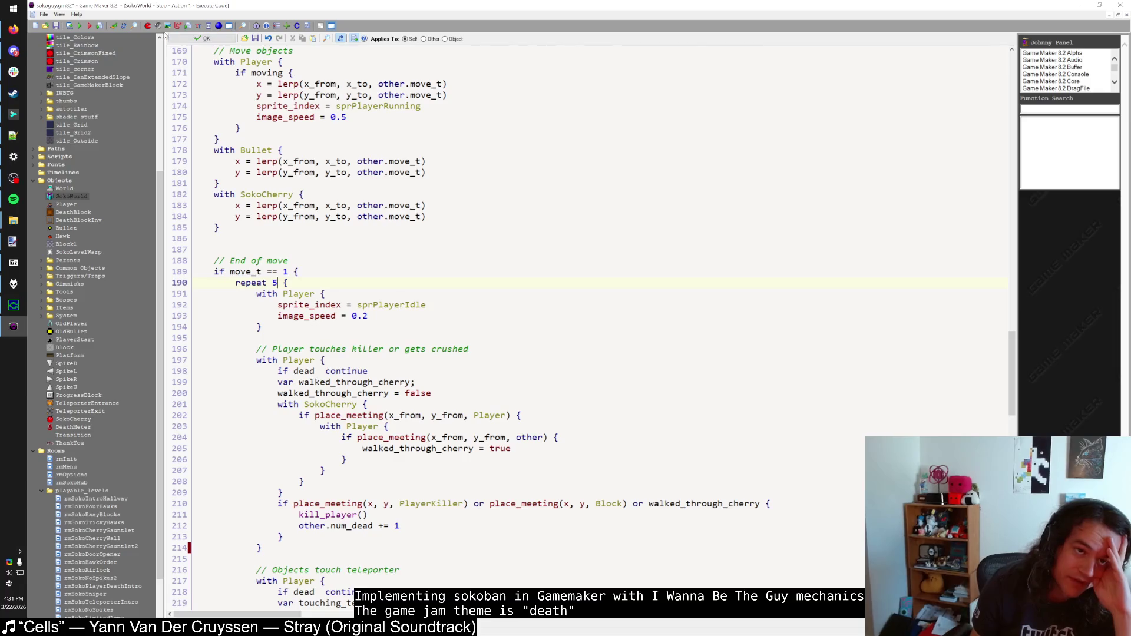
click(301, 282)
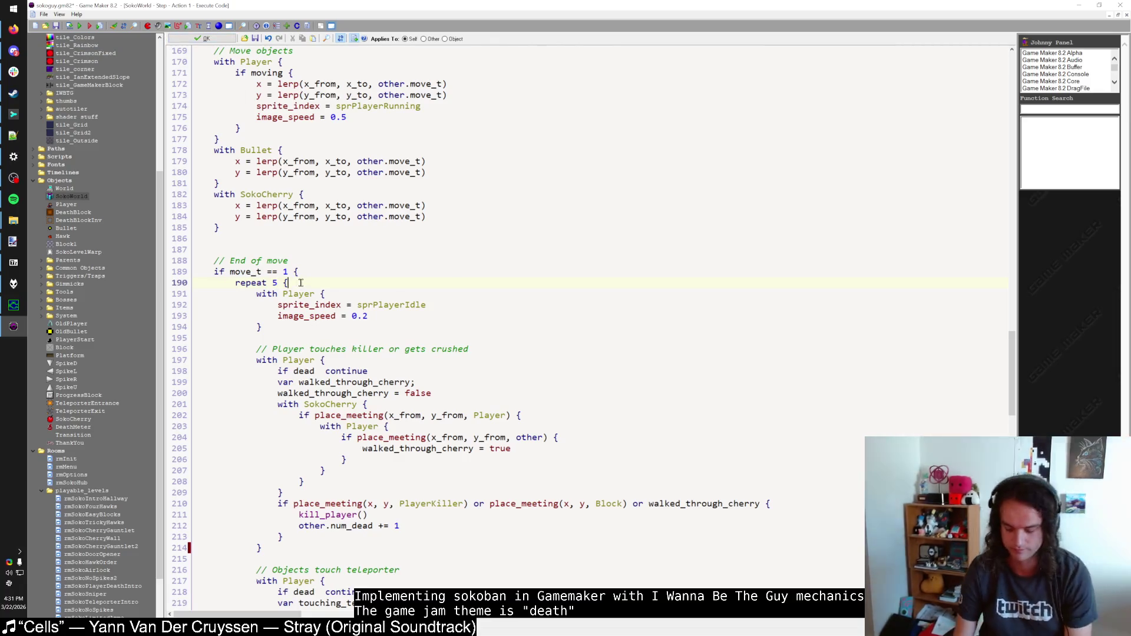
text(// Hacky way to handle chain reactions)
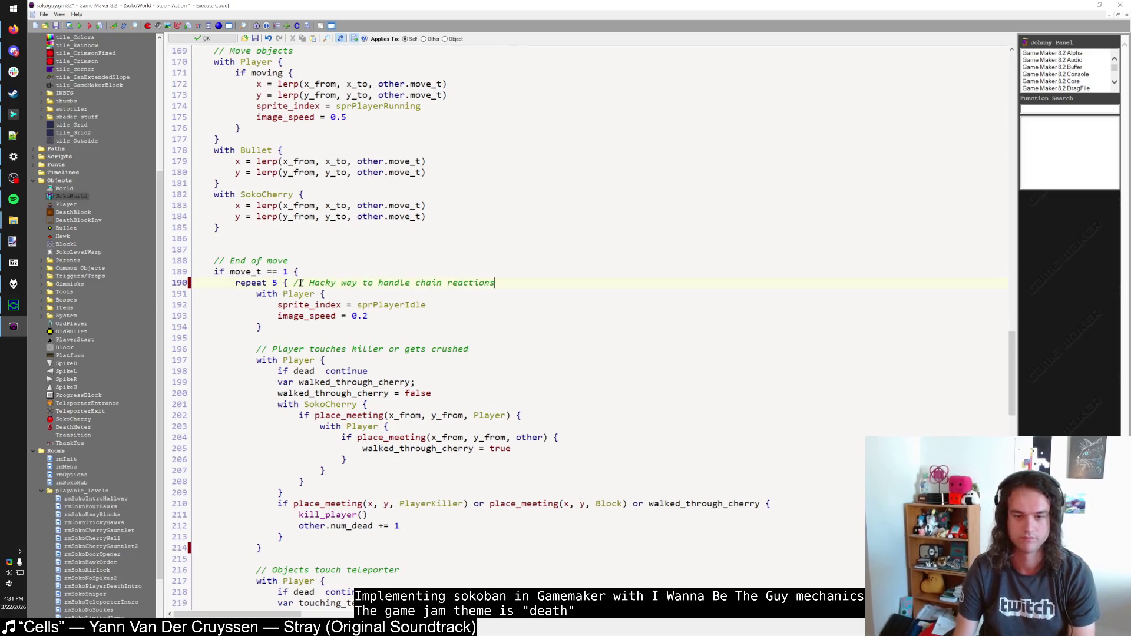
click(203, 38)
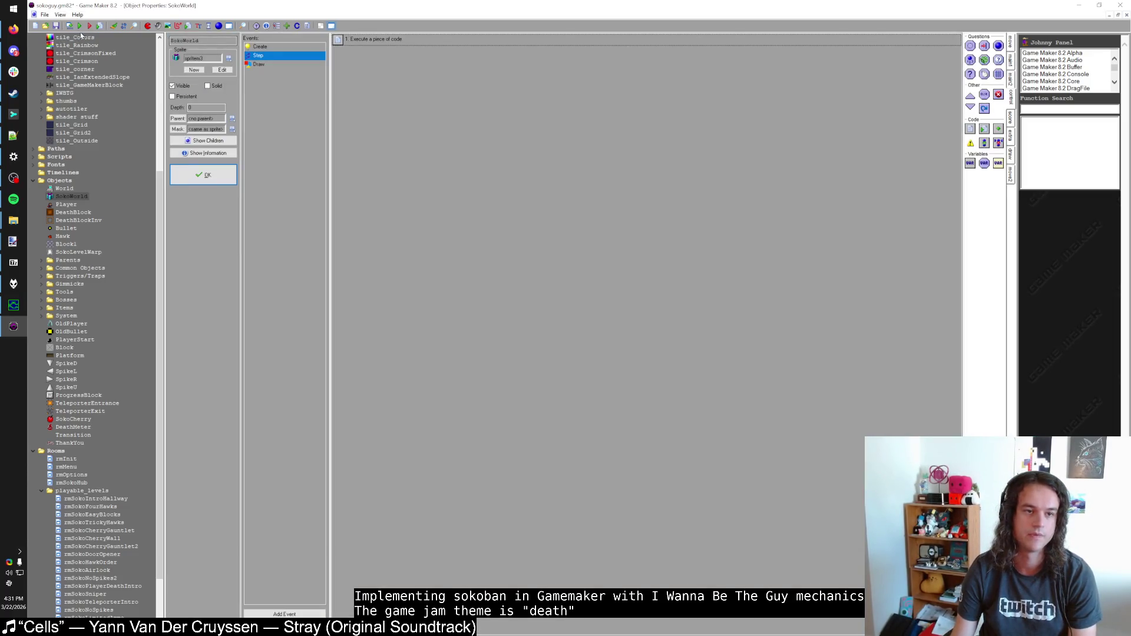
Step: Run Sokoguy and continue the saved Game 1
click(80, 27)
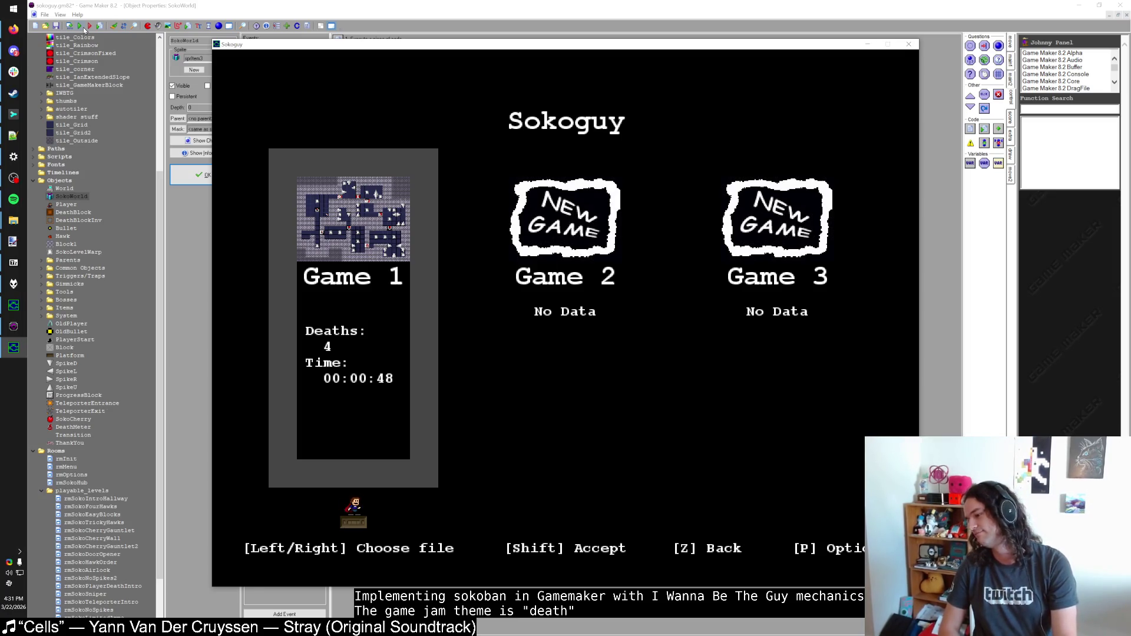
key(shift)
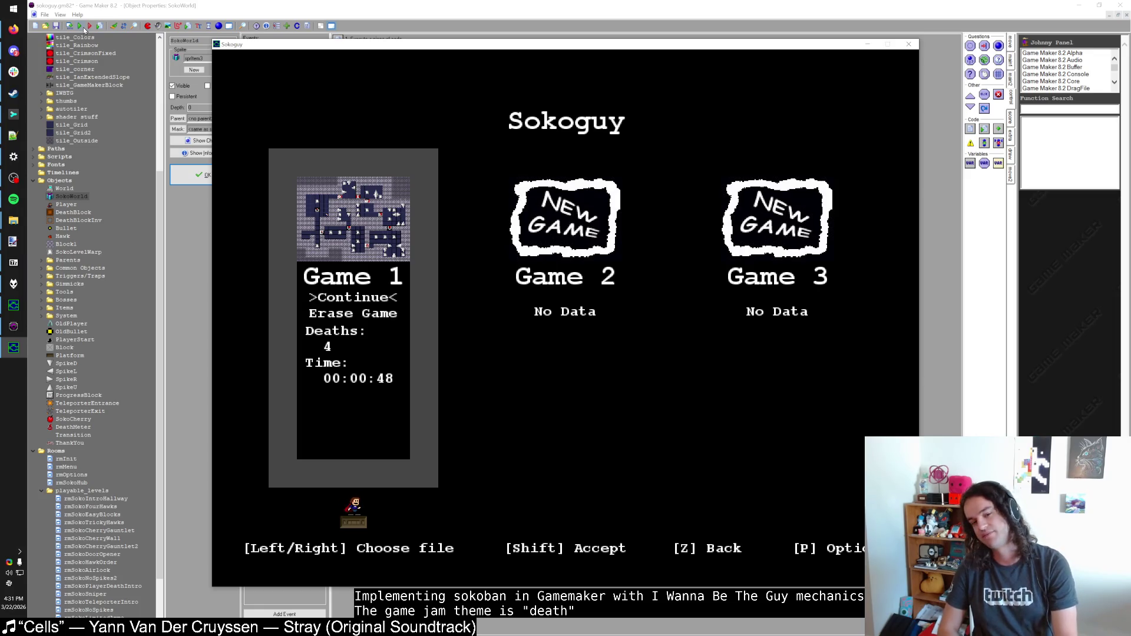
key(shift)
Step: Walk the player through the hub onto a small level's warp
key(Right)
key(Up)
key(Right)
key(Right)
key(Right)
key(Right)
key(Left)
key(Up)
key(Up)
key(Left)
key(Up)
key(Left)
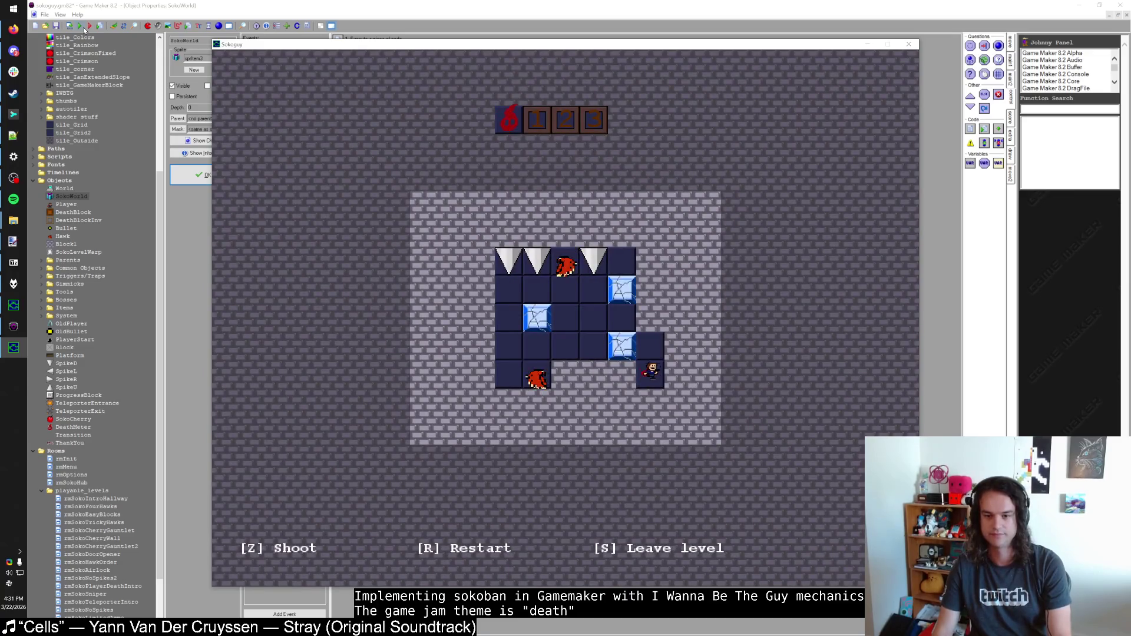
Step: Leave the spiked level with S and walk back onto its warp to re-enter
key(s)
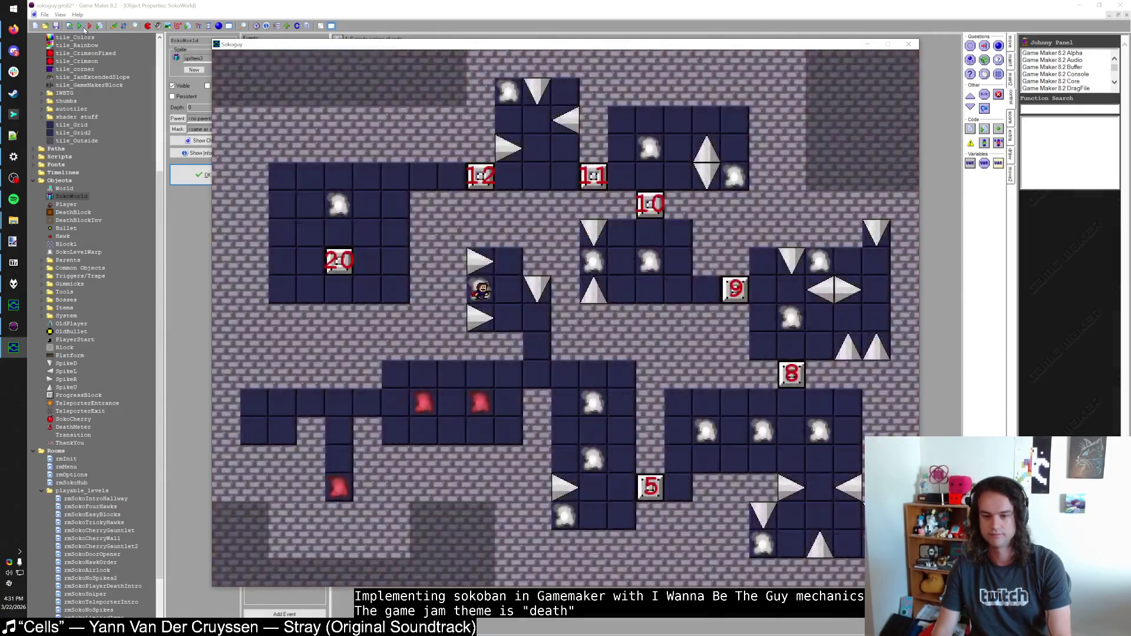
key(Right)
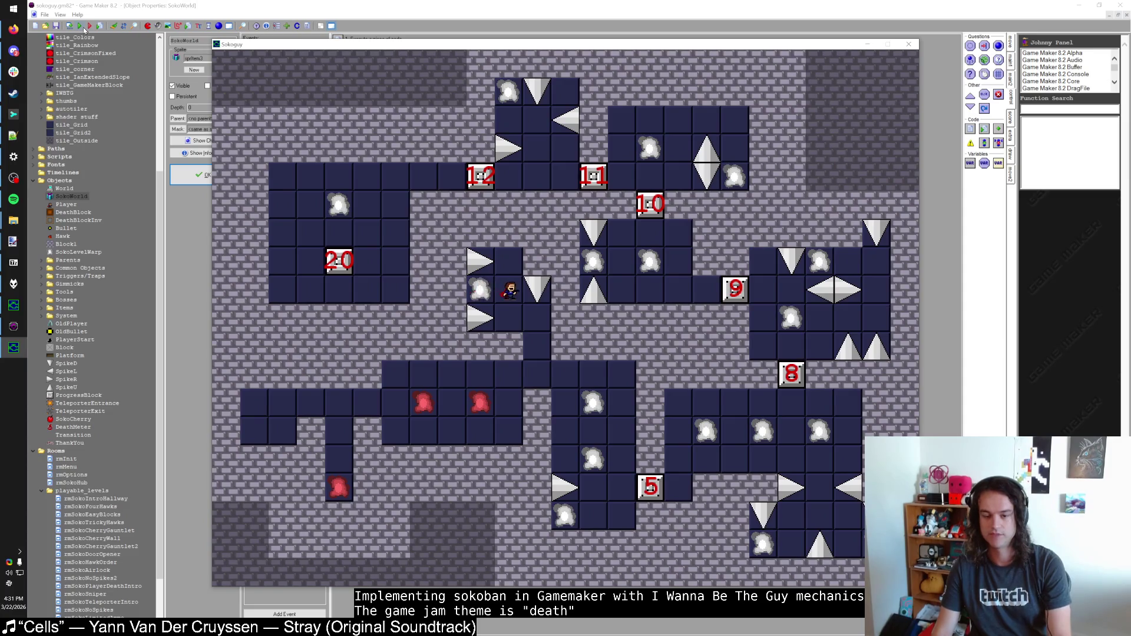
key(Down)
key(Right)
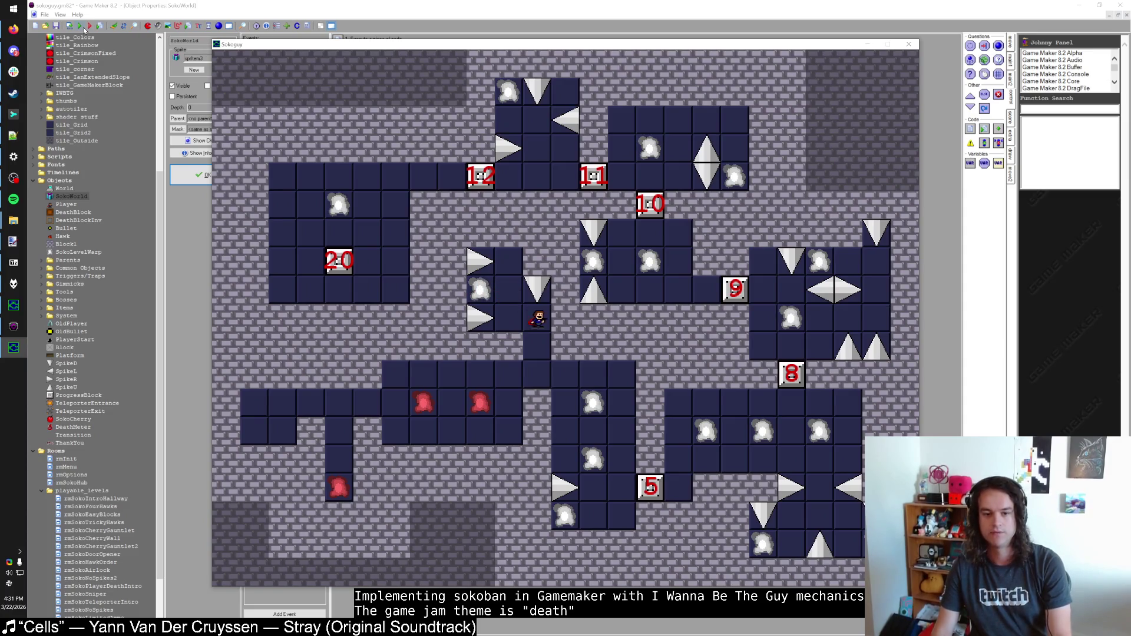
key(Left)
key(Up)
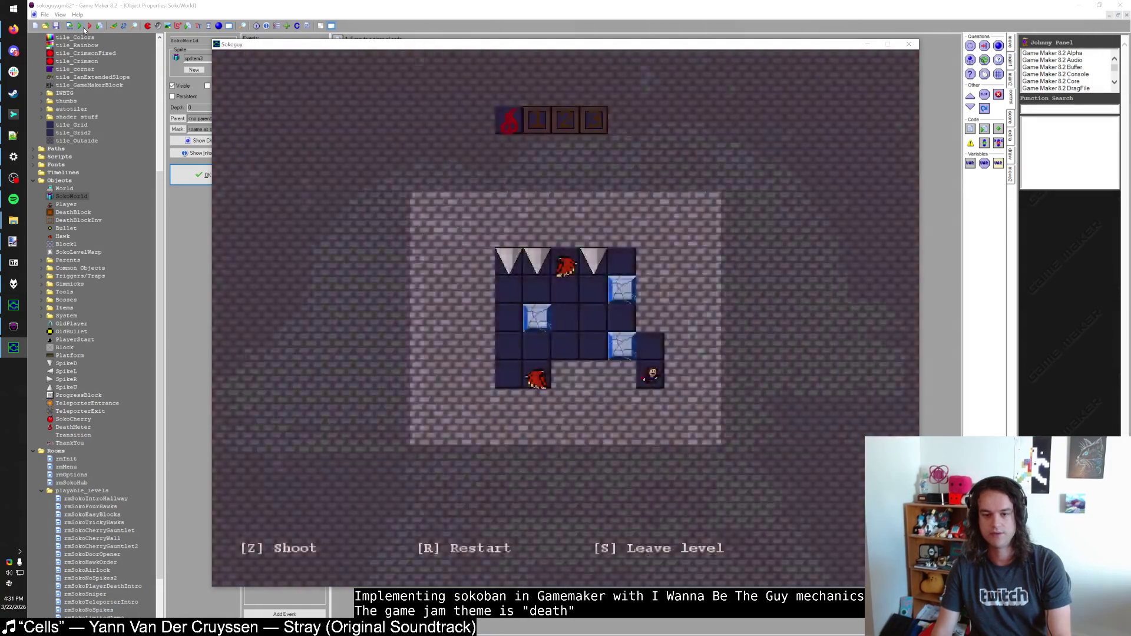
Step: Break the ice blocks and shoot the lower hawk with Z to light counters
key(Up)
key(z)
key(Left)
key(Left)
key(Left)
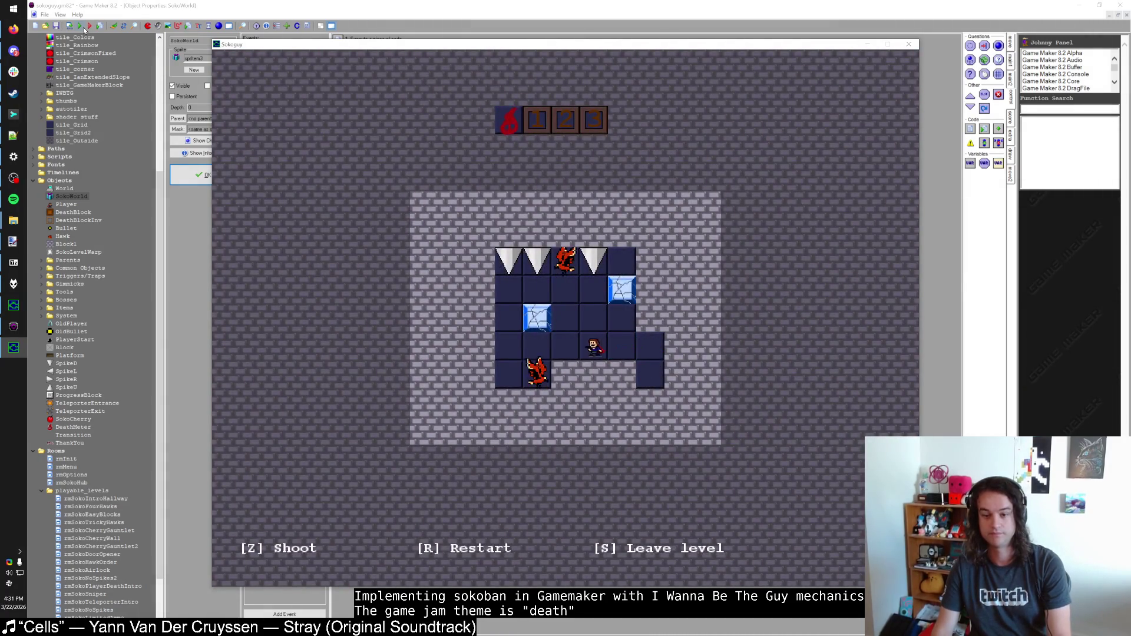
key(Left)
key(Up)
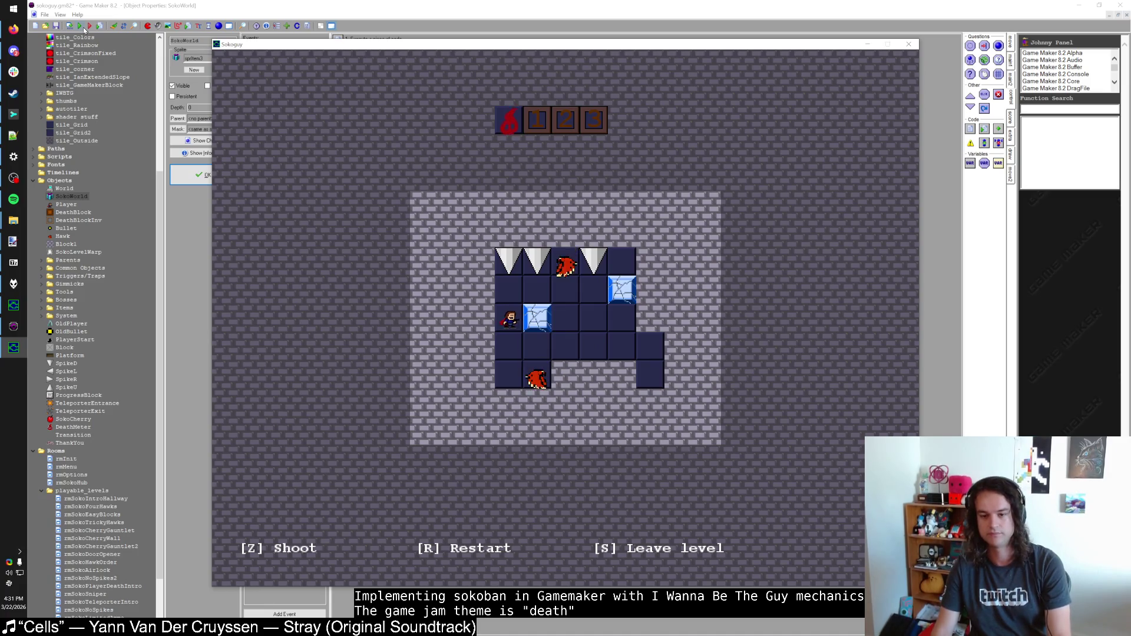
key(Down)
key(Down)
key(z)
key(Up)
key(Up)
key(Right)
key(Right)
key(Up)
key(Right)
key(Right)
key(Down)
key(Down)
key(Up)
key(Up)
key(Up)
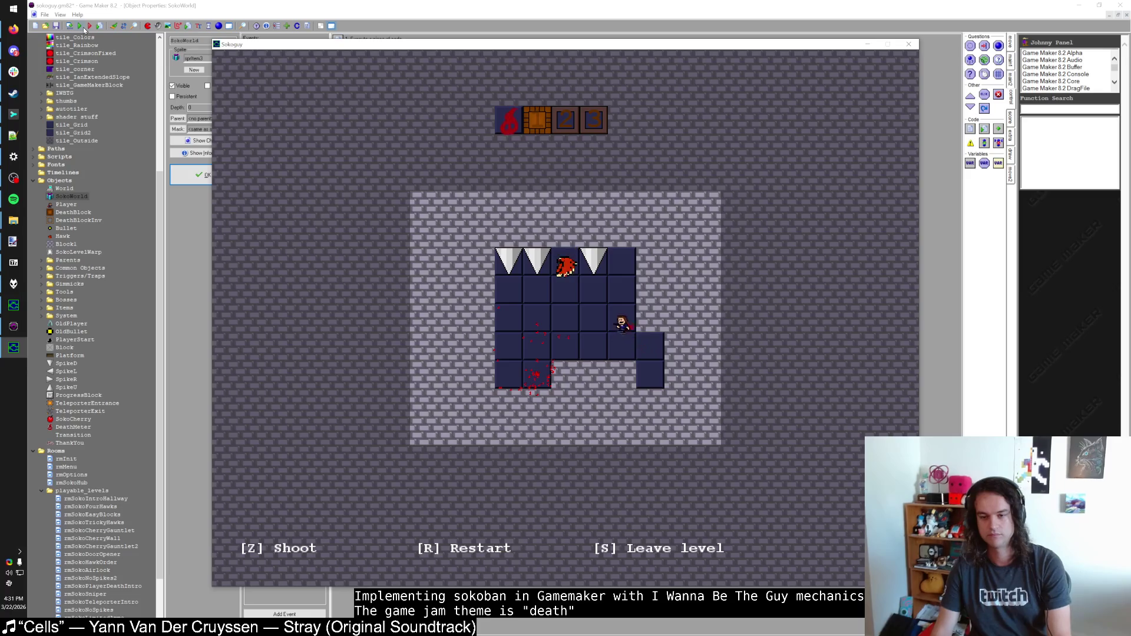
Step: Die on a spike to light more counters, then walk back through the hub
key(Down)
key(Left)
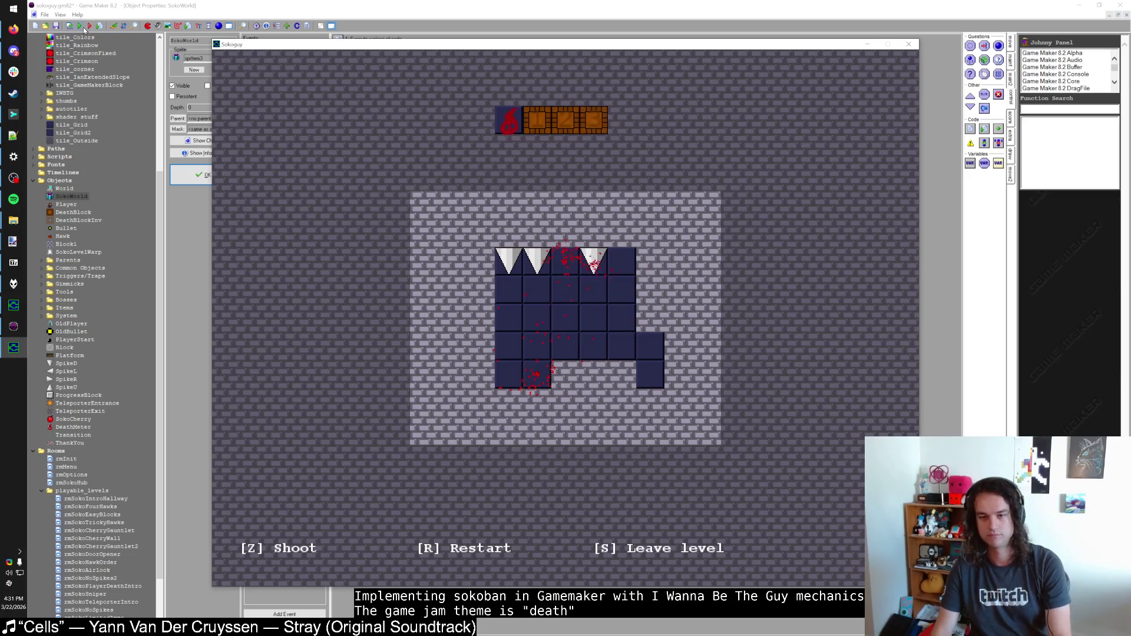
key(Down)
key(Right)
key(Down)
key(Down)
key(Right)
key(Right)
key(Left)
key(Left)
key(Up)
key(Up)
key(Up)
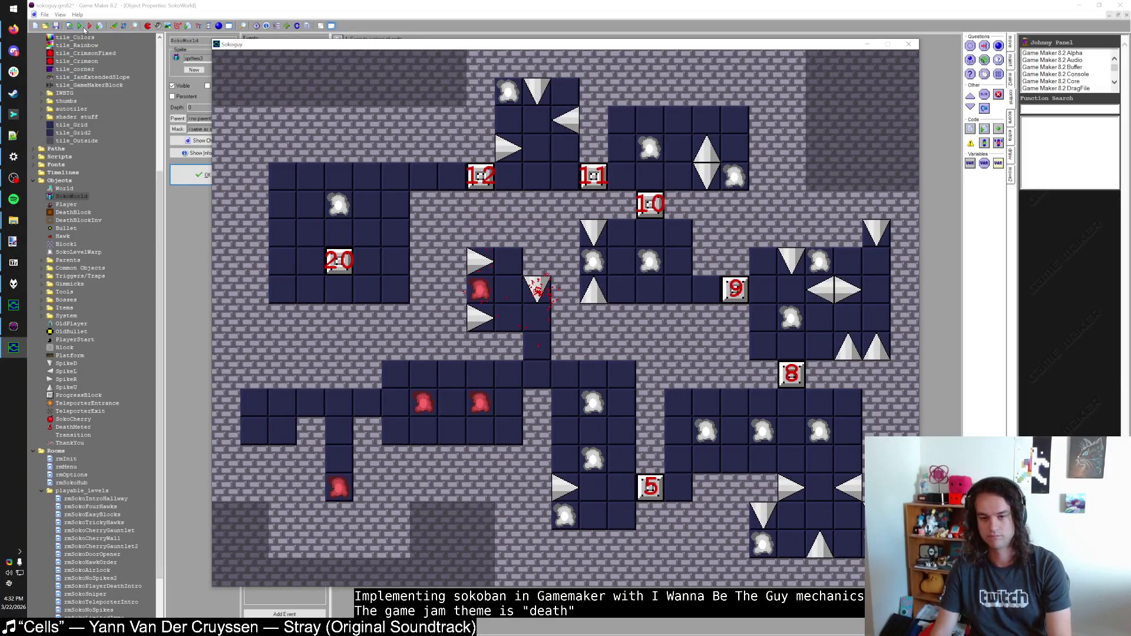
Step: Respawn with R and walk right into the cherry level
key(r)
key(Down)
key(Right)
key(Down)
key(Down)
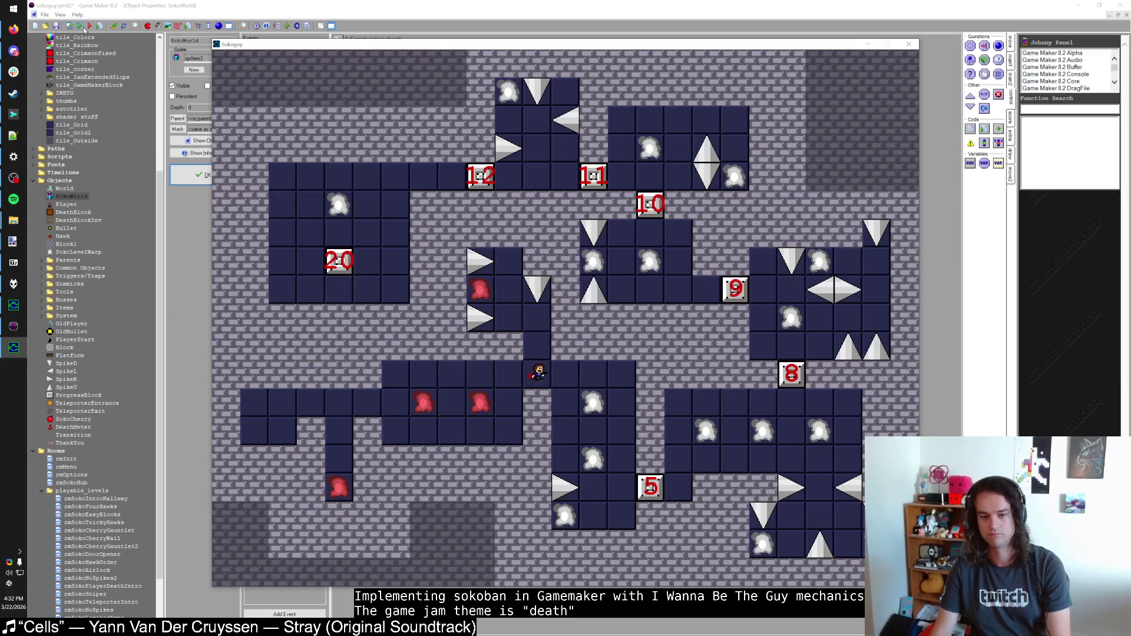
key(Right)
key(Right)
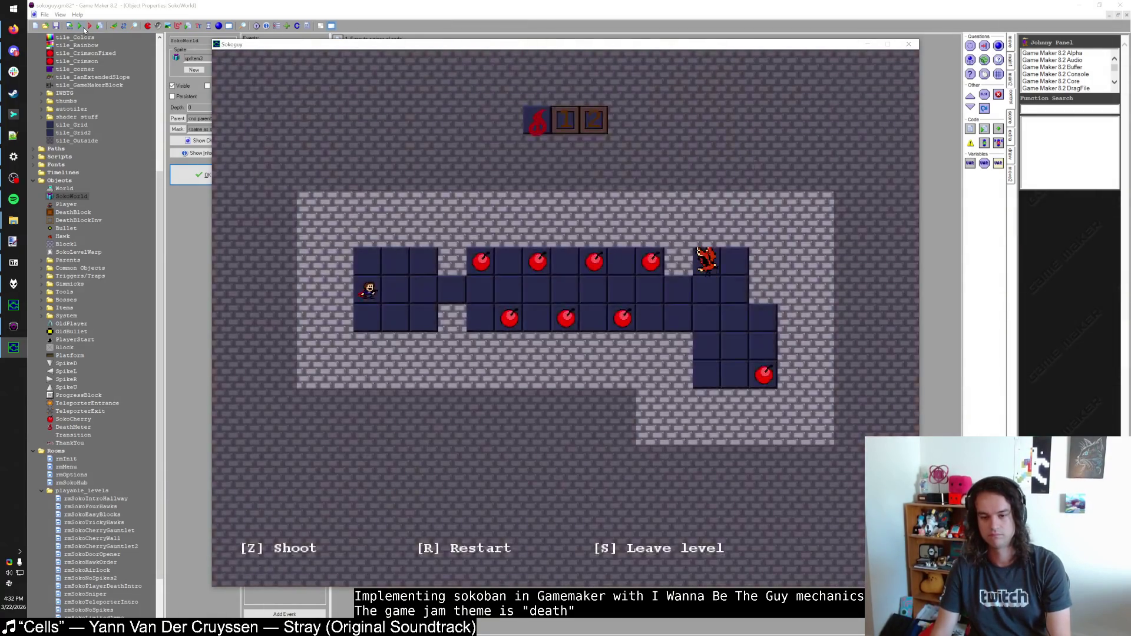
Step: Work right through the cherry level, restarting with R after each death
key(Right)
key(Right)
key(Right)
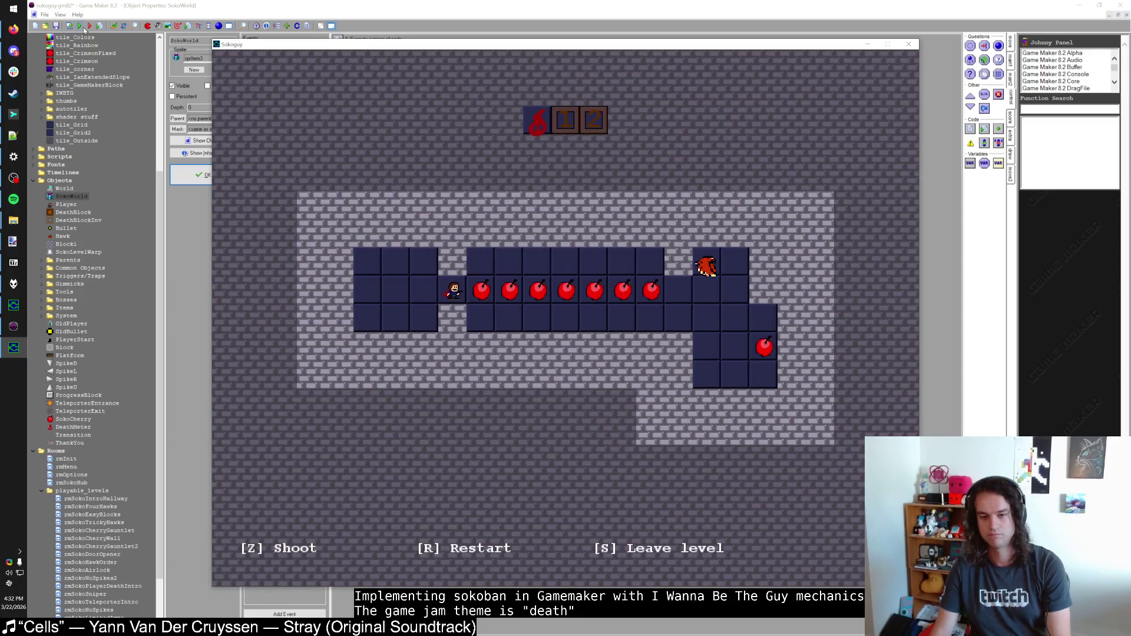
key(Down)
key(Right)
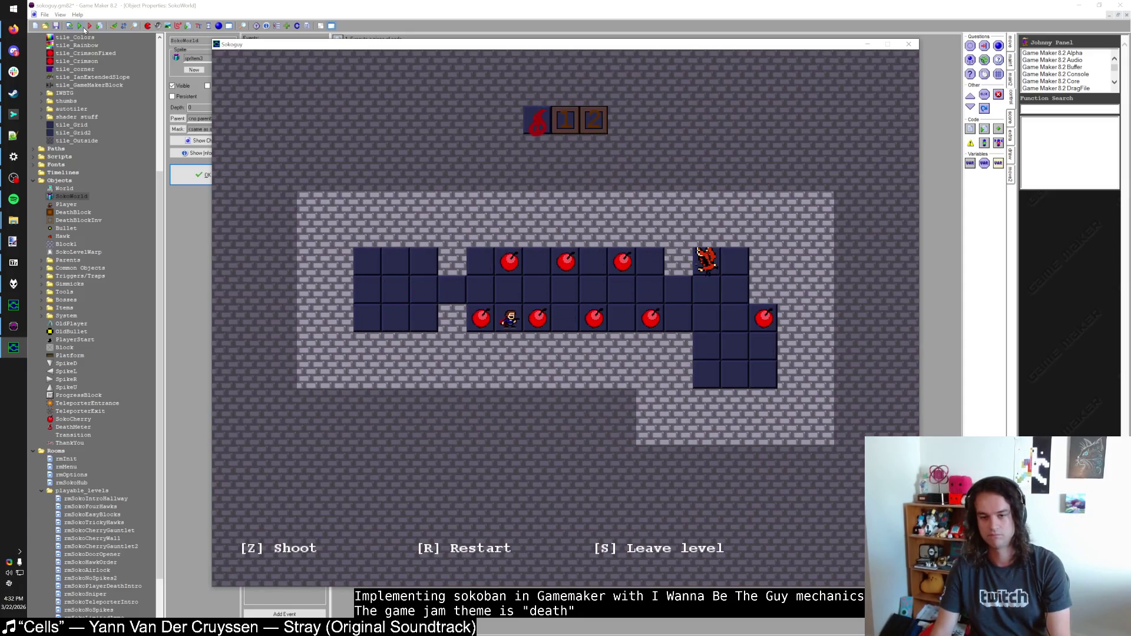
key(Right)
key(Right)
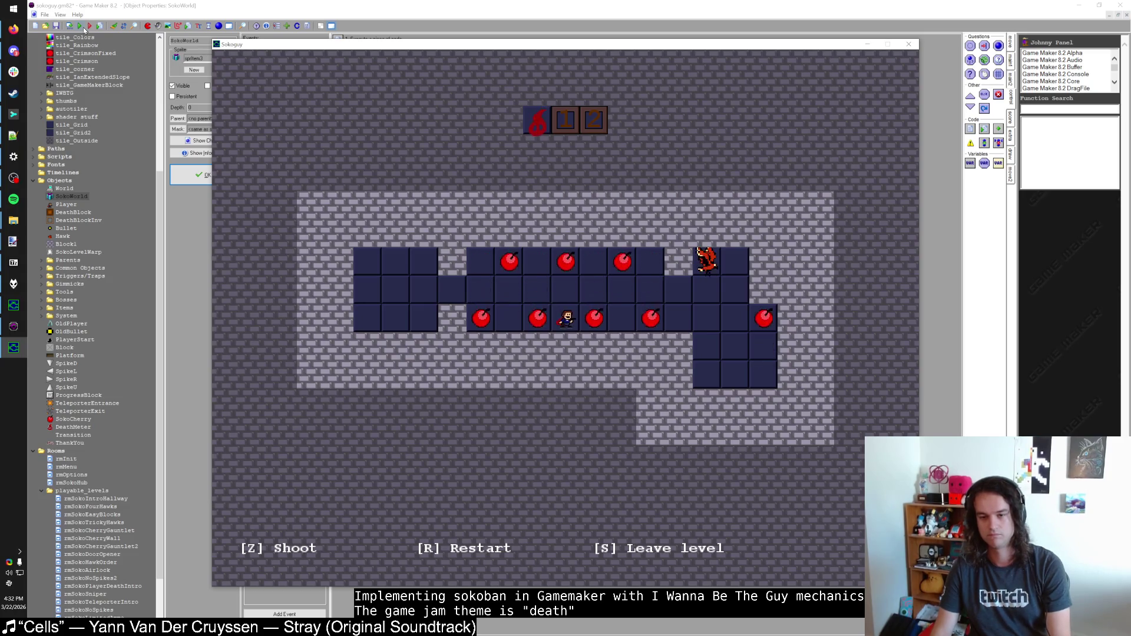
key(r)
key(Right)
key(Right)
key(Right)
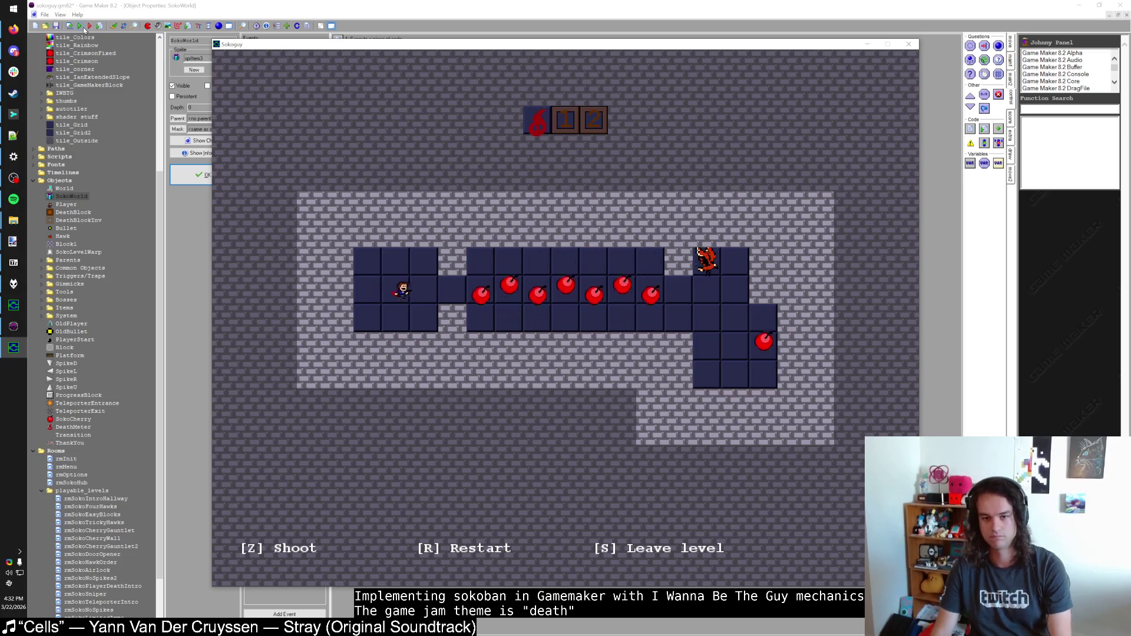
key(Down)
key(Right)
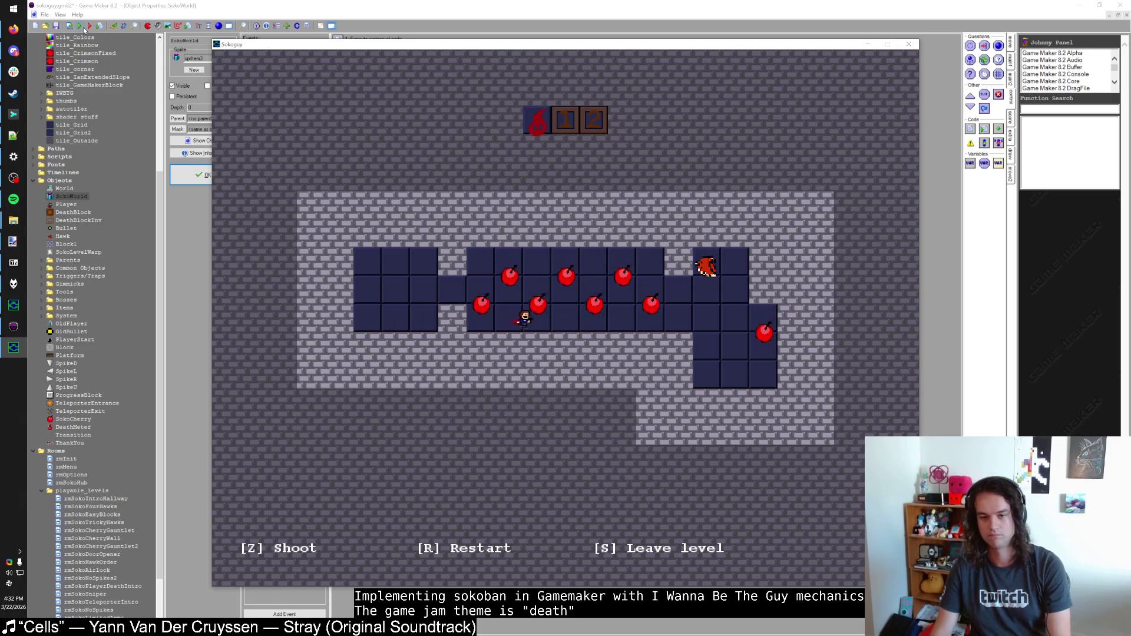
key(Right)
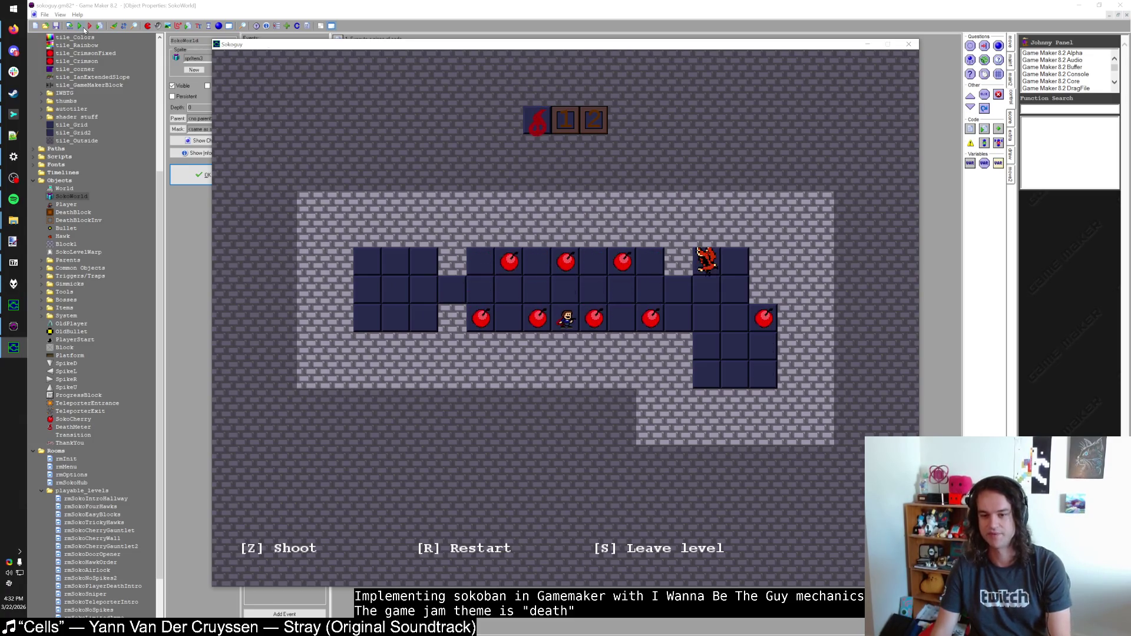
Step: Reach the hawk along the lower row, kill it to light the first block, and exit with S
key(Right)
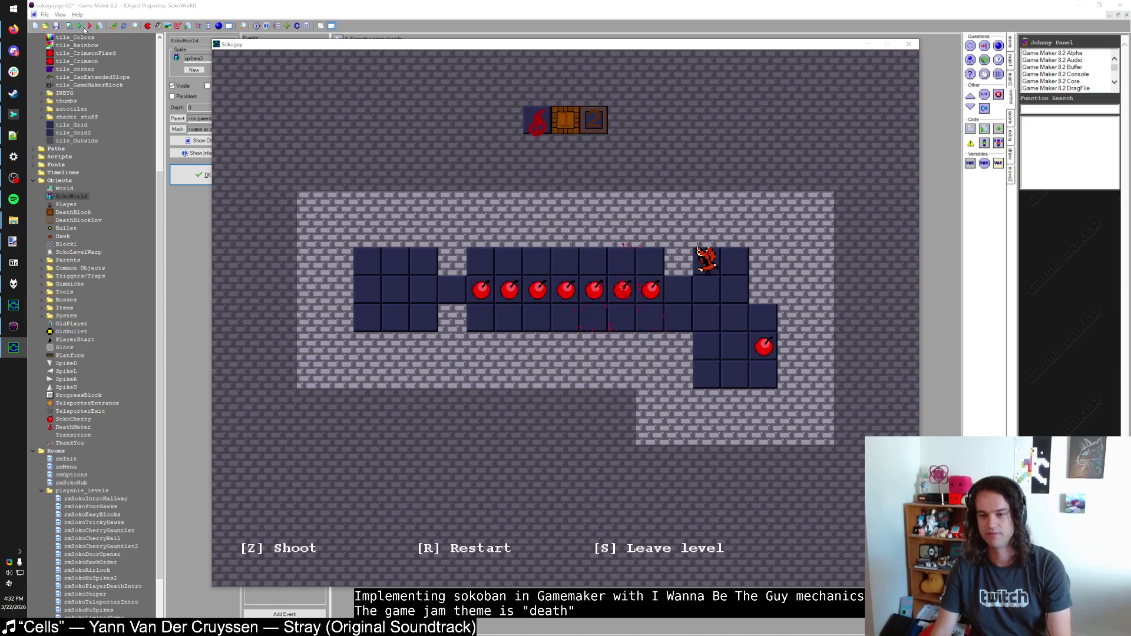
key(r)
key(Right)
key(Right)
key(Right)
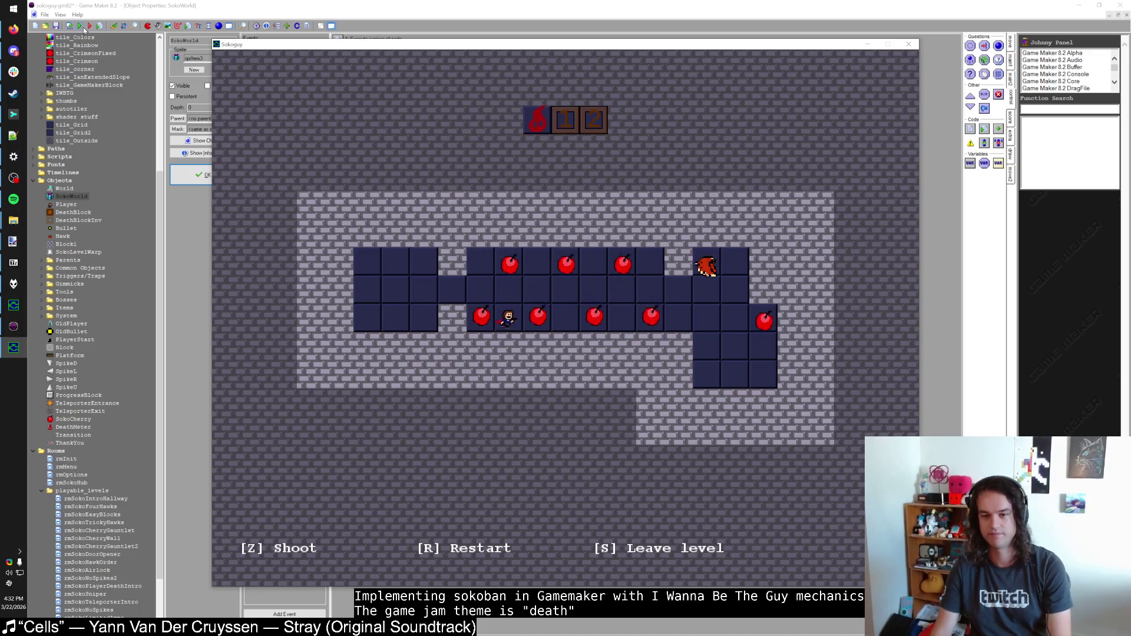
key(Right)
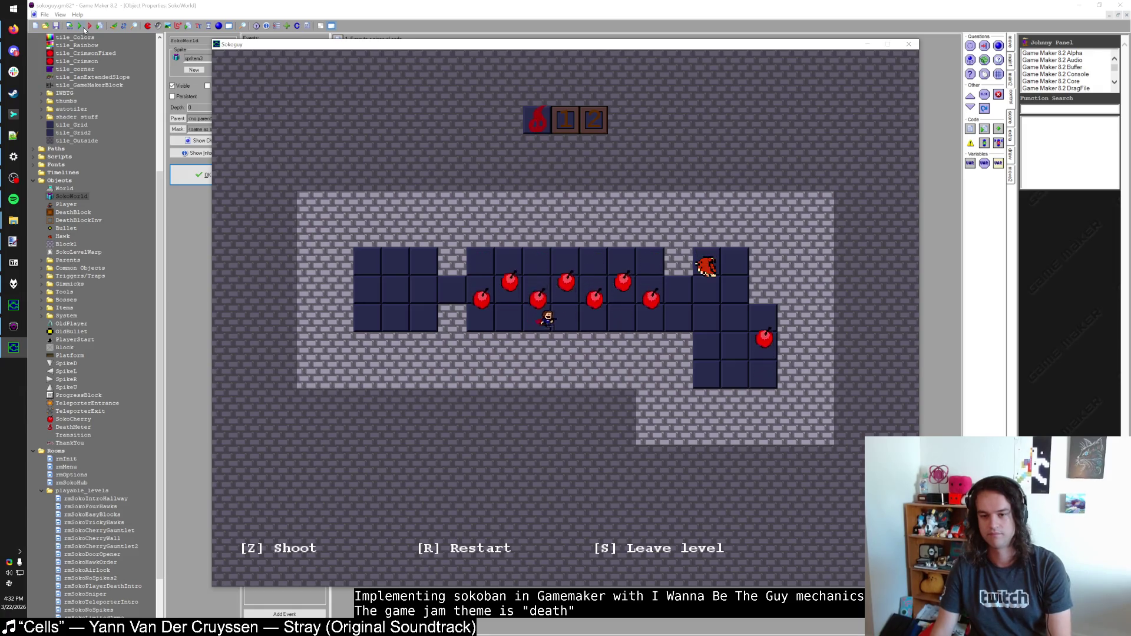
key(Right)
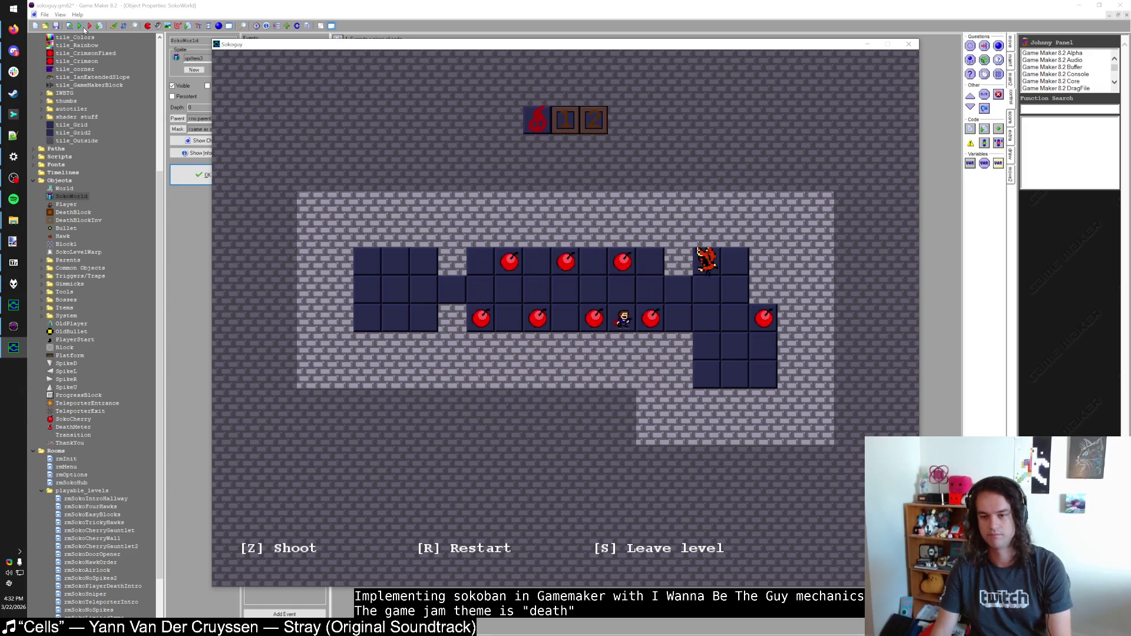
key(Right)
key(Right)
key(Right)
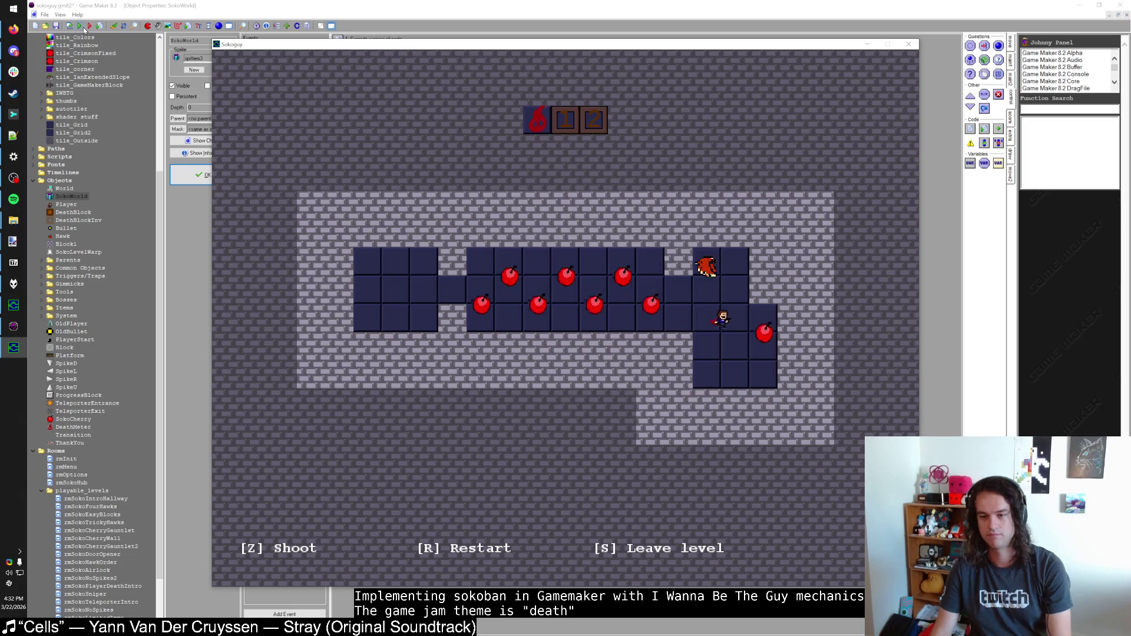
key(Up)
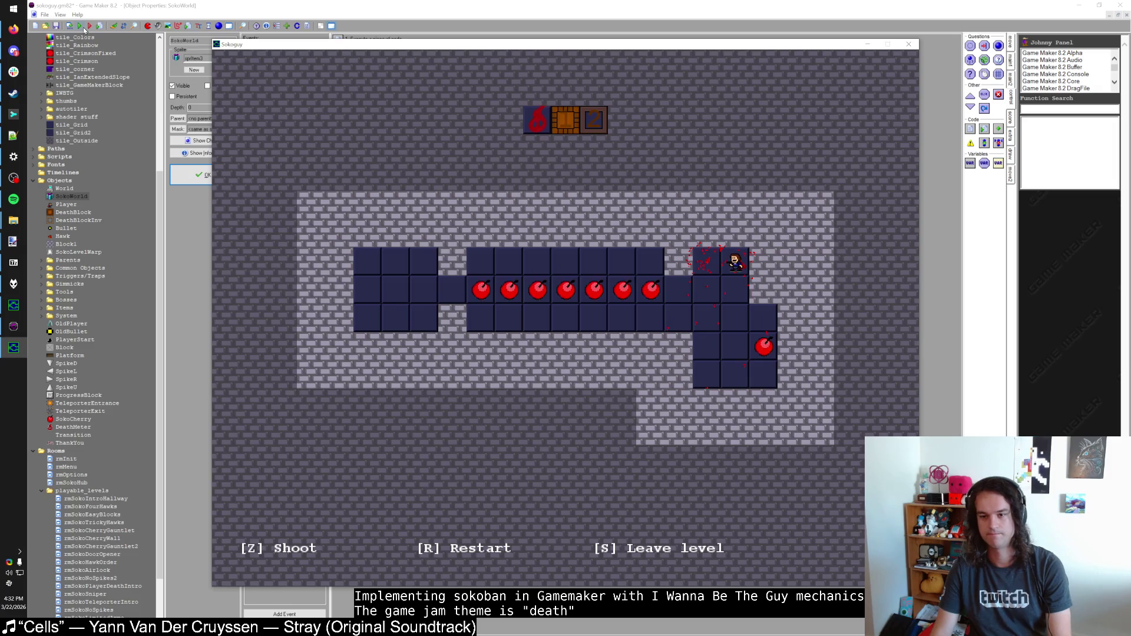
key(Down)
key(s)
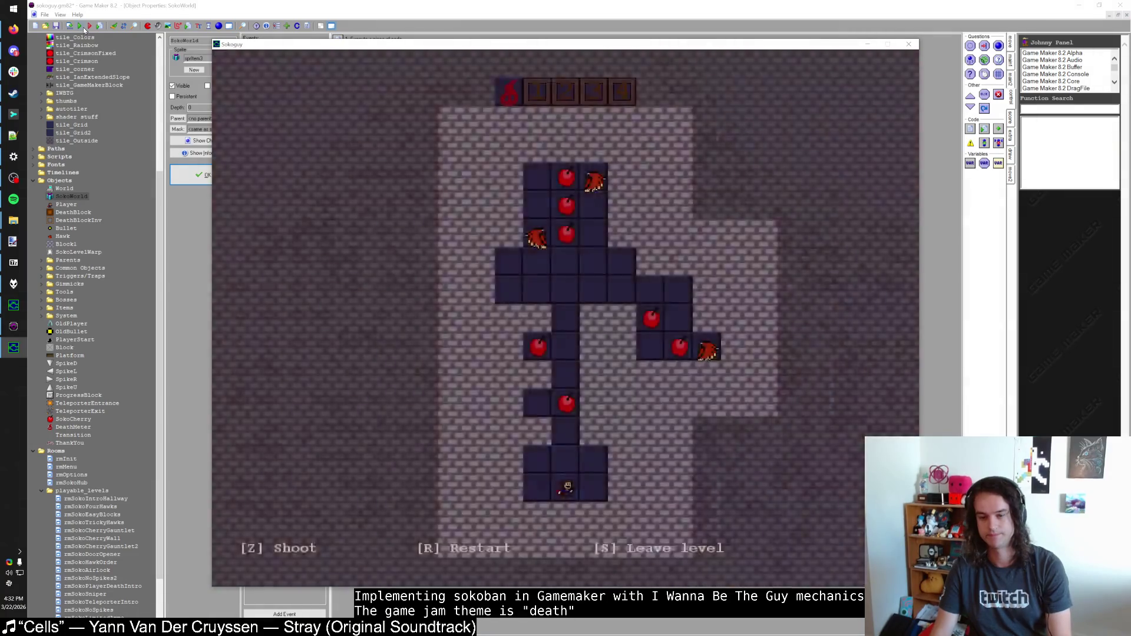
Step: Play the three-hawk cherry level, restarting once, and shoot hawks to light the progress blocks
key(Up)
key(Up)
key(Up)
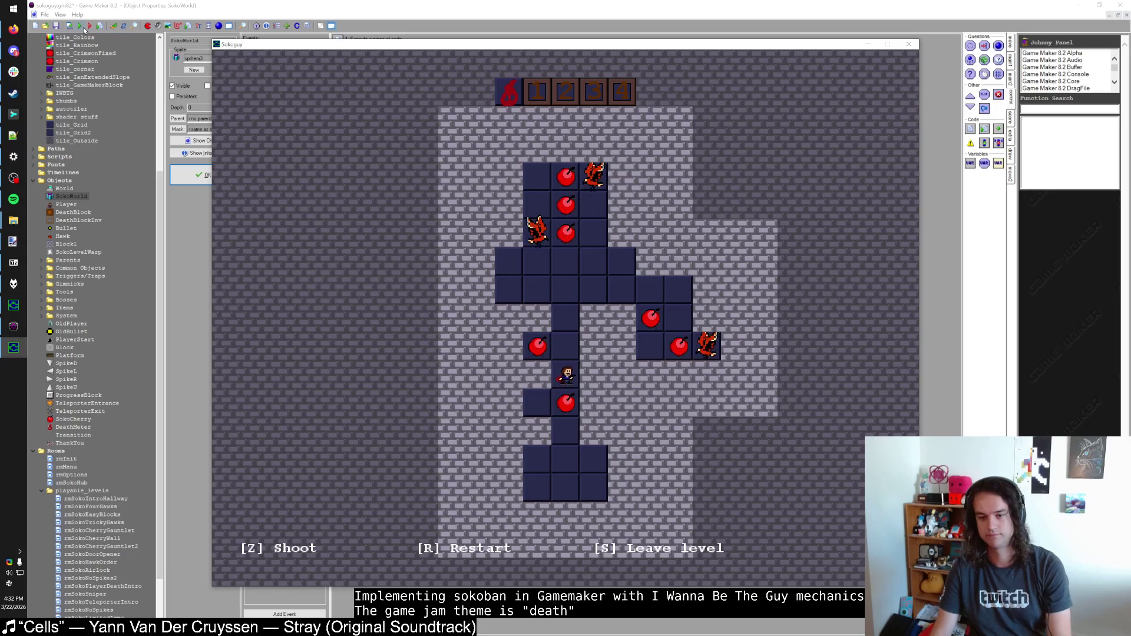
key(Up)
key(r)
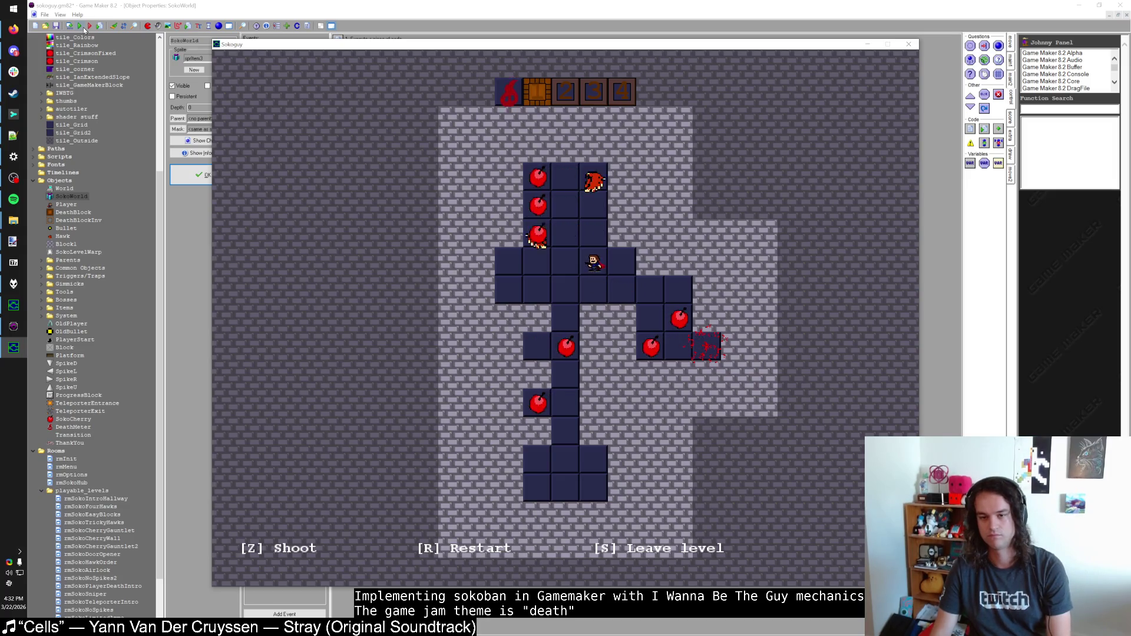
key(Down)
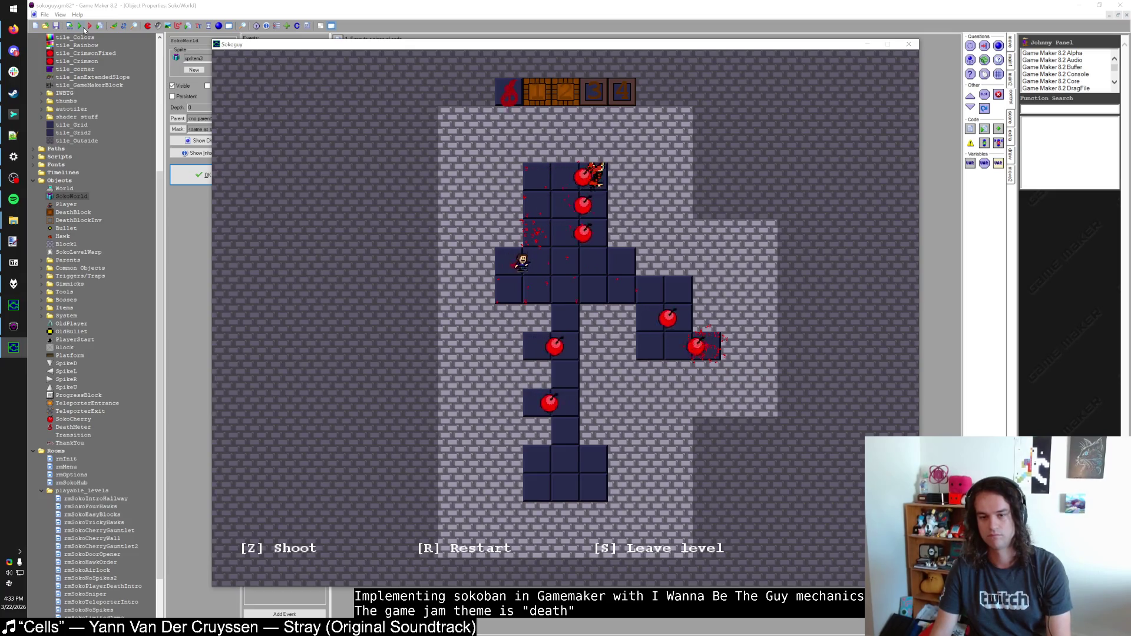
key(Up)
key(Right)
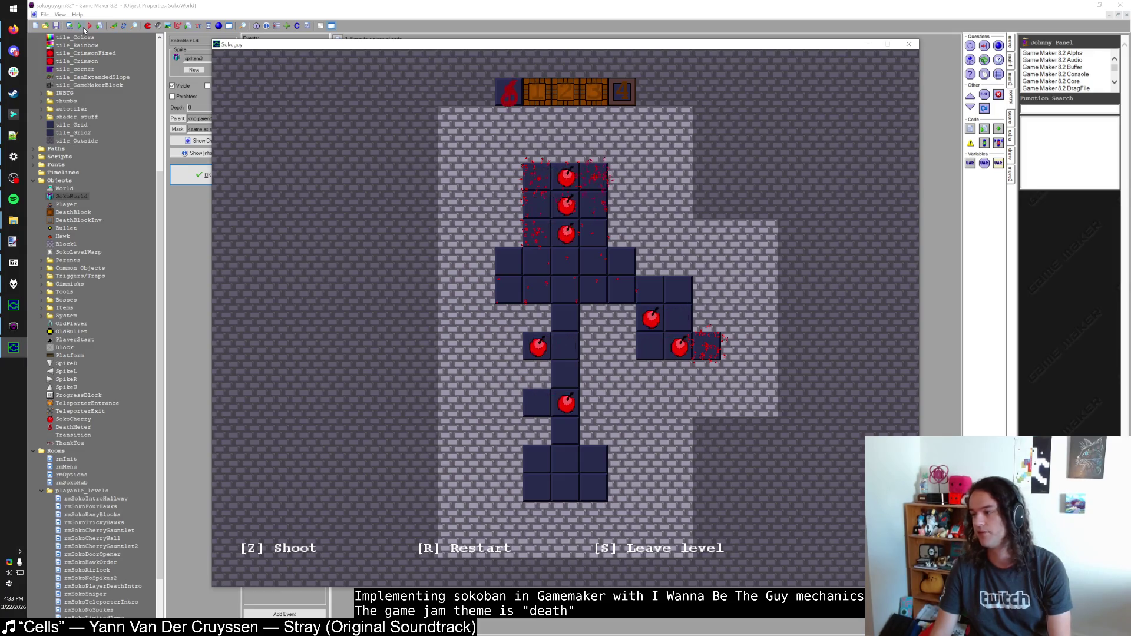
Step: Leave the level with S and walk around the numbered hub room
key(s)
key(Down)
key(Right)
key(Right)
key(Right)
key(Up)
key(Up)
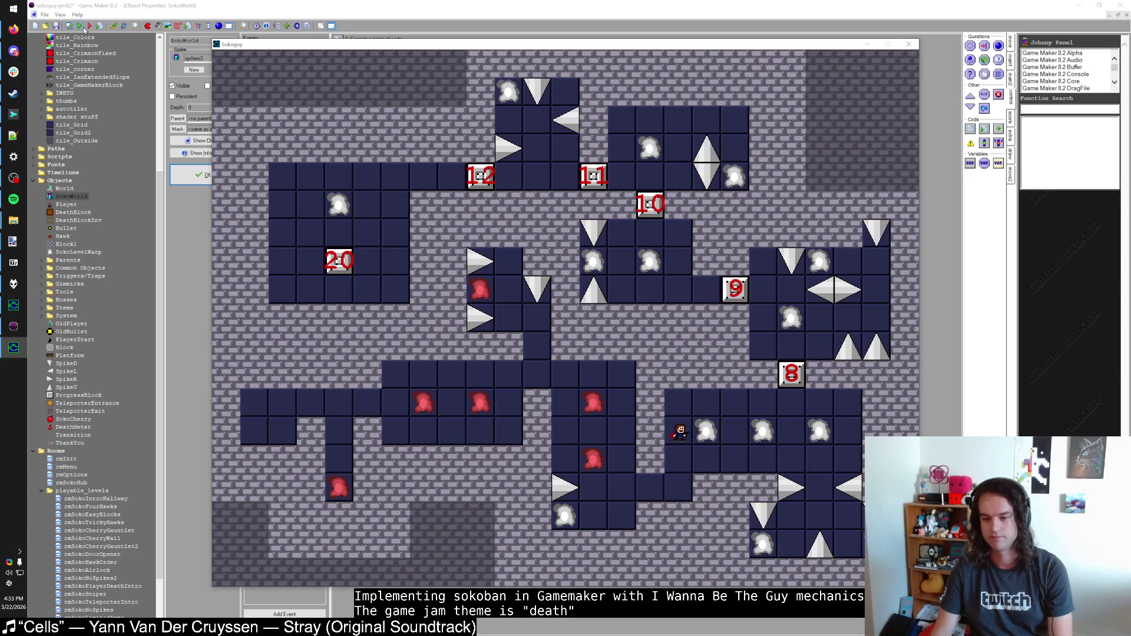
Step: Check the thank-you banner in paint.net, then switch back to Game Maker's SokoWorld properties
key(alt+Tab)
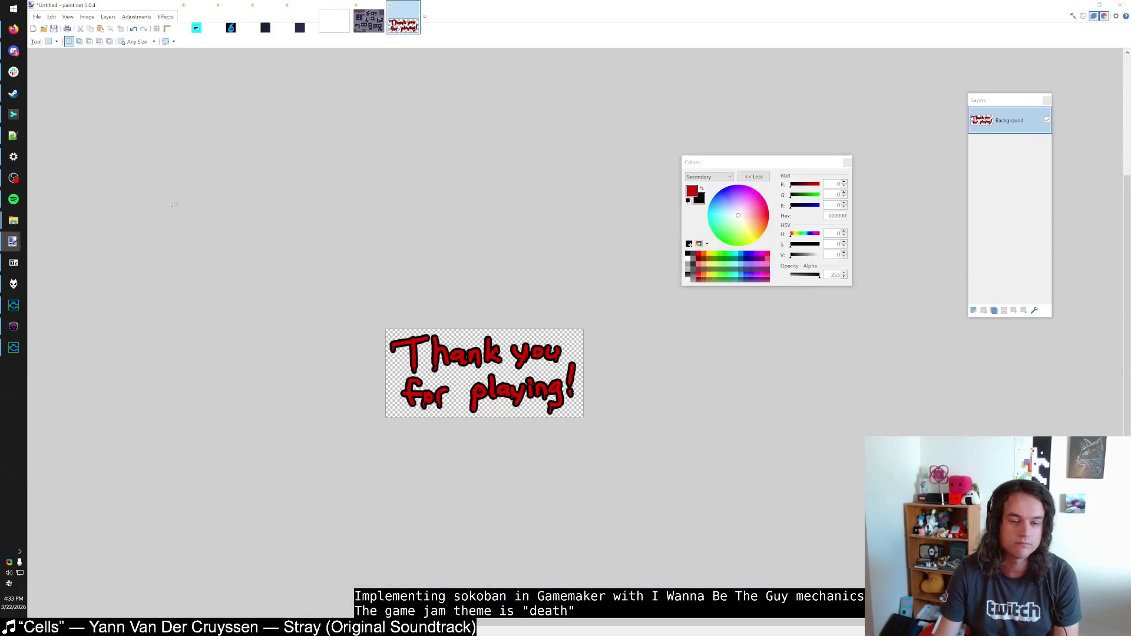
key(alt+Tab)
click(13, 326)
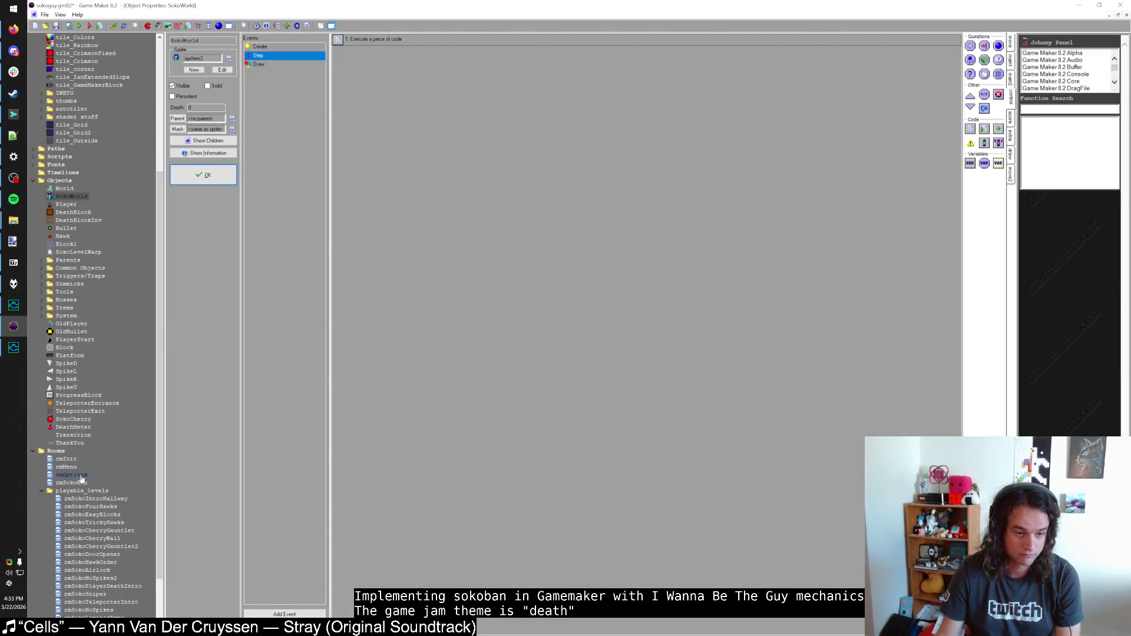
key(alt+Tab)
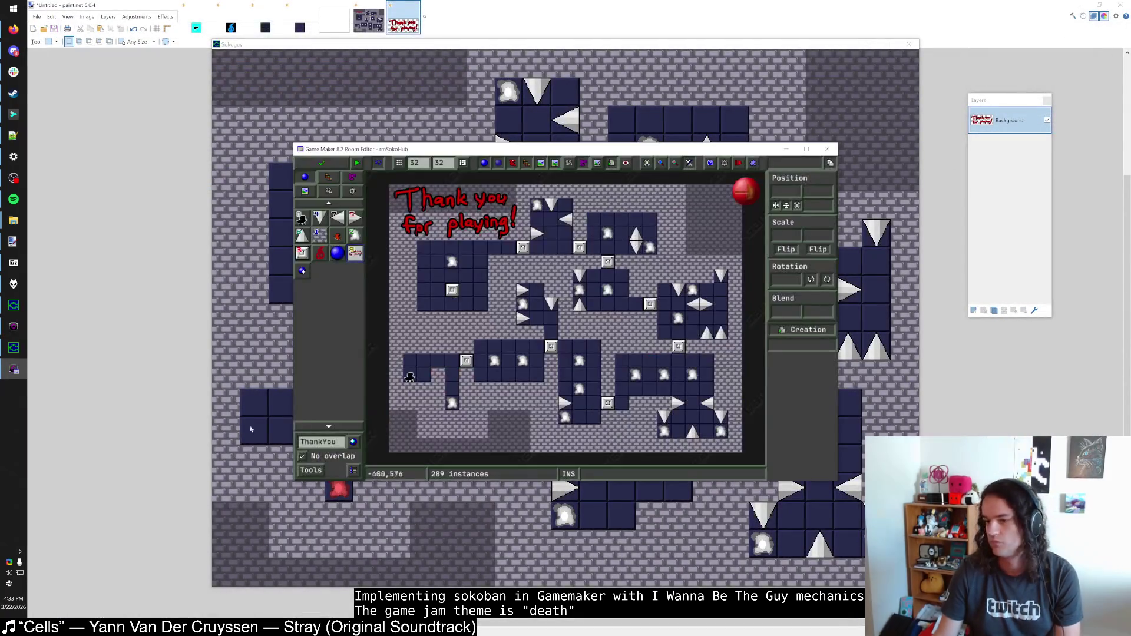
Step: Shift a level warp right, a spike up, and the rmSokoCherryGauntlet2 warp onto a dark tile
mouse_move(678, 321)
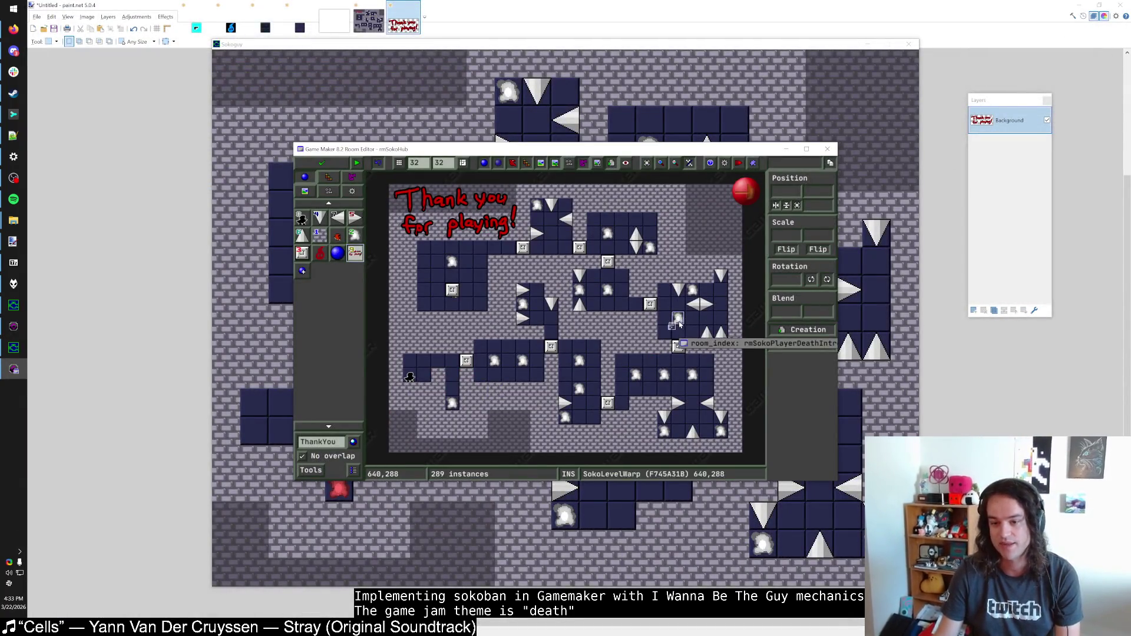
scroll(647, 330, right, 3)
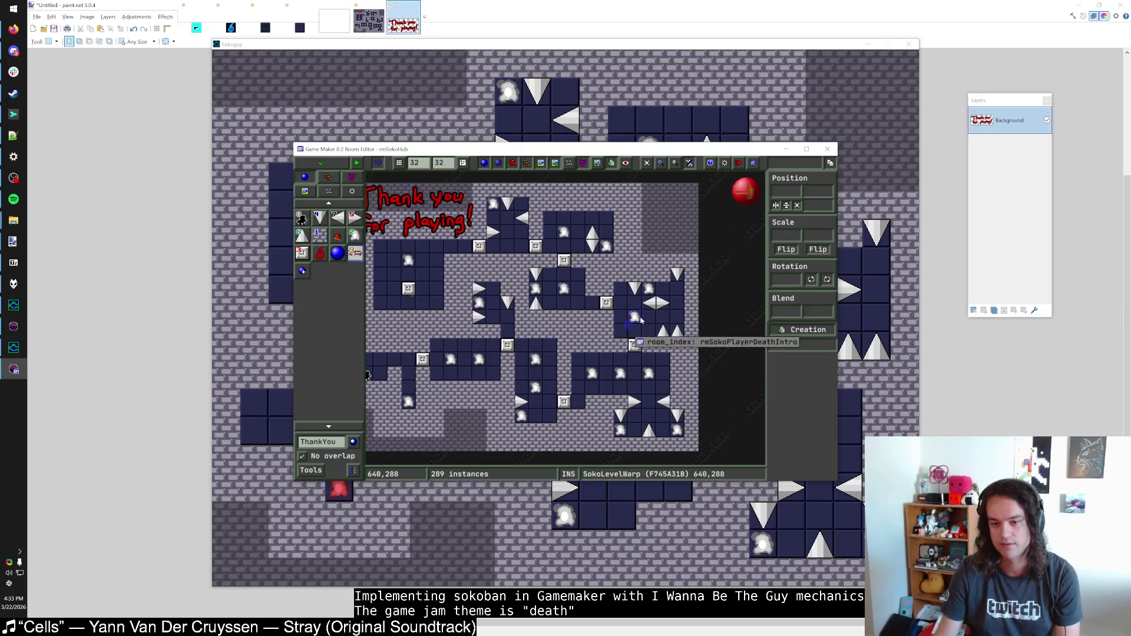
mouse_move(677, 431)
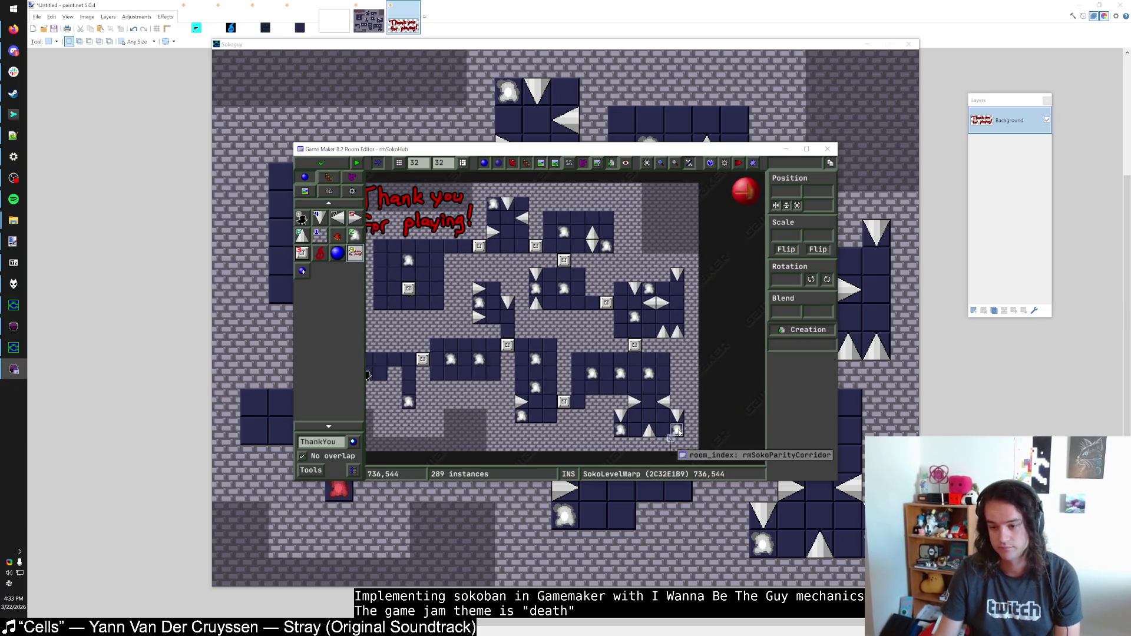
mouse_move(522, 423)
mouse_move(522, 422)
mouse_down()
mouse_move(535, 412)
mouse_move(528, 385)
mouse_move(517, 409)
mouse_move(549, 387)
mouse_move(521, 387)
mouse_move(544, 386)
mouse_move(676, 302)
mouse_up()
click(526, 392)
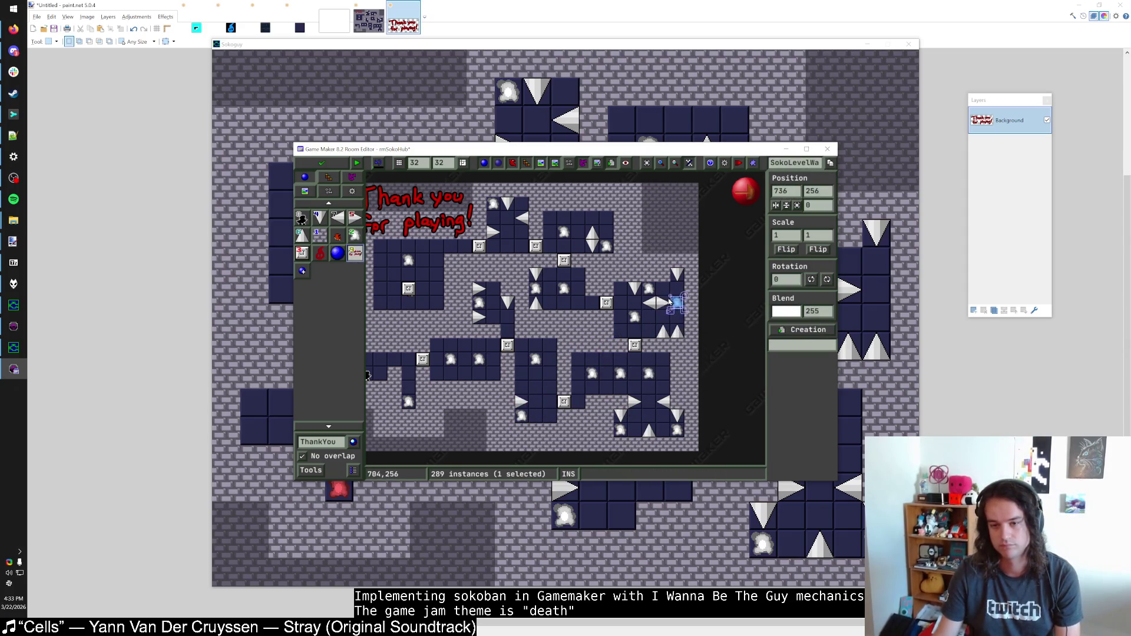
click(577, 385)
mouse_move(676, 302)
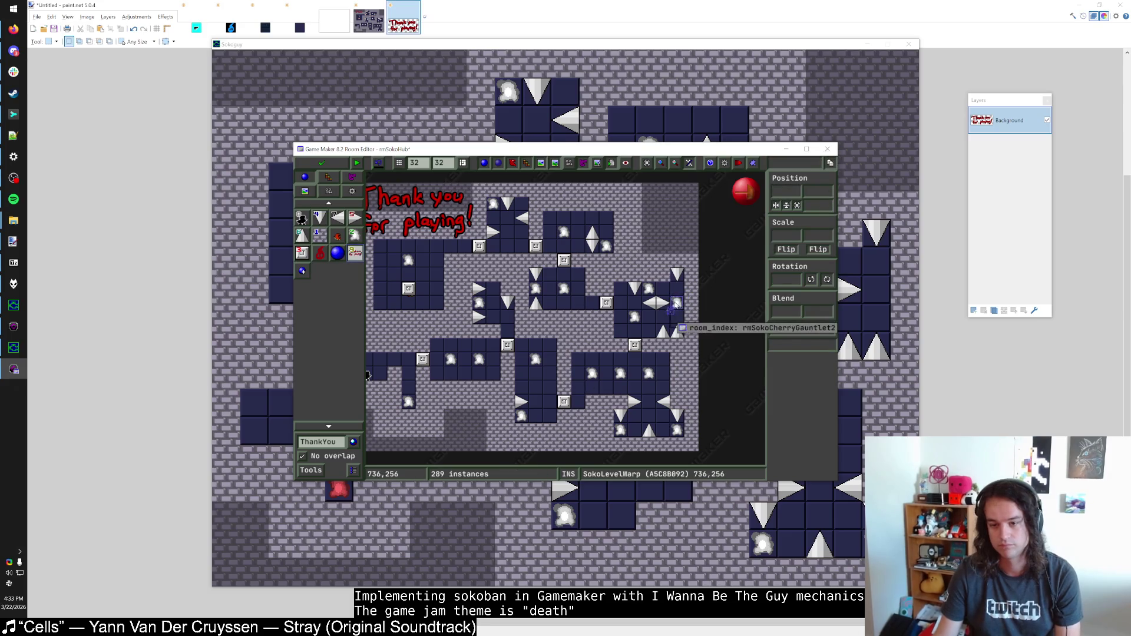
drag(680, 308, 677, 261)
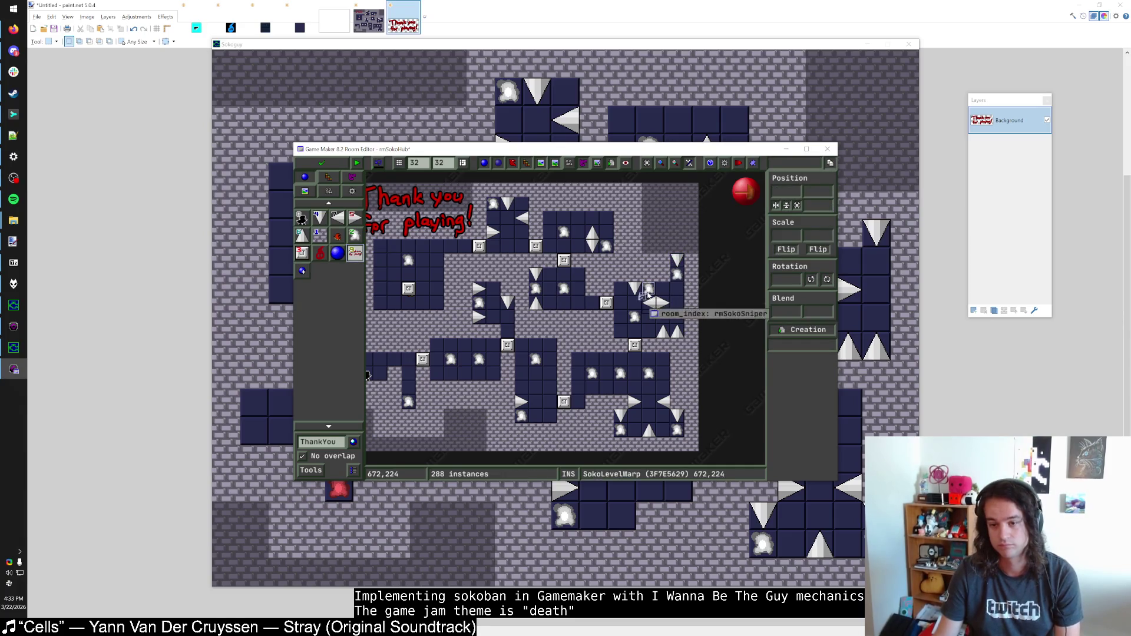
mouse_move(675, 280)
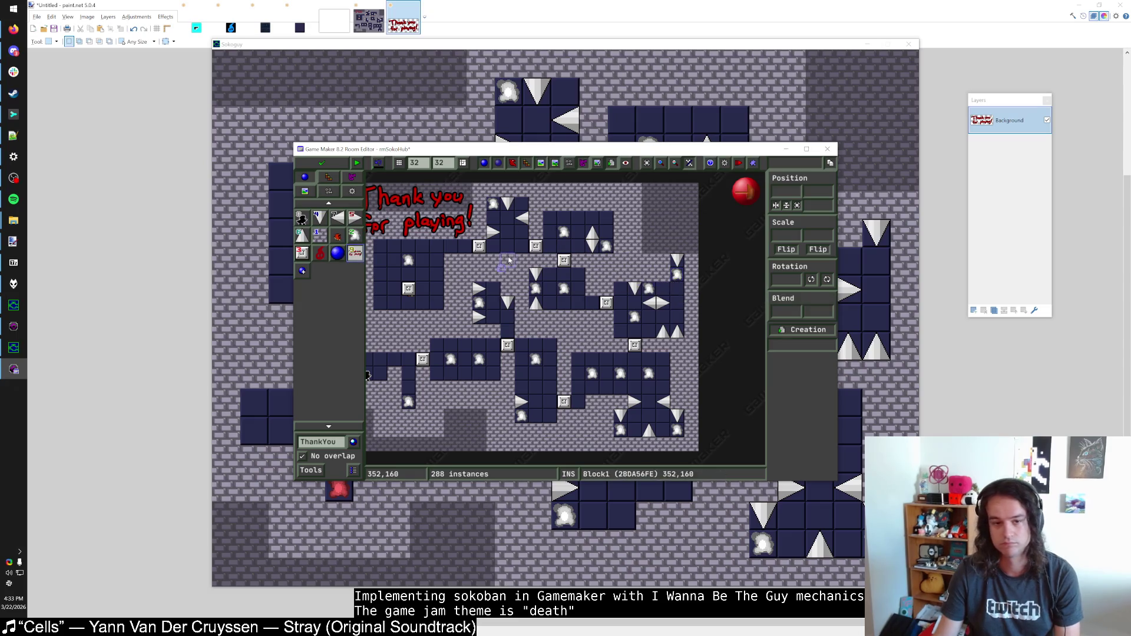
mouse_move(633, 318)
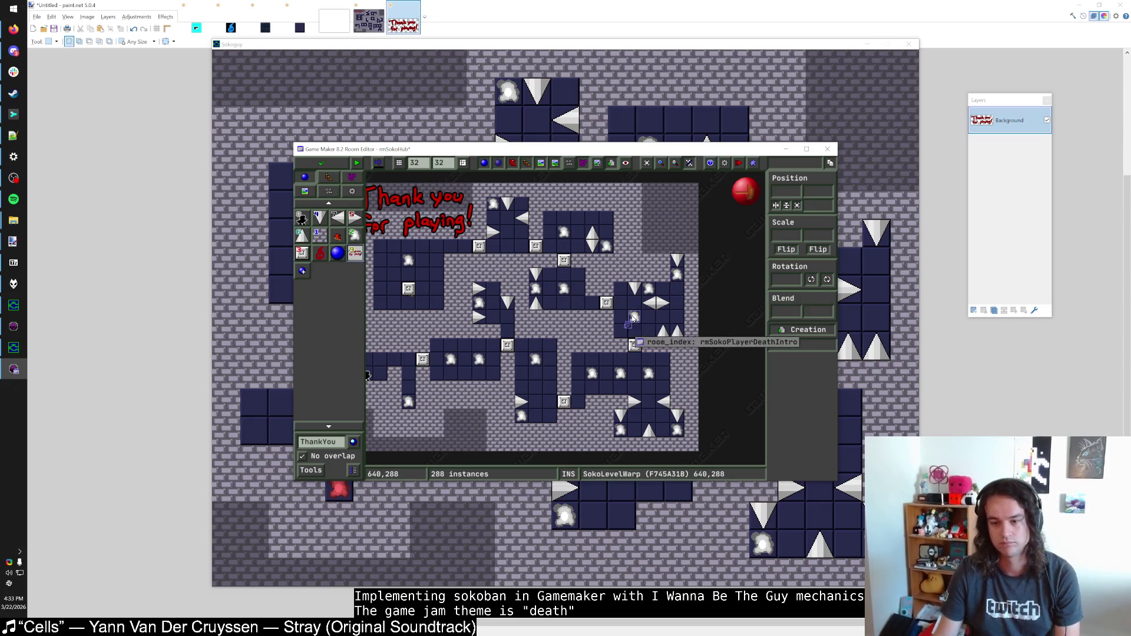
Step: Place Block1 wall blocks near the top right and along the bottom left
click(337, 253)
click(677, 246)
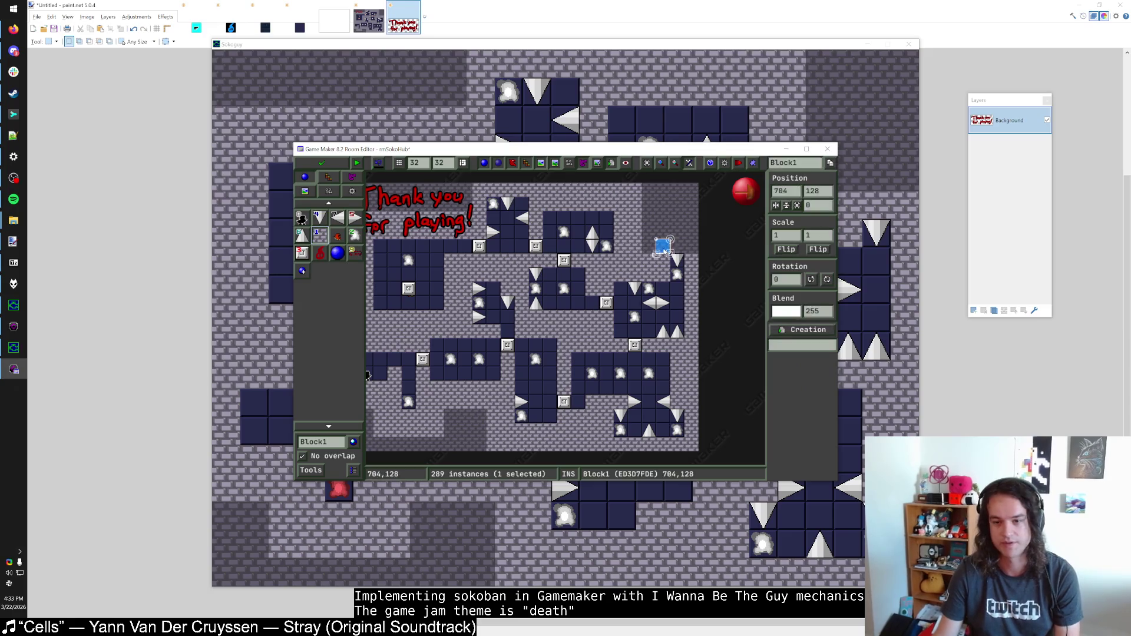
drag(689, 251, 685, 234)
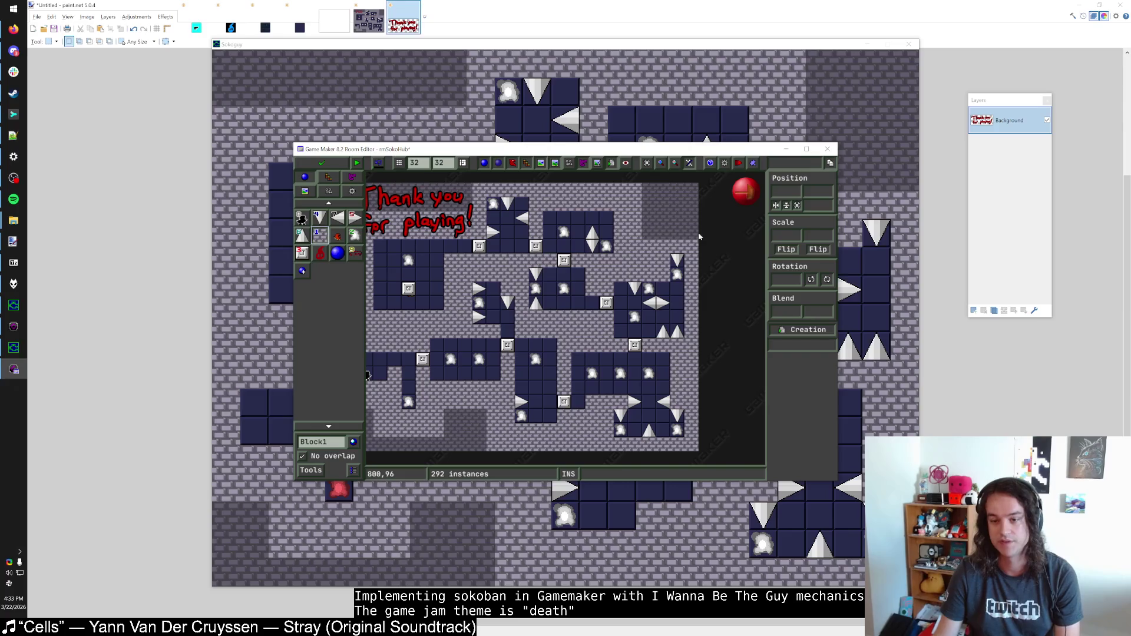
scroll(707, 248, left, 1)
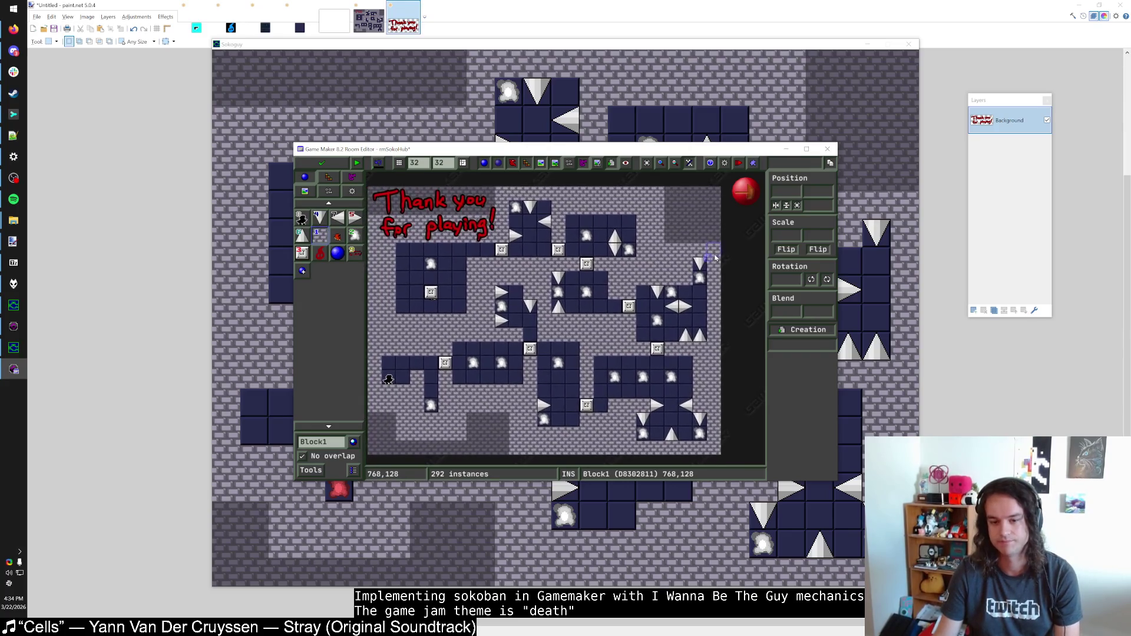
drag(466, 431, 398, 431)
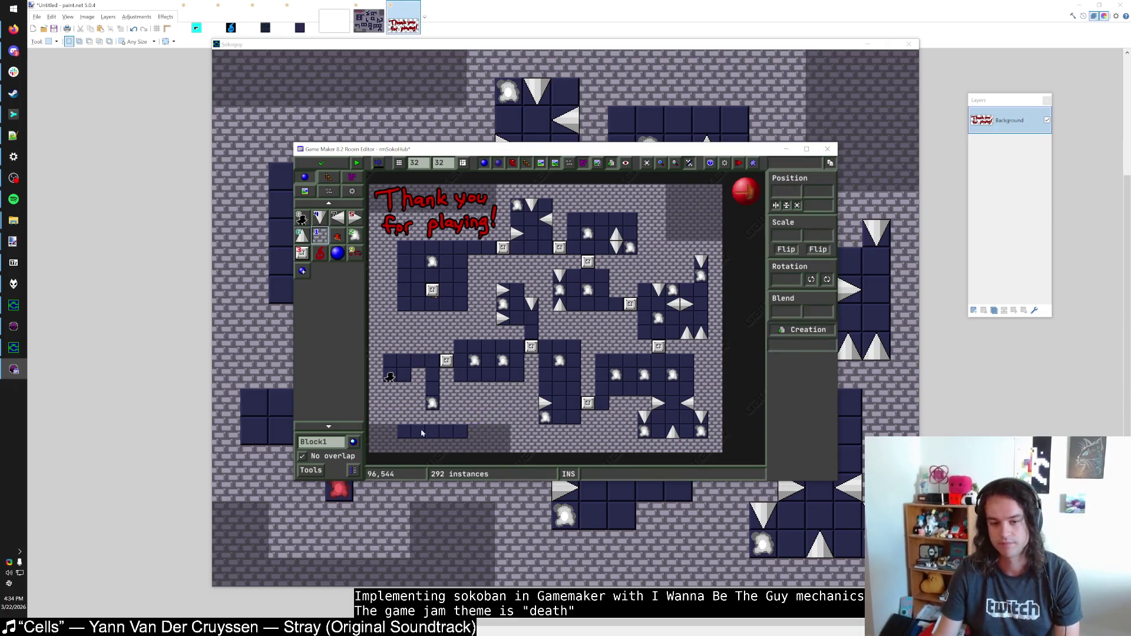
Step: Paint a row of tile_Outside tiles along the room's bottom edge
click(328, 176)
drag(535, 413, 475, 414)
scroll(509, 404, up, 1)
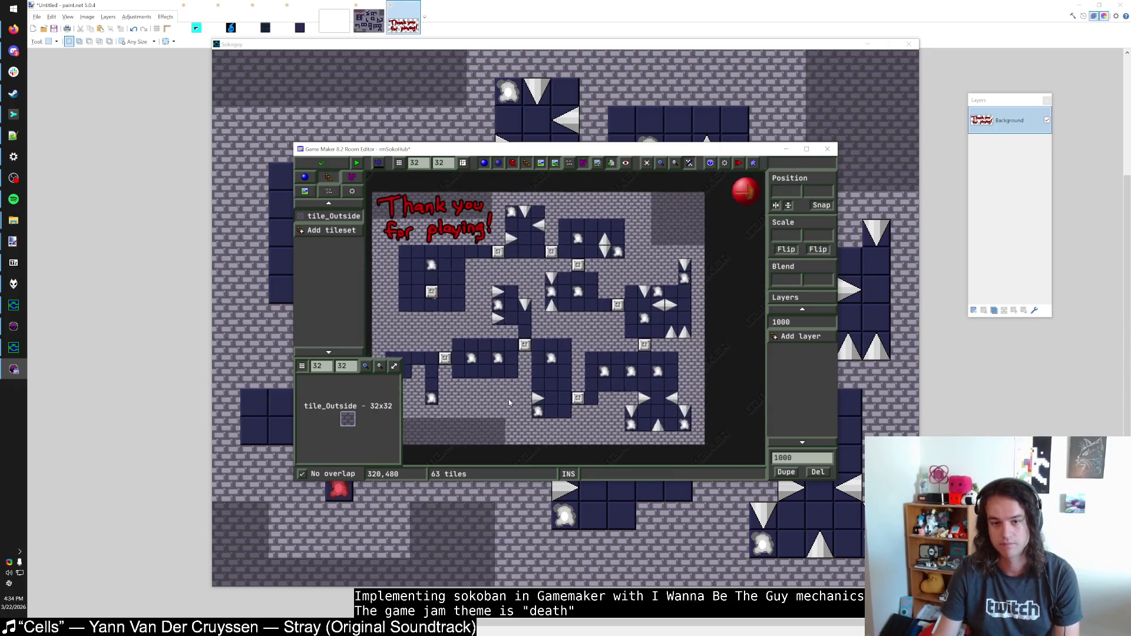
Step: Paint Block1 across the top row, undo blocks covering the Thank you text, and close the room
click(305, 177)
scroll(459, 197, up, 2)
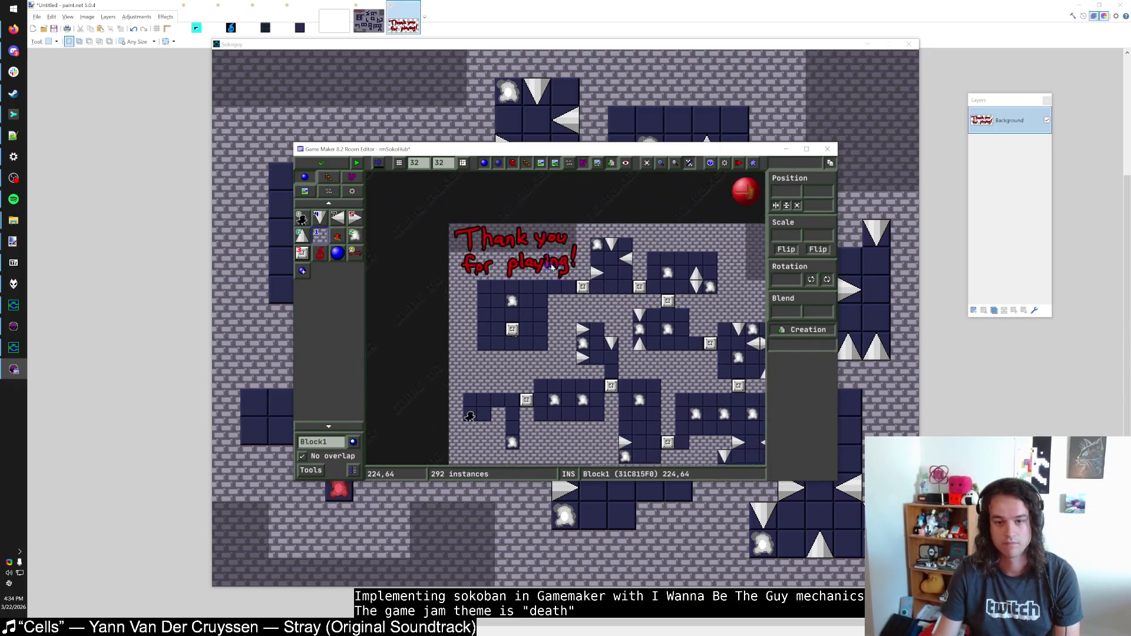
mouse_move(568, 247)
mouse_down()
mouse_move(457, 233)
mouse_move(574, 232)
mouse_move(559, 267)
mouse_move(471, 246)
mouse_move(465, 227)
mouse_up()
key(ctrl+z)
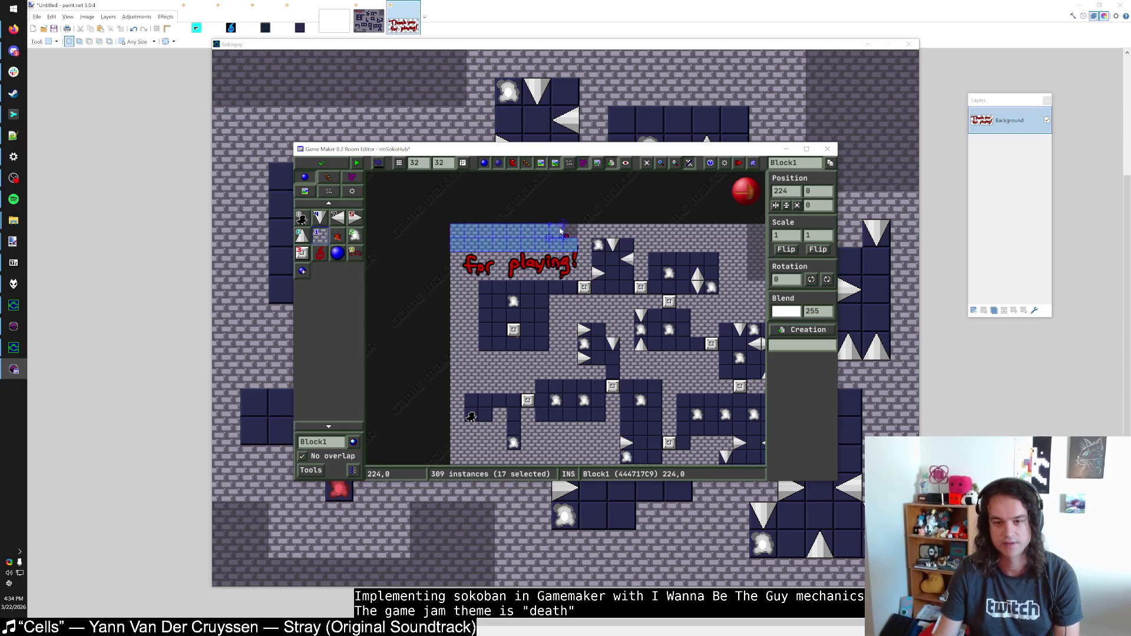
click(321, 163)
Step: Confirm the ThankYou object, then reopen rmSokoHub with its editor maximized
double_click(74, 443)
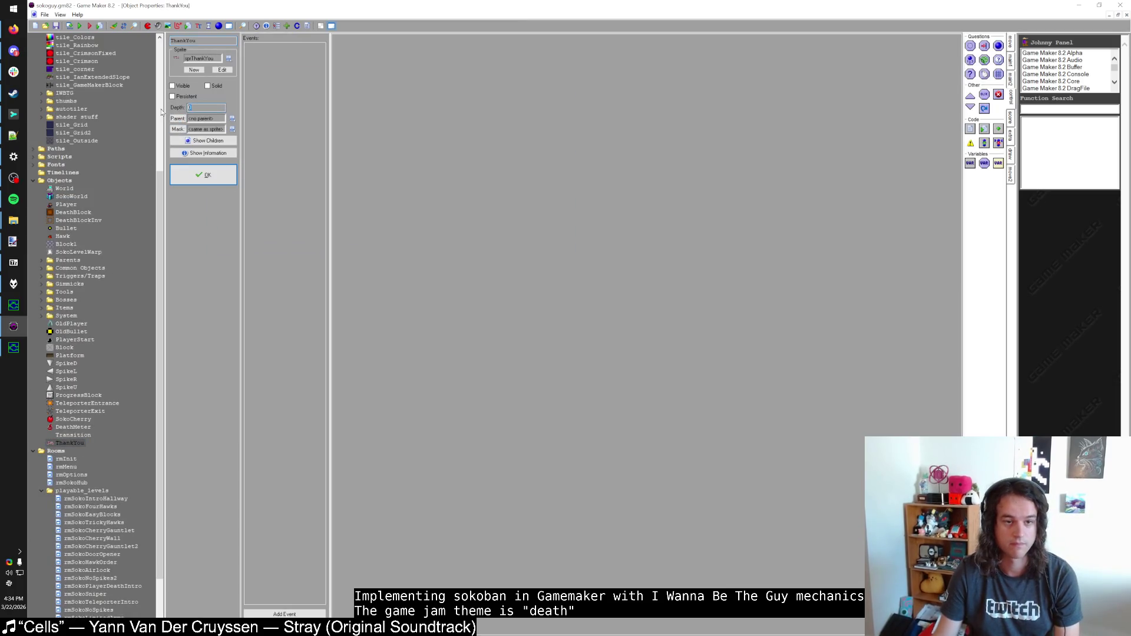
click(203, 175)
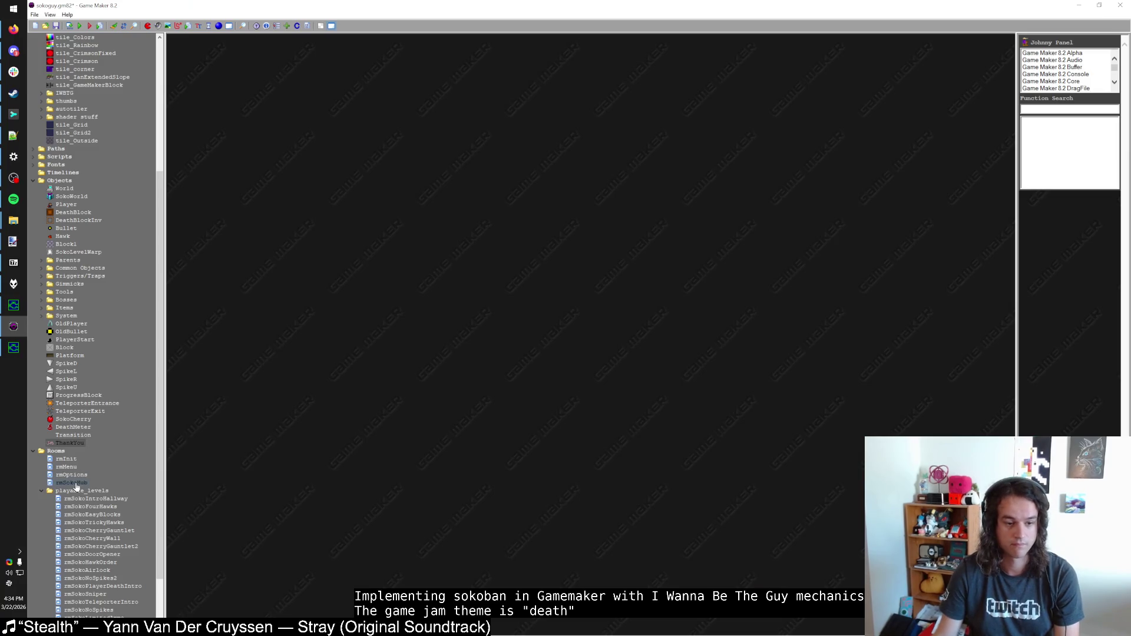
double_click(76, 486)
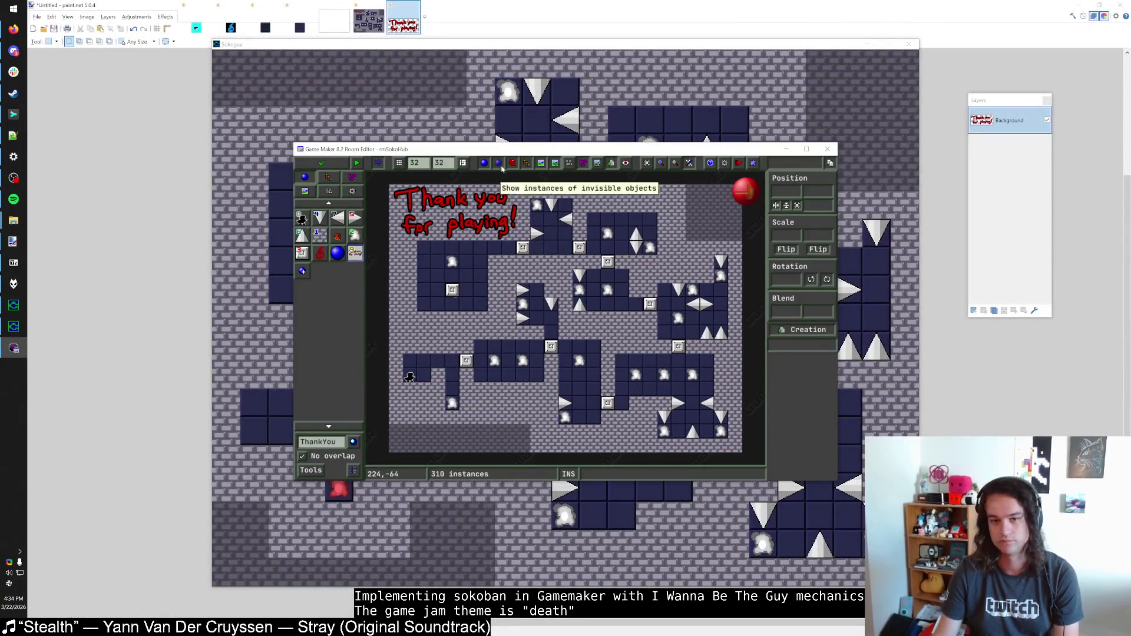
double_click(507, 149)
scroll(532, 279, up, 1)
scroll(532, 279, up, 1)
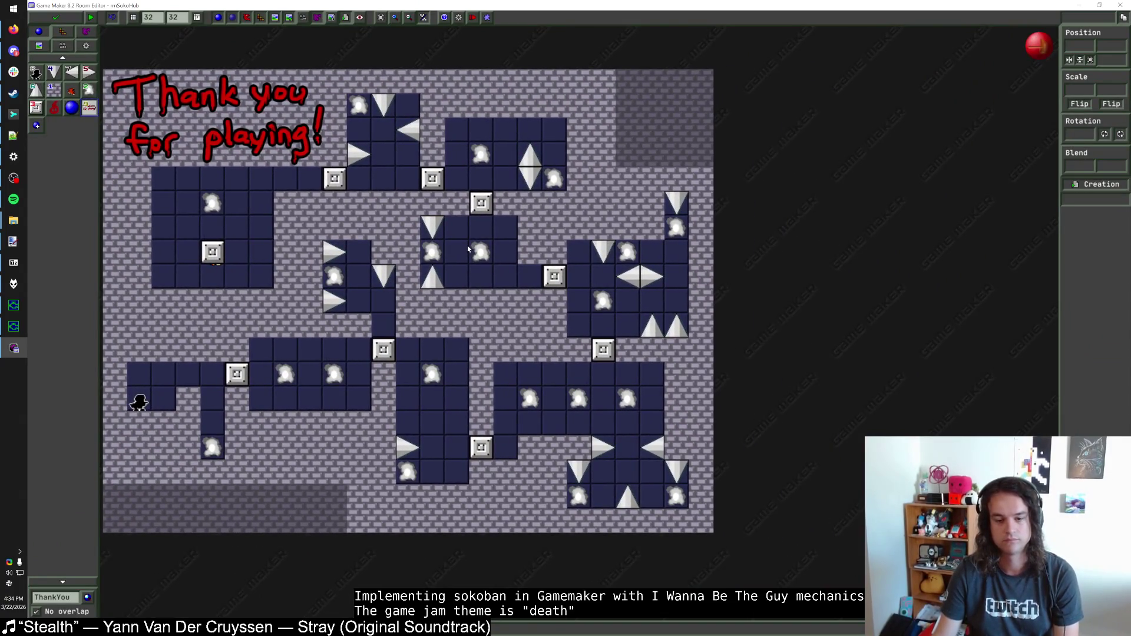
Step: Set the lower progress block's requirement to 4
scroll(468, 248, down, 1)
click(54, 88)
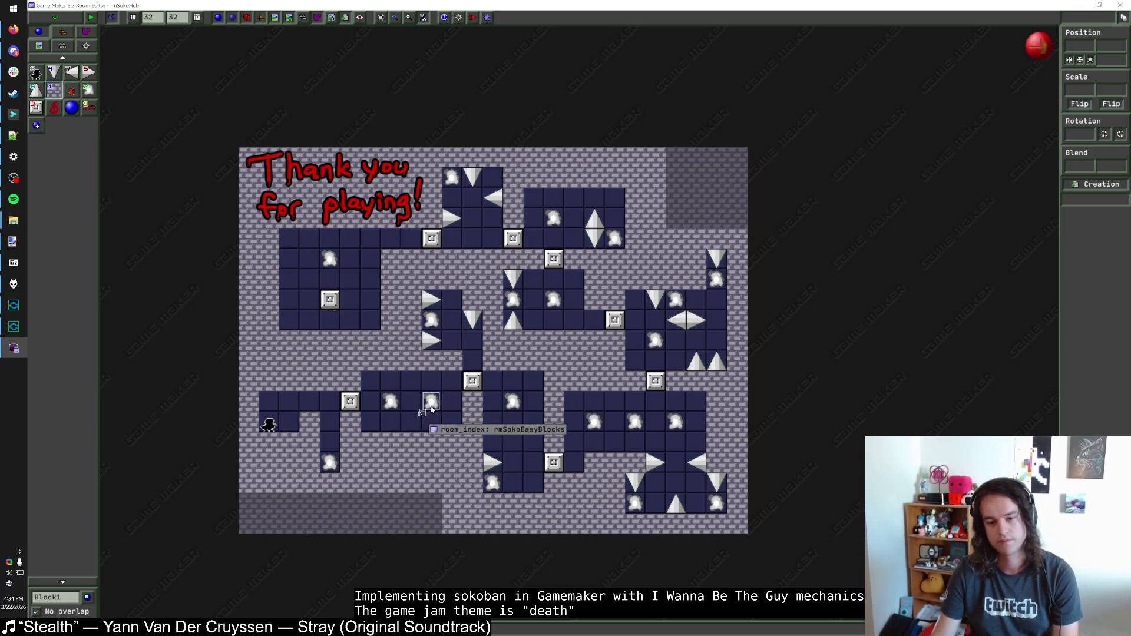
right_click(552, 466)
click(579, 490)
click(562, 342)
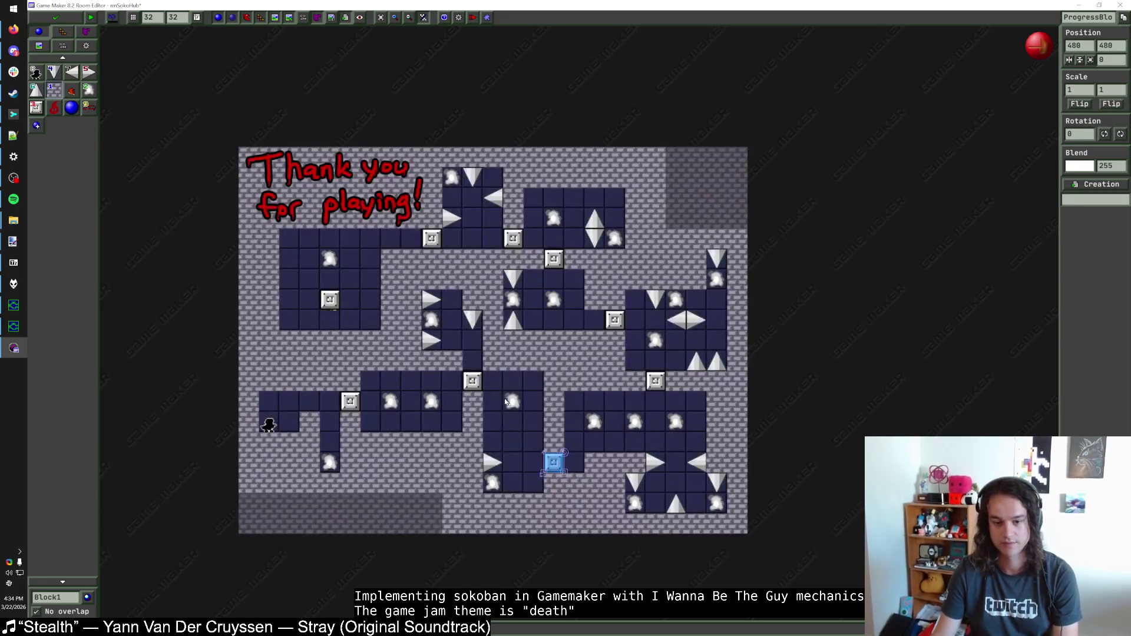
click(496, 471)
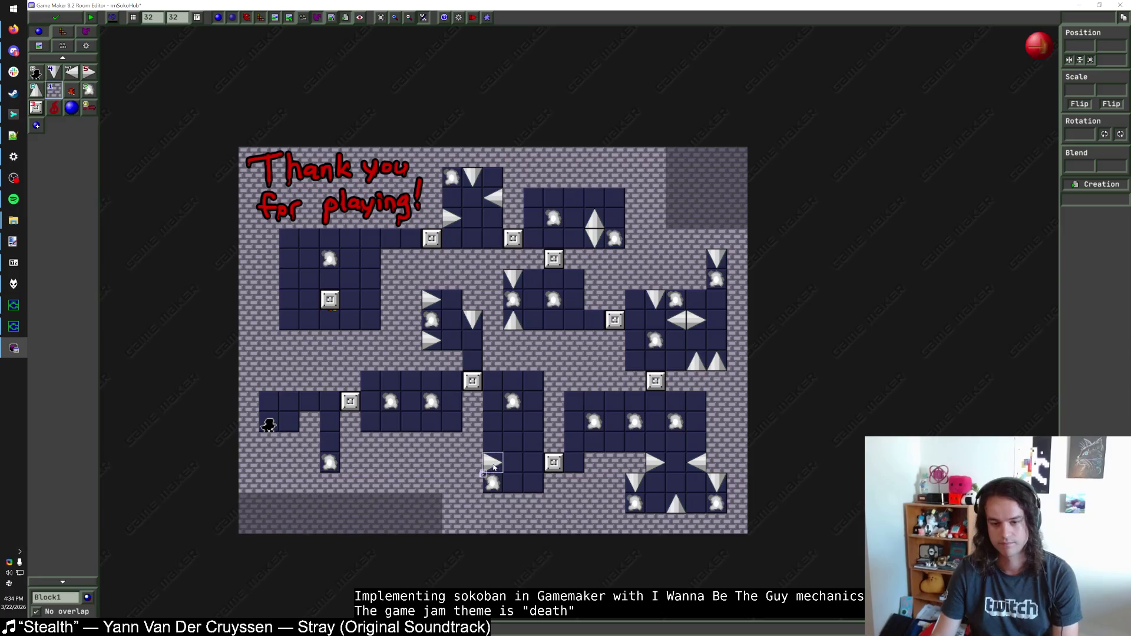
Step: Shift the requirement-4 block, the neighbouring block with its spike, and the ghost up one cell
drag(554, 462, 555, 419)
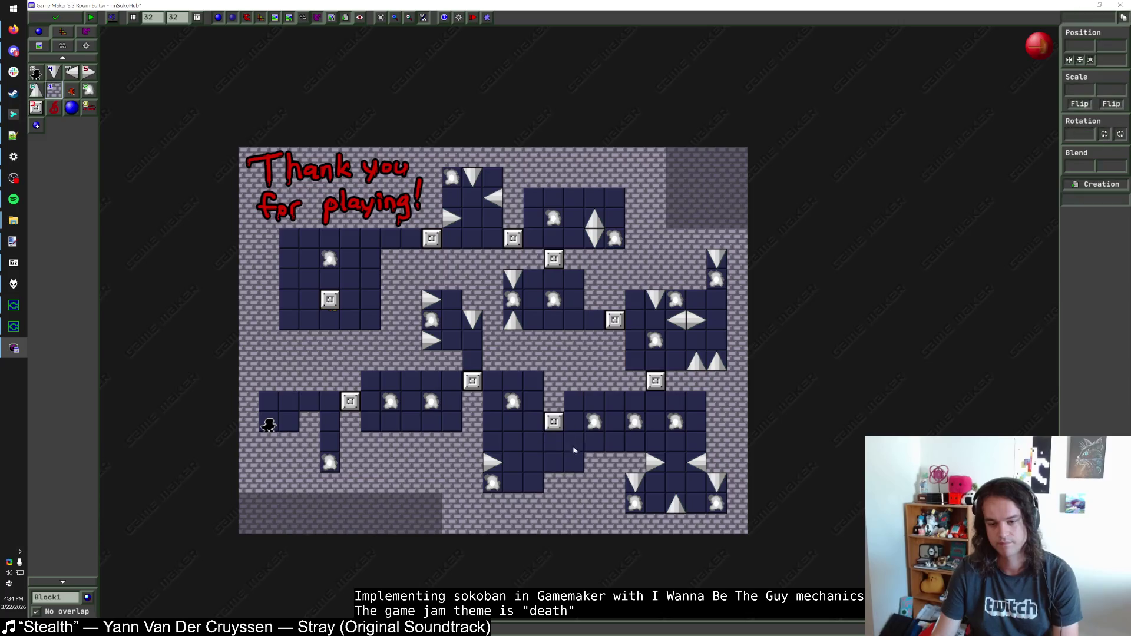
drag(493, 464, 494, 443)
mouse_move(492, 483)
mouse_down()
mouse_move(493, 462)
mouse_move(517, 460)
mouse_up()
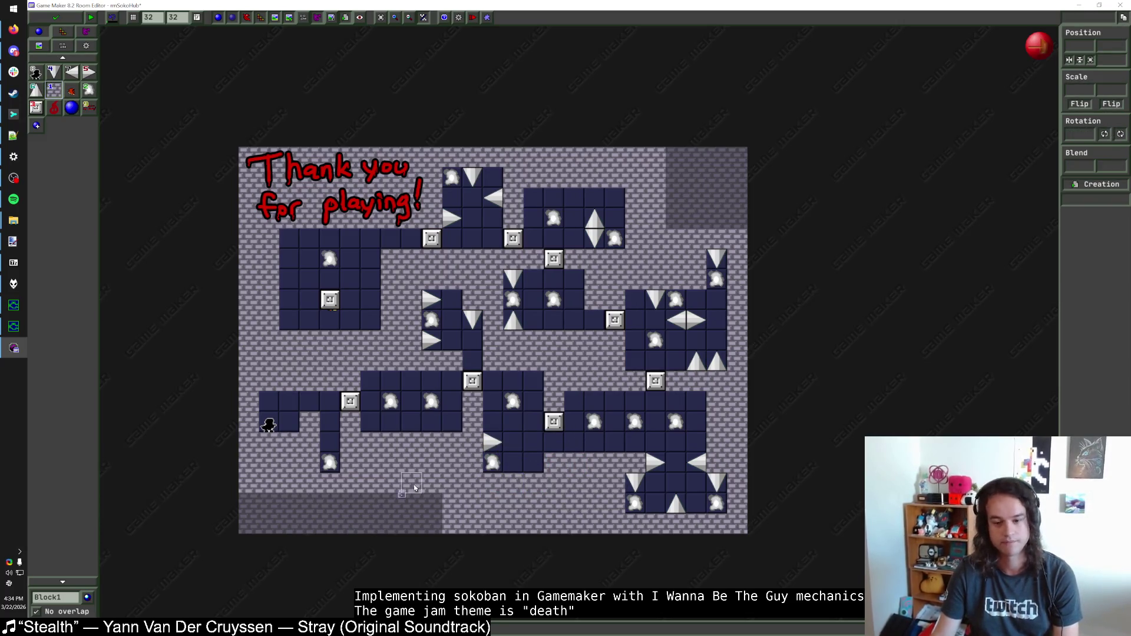
Step: Extend tile_Outside tiles along the bottom edge and remove the extra dark floor blocks beside the ghost
mouse_move(539, 522)
mouse_down()
mouse_move(465, 522)
mouse_move(572, 522)
mouse_move(506, 503)
mouse_move(448, 502)
mouse_up()
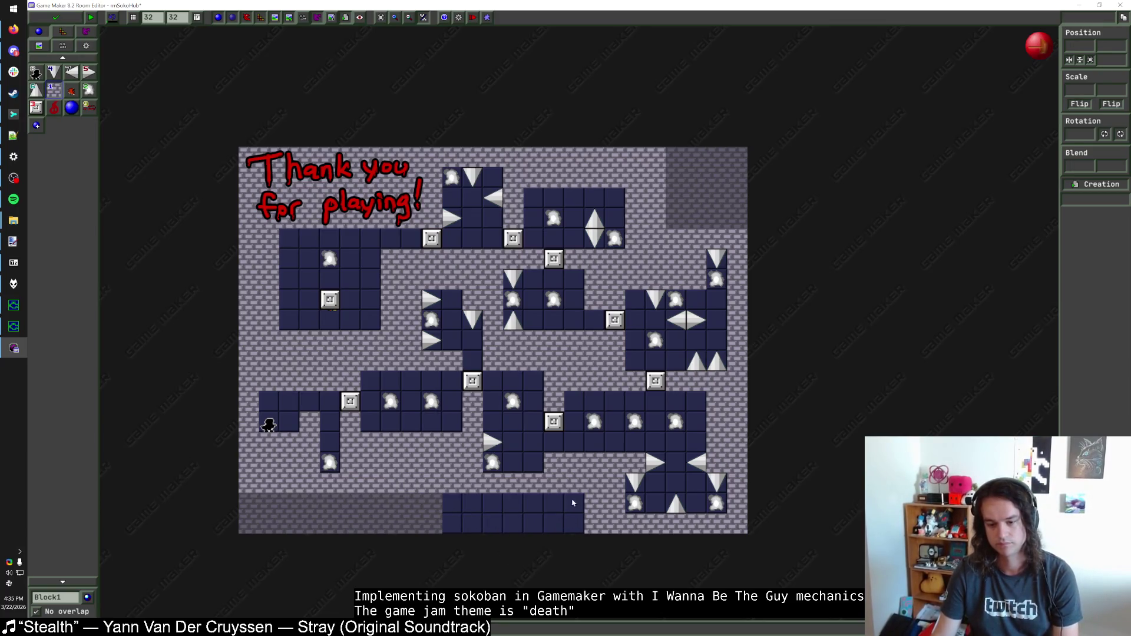
key(t)
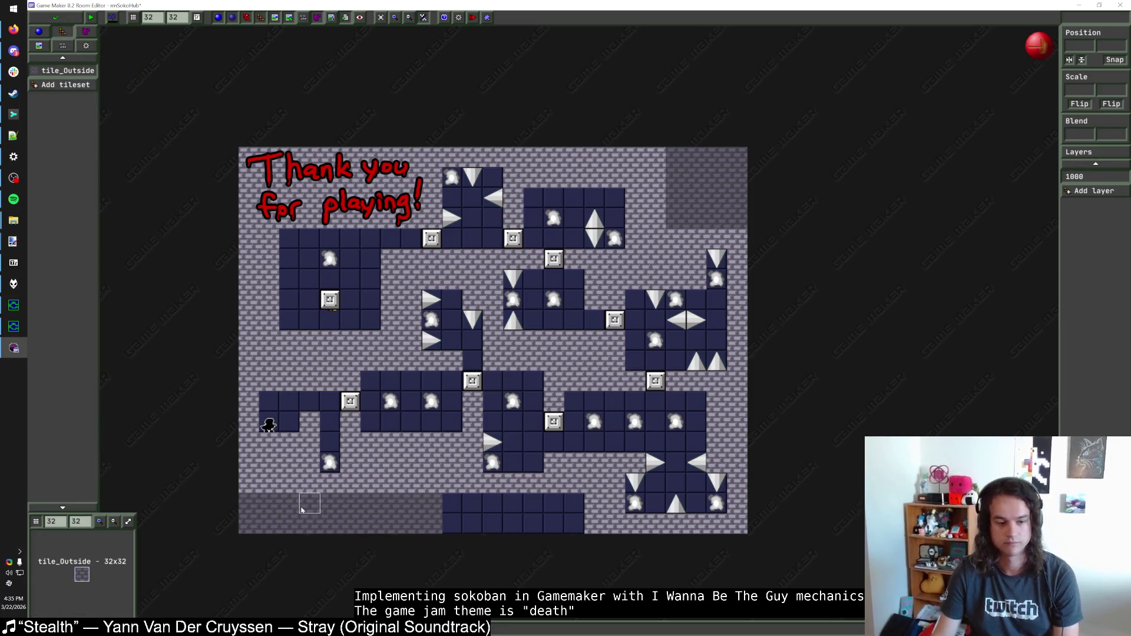
mouse_move(451, 505)
mouse_down()
mouse_move(583, 506)
mouse_move(471, 527)
mouse_up()
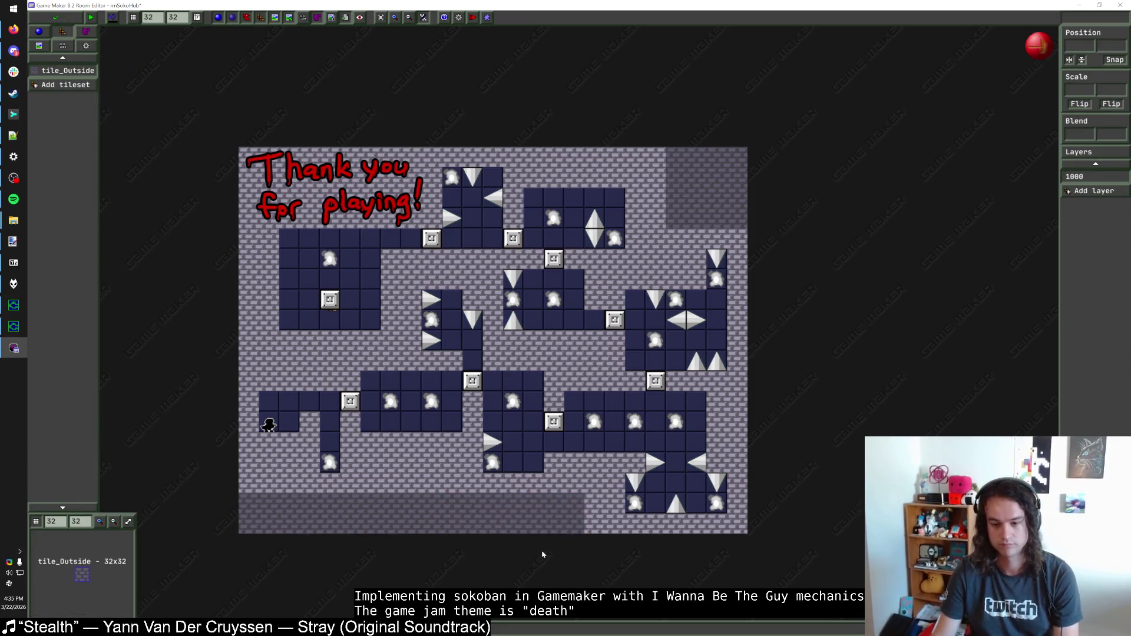
click(39, 33)
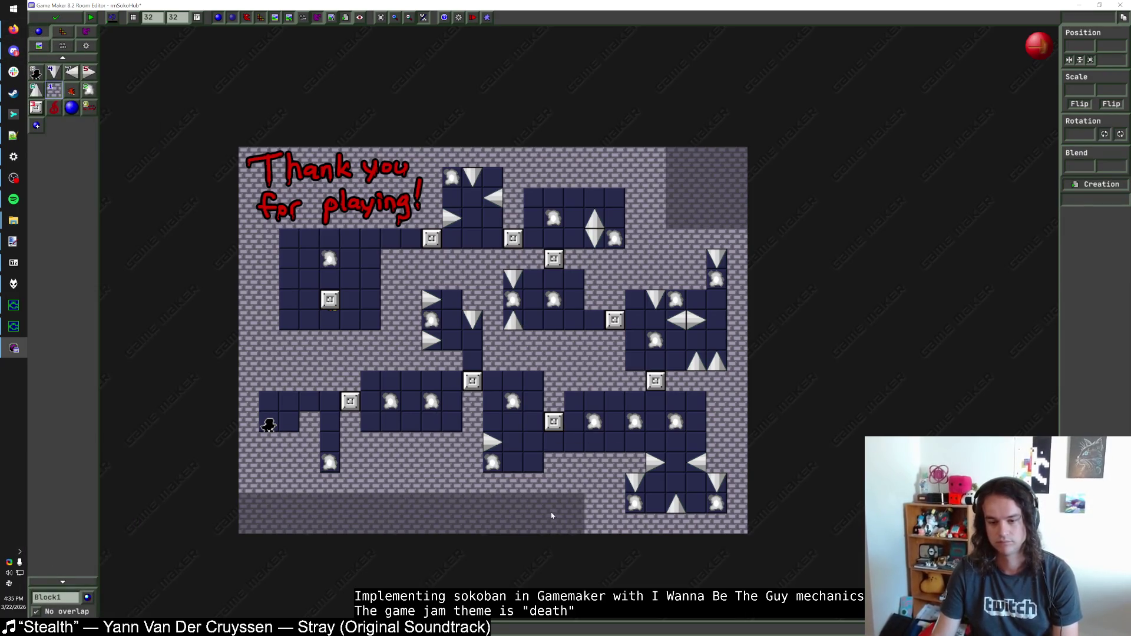
right_click(553, 442)
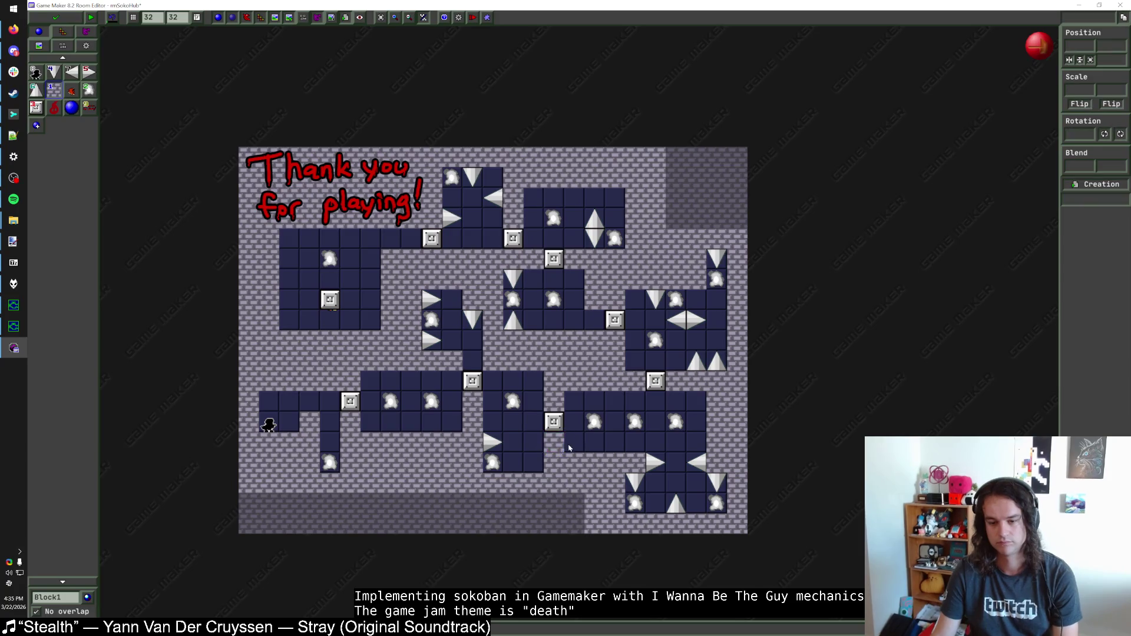
right_click(535, 463)
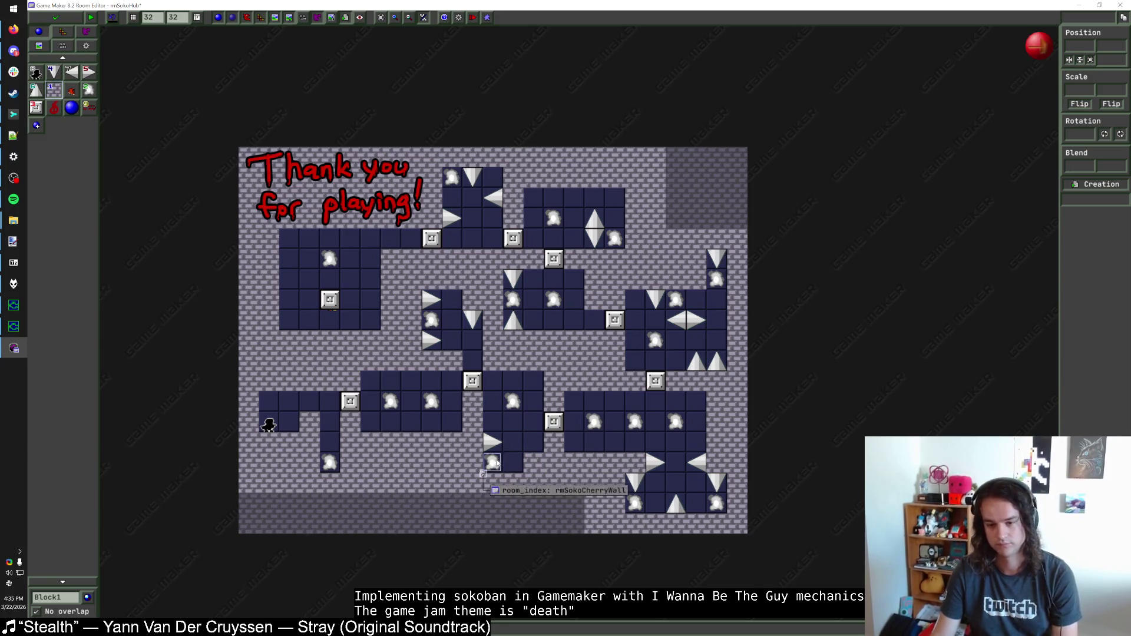
mouse_move(593, 424)
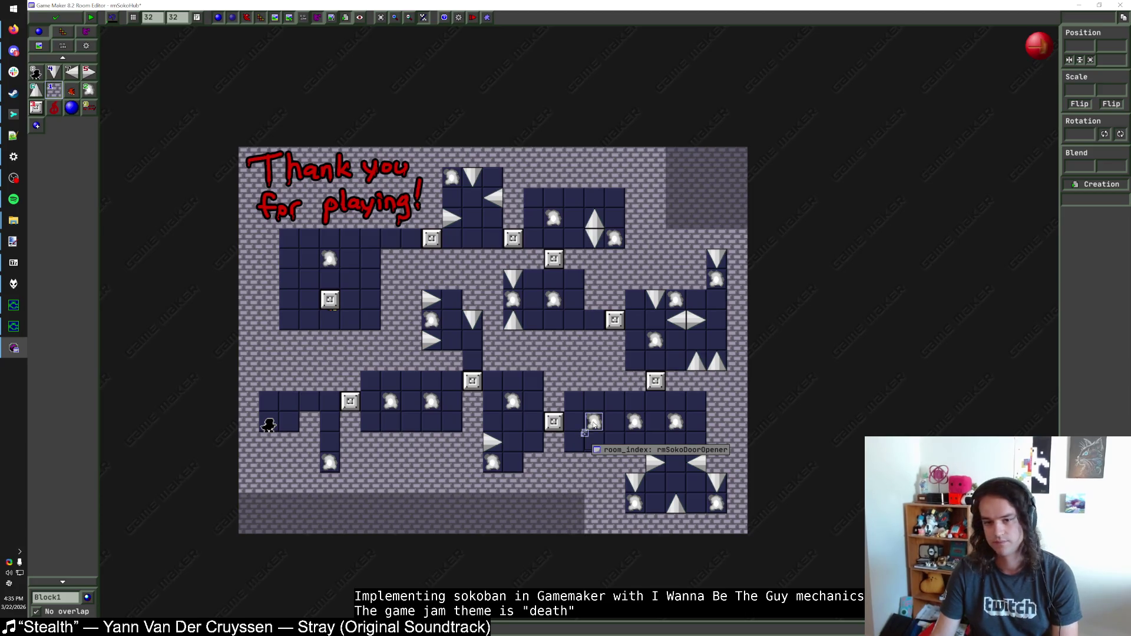
mouse_move(633, 424)
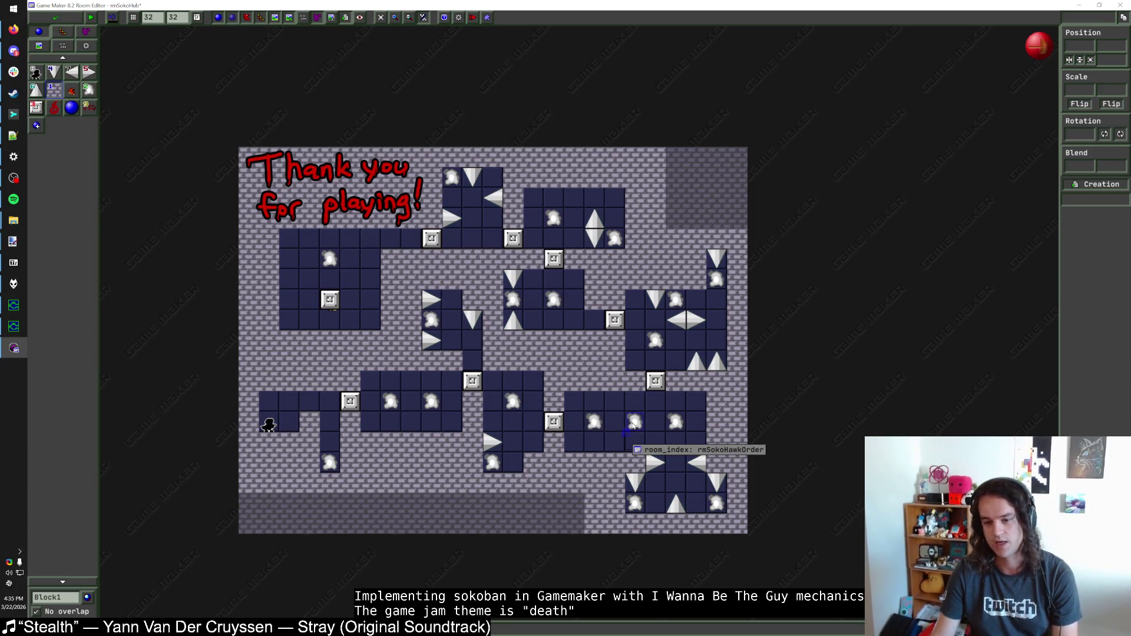
key(F5)
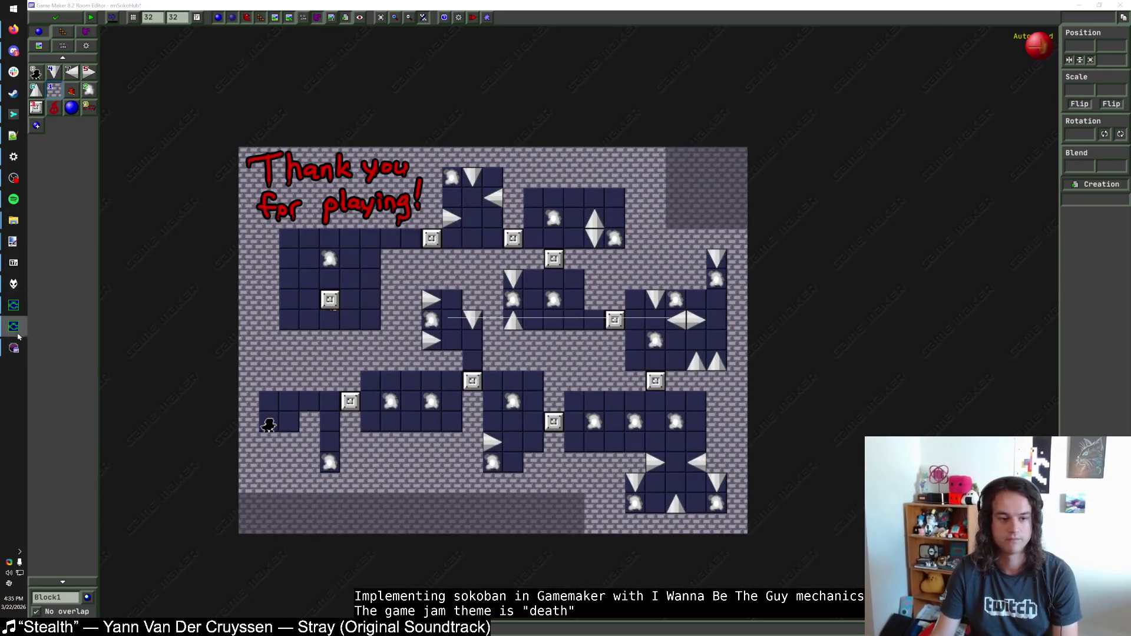
click(17, 307)
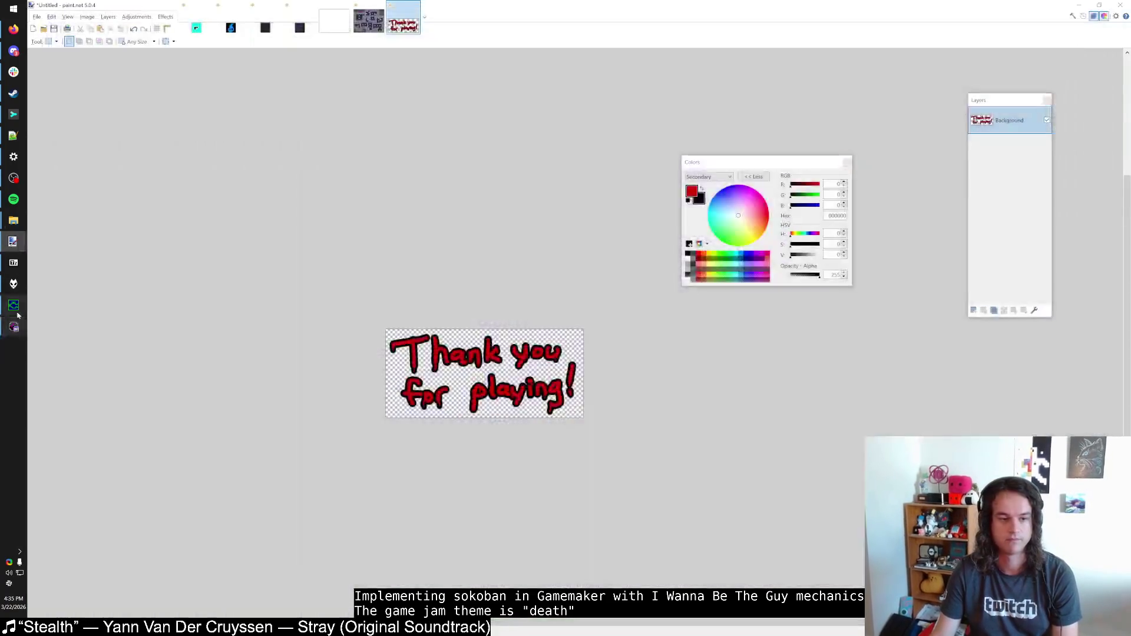
click(19, 312)
click(18, 312)
click(907, 45)
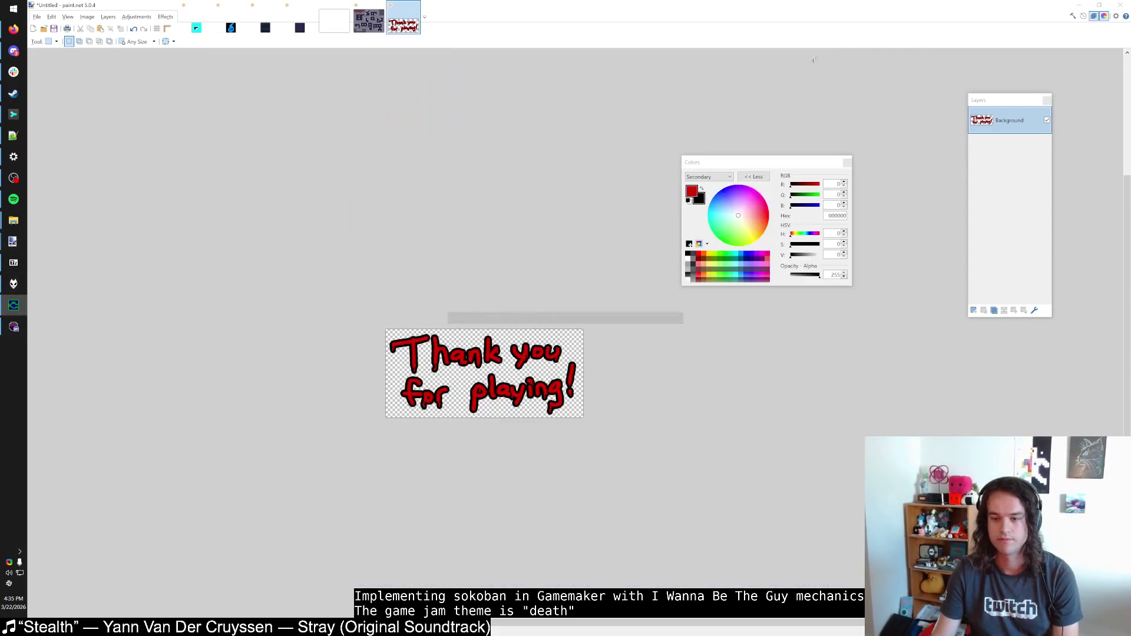
click(14, 305)
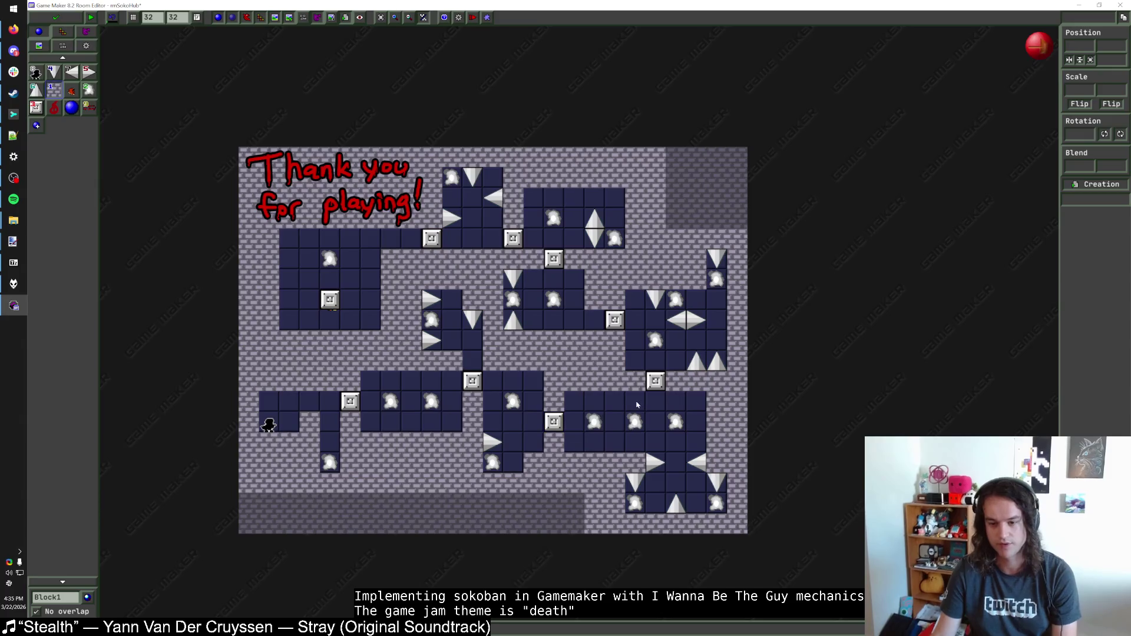
Step: Set the lower-right progress block's requirement to 7 and the next block's to 8
click(657, 387)
click(682, 408)
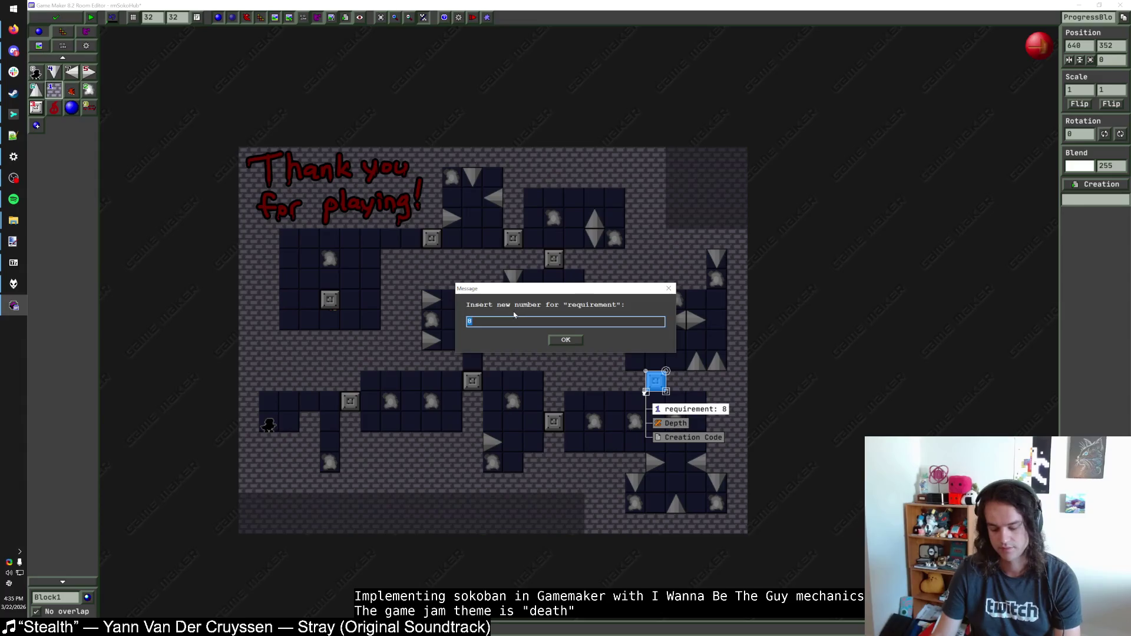
click(564, 339)
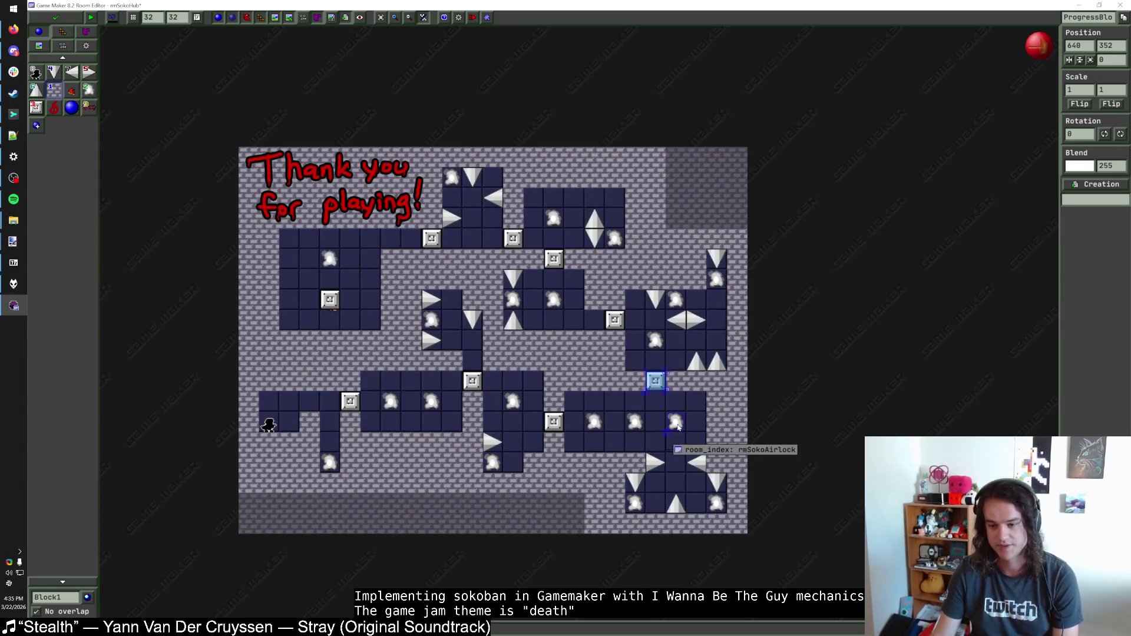
click(682, 408)
mouse_move(674, 427)
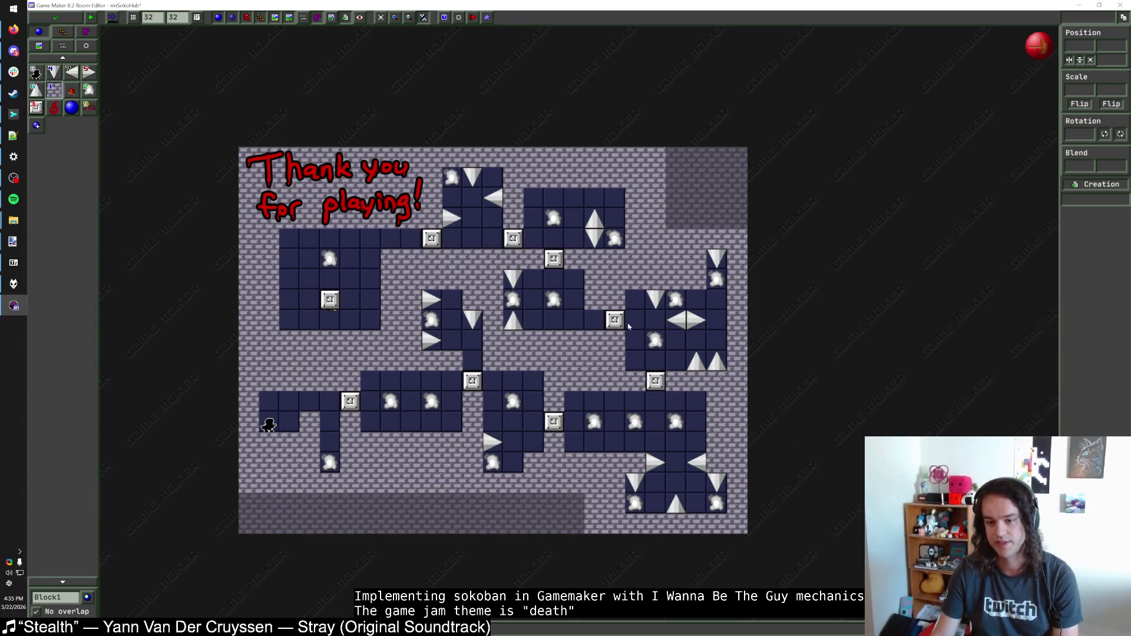
click(614, 320)
click(645, 348)
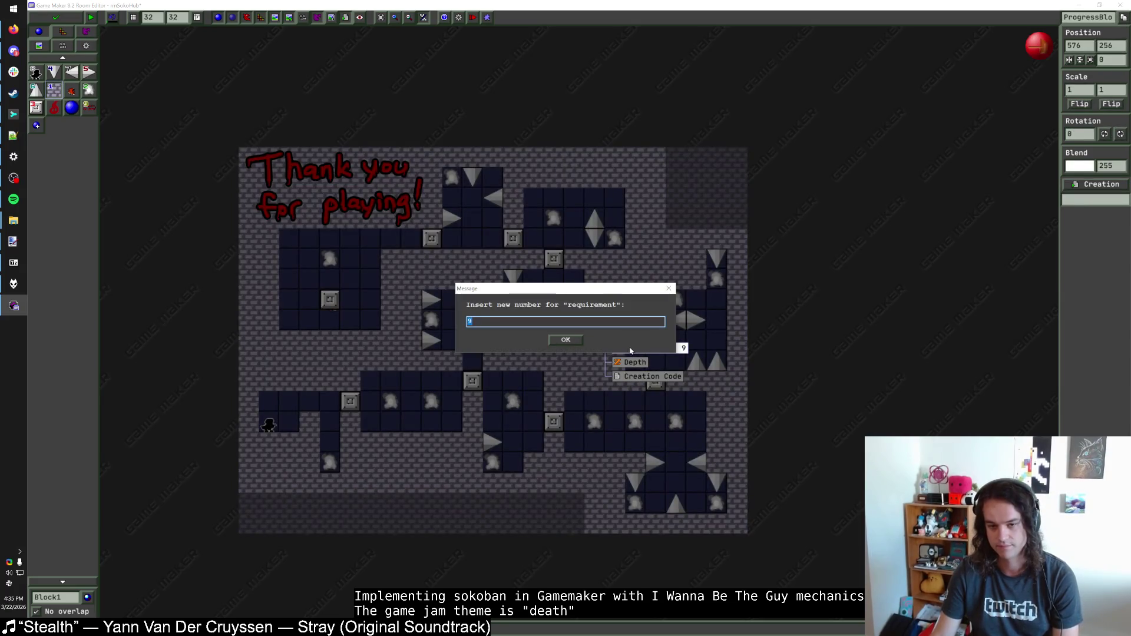
click(566, 341)
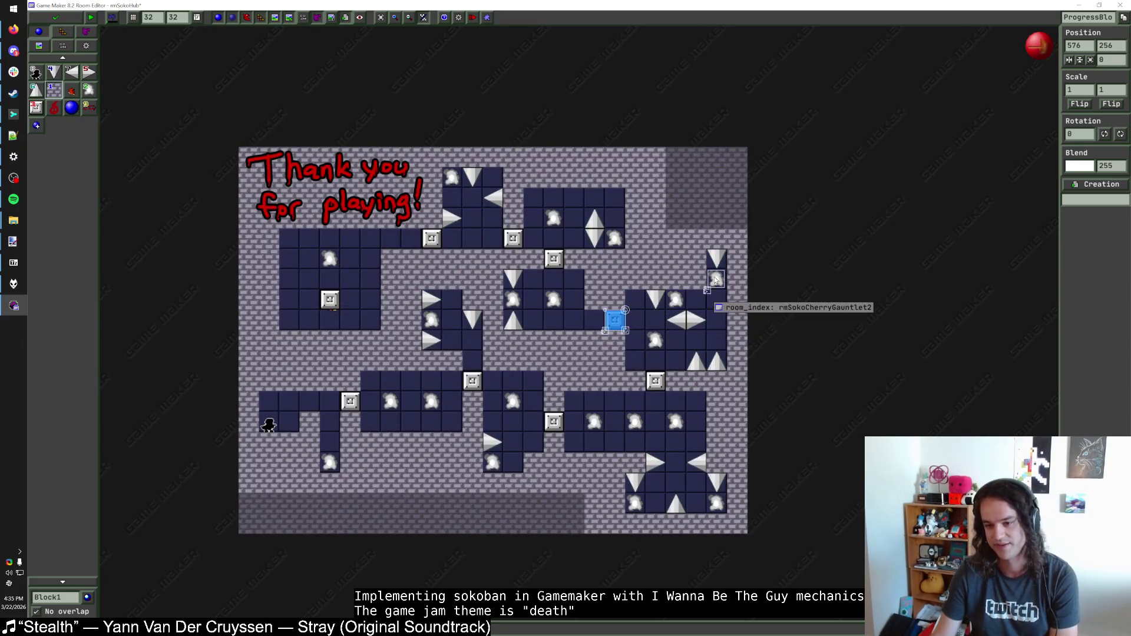
click(645, 327)
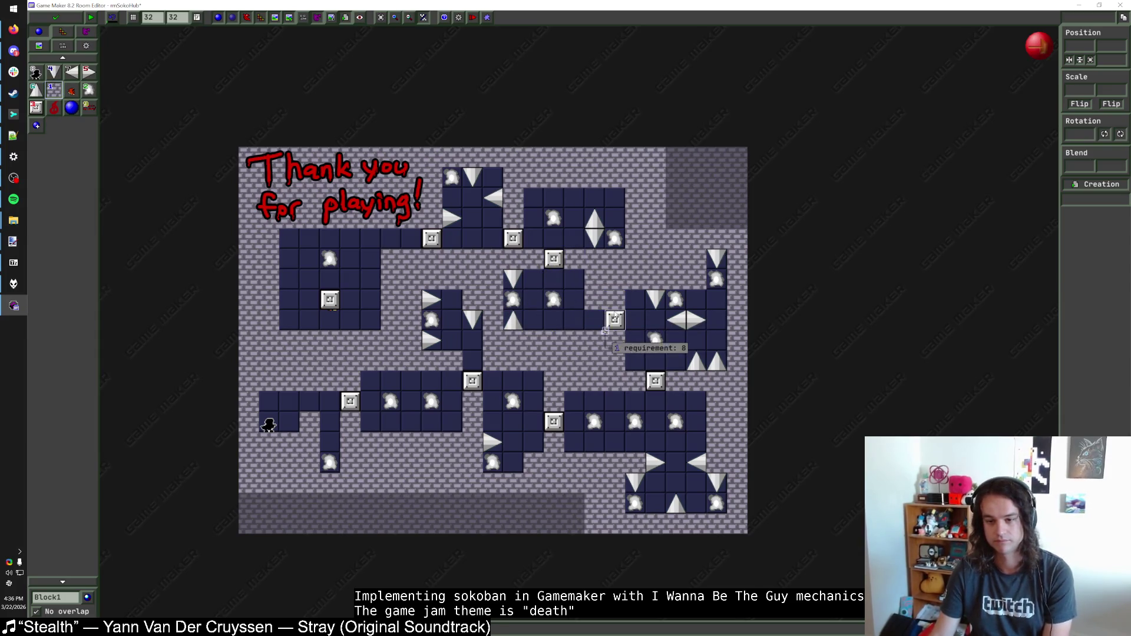
Step: Set requirements 9, 10 and 11 on the above-centre, upper-middle and top-left progress blocks
click(554, 258)
click(589, 288)
key(Return)
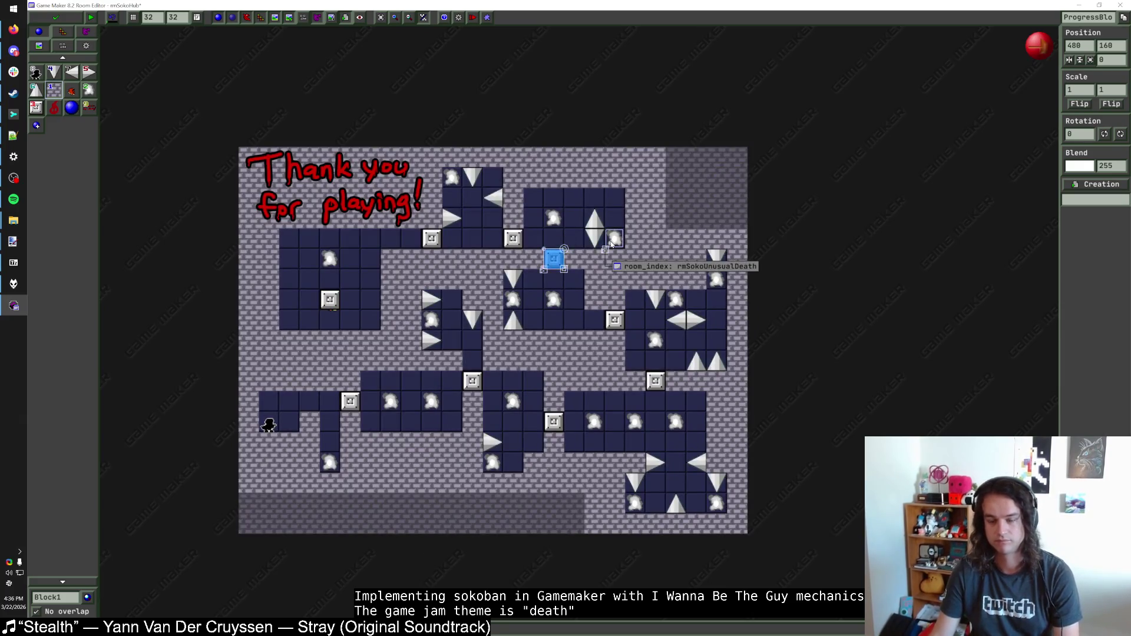
click(610, 244)
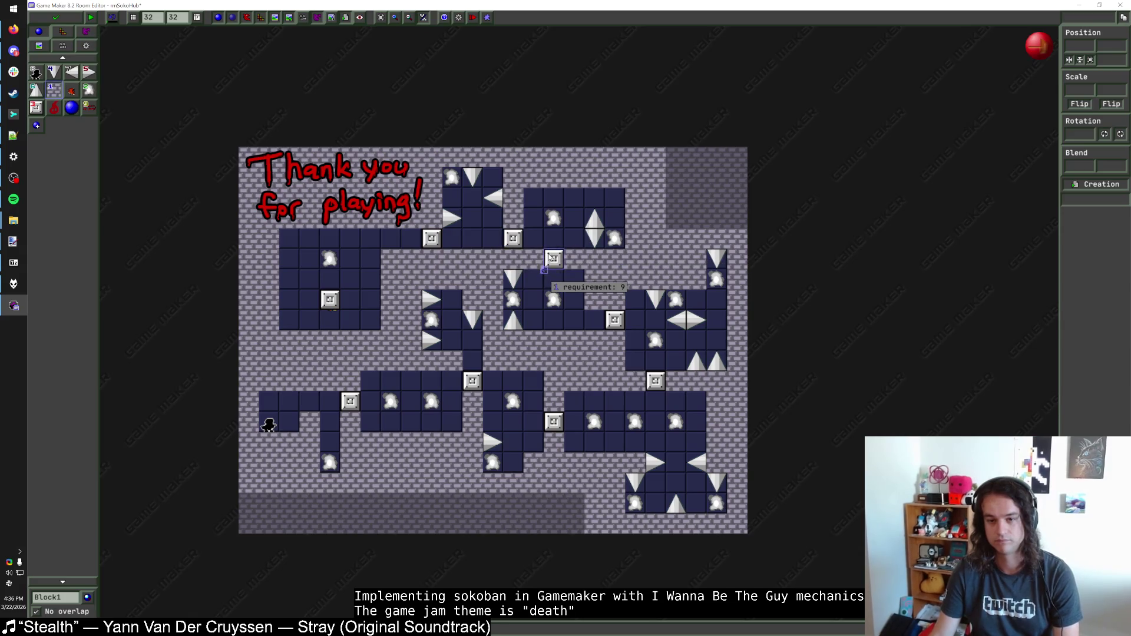
click(512, 238)
click(571, 268)
text(10)
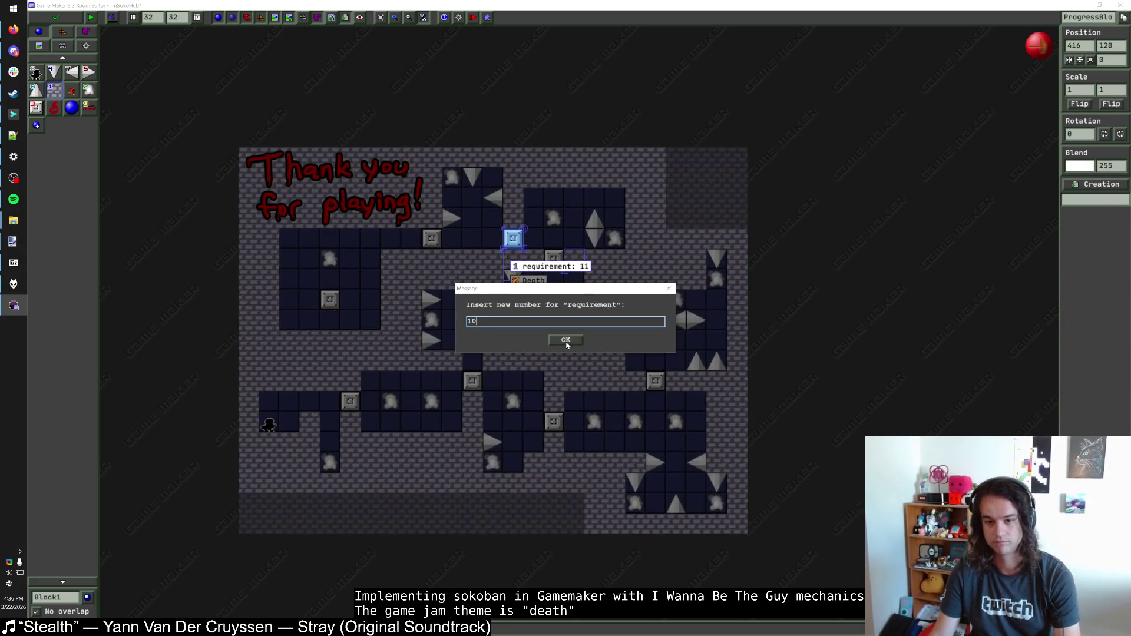
click(566, 345)
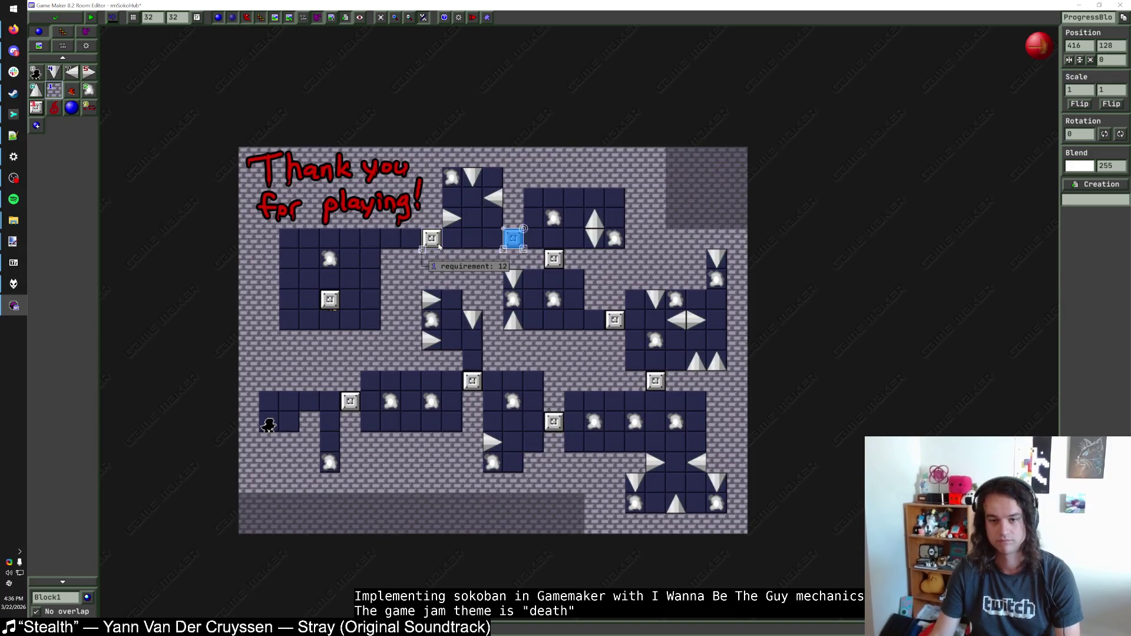
click(453, 242)
click(441, 241)
click(471, 266)
click(564, 340)
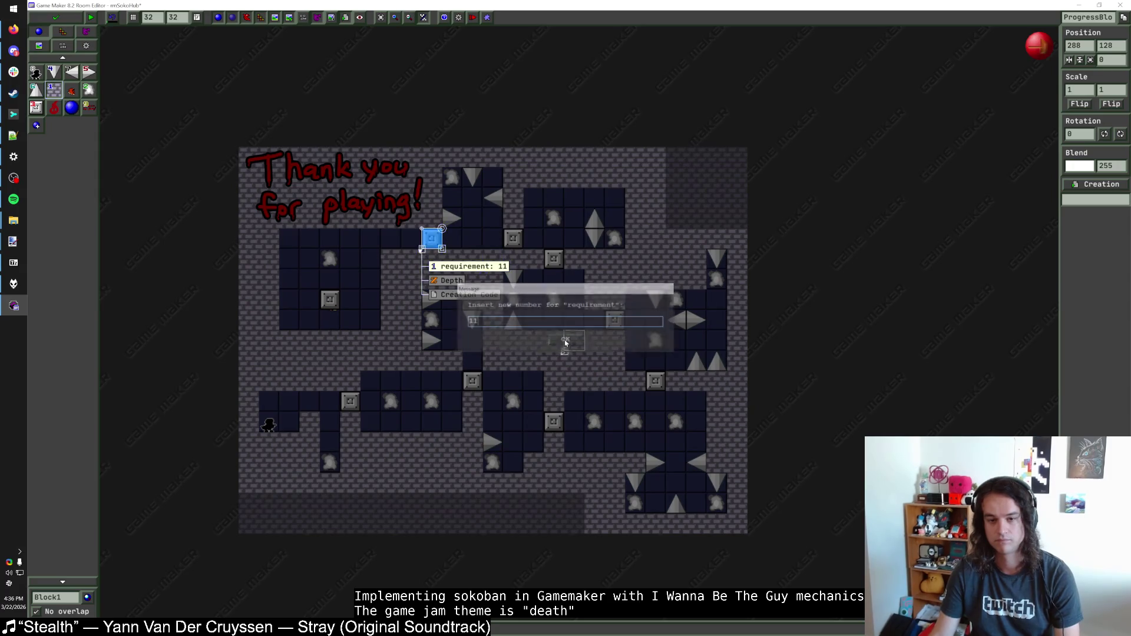
click(442, 244)
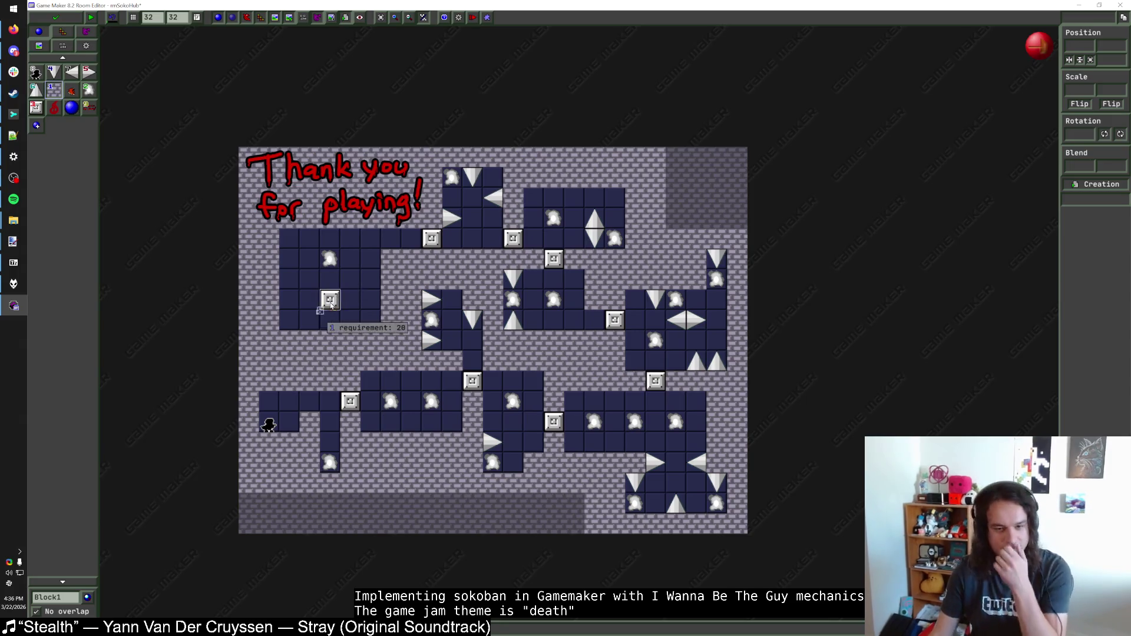
Step: Delete the dark strip of instances along the room's bottom edge
click(429, 239)
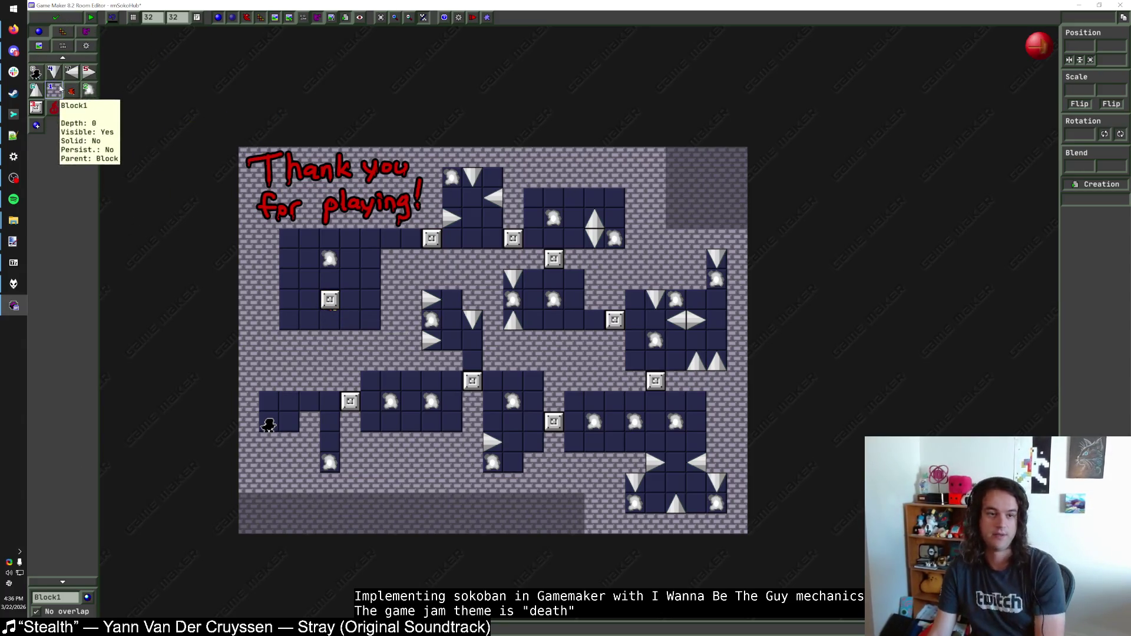
drag(574, 506, 466, 505)
key(Delete)
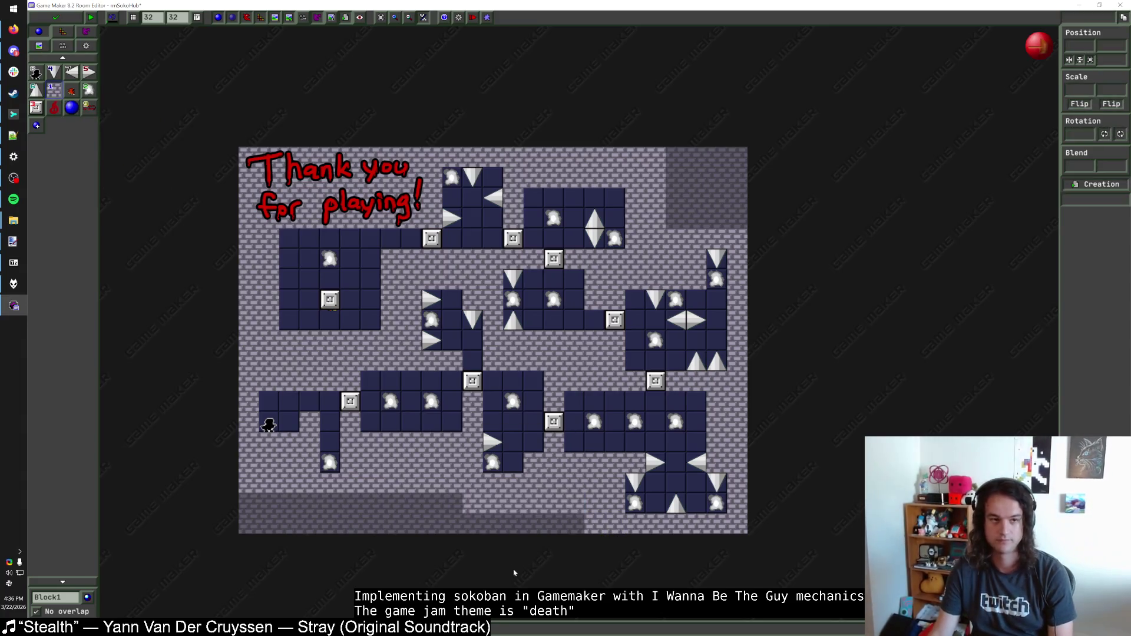
Step: Select the ThankYou object, then save and close rmSokoHub
click(88, 107)
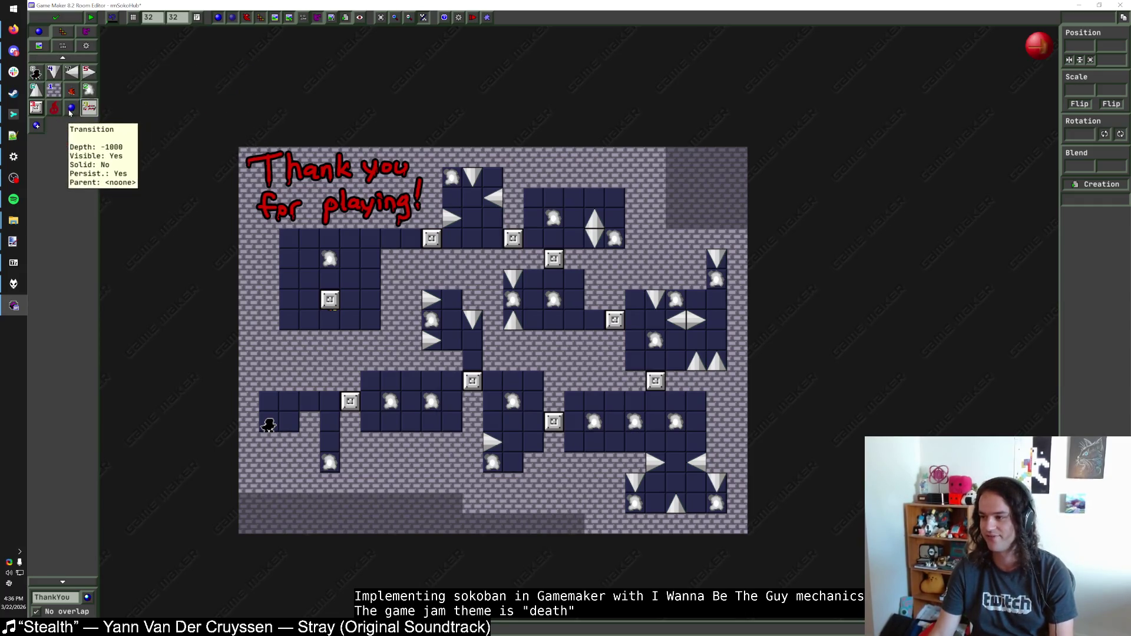
click(70, 19)
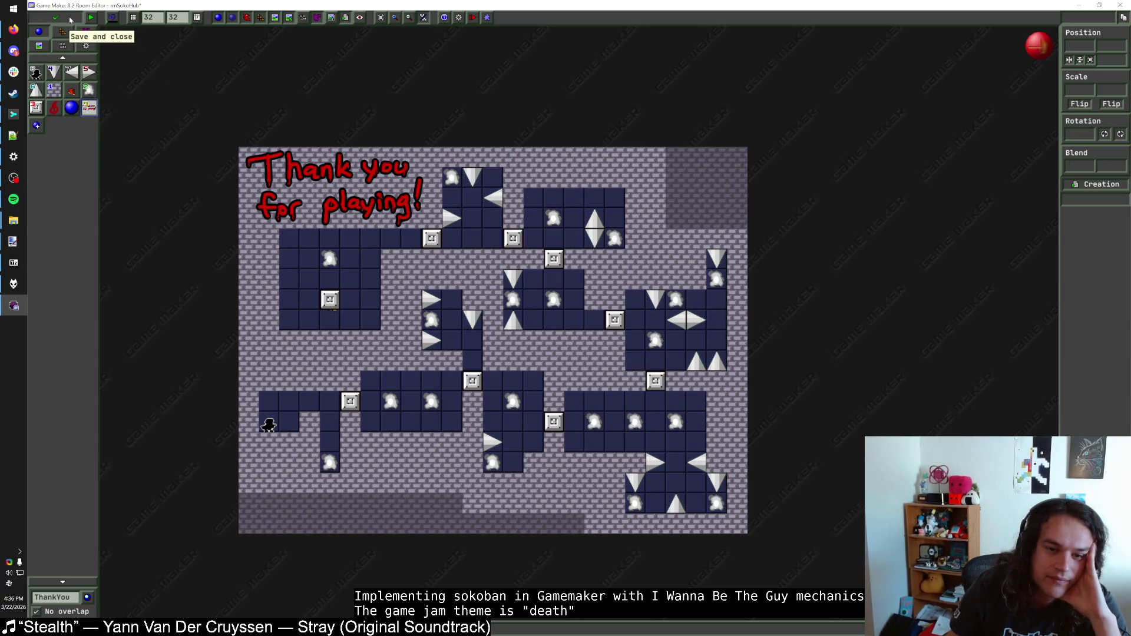
click(80, 25)
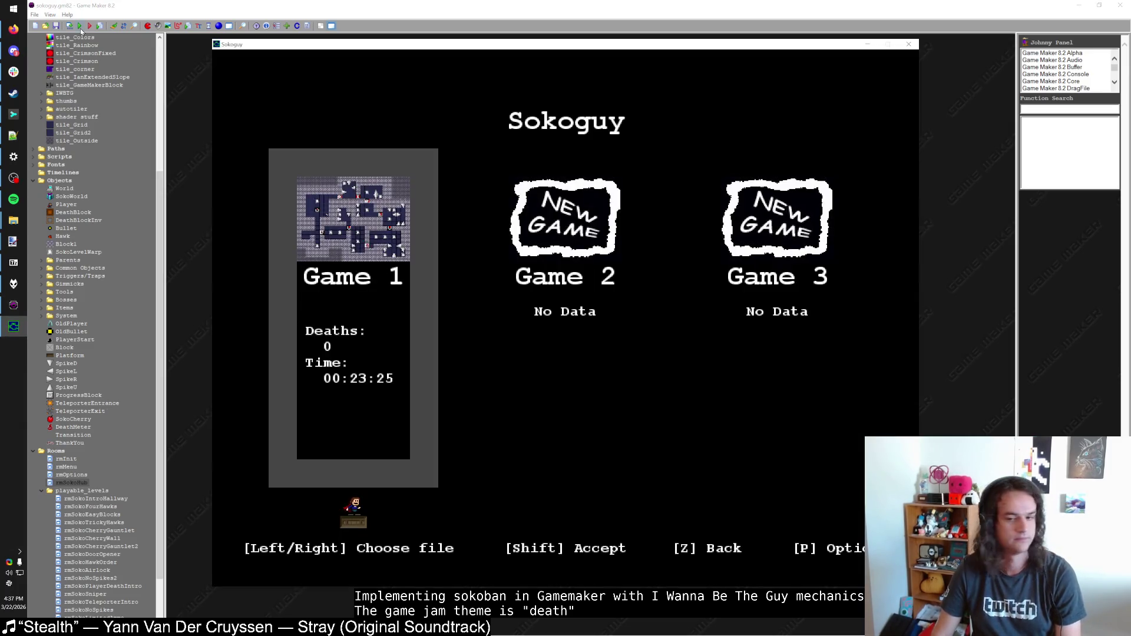
Step: Load Game 1, walk the player up beside progress block 1, then pause and unpause
key(shift)
key(Up)
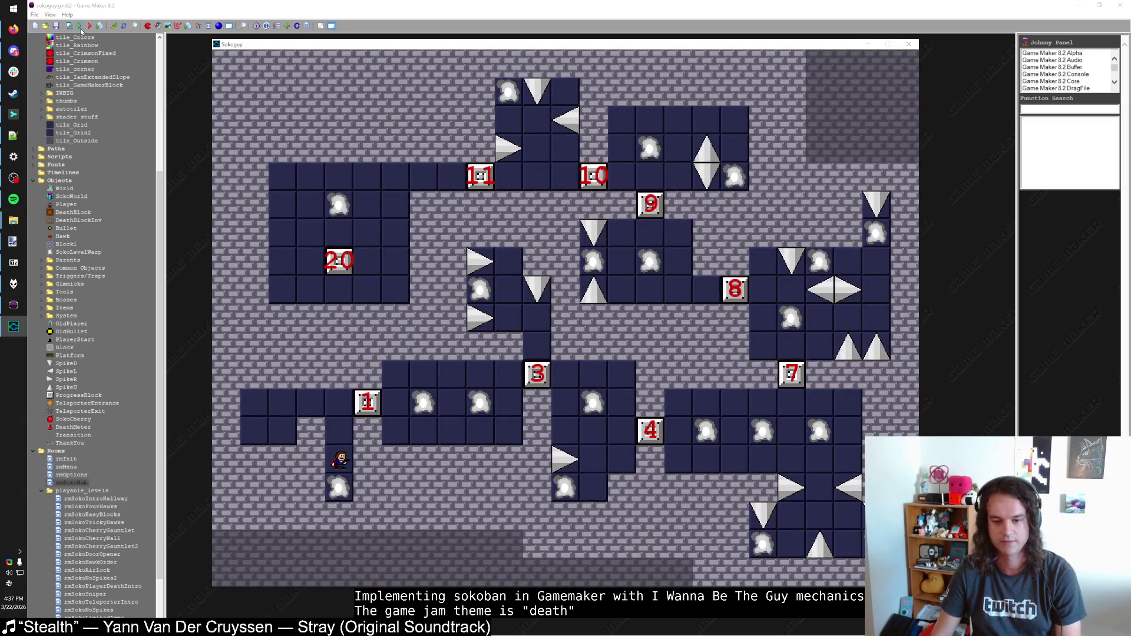
key(Up)
key(Up)
key(p)
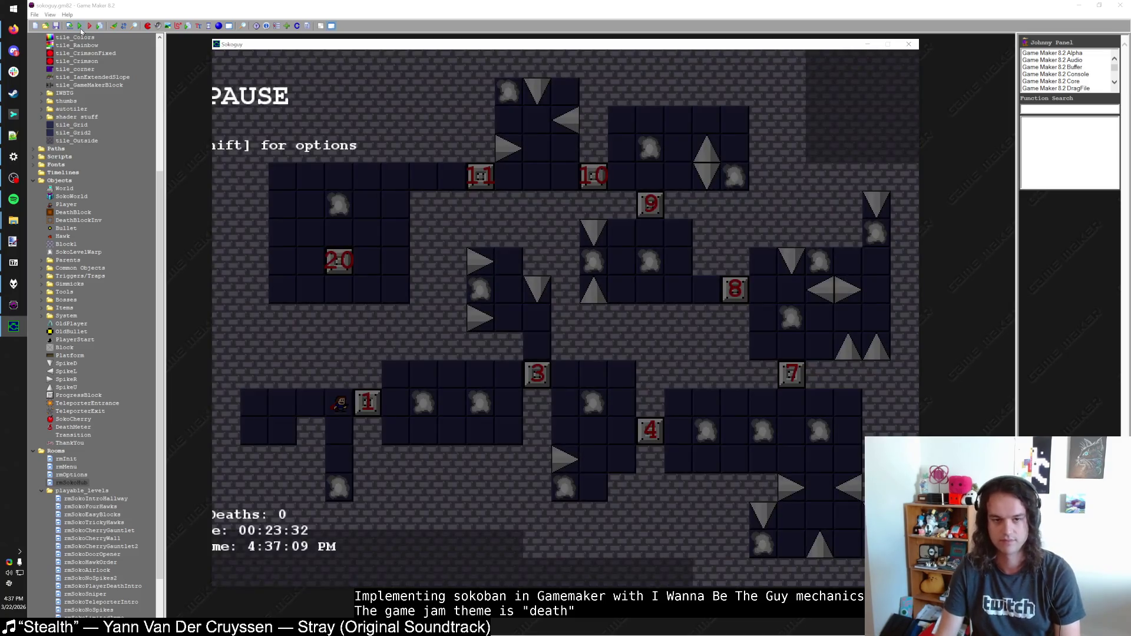
key(p)
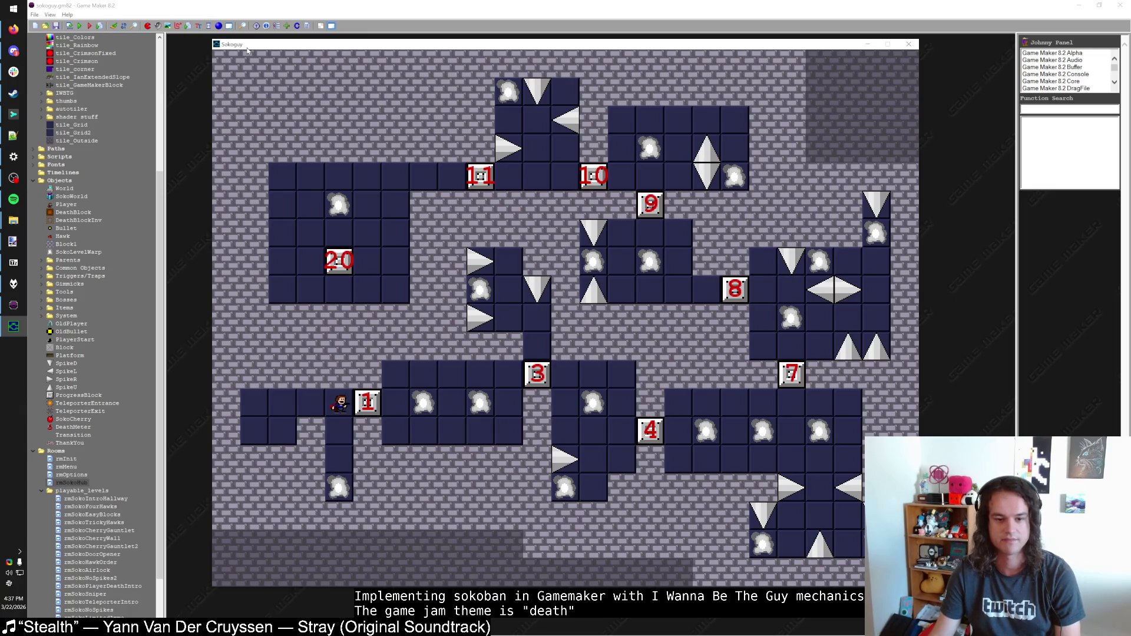